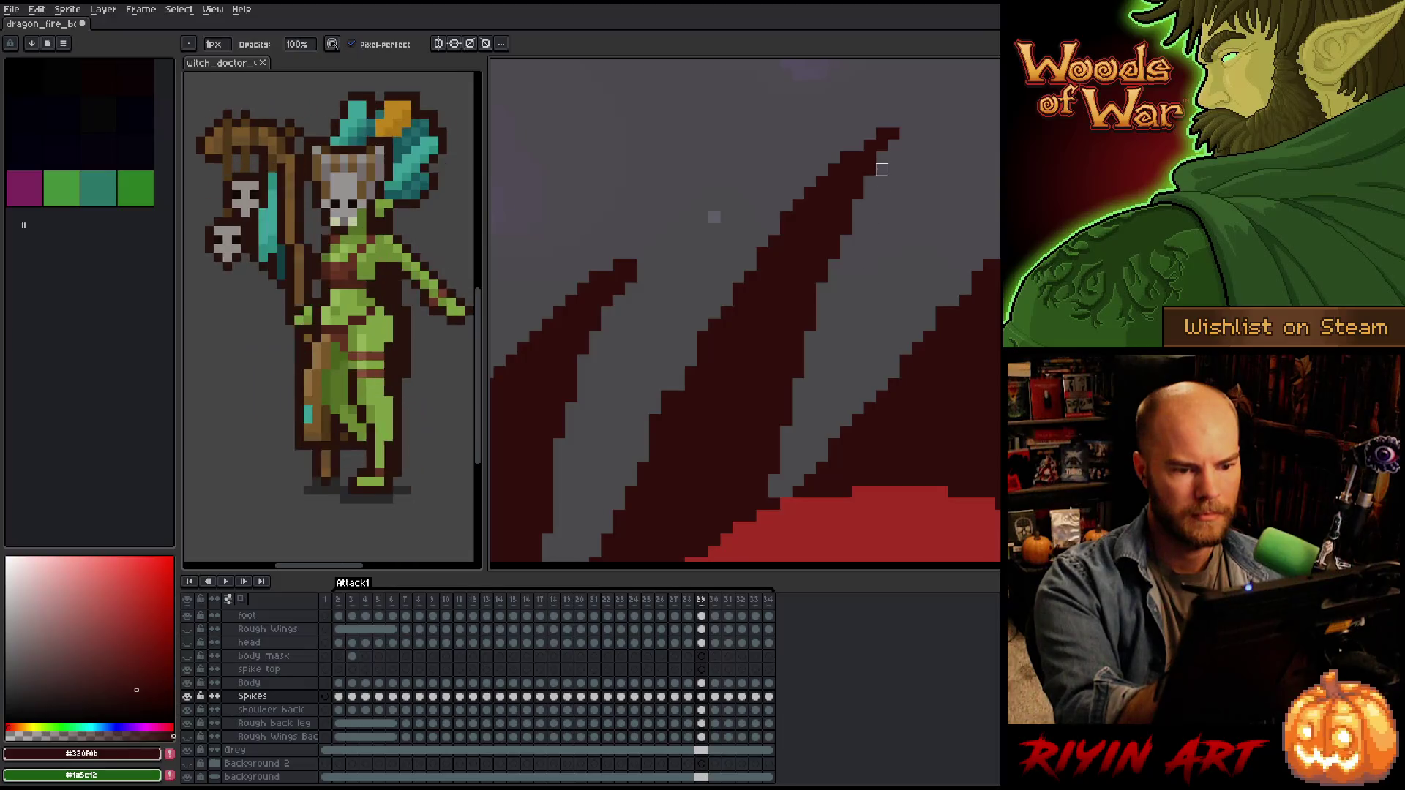
On frame 29's Spikes layer, paint dark red pixels along the back spike's left edge to thicken it.
key("e")
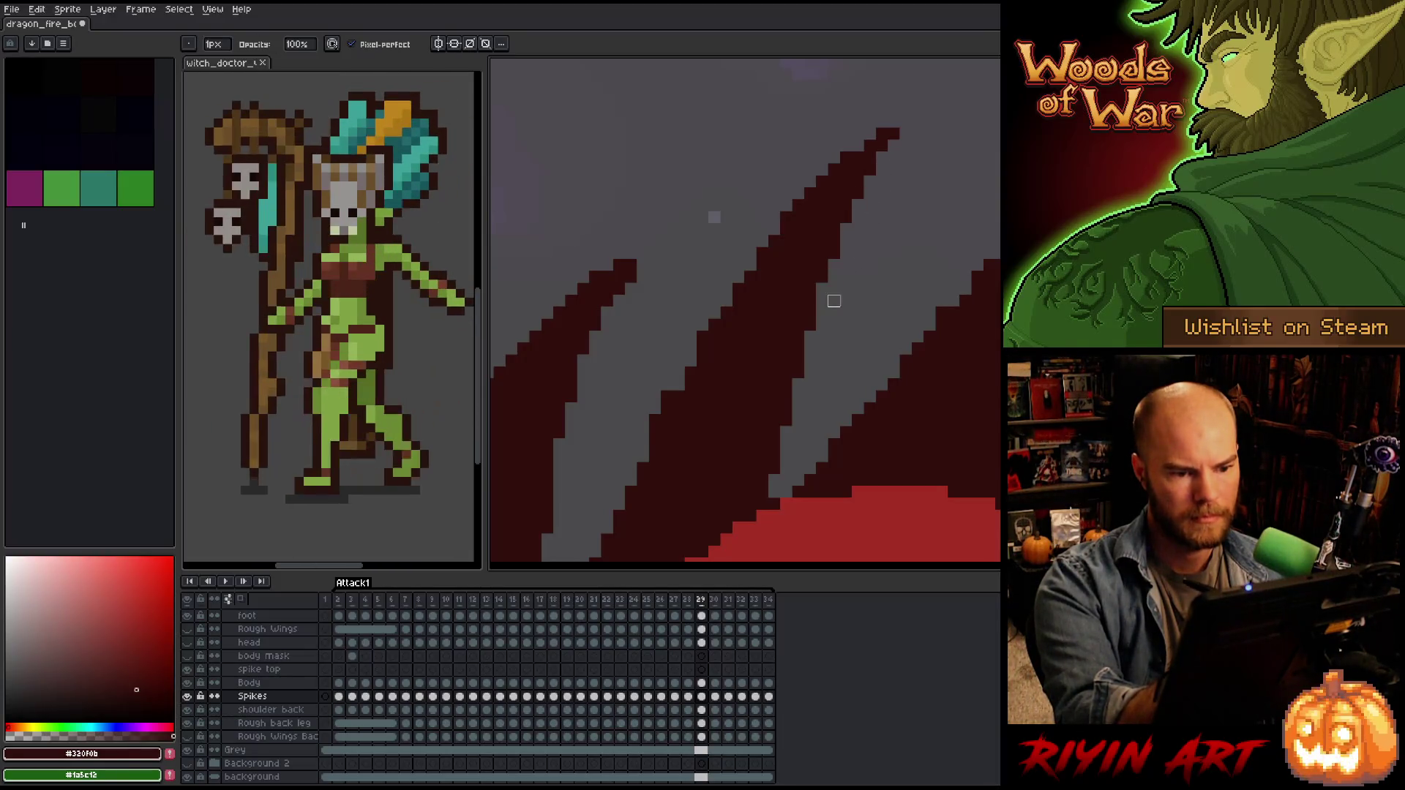
key("e")
mouse_move(825, 354)
left_mouse_down()
mouse_move(838, 288)
mouse_move(940, 236)
left_mouse_up()
key("e")
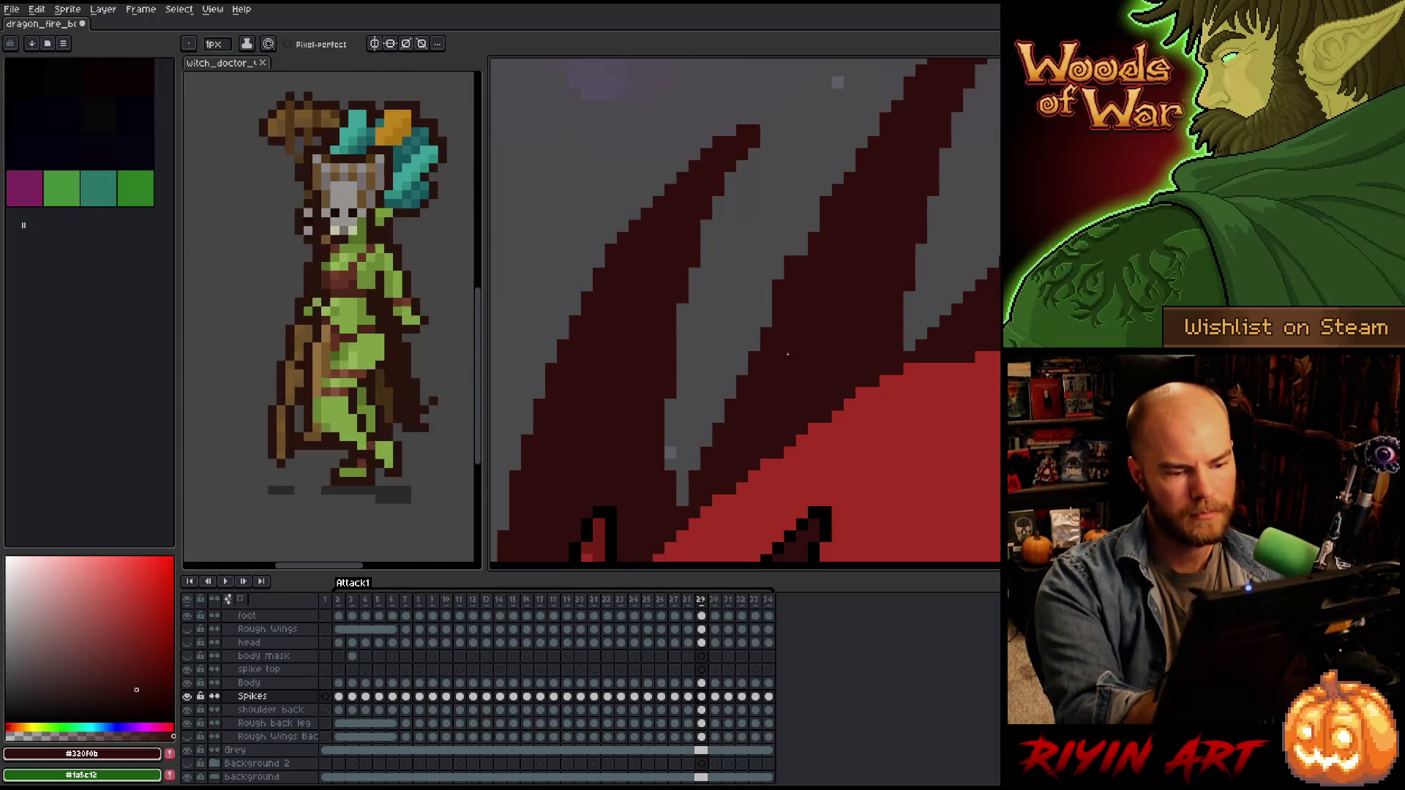
scroll(788, 344, "up", 2)
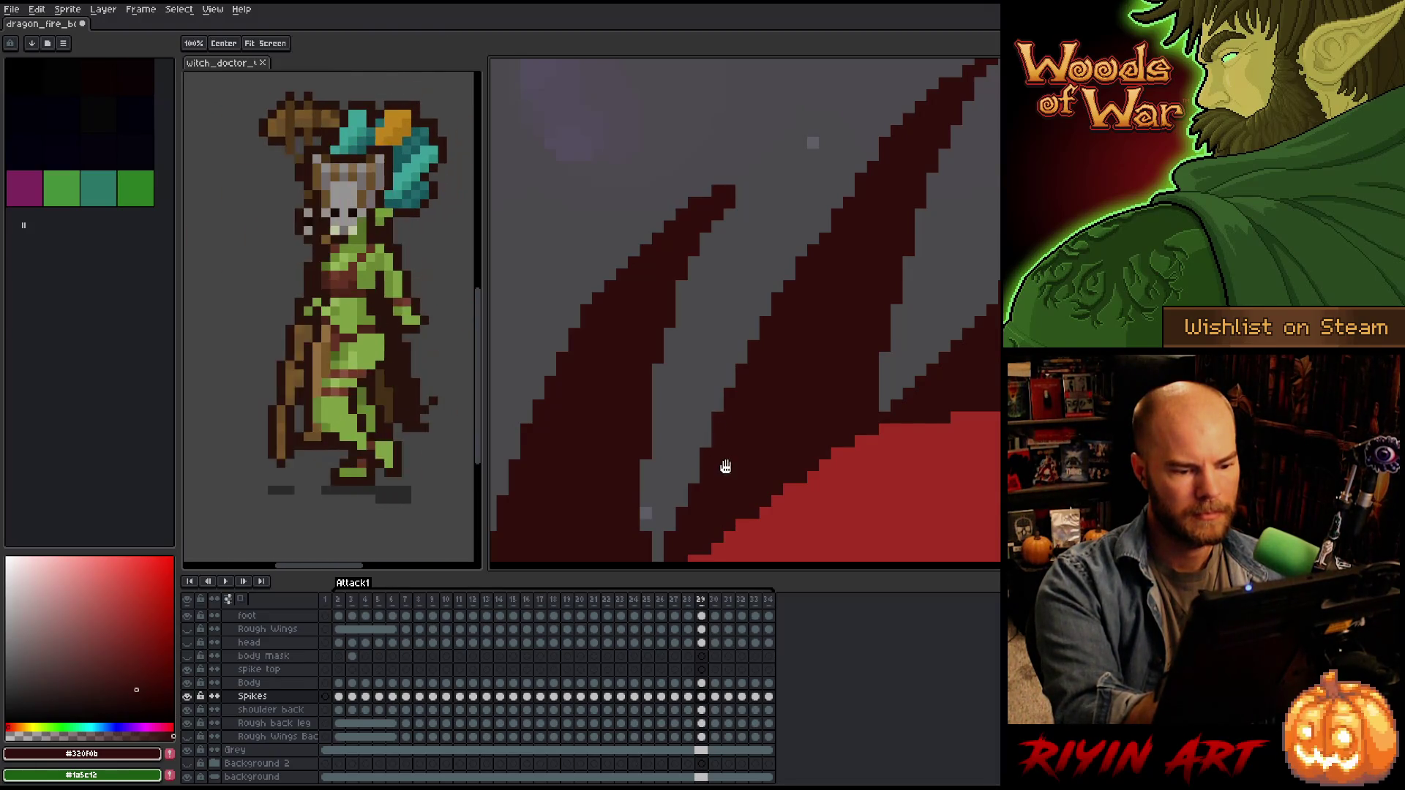
left_click_drag(731, 436, 744, 382)
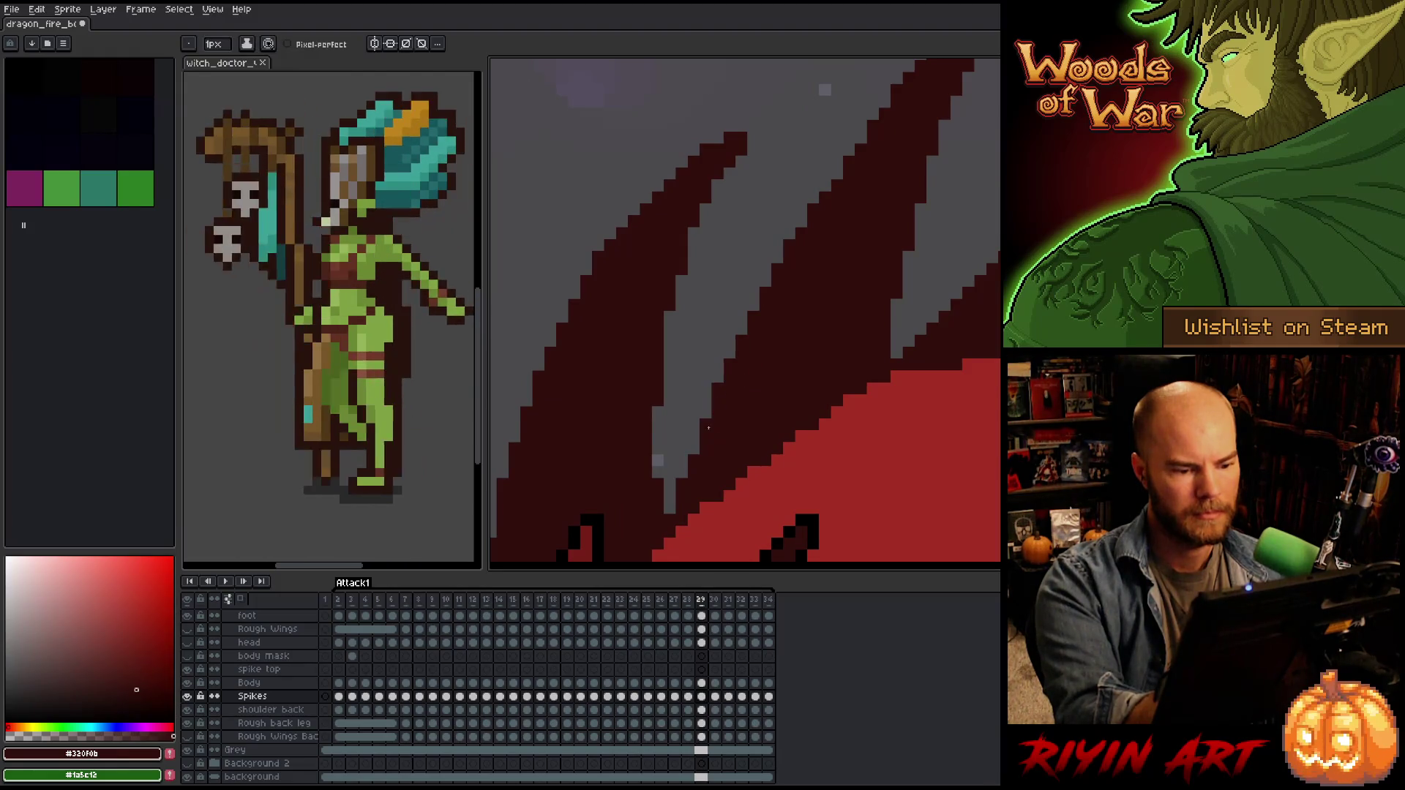
left_click_drag(875, 217, 765, 393)
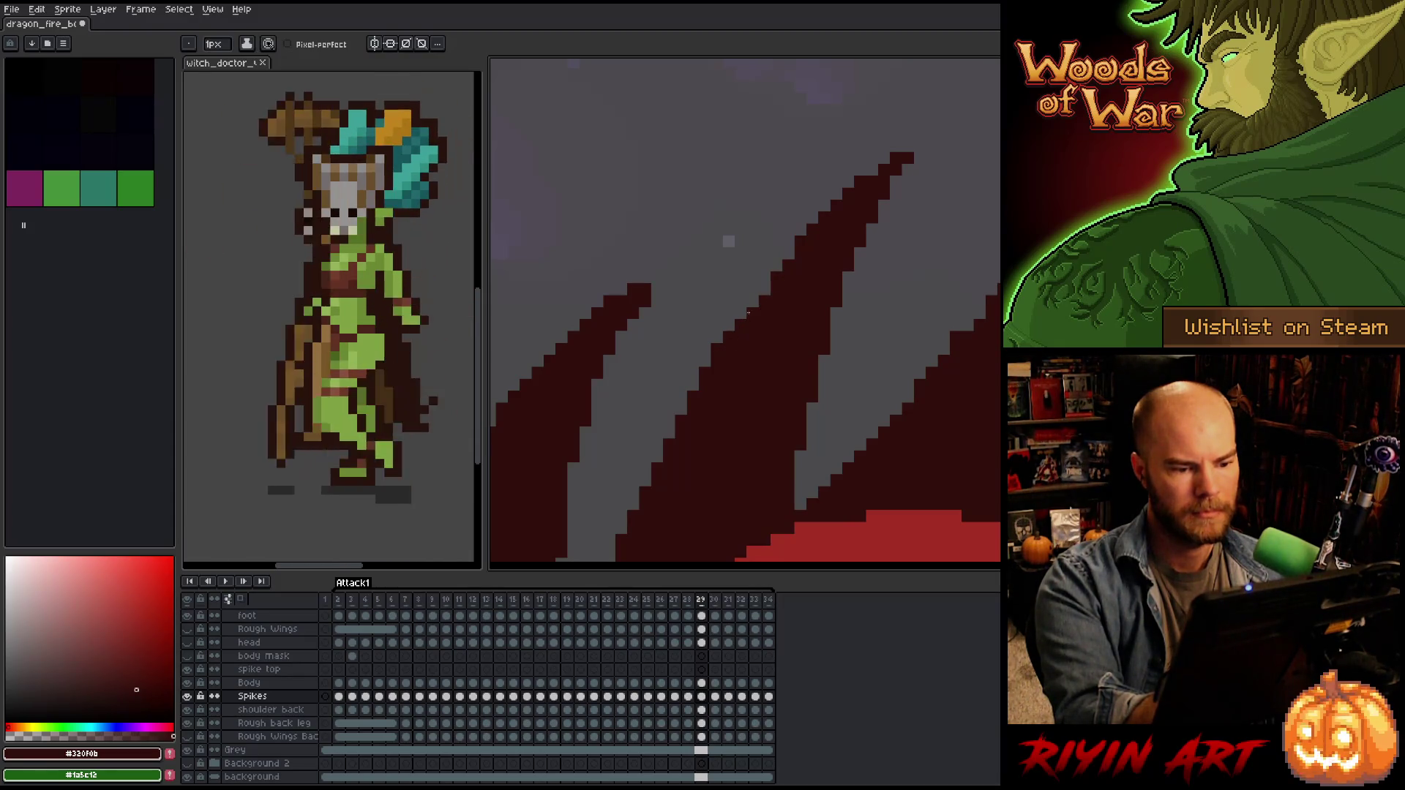
left_click_drag(730, 328, 773, 269)
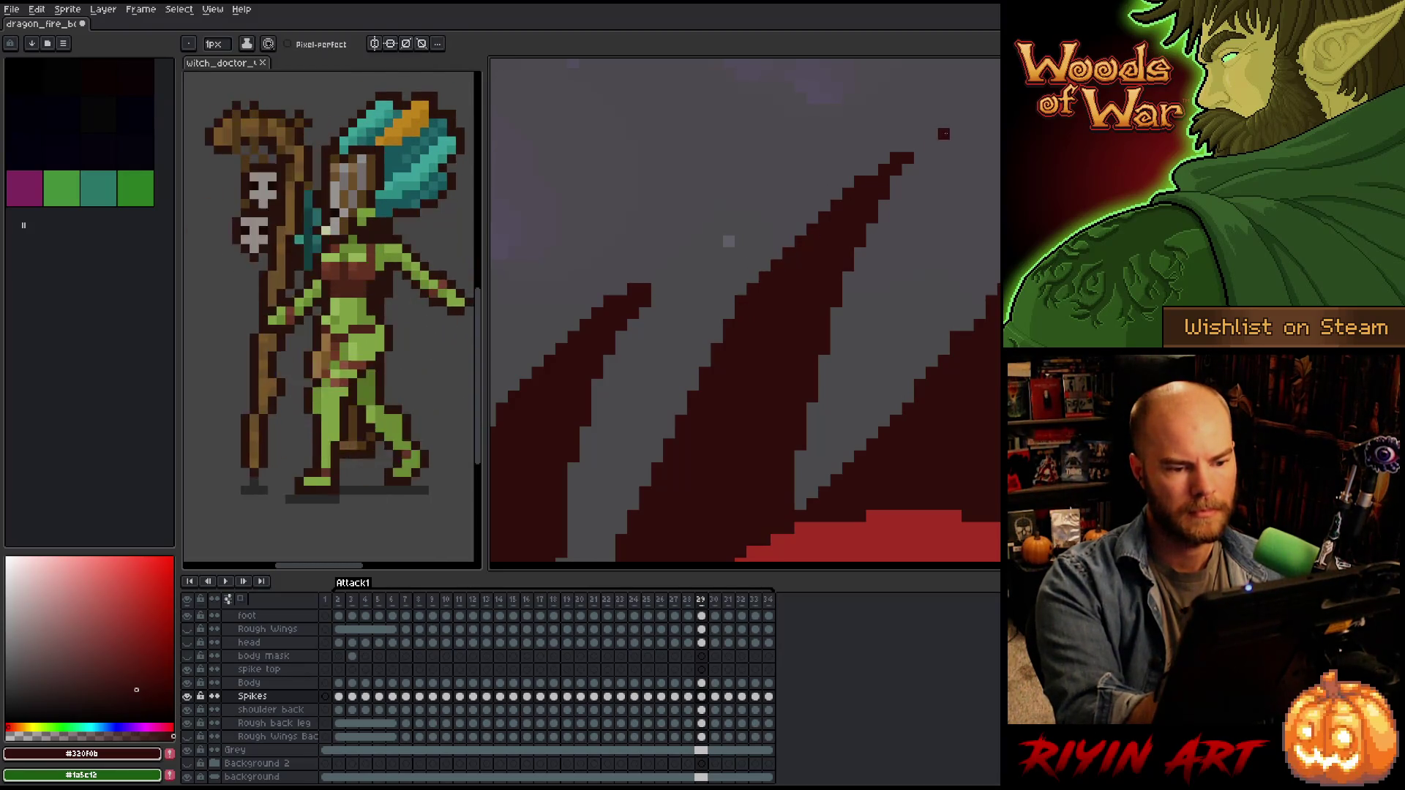
scroll(866, 349, "down", 3)
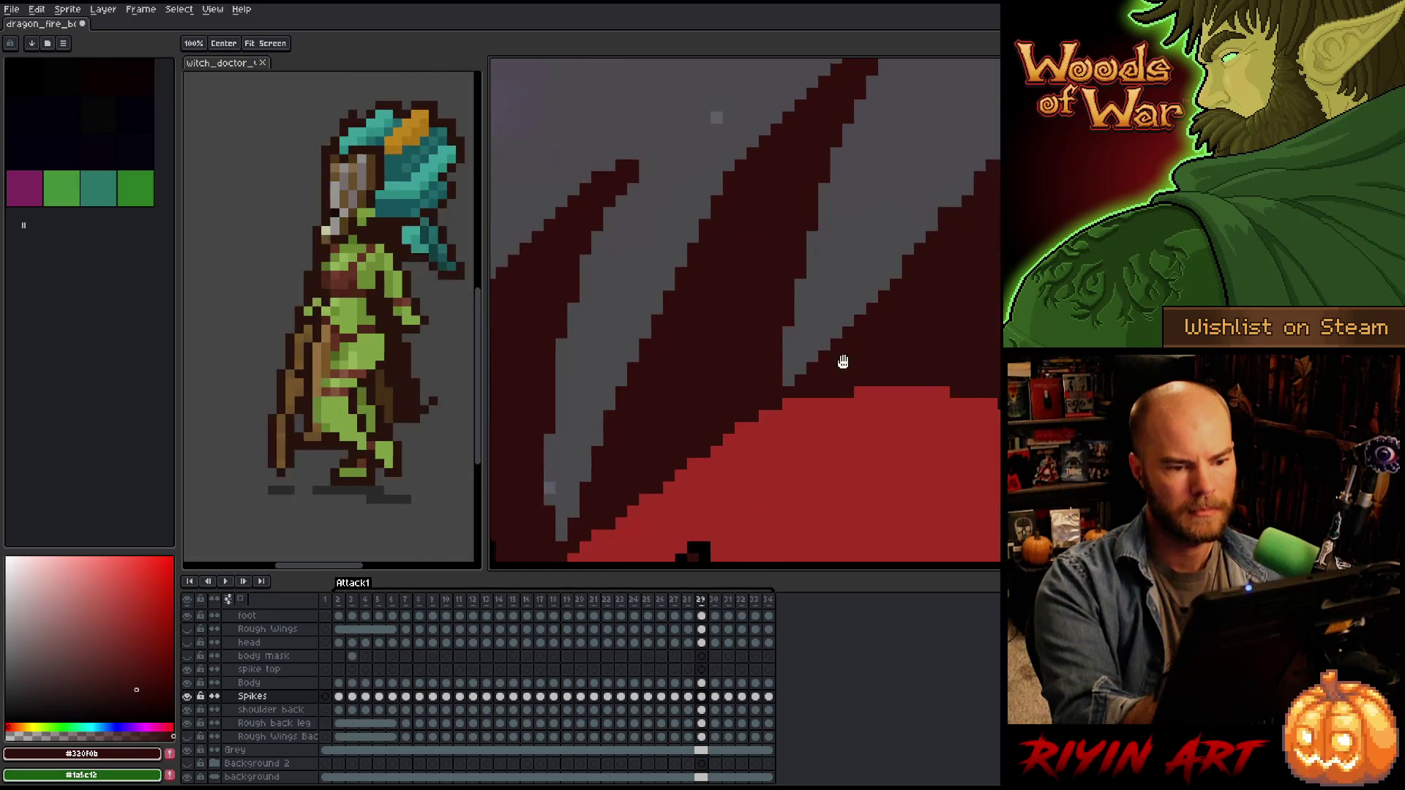
Place a dark red pixel on one of the right-hand back spikes.
key("v")
scroll(891, 326, "up", 2)
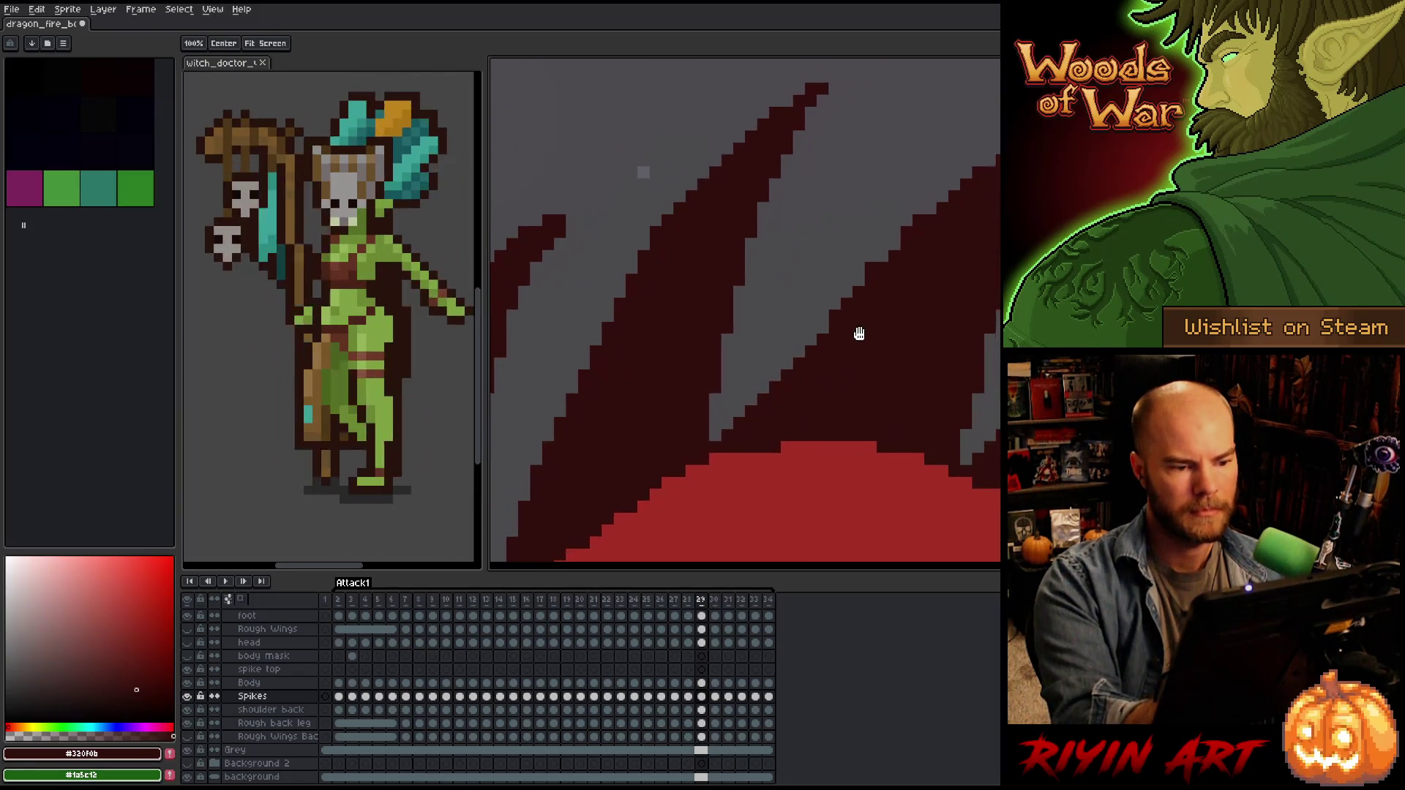
key("b")
mouse_move(922, 317)
left_mouse_down()
mouse_move(769, 395)
mouse_move(757, 363)
left_mouse_up()
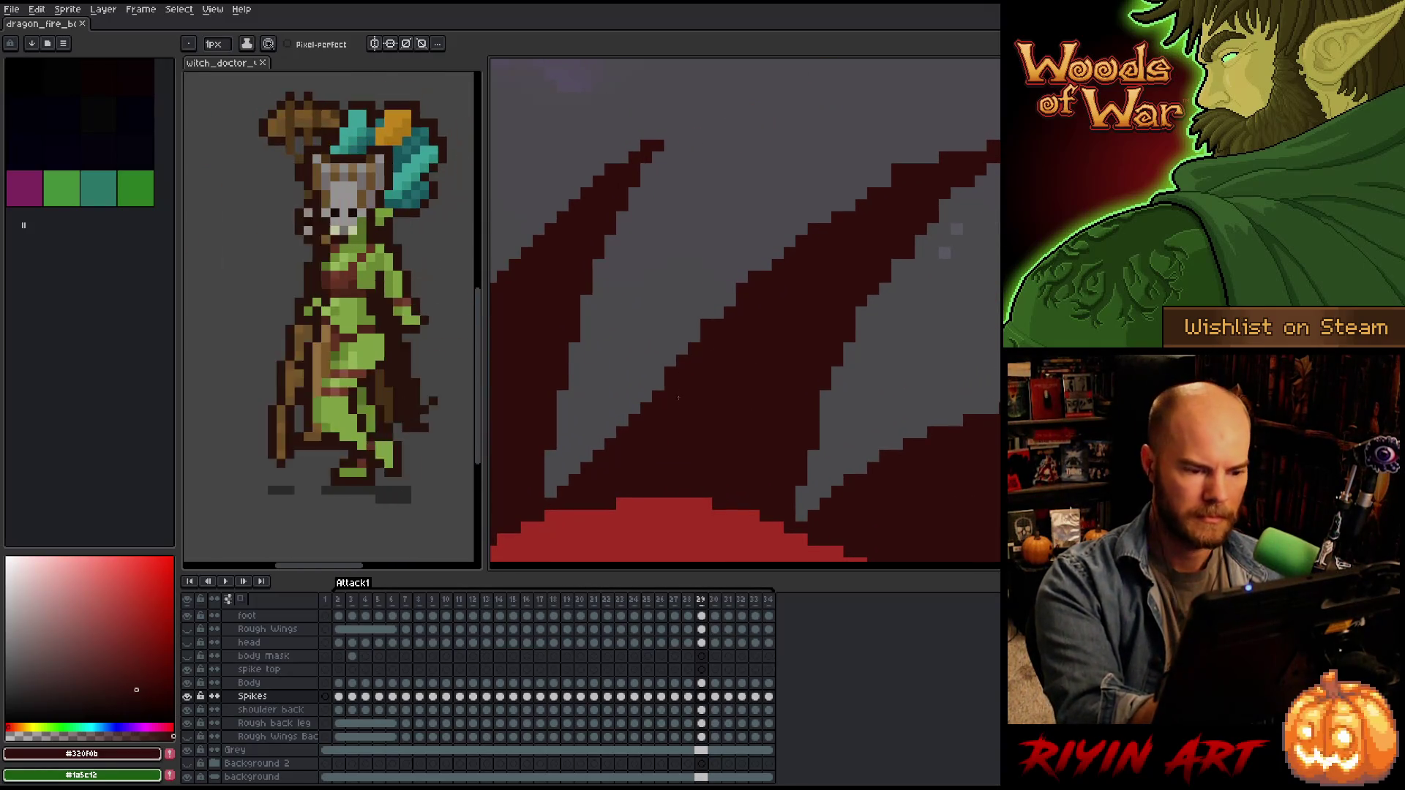
left_click(696, 339)
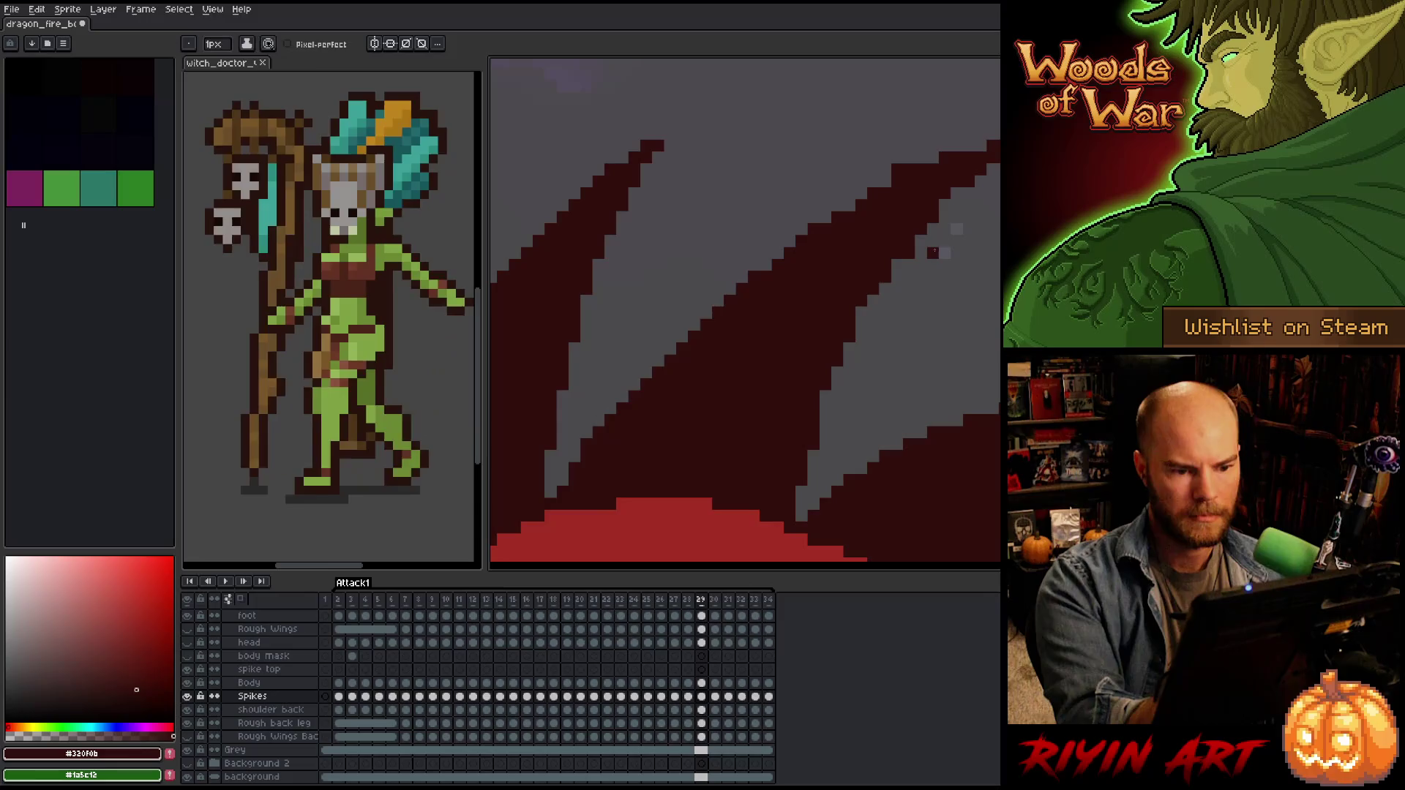
Add one dark red pixel at the upper spike's right tip.
key("b")
left_click_drag(909, 263, 820, 305)
key("e")
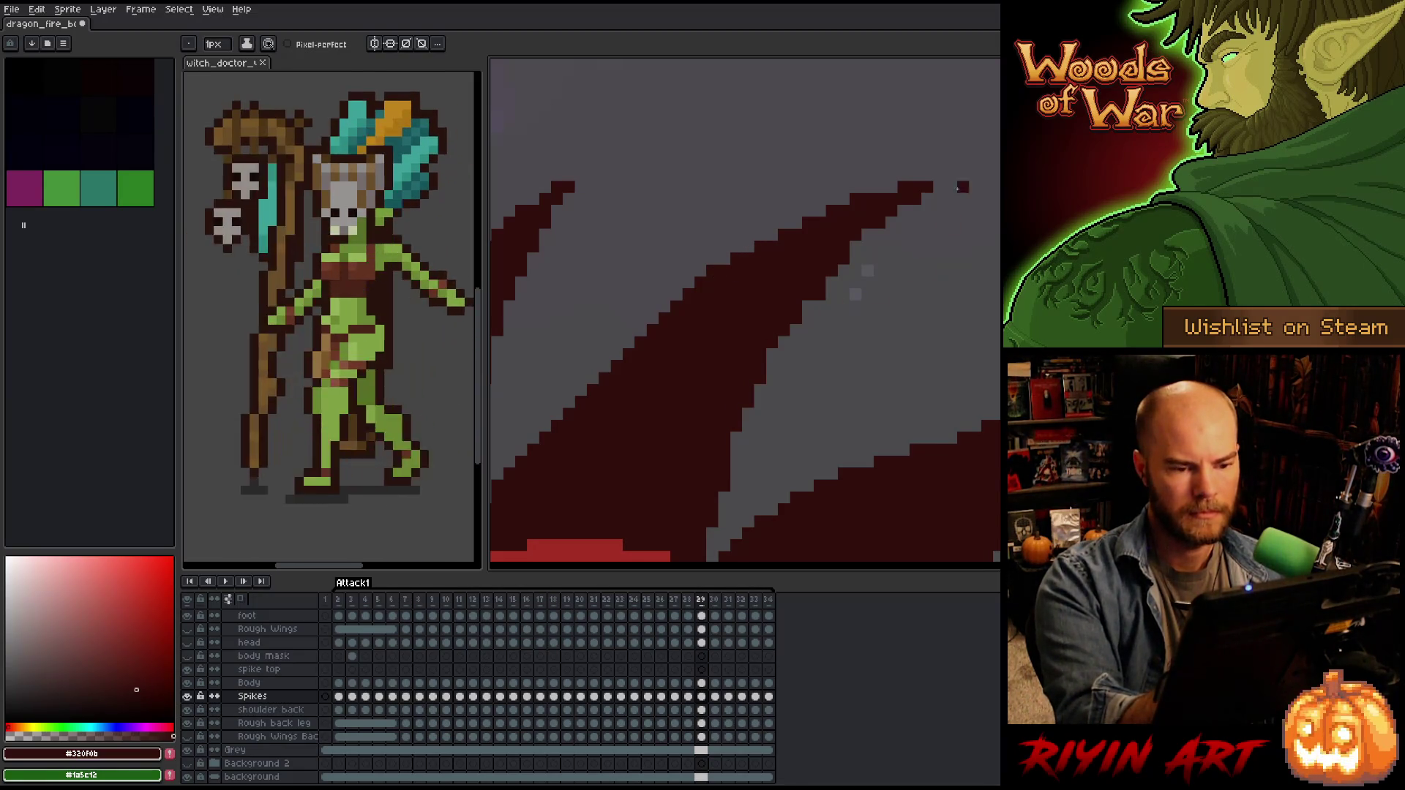
left_click(939, 187)
left_click_drag(910, 313, 917, 291)
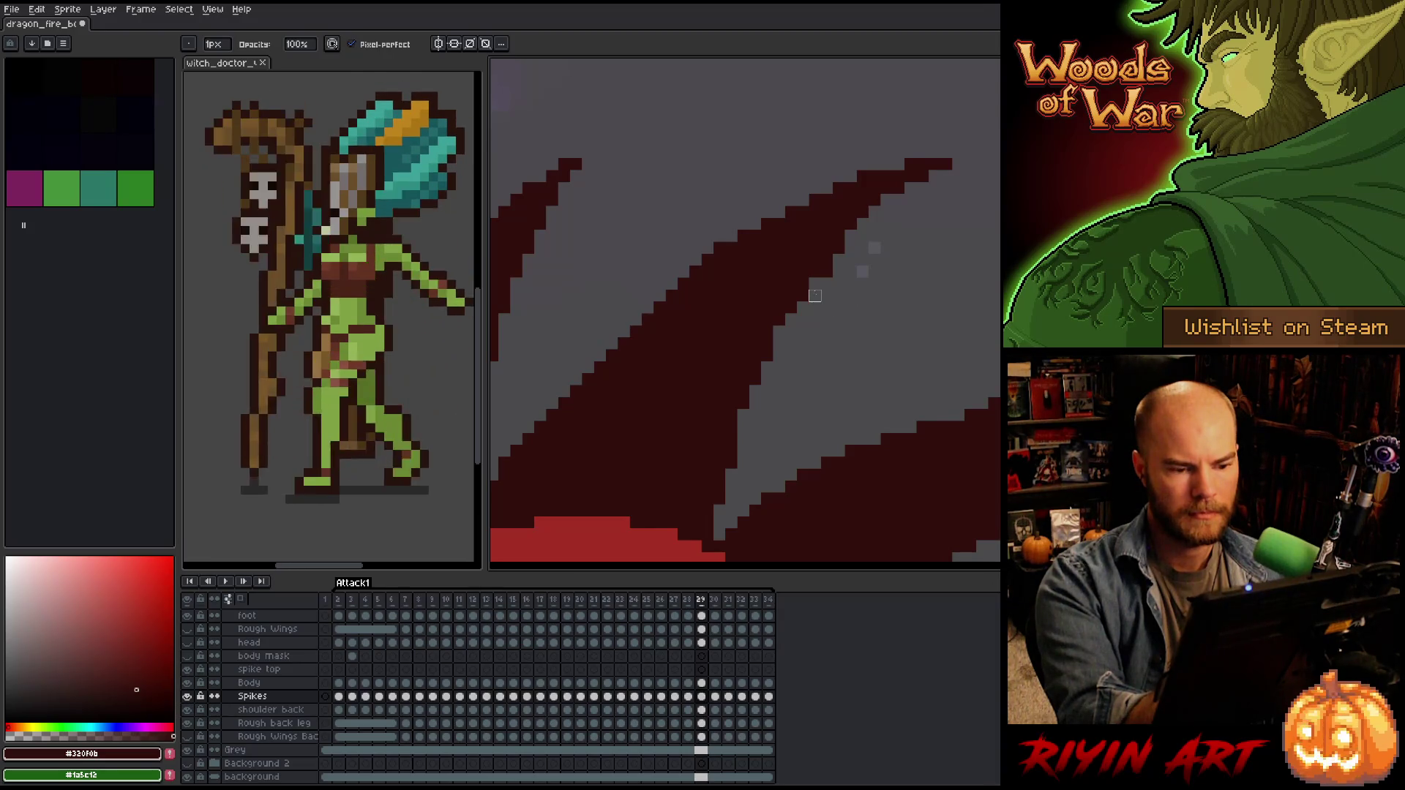
key("e")
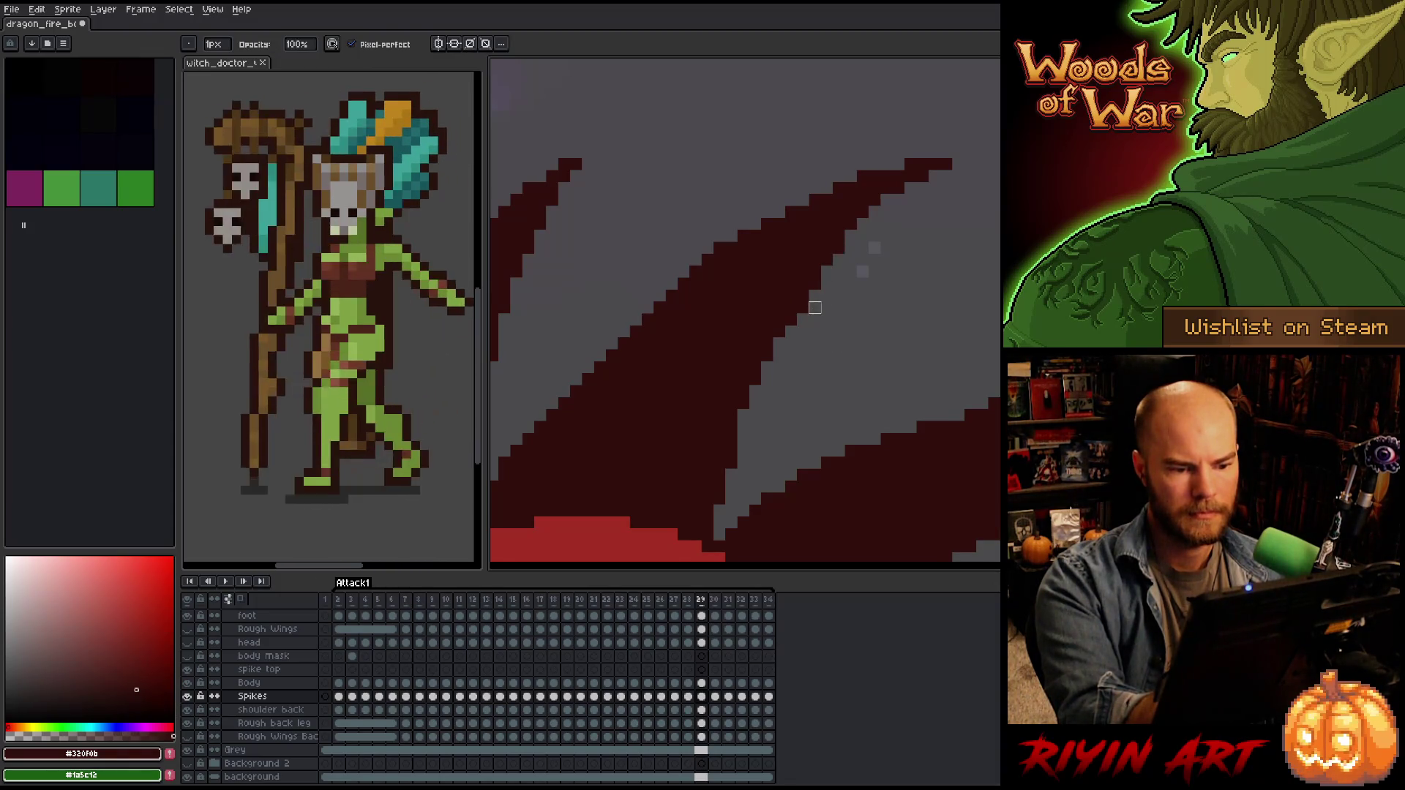
key("e")
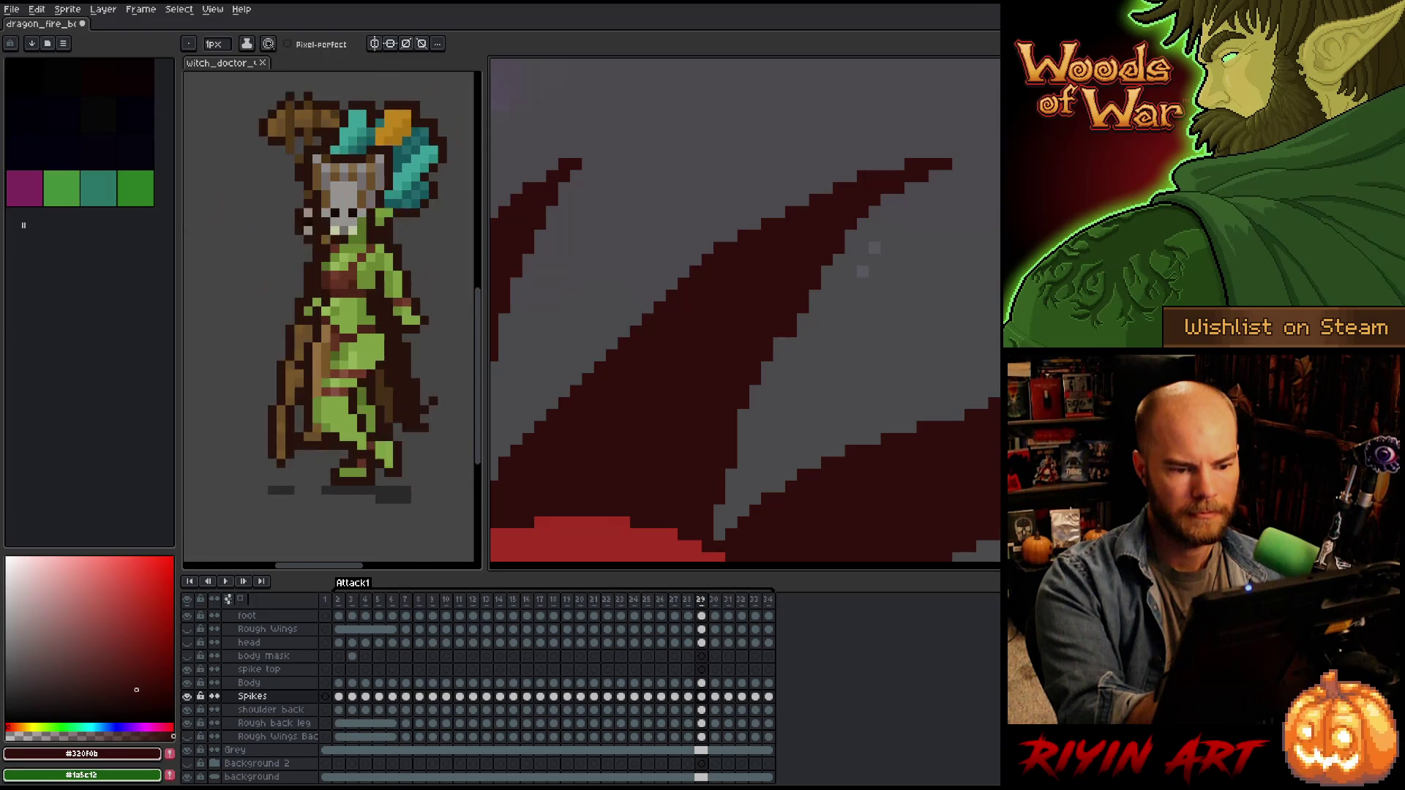
key("b")
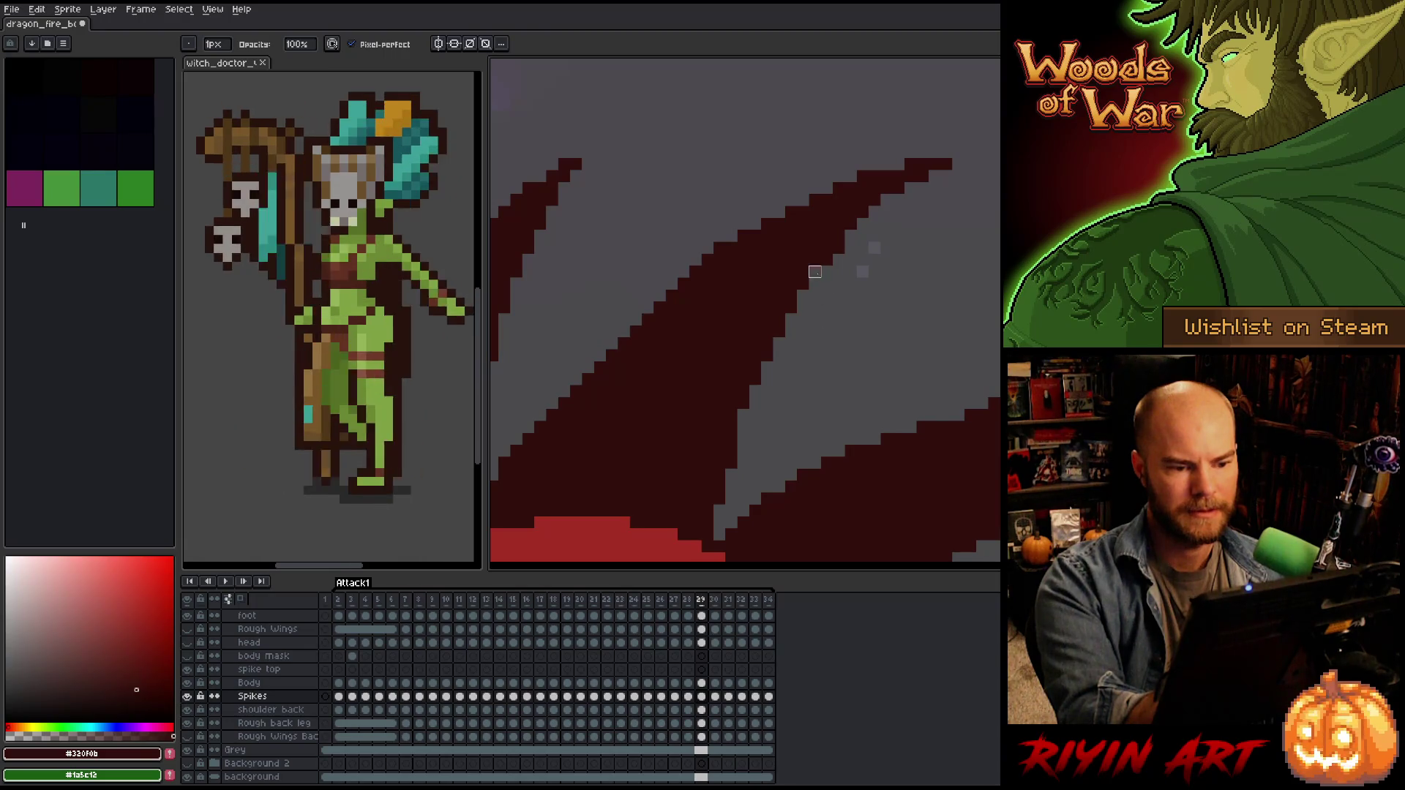
scroll(881, 239, "down", 2)
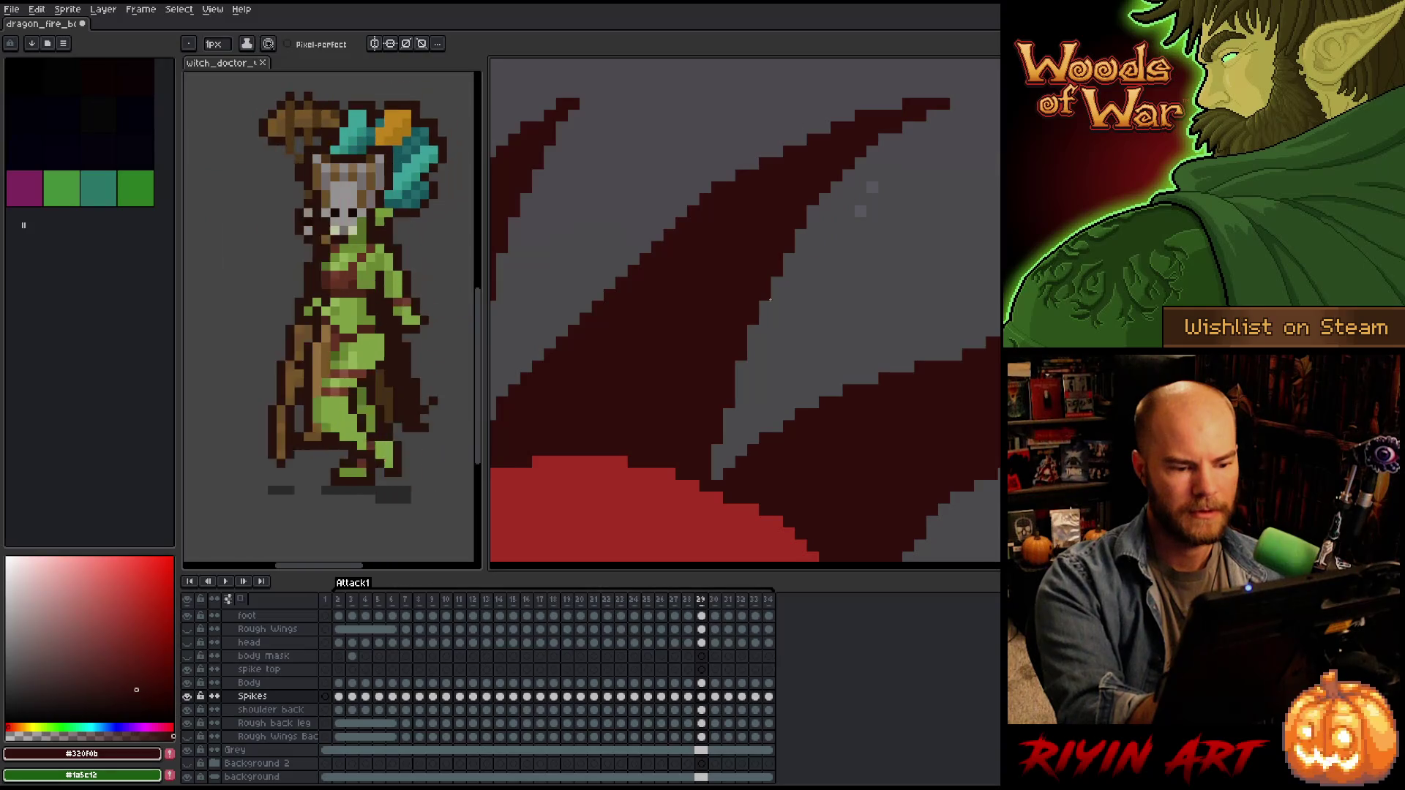
left_click_drag(890, 445, 828, 433)
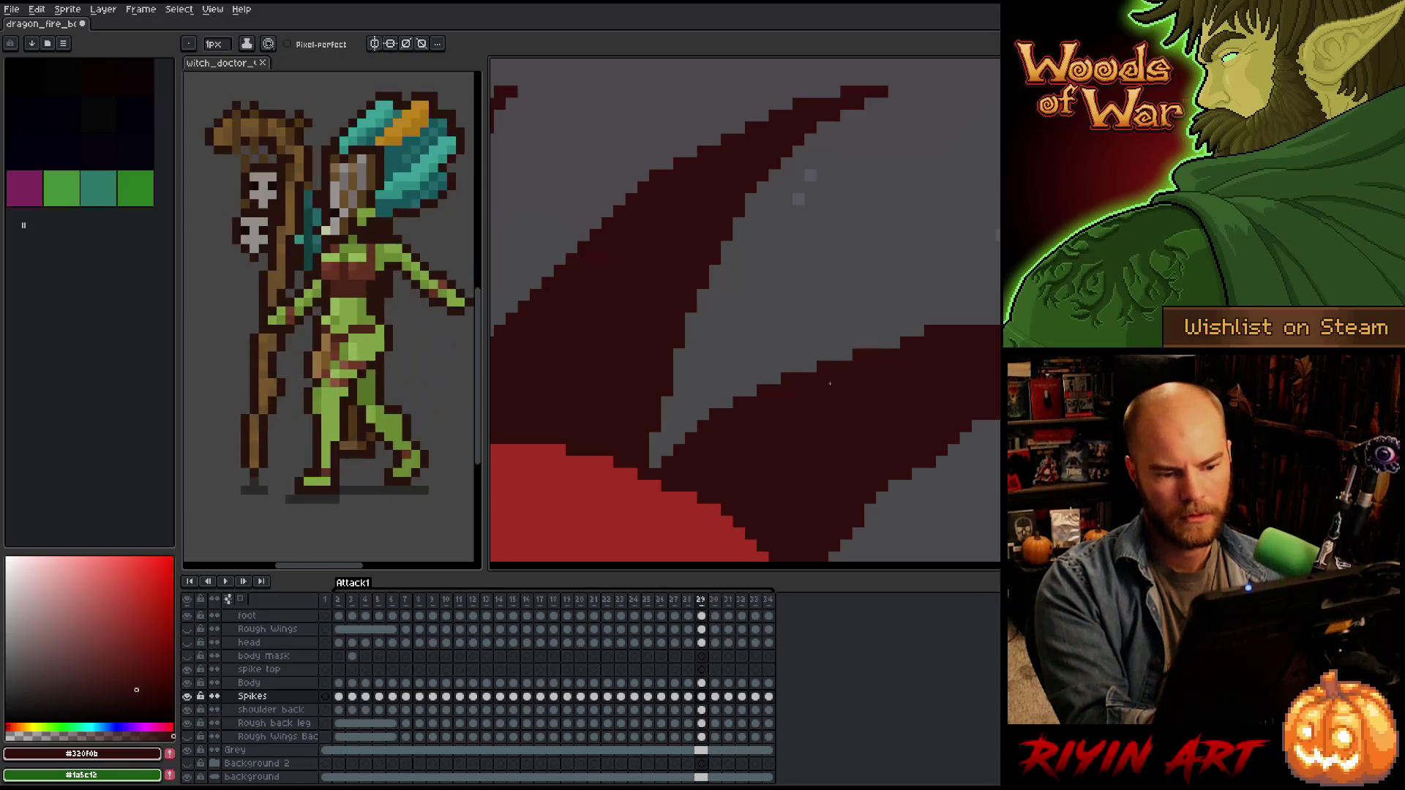
left_click_drag(828, 433, 726, 419)
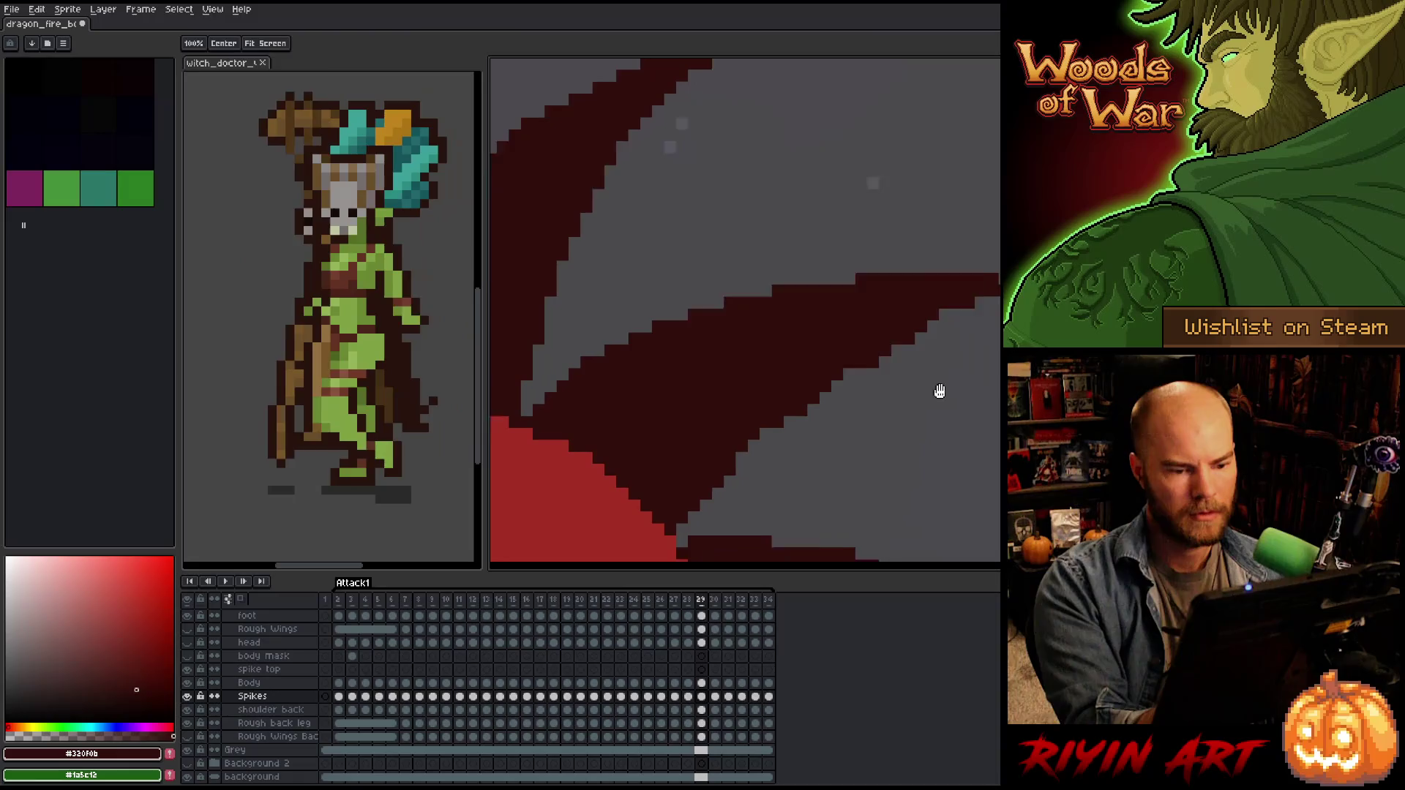
scroll(808, 417, "down", 2)
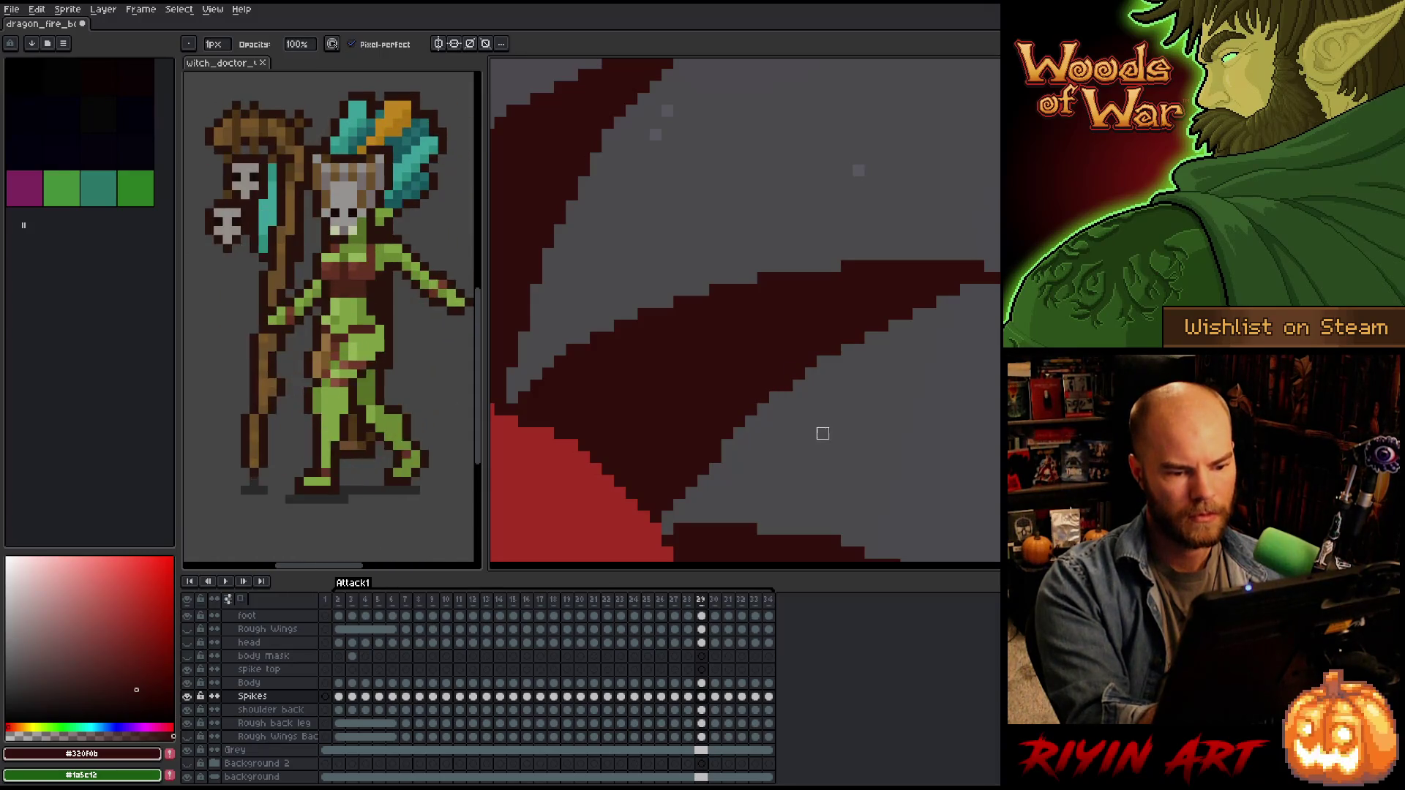
scroll(812, 419, "down", 1)
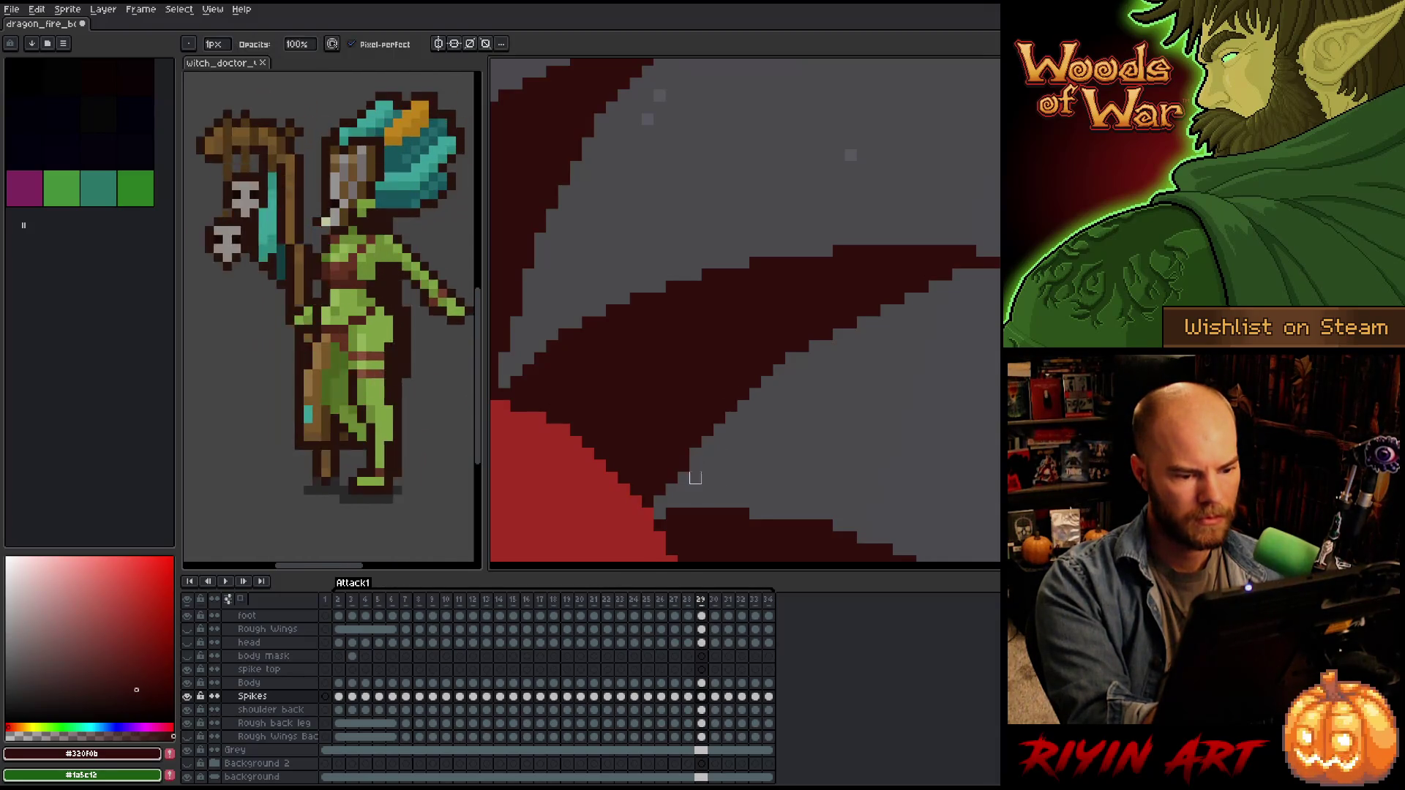
key("e")
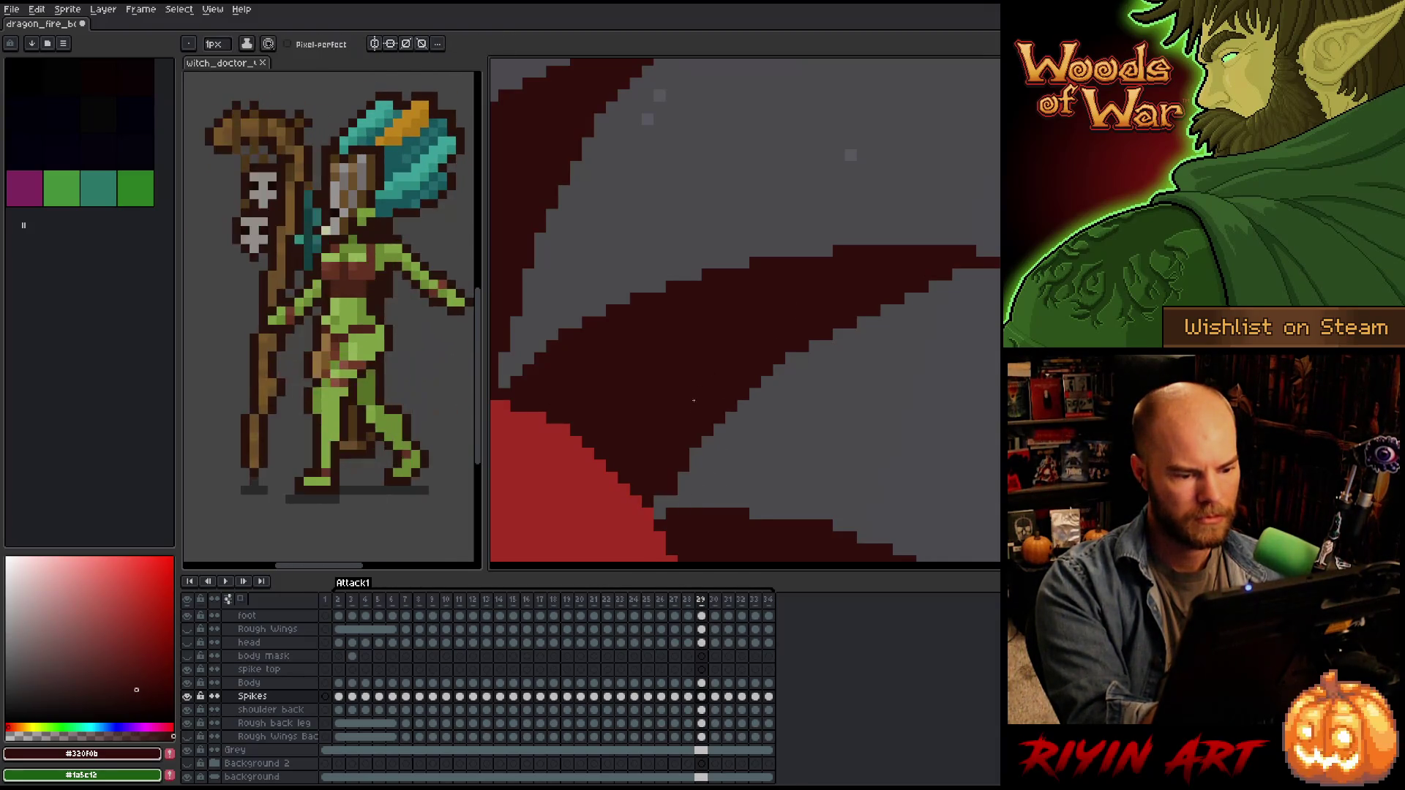
key("space")
left_click_drag(879, 486, 835, 266)
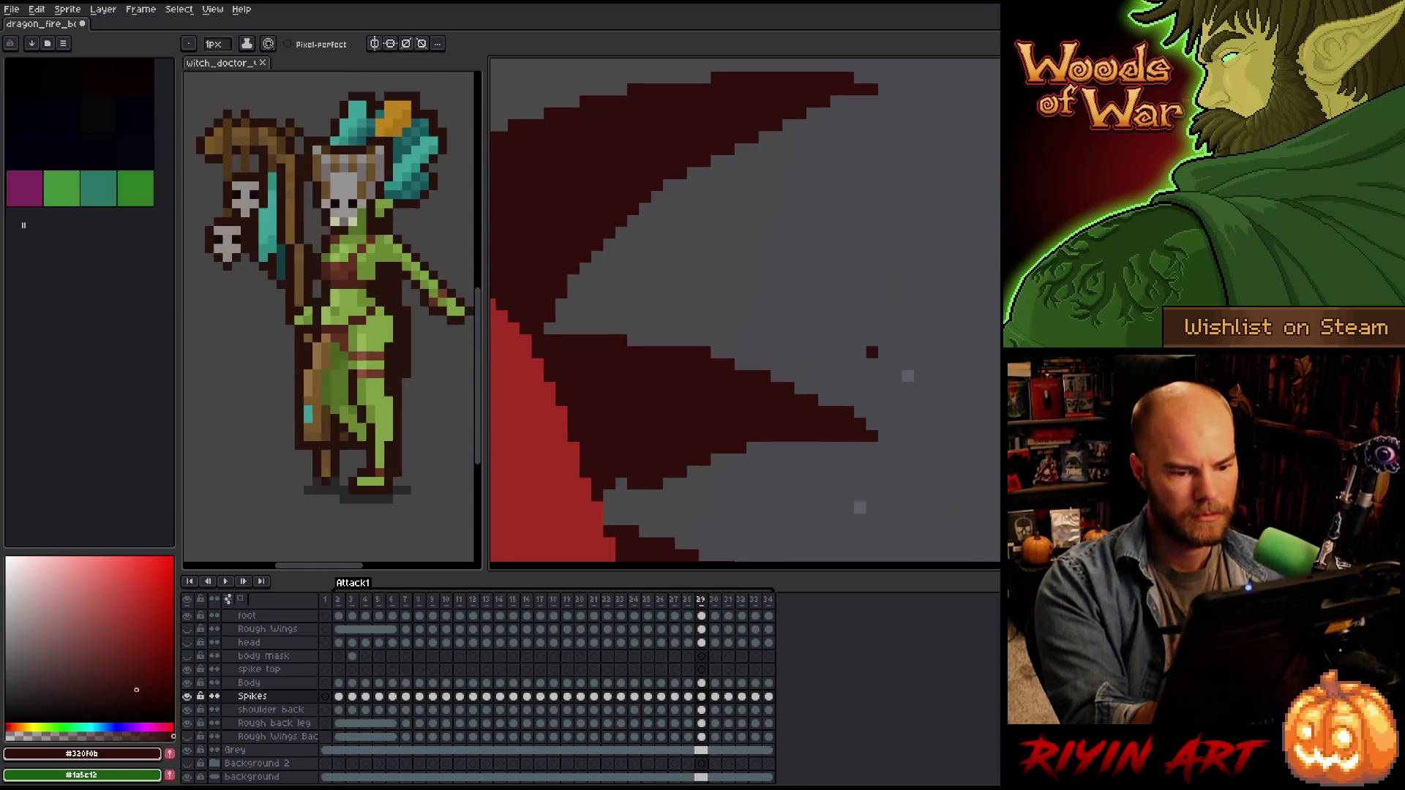
Fill the notches along the lowest spike's lower edge with dark red.
key("space")
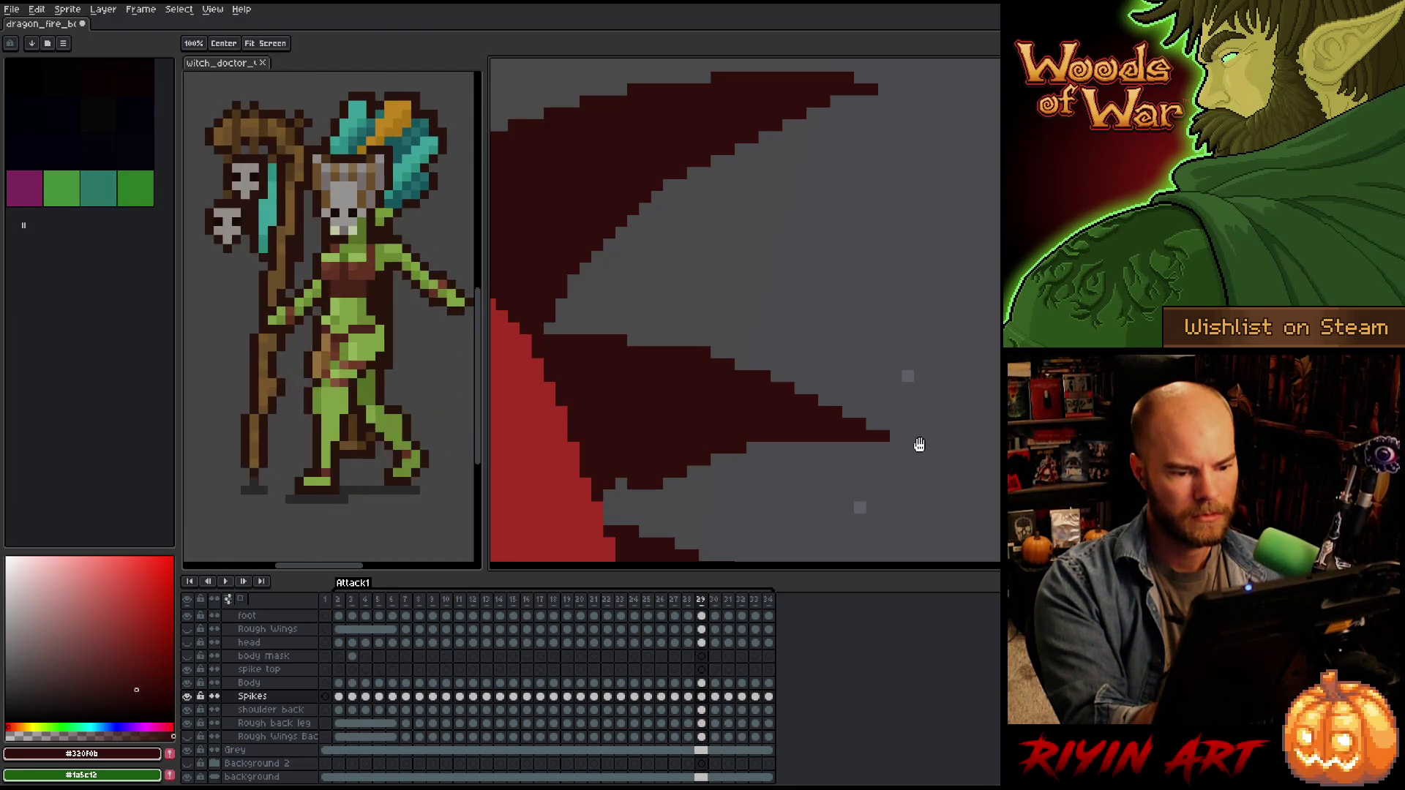
left_click_drag(918, 443, 965, 342)
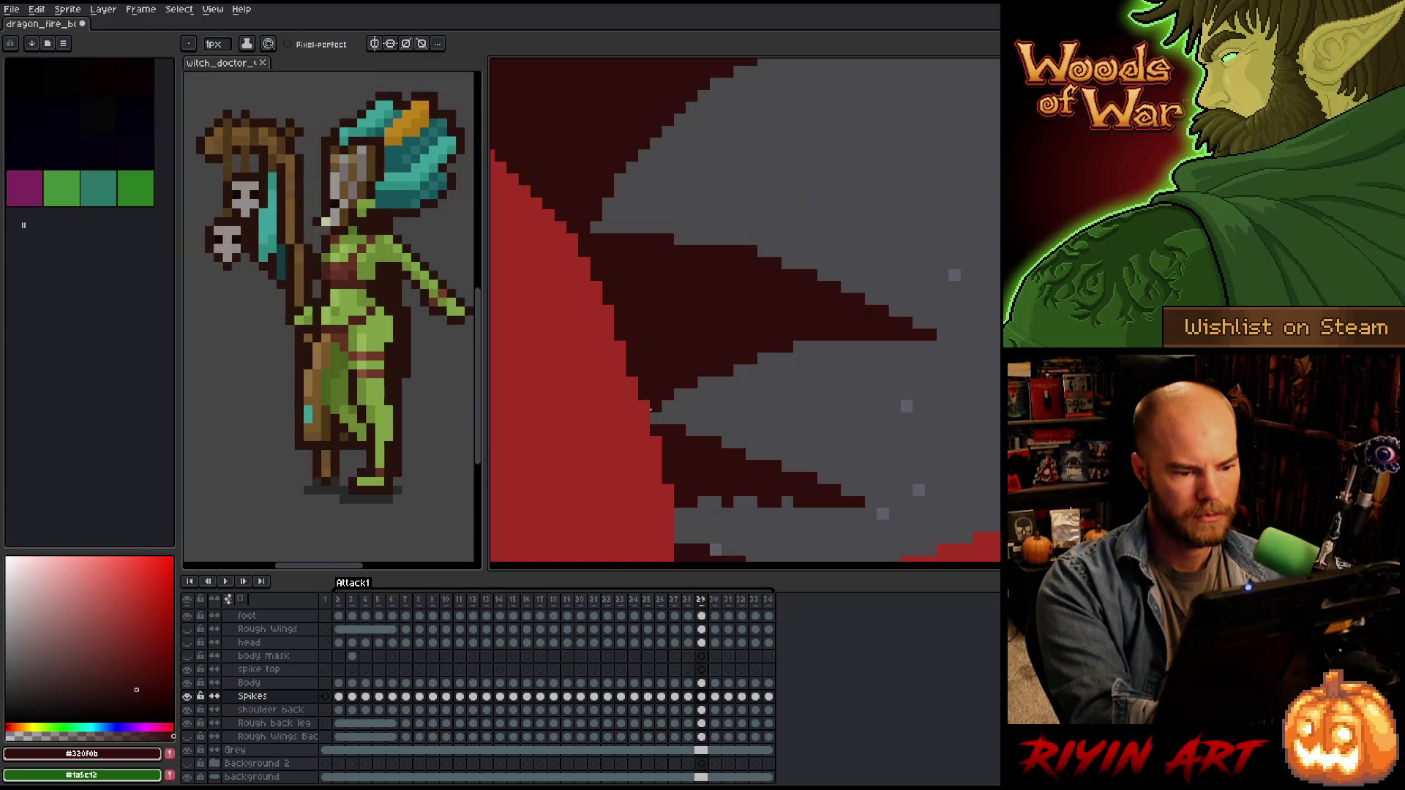
key("space")
left_click_drag(864, 426, 860, 390)
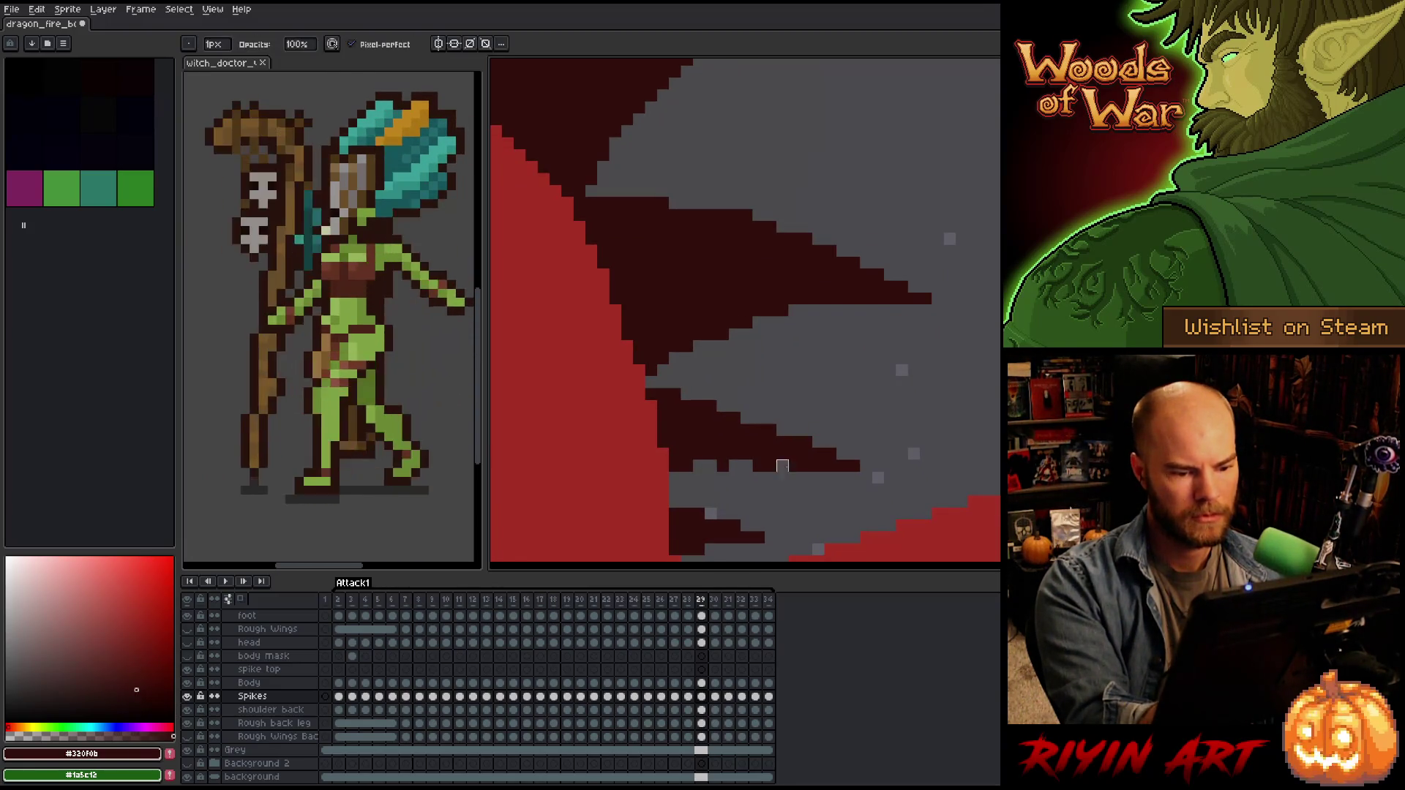
left_click_drag(783, 467, 723, 466)
Fill the gap in the middle spike with dark red, then step back to frame 28.
key("e")
key("space")
left_click_drag(926, 347, 939, 259)
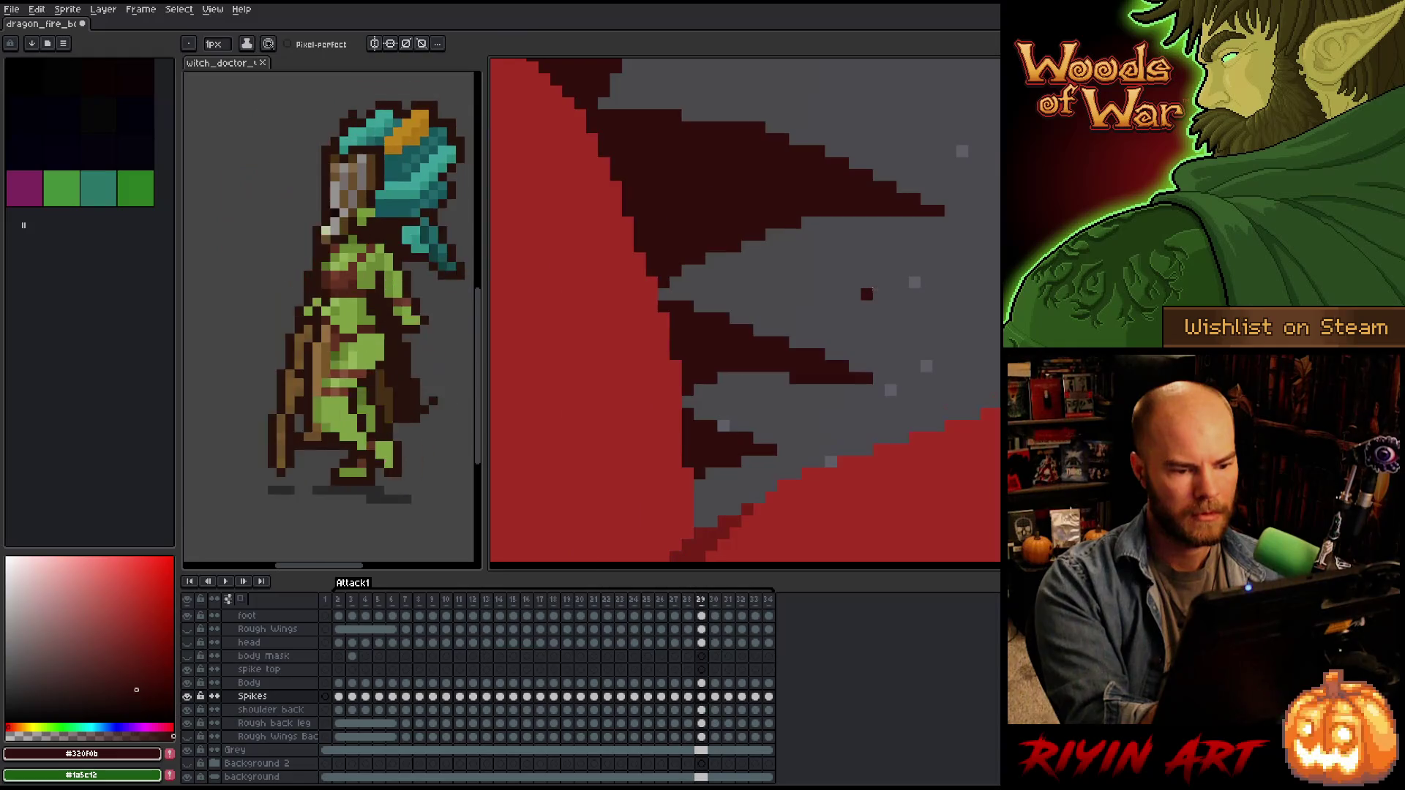
left_click_drag(719, 374, 849, 353)
key("Left")
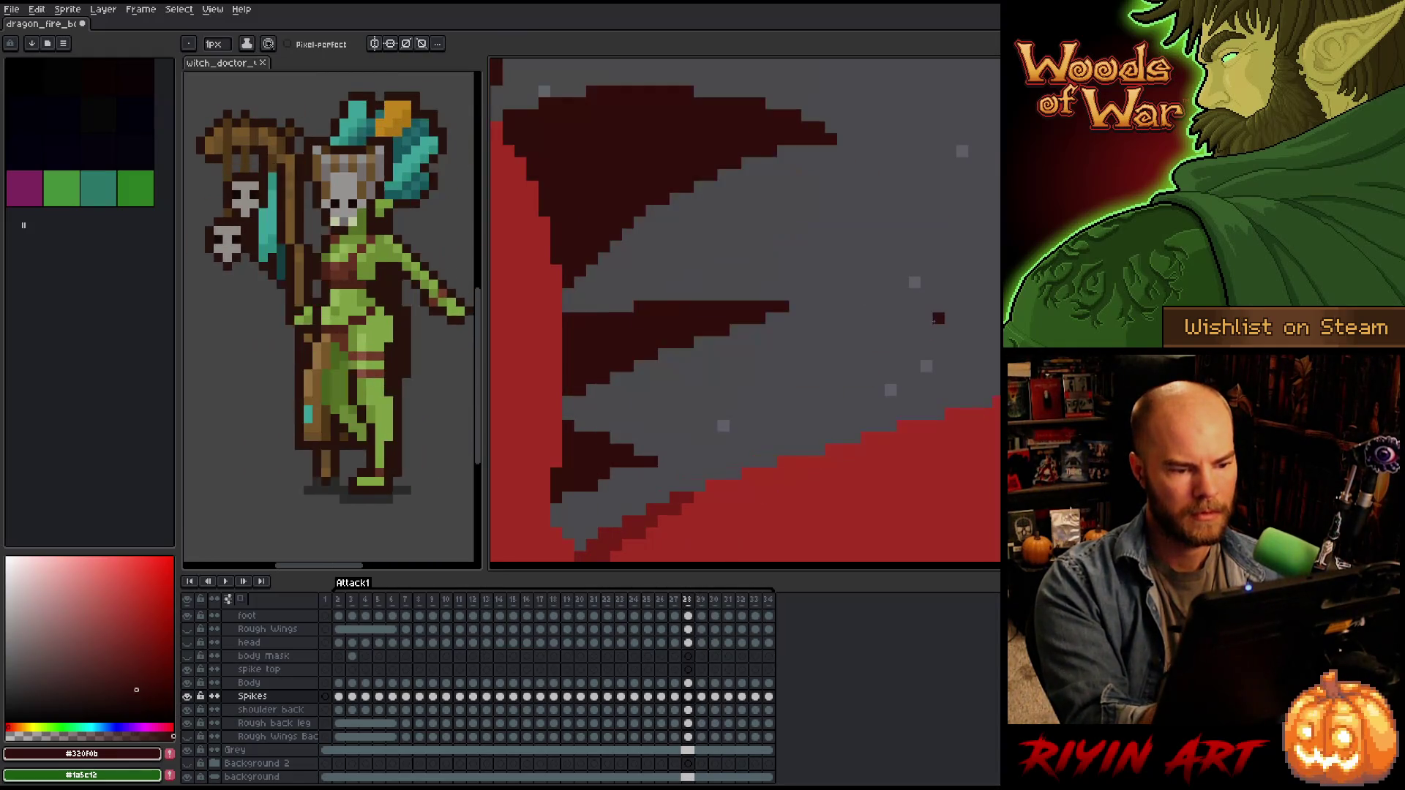
Compare frames 28 and 29, then lasso the middle spike and deselect it.
key("Right")
key("Left")
key("Right")
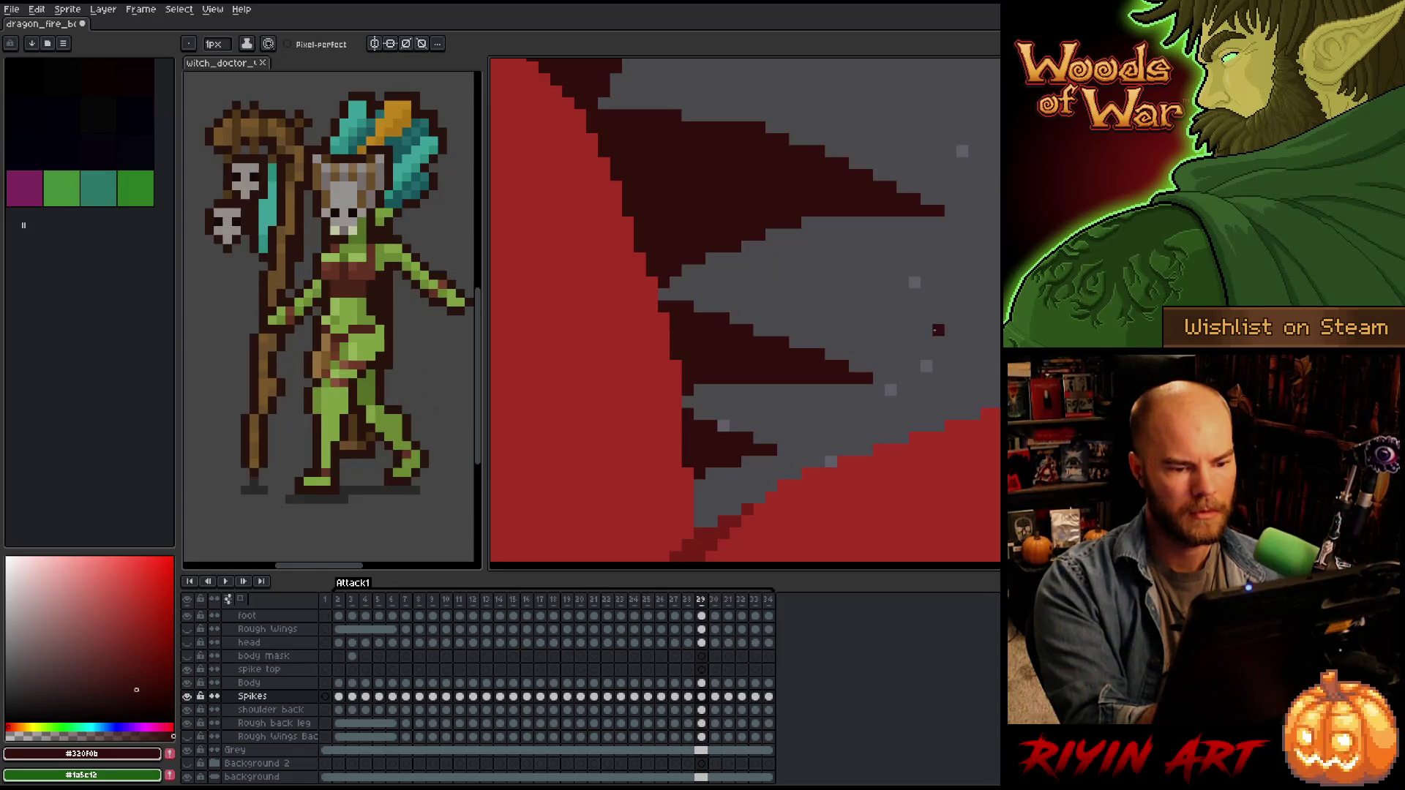
key("m")
mouse_move(923, 317)
left_mouse_down()
mouse_move(752, 306)
mouse_move(777, 421)
mouse_move(799, 432)
left_mouse_up()
key("ctrl+d")
Erase the tips of the lower spike row on frame 29, then return to frame 28.
key("b")
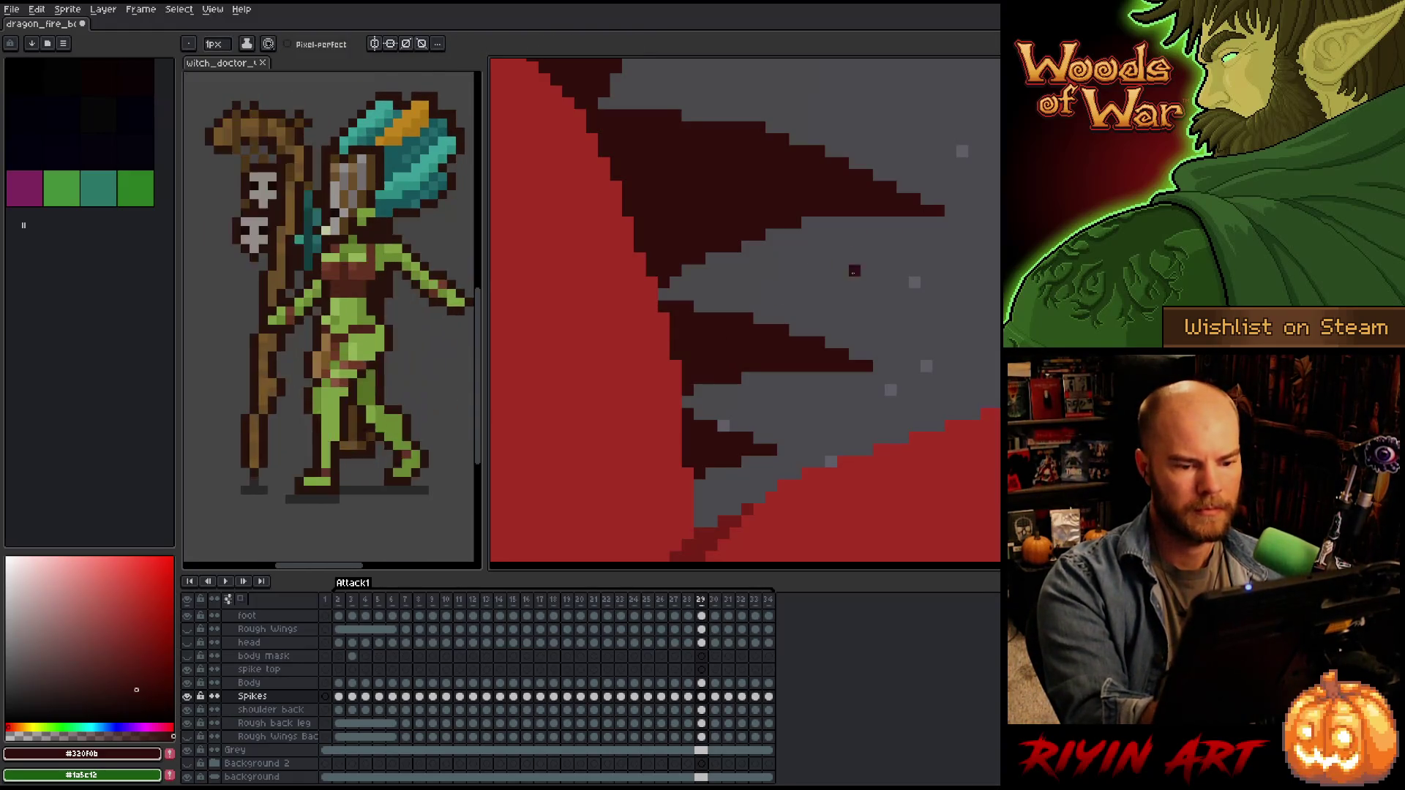
key("e")
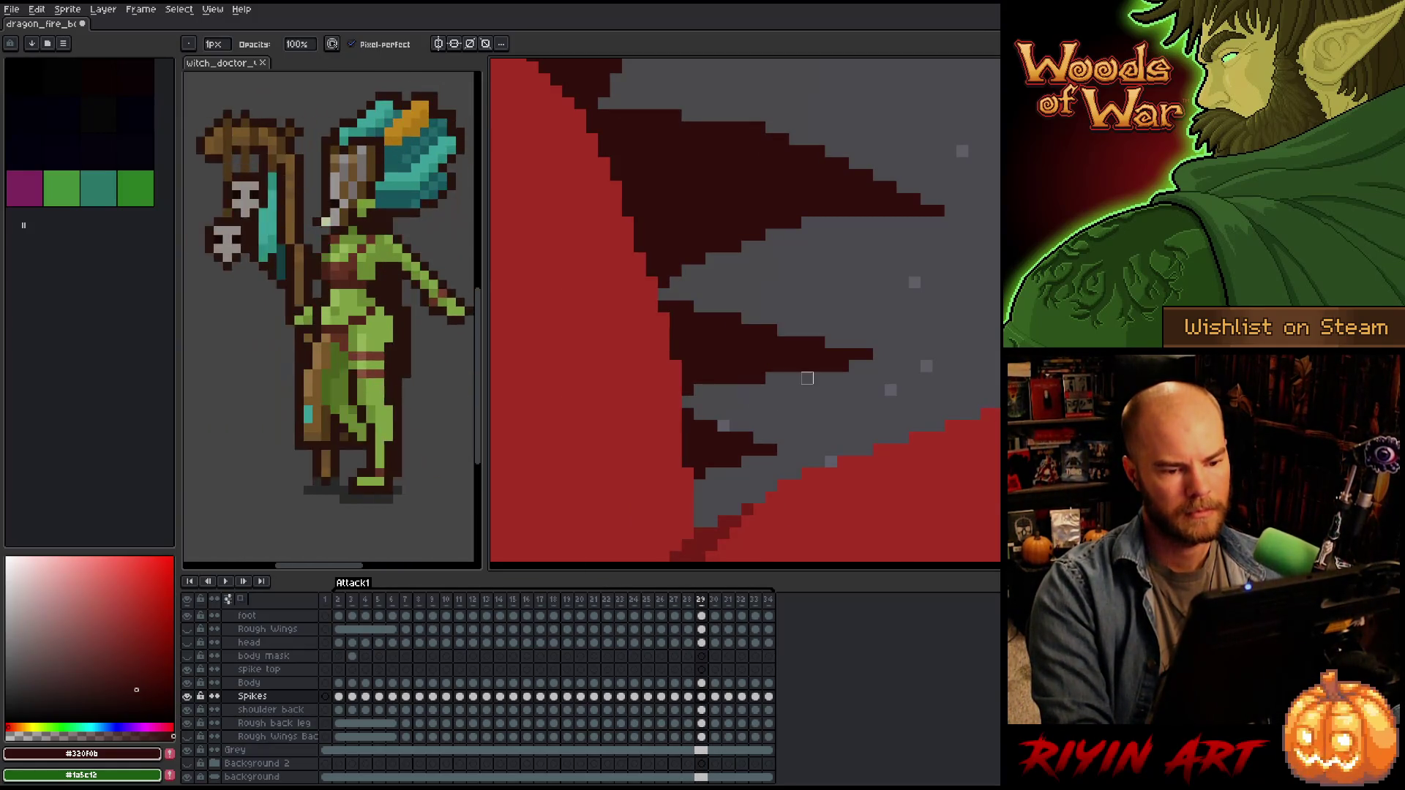
left_click_drag(850, 366, 830, 366)
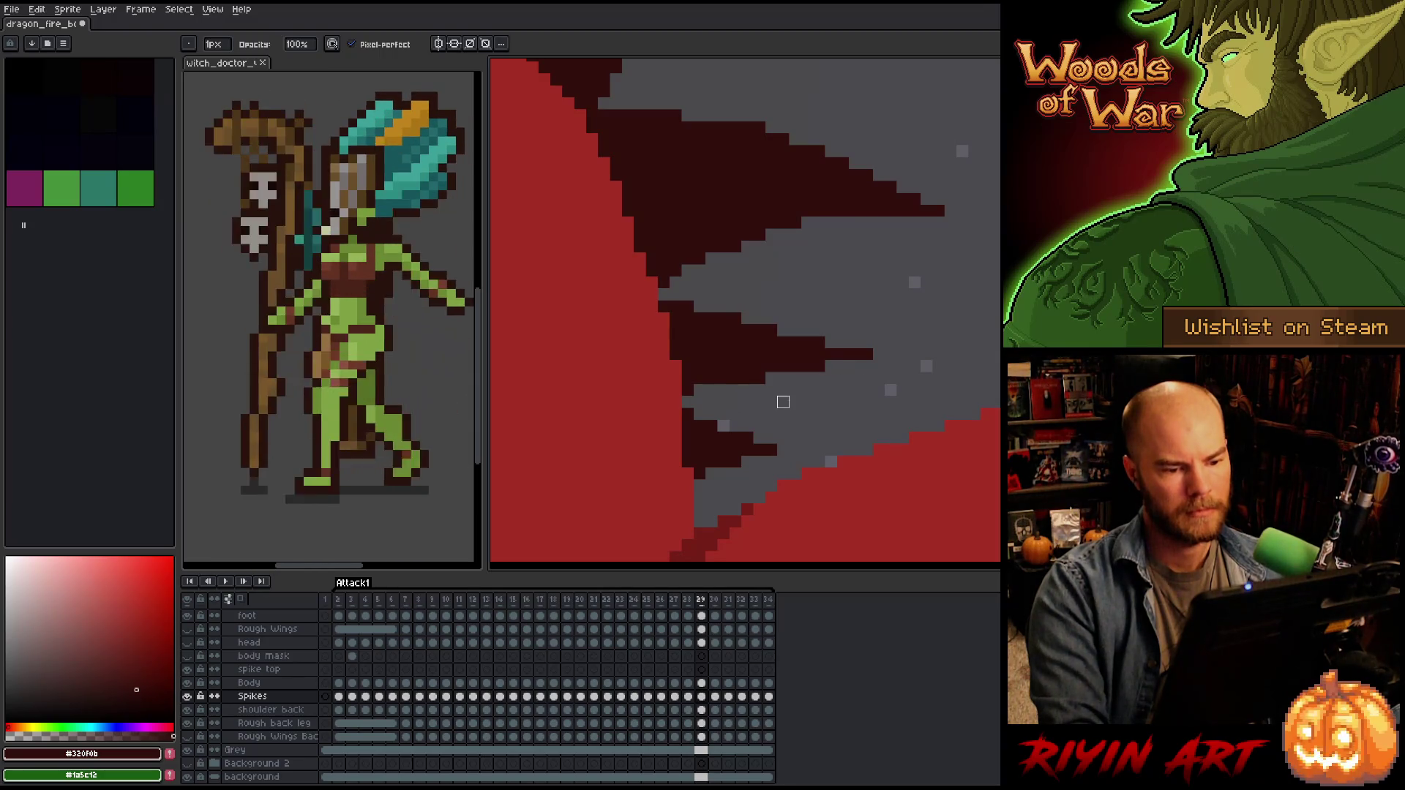
key("b")
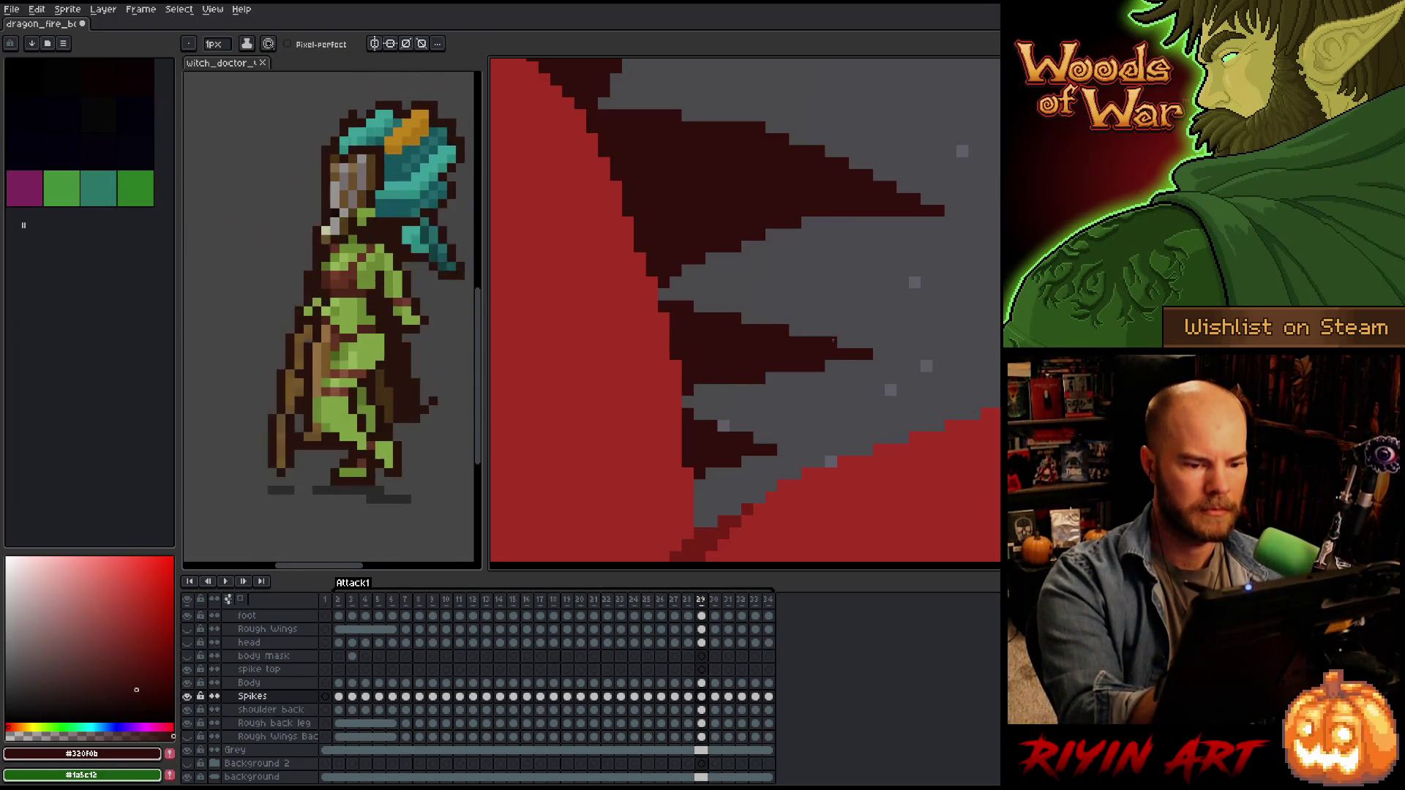
key("comma")
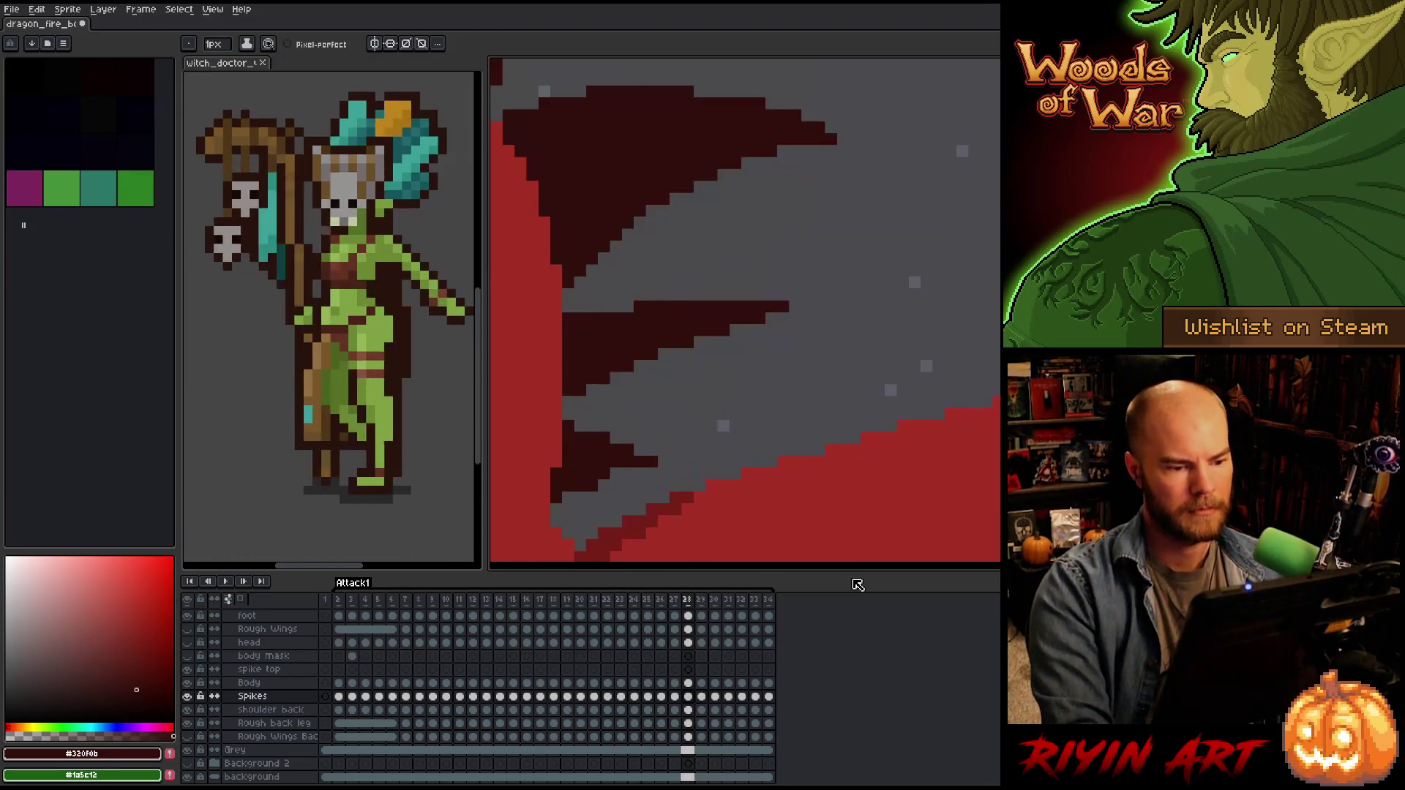
Flip between frames 28 and 29 while zooming to compare the back spikes.
scroll(609, 405, "down", 3)
key("period")
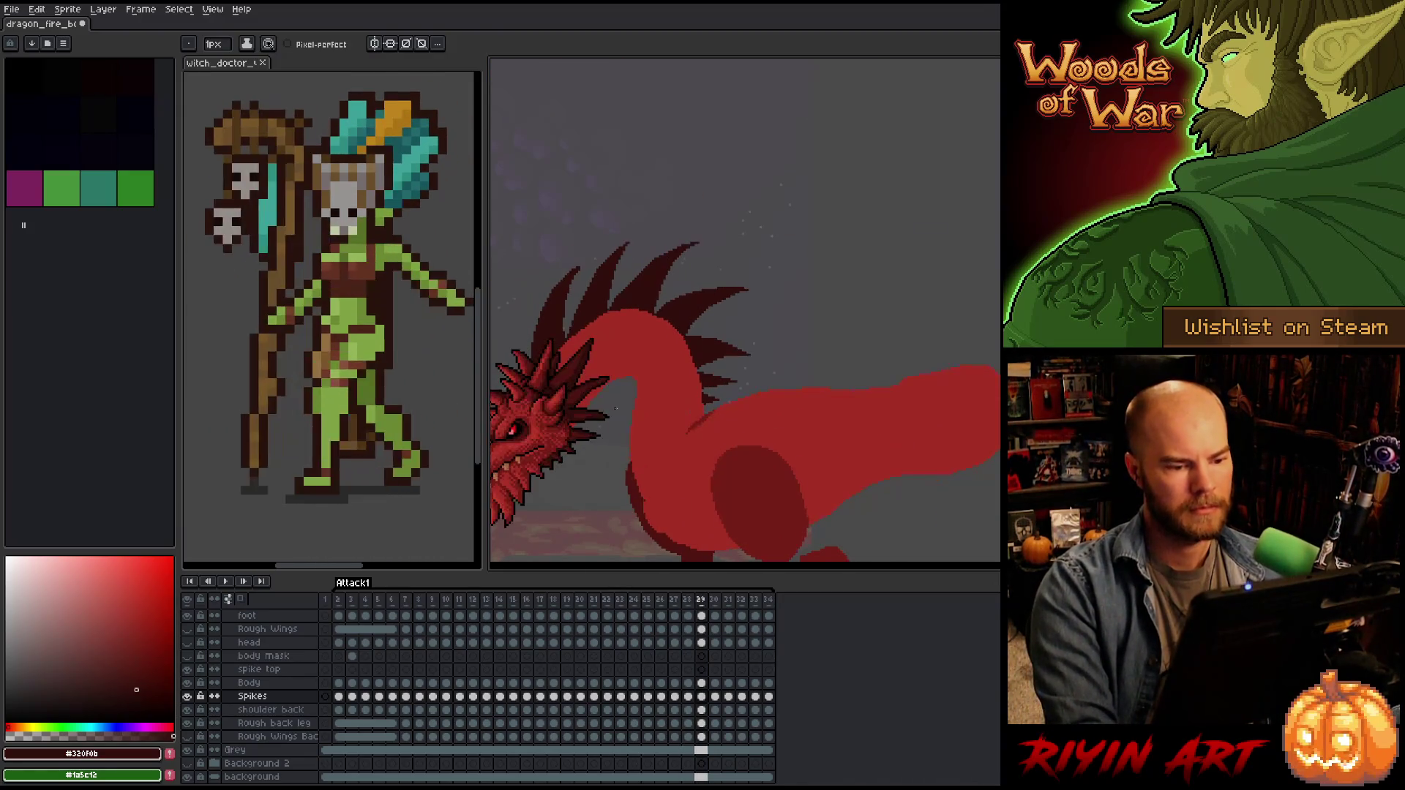
key("comma")
key("period")
scroll(605, 349, "up", 3)
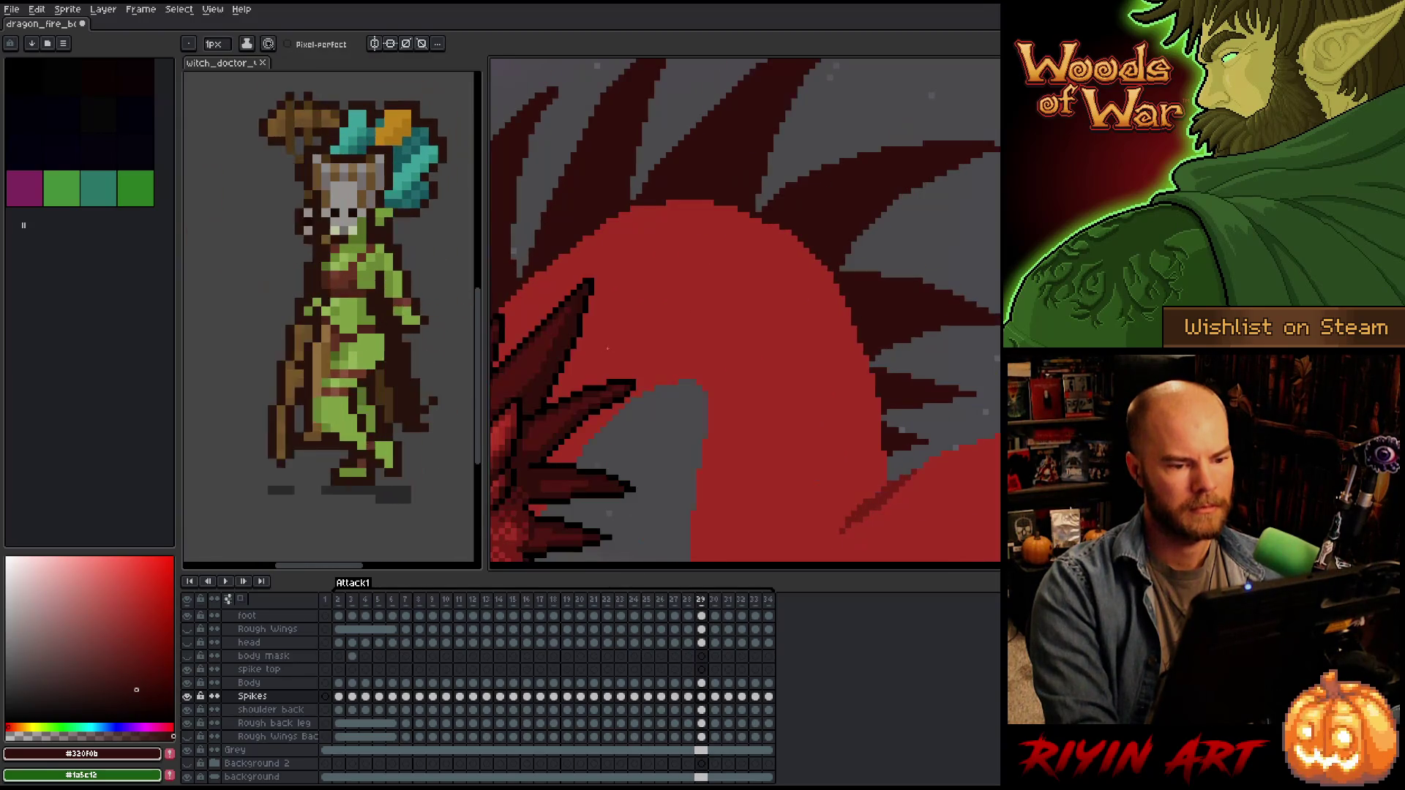
scroll(619, 345, "down", 3)
scroll(750, 323, "up", 4)
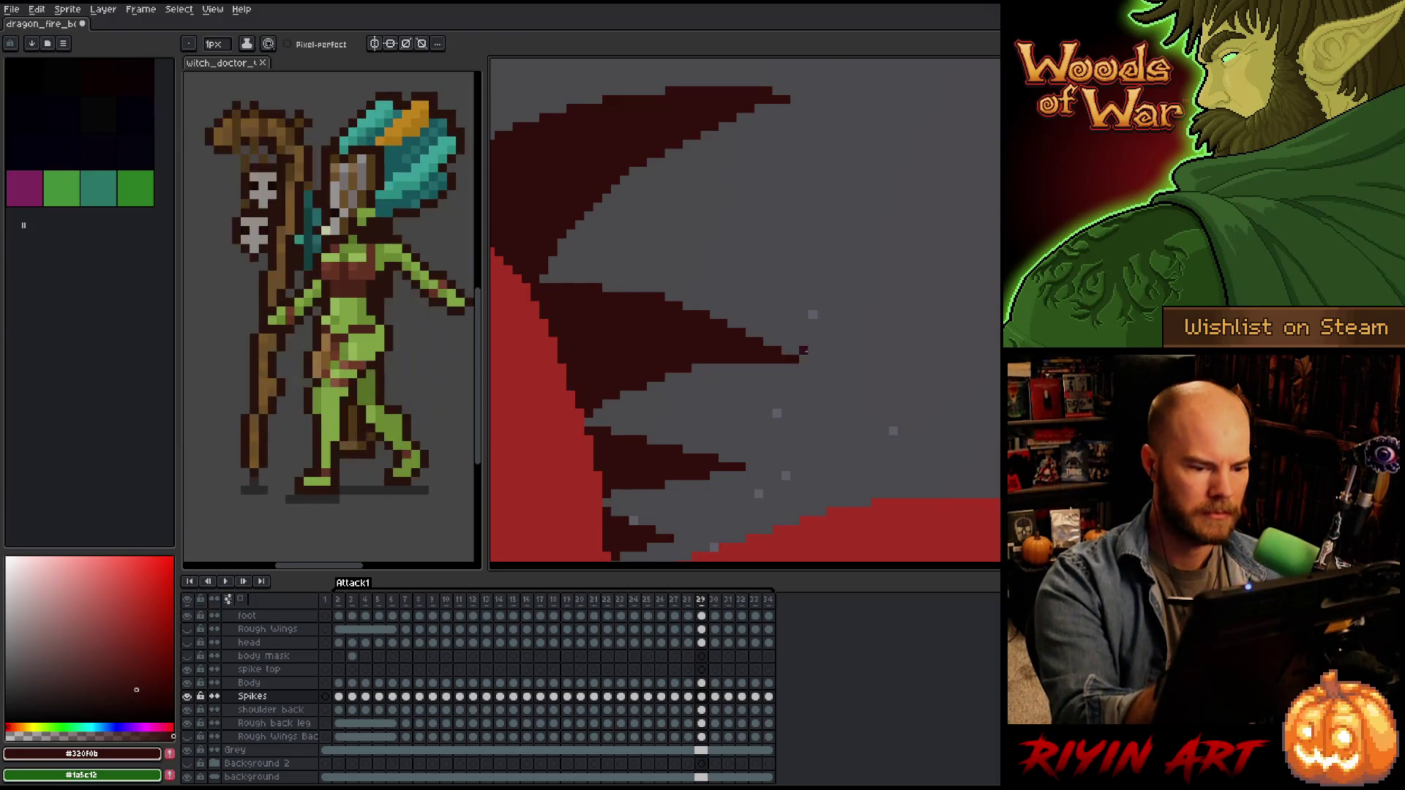
Advance to frame 30 and zoom in on its neck spike tips.
key("Left")
scroll(648, 356, "down", 2)
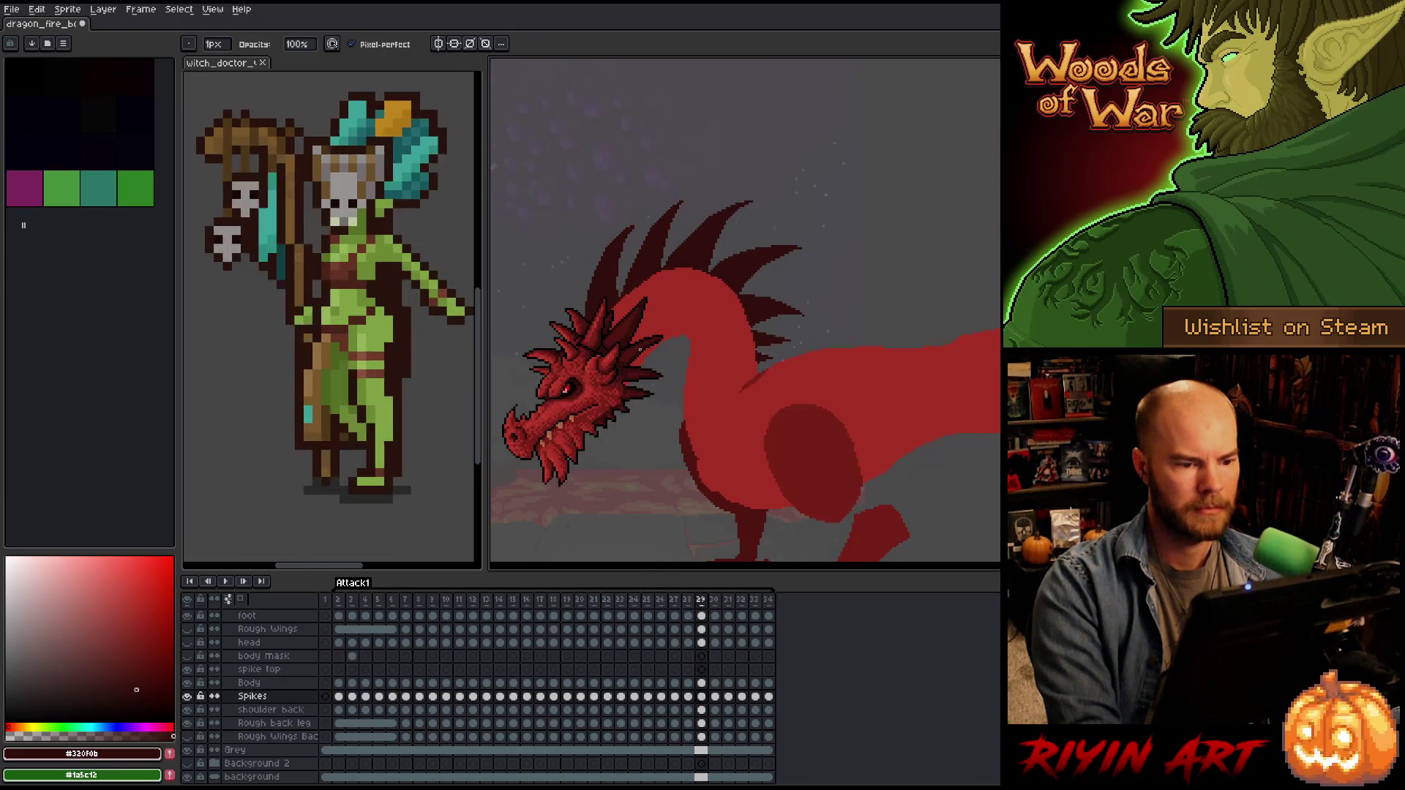
key("Right")
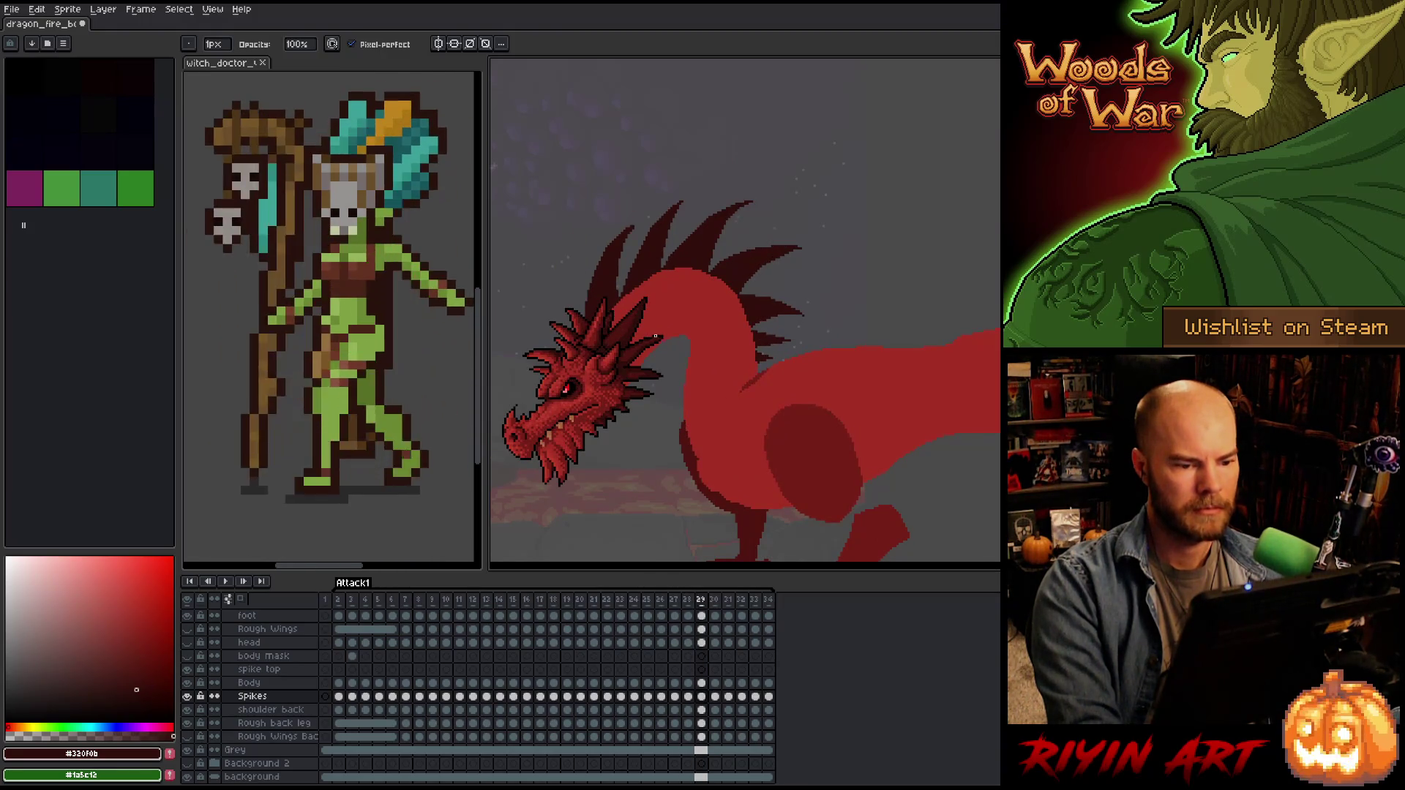
key("Right")
scroll(669, 237, "up", 3)
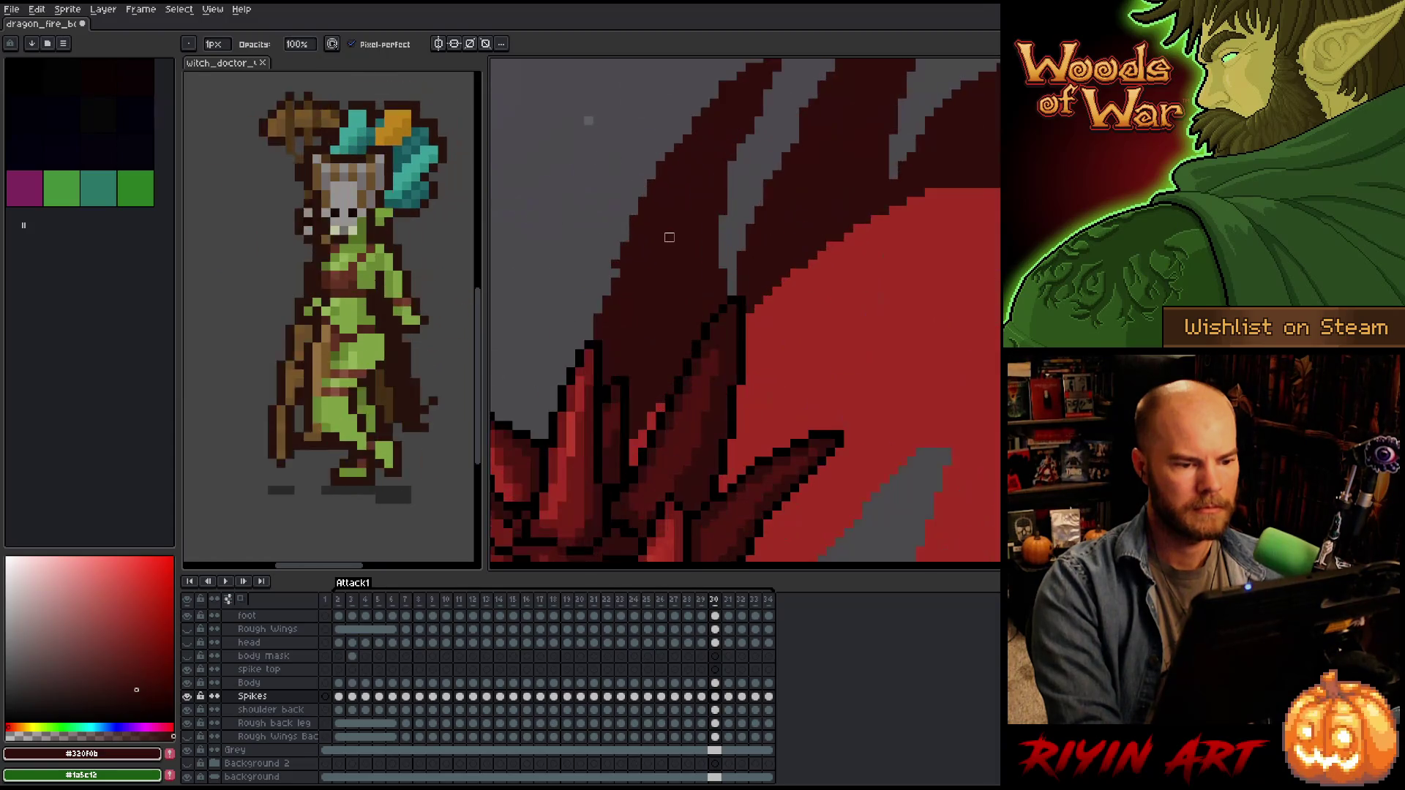
mouse_move(633, 273)
left_mouse_down()
mouse_move(617, 279)
mouse_move(707, 386)
left_mouse_up()
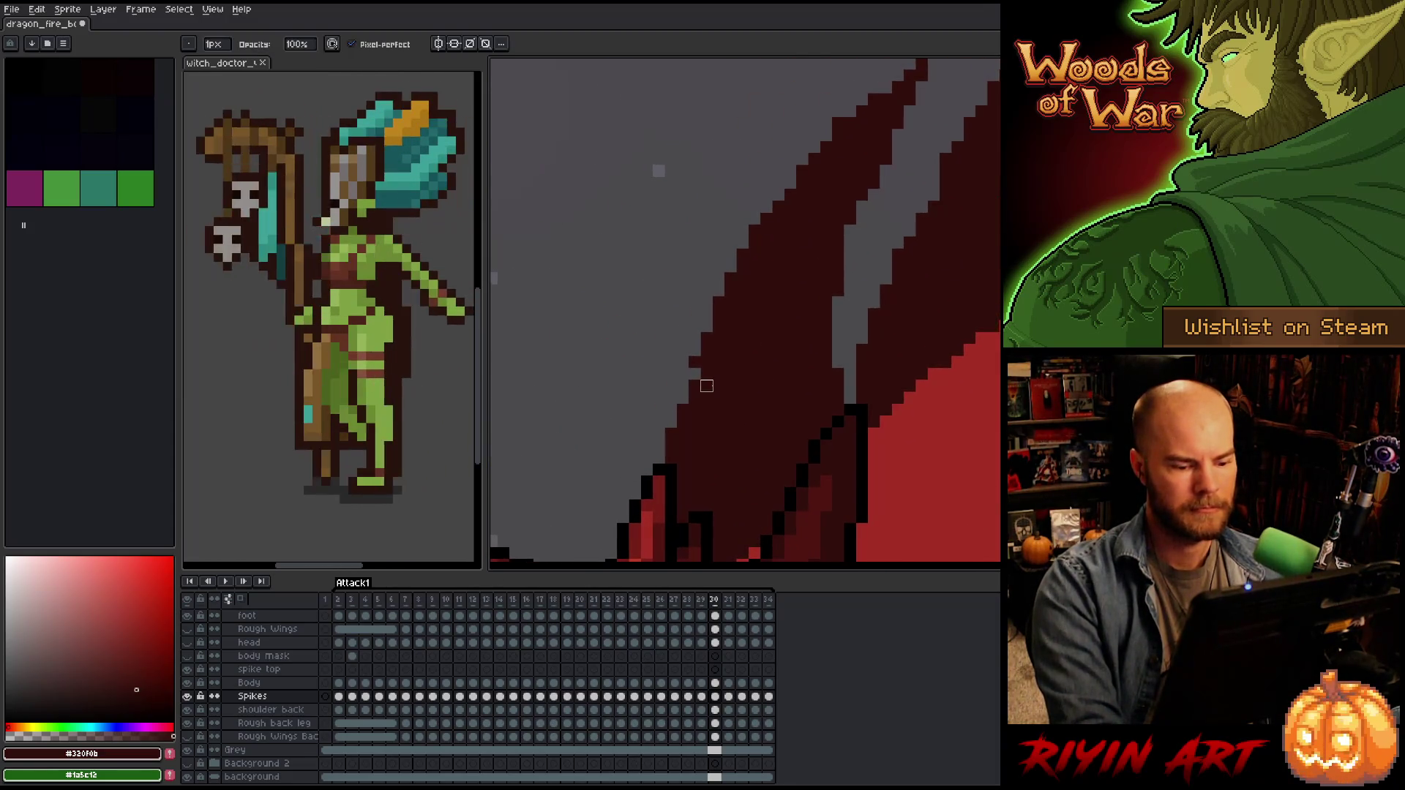
Pan along frame 30's neck spikes to survey their edges.
key("v")
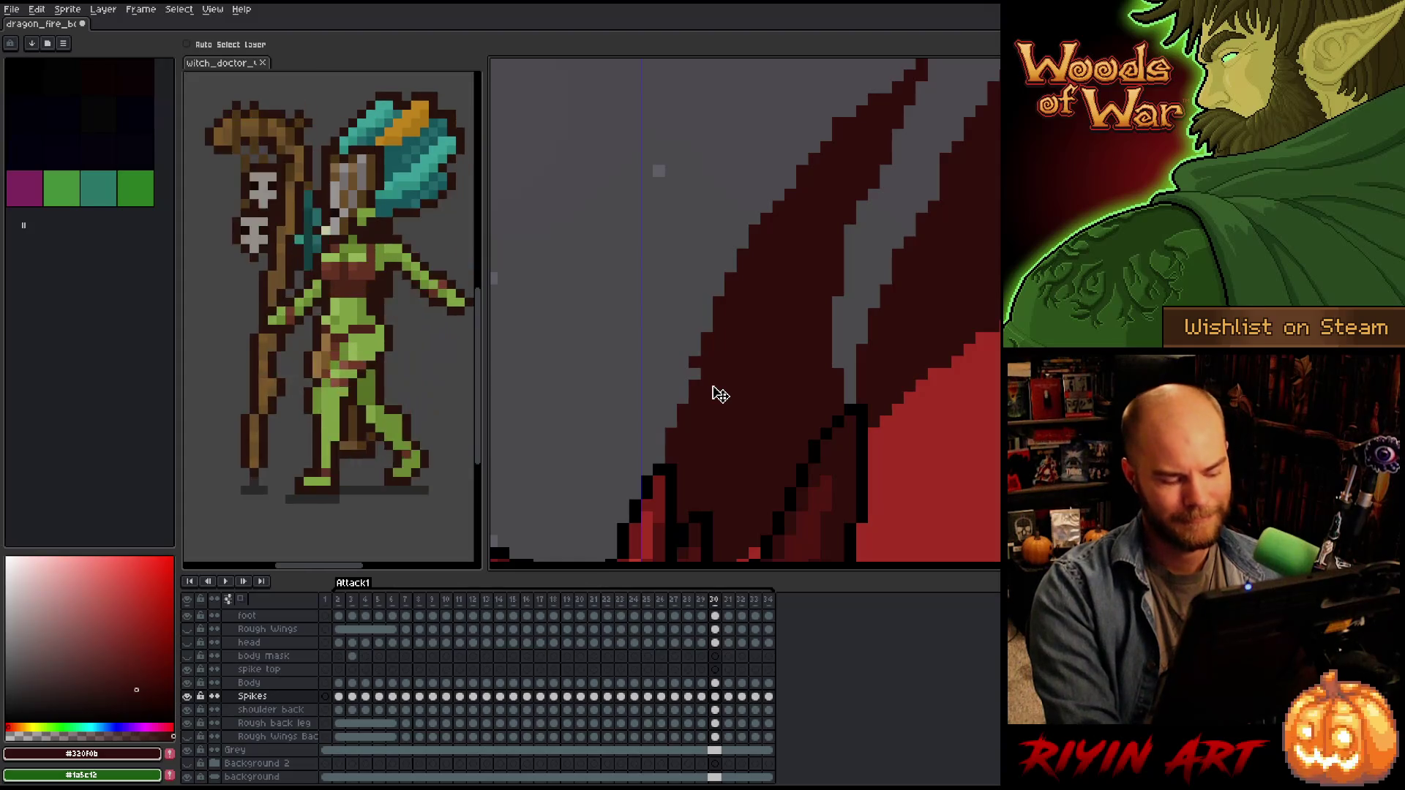
key("b")
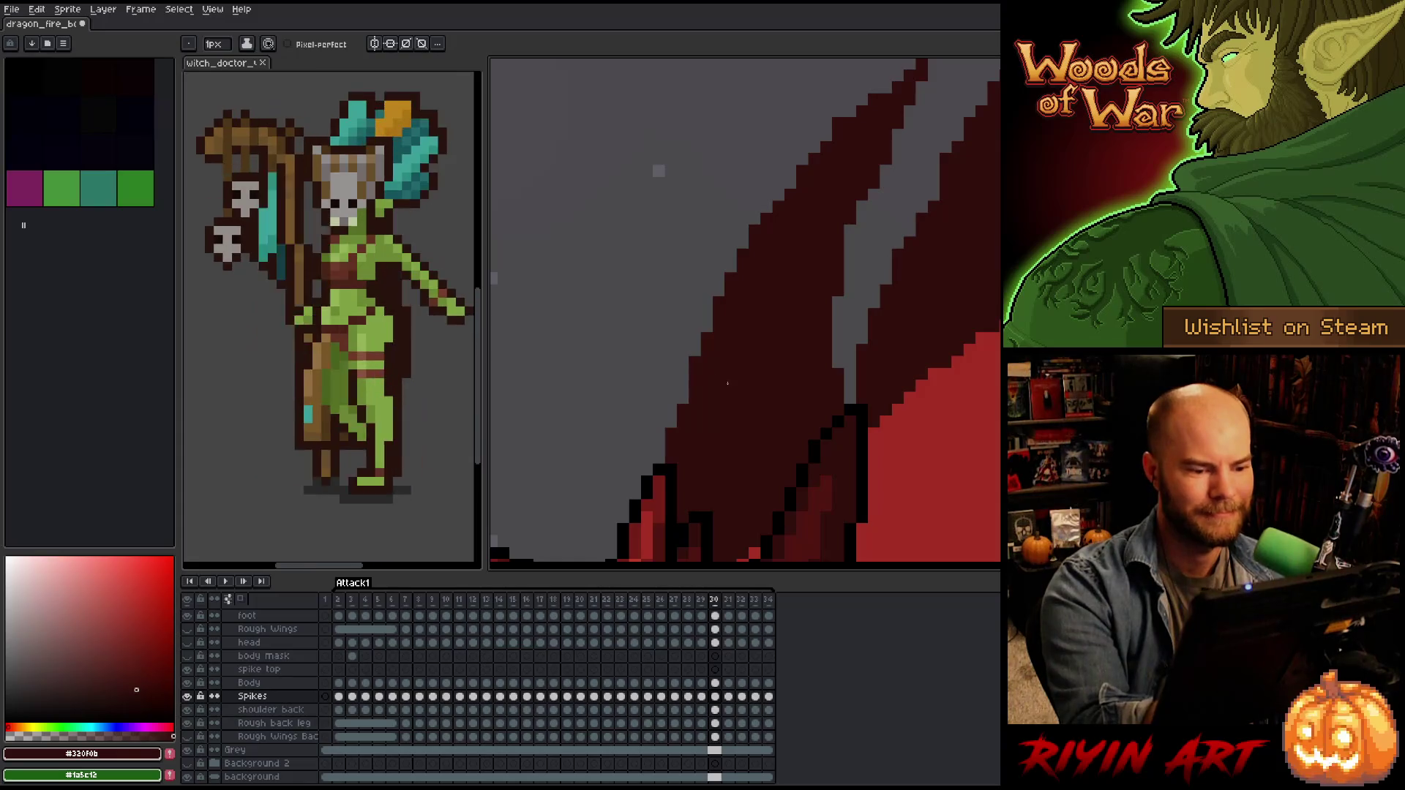
key("h")
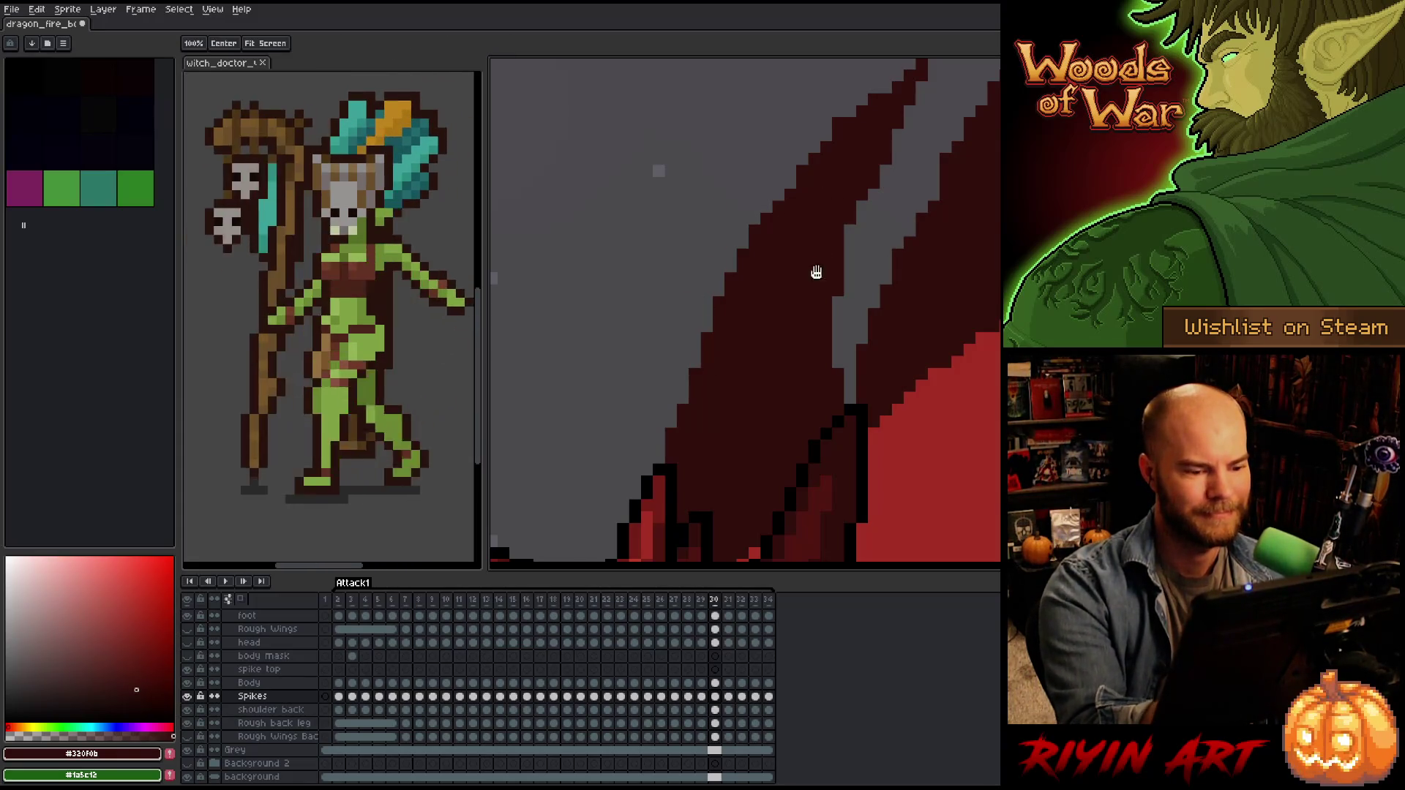
left_click_drag(740, 358, 712, 363)
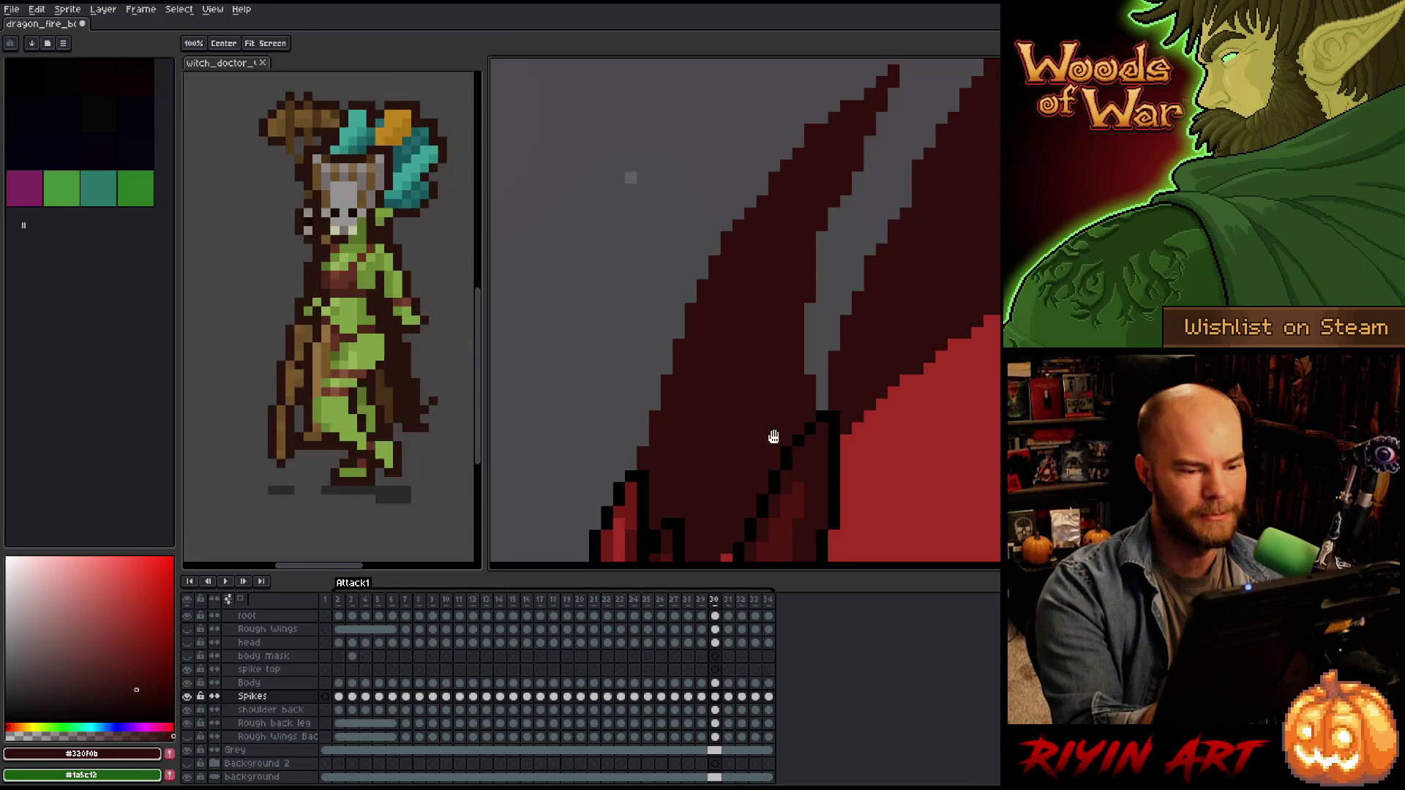
left_click_drag(774, 436, 702, 448)
key("b")
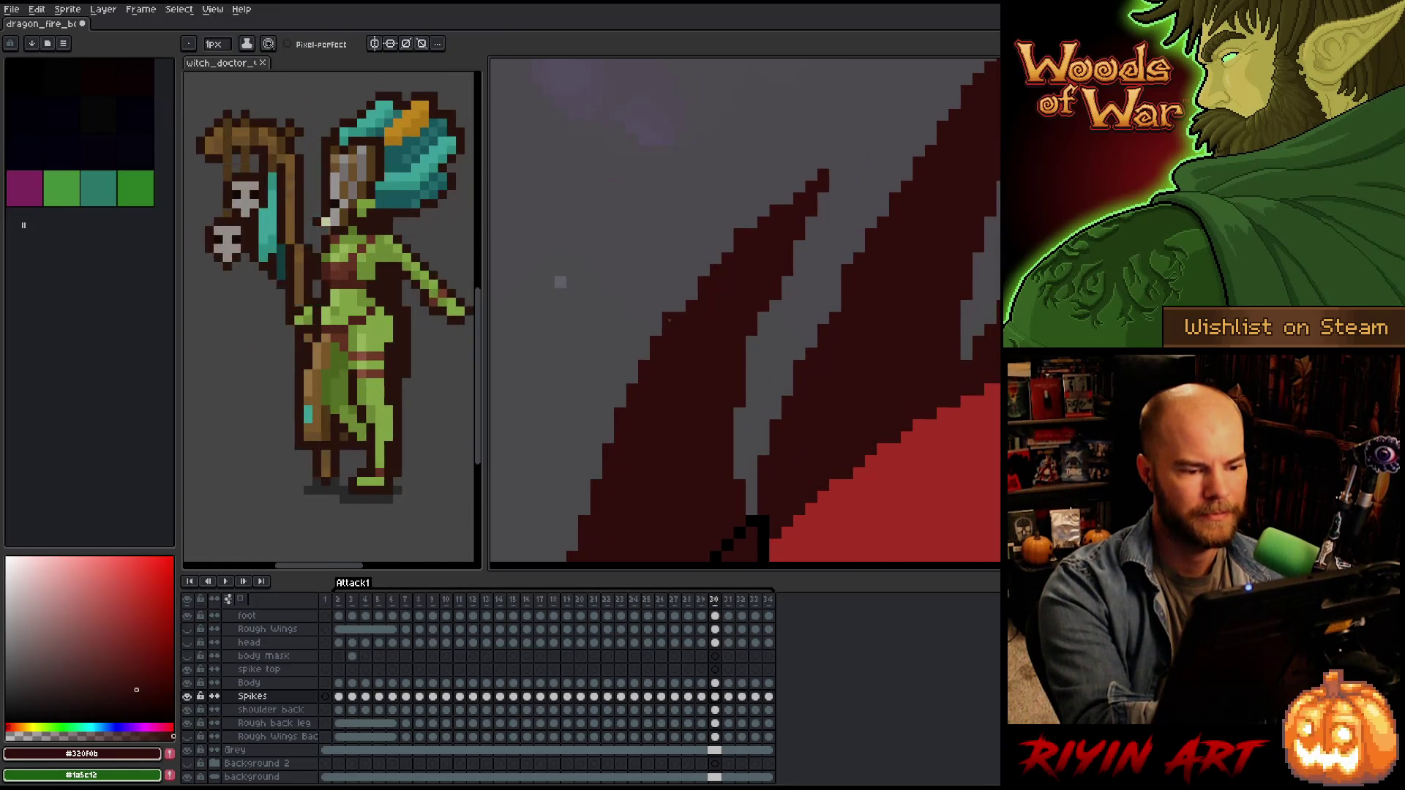
key("b")
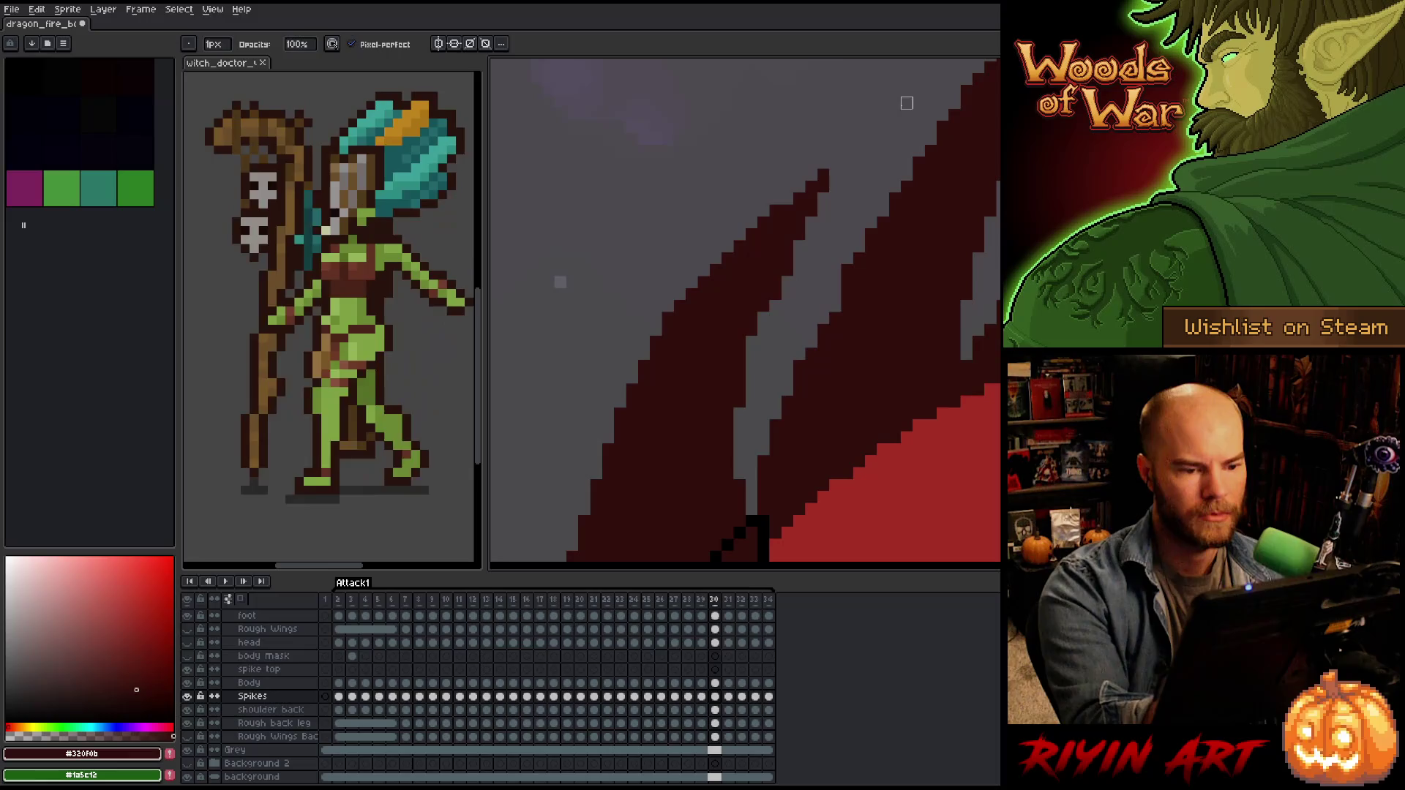
key("e")
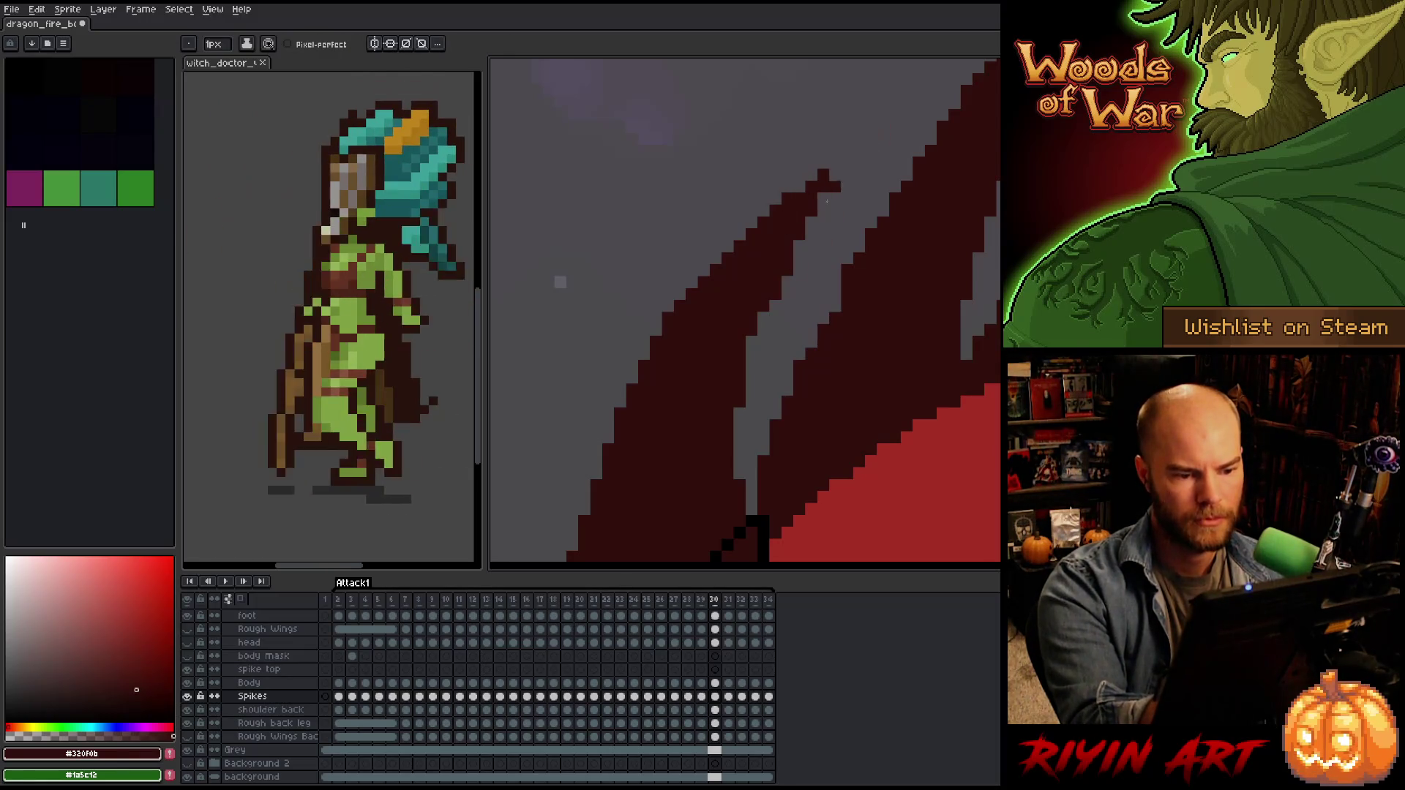
key("b")
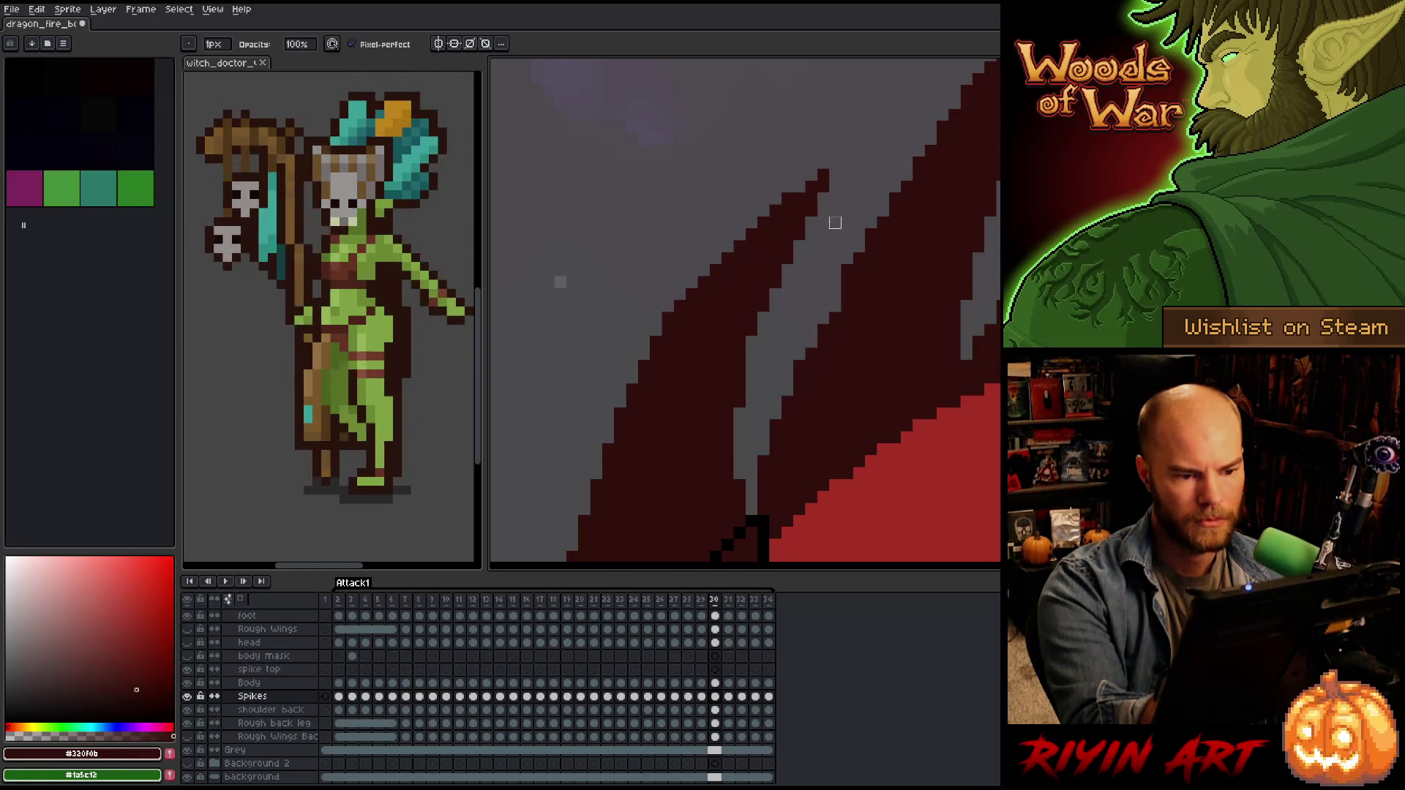
Add a dark pixel to the middle neck spike's edge.
key("e")
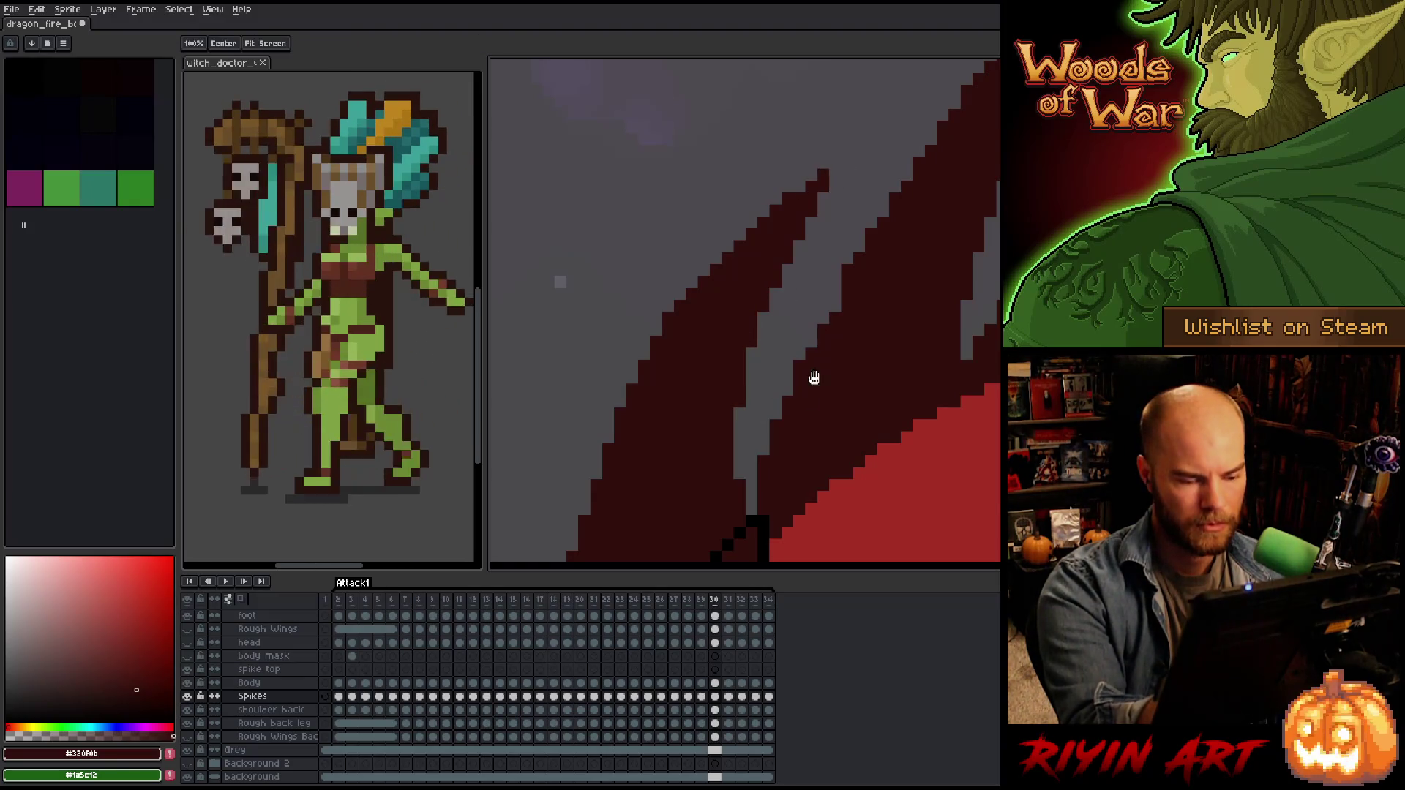
left_click_drag(774, 444, 753, 323)
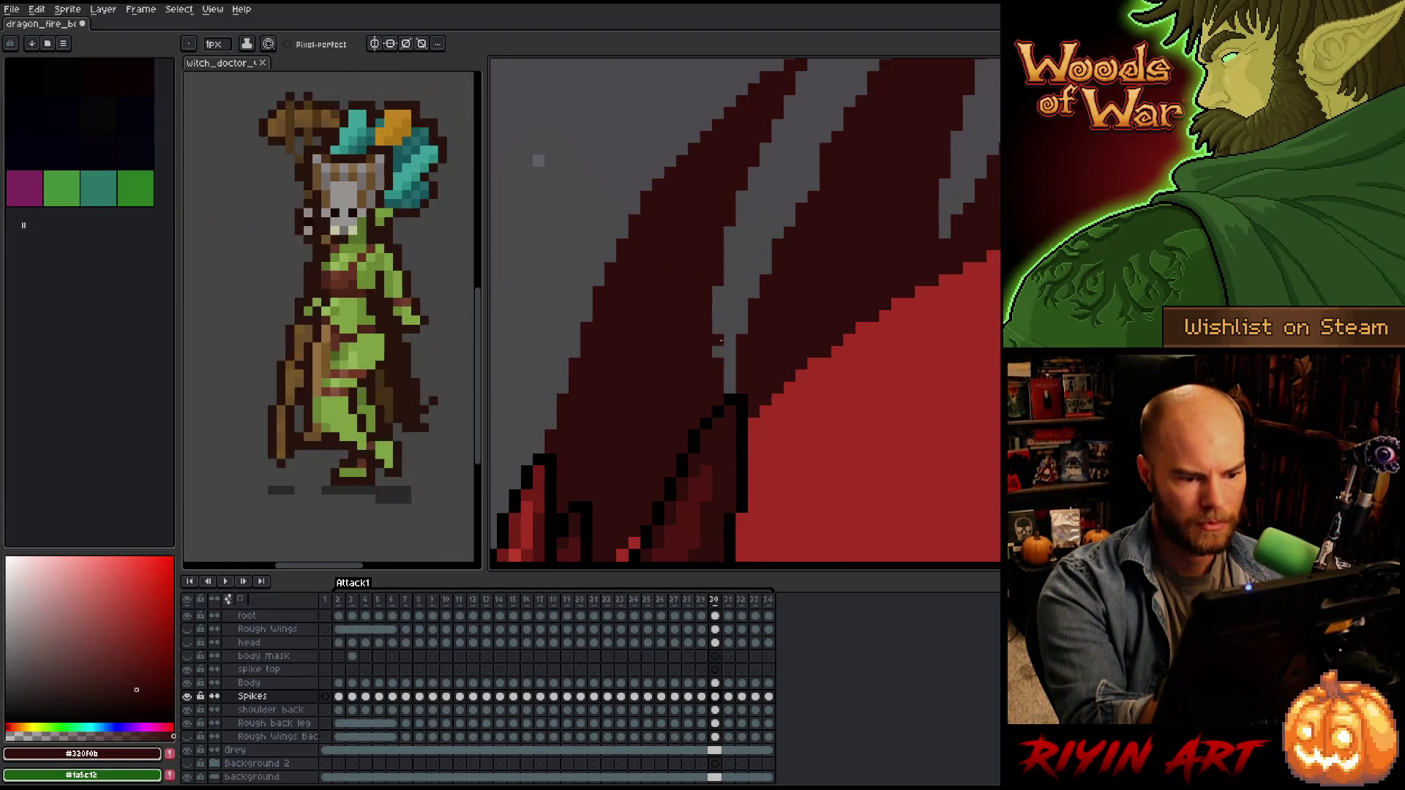
left_click_drag(837, 183, 791, 367)
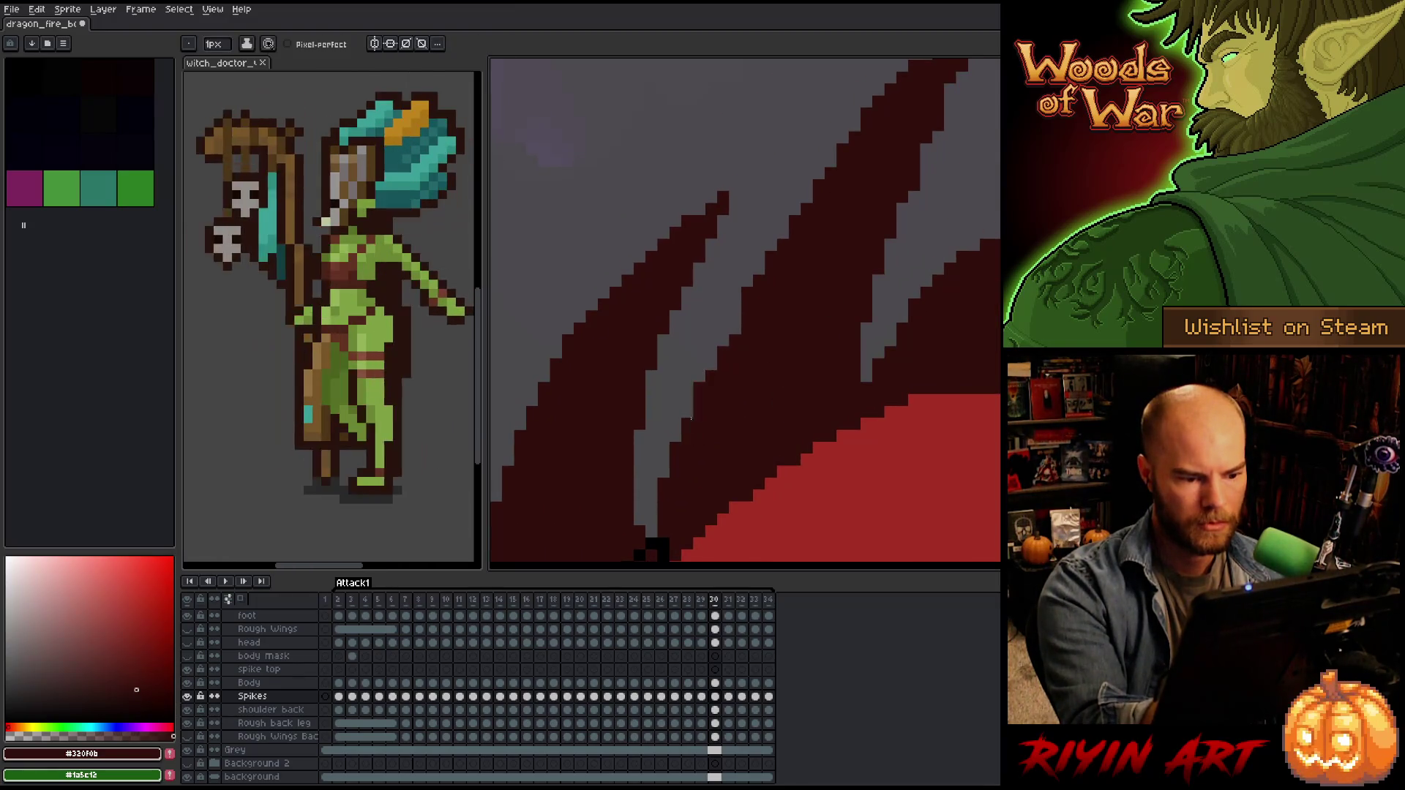
left_click(691, 420)
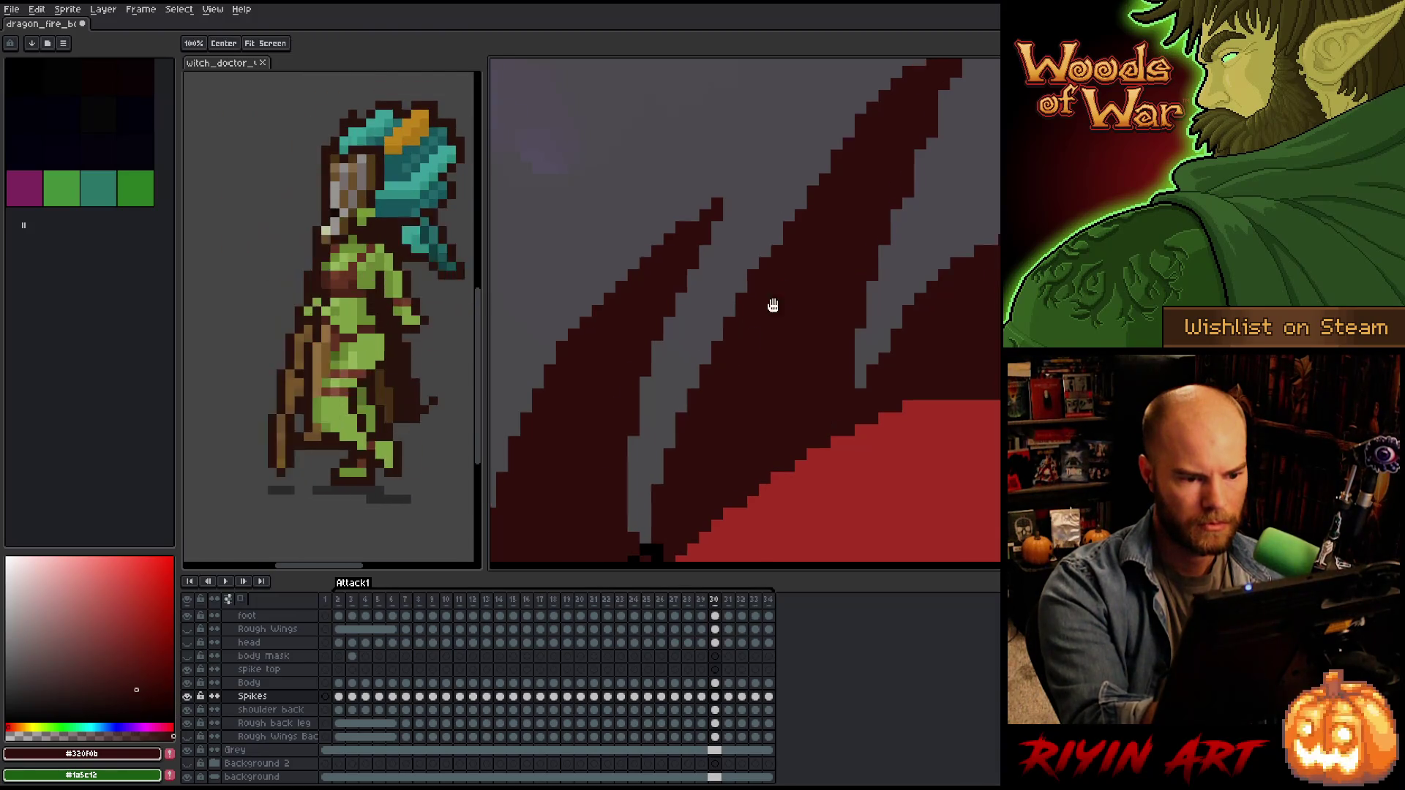
left_click_drag(780, 291, 711, 369)
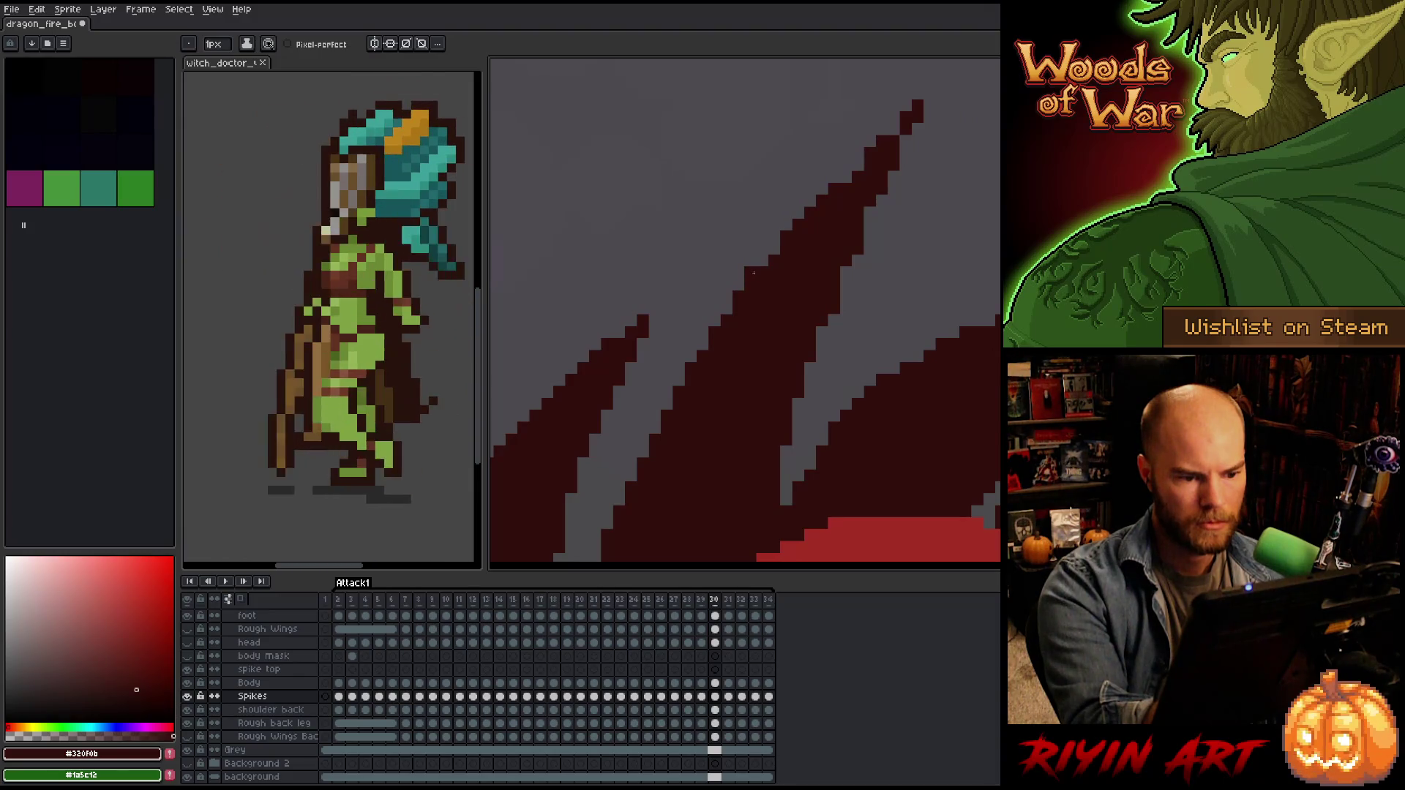
mouse_move(845, 283)
left_mouse_down()
mouse_move(827, 283)
mouse_move(836, 253)
mouse_move(674, 423)
mouse_move(696, 275)
mouse_move(876, 272)
left_mouse_up()
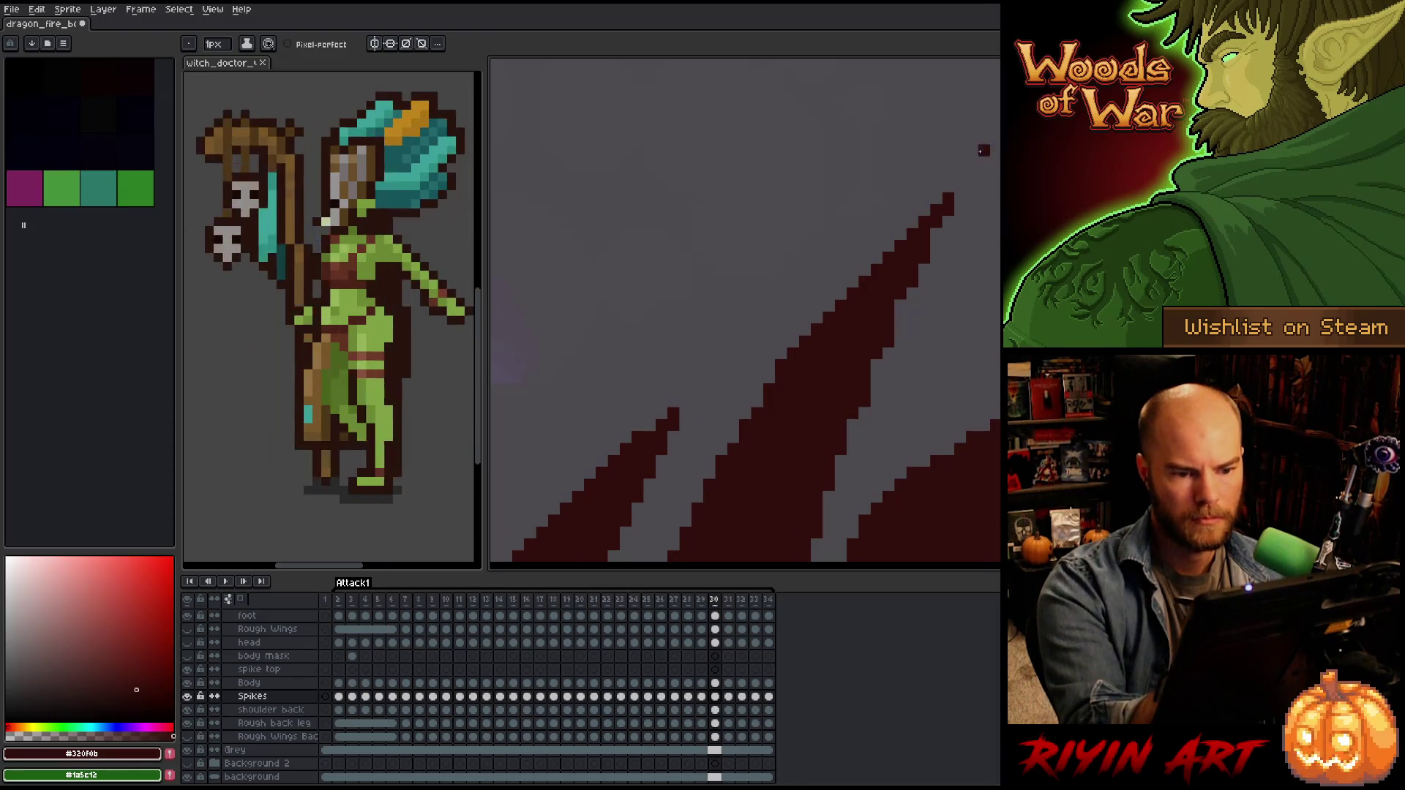
Erase the stray dark pixel on a frame 30 spike edge, panning along the spikes.
mouse_move(947, 314)
left_mouse_down()
mouse_move(964, 289)
mouse_move(934, 184)
left_mouse_up()
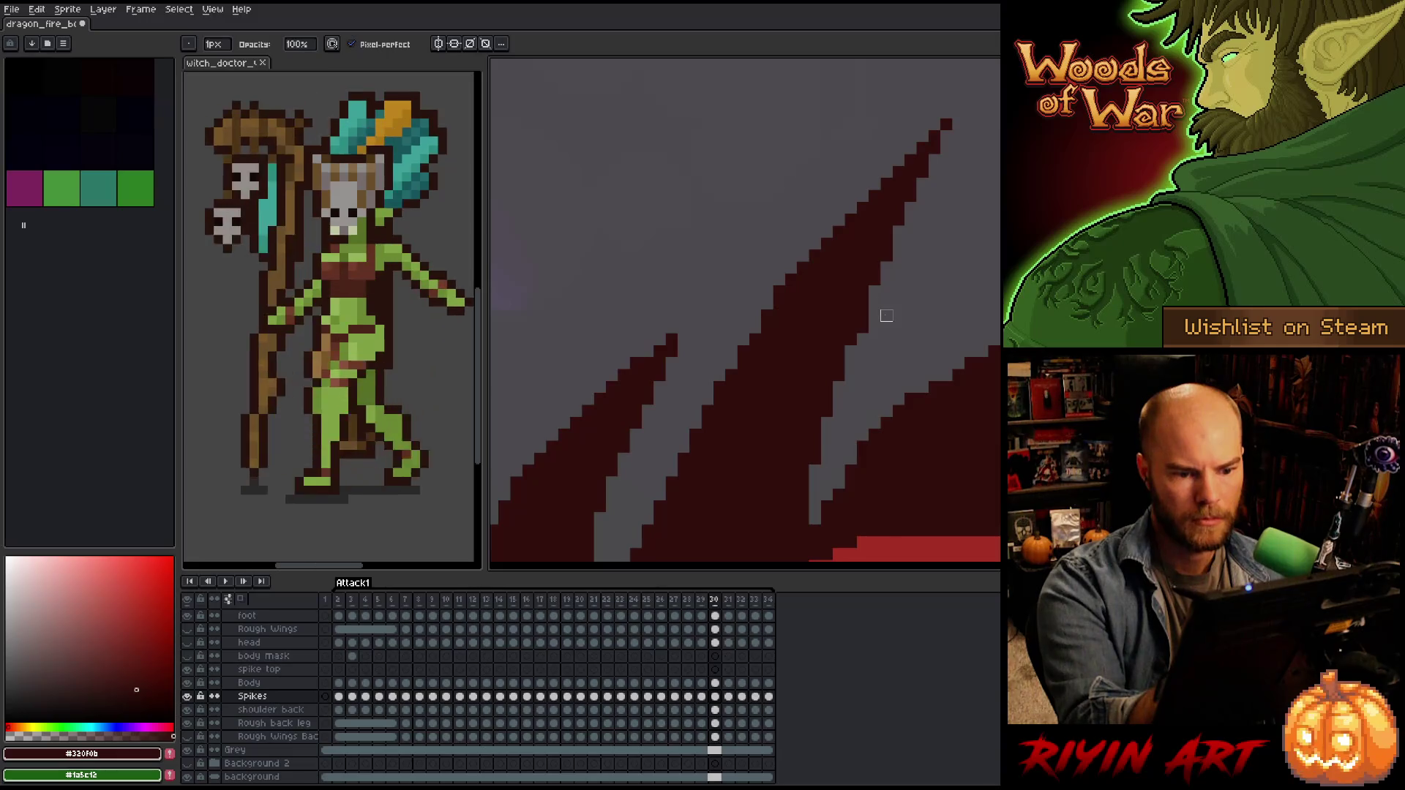
key("e")
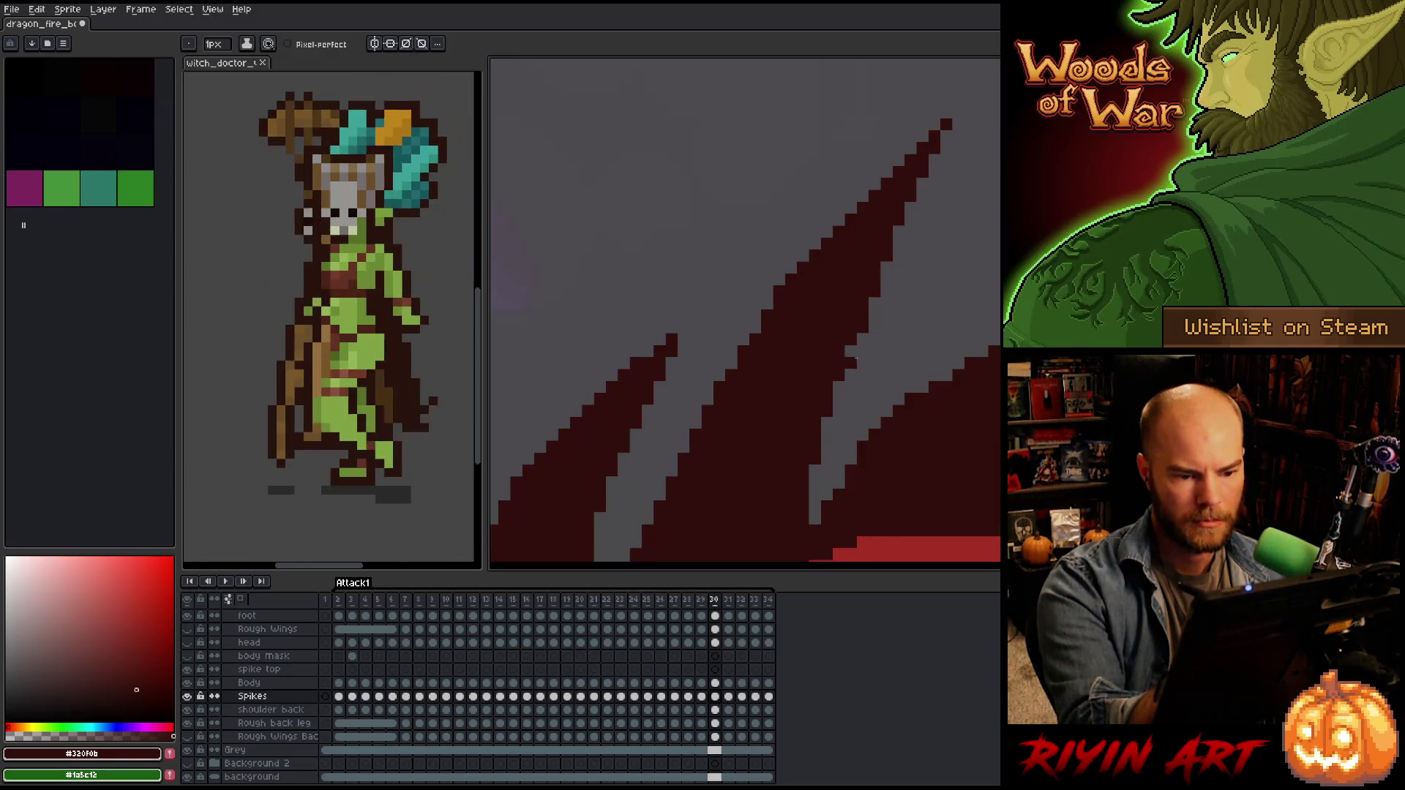
key("space")
left_click_drag(881, 298, 879, 278)
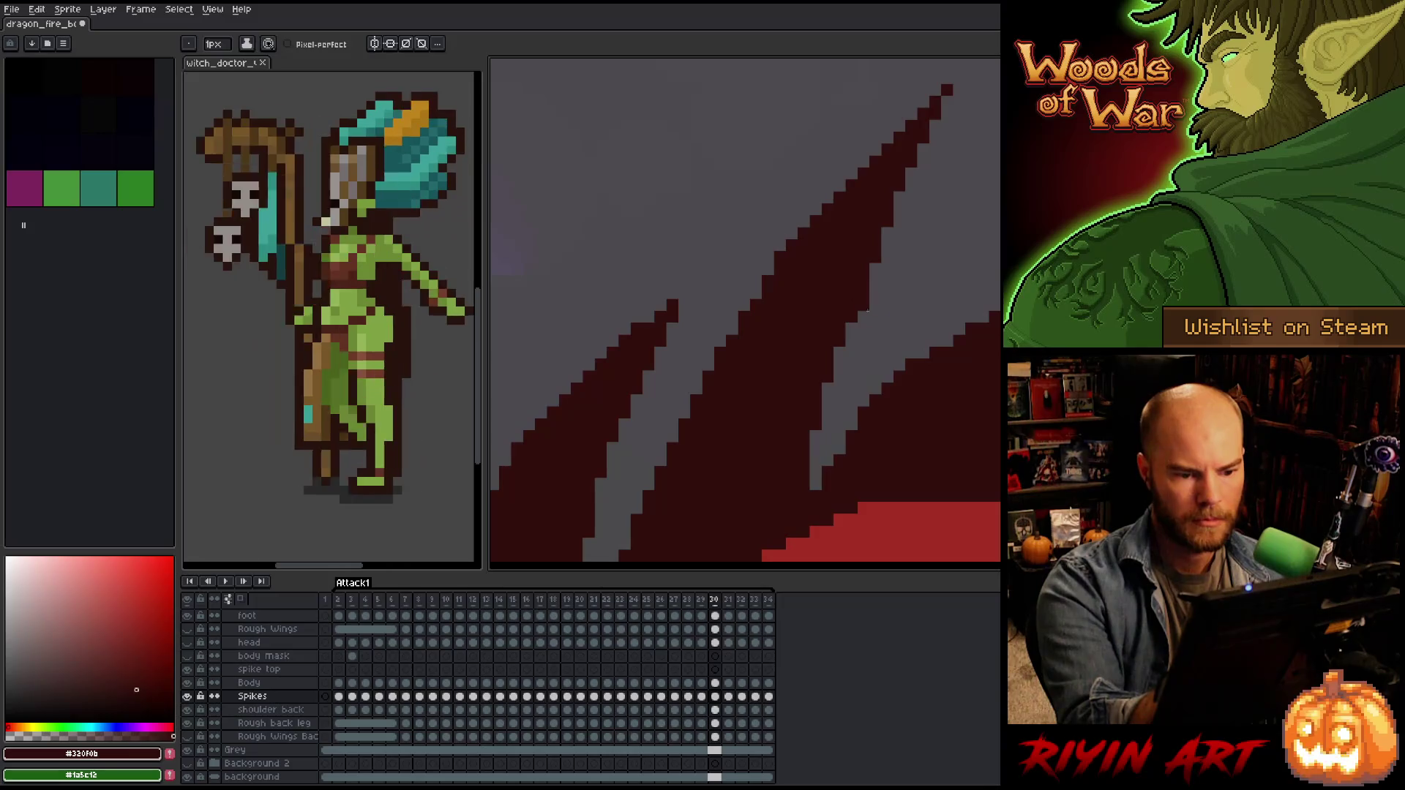
key("b")
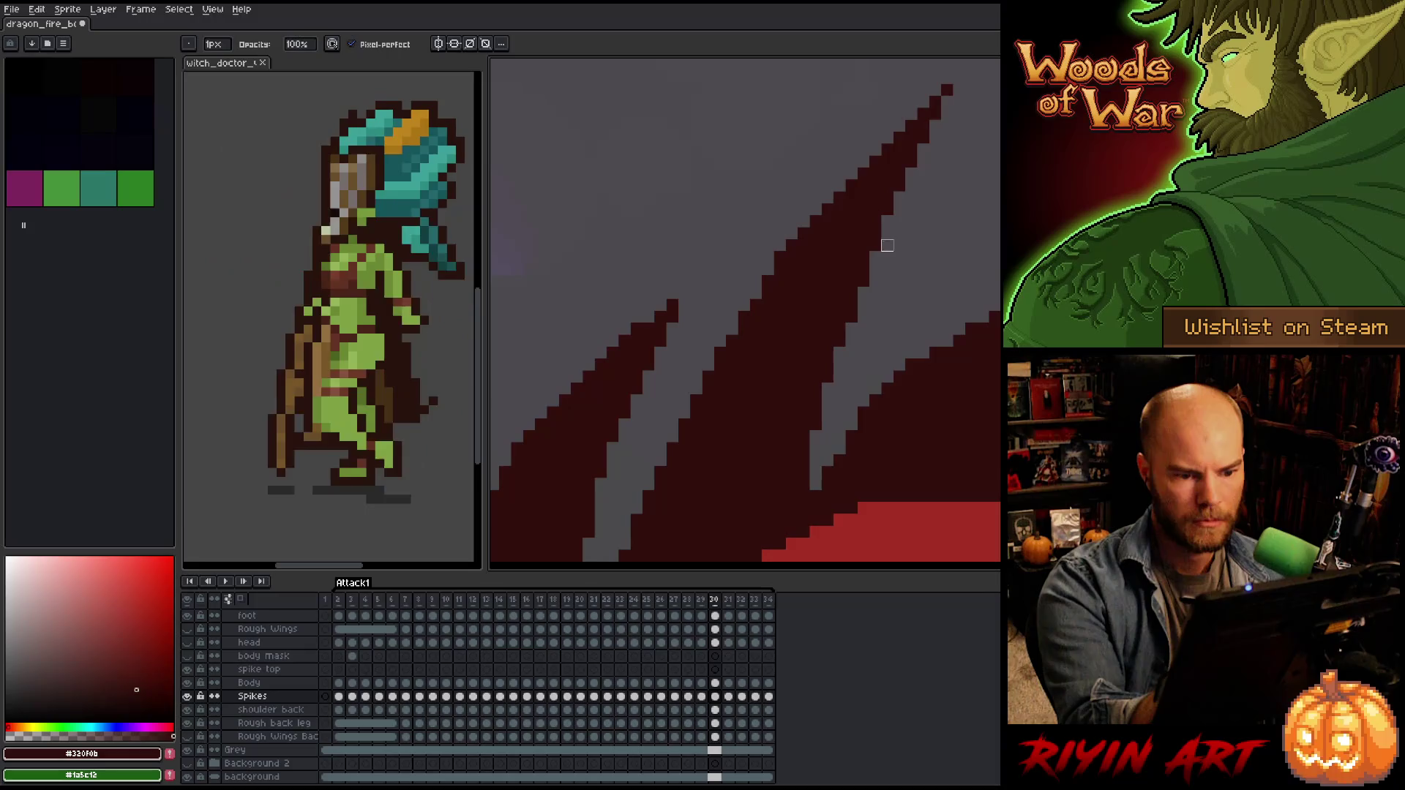
key("e")
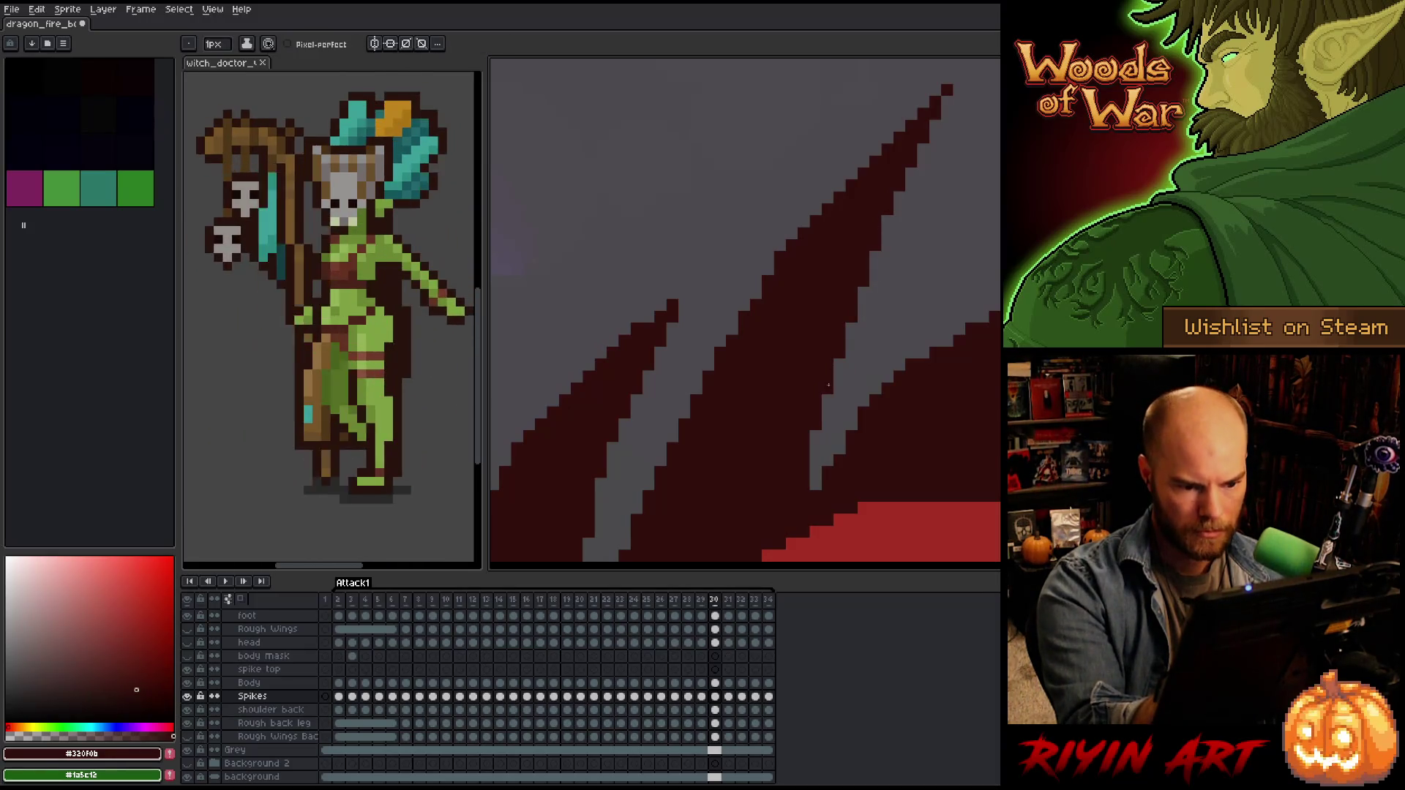
left_click(899, 208)
left_click_drag(903, 401, 844, 377)
key("b")
key("e")
mouse_move(888, 402)
left_mouse_down()
mouse_move(736, 433)
mouse_move(706, 410)
left_mouse_up()
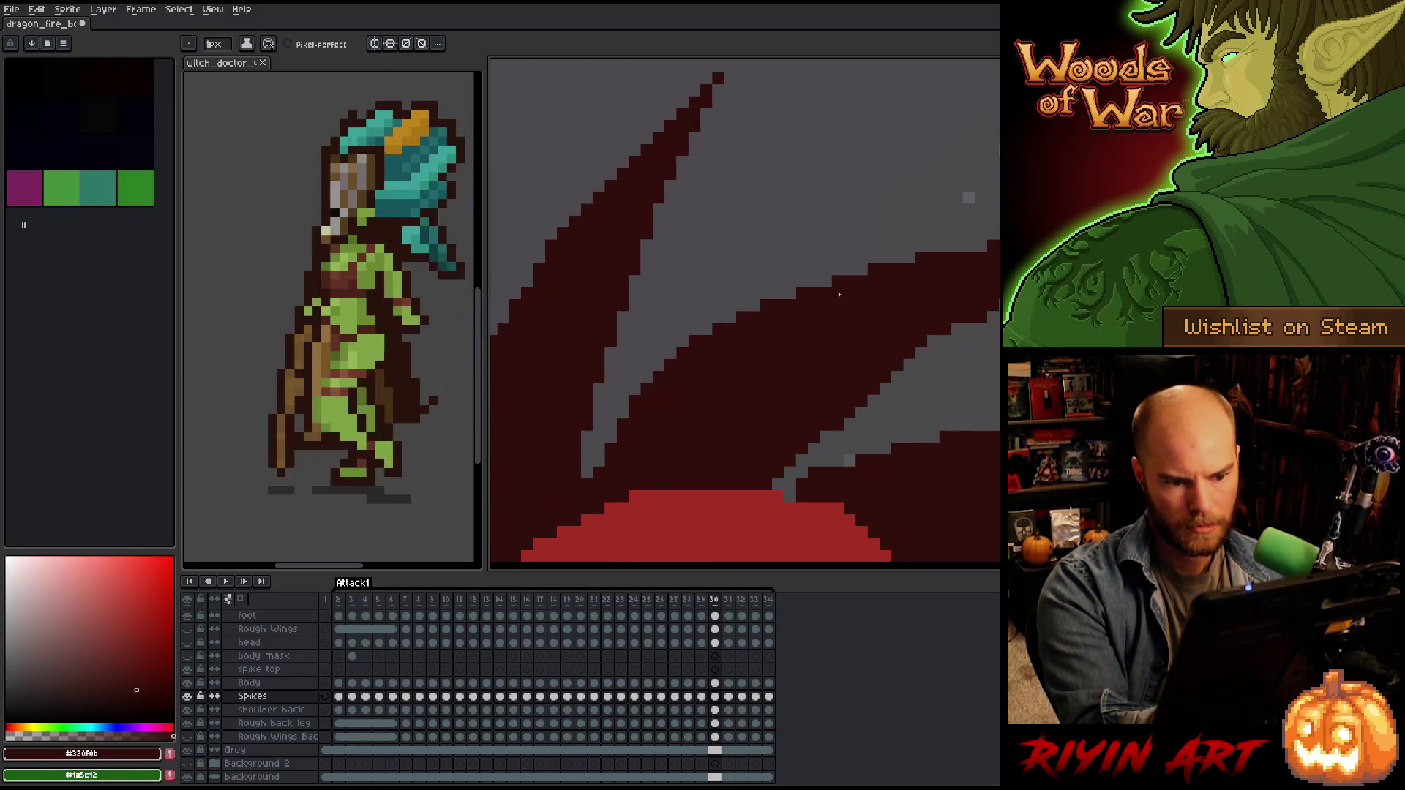
Extend a spike tip on frame 30 with two dark red pixels.
key("b")
scroll(872, 285, "right", 3)
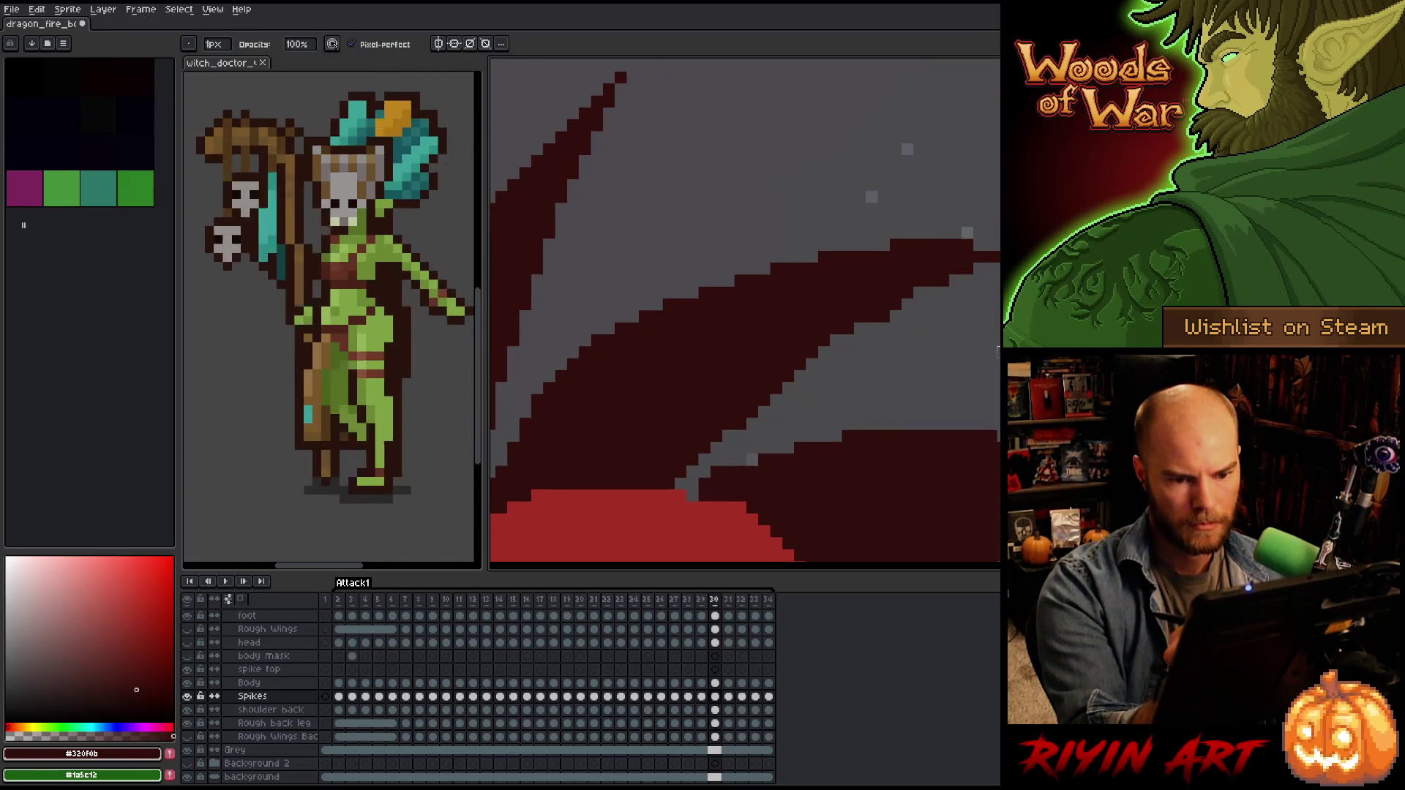
left_click(985, 246)
left_click(990, 233)
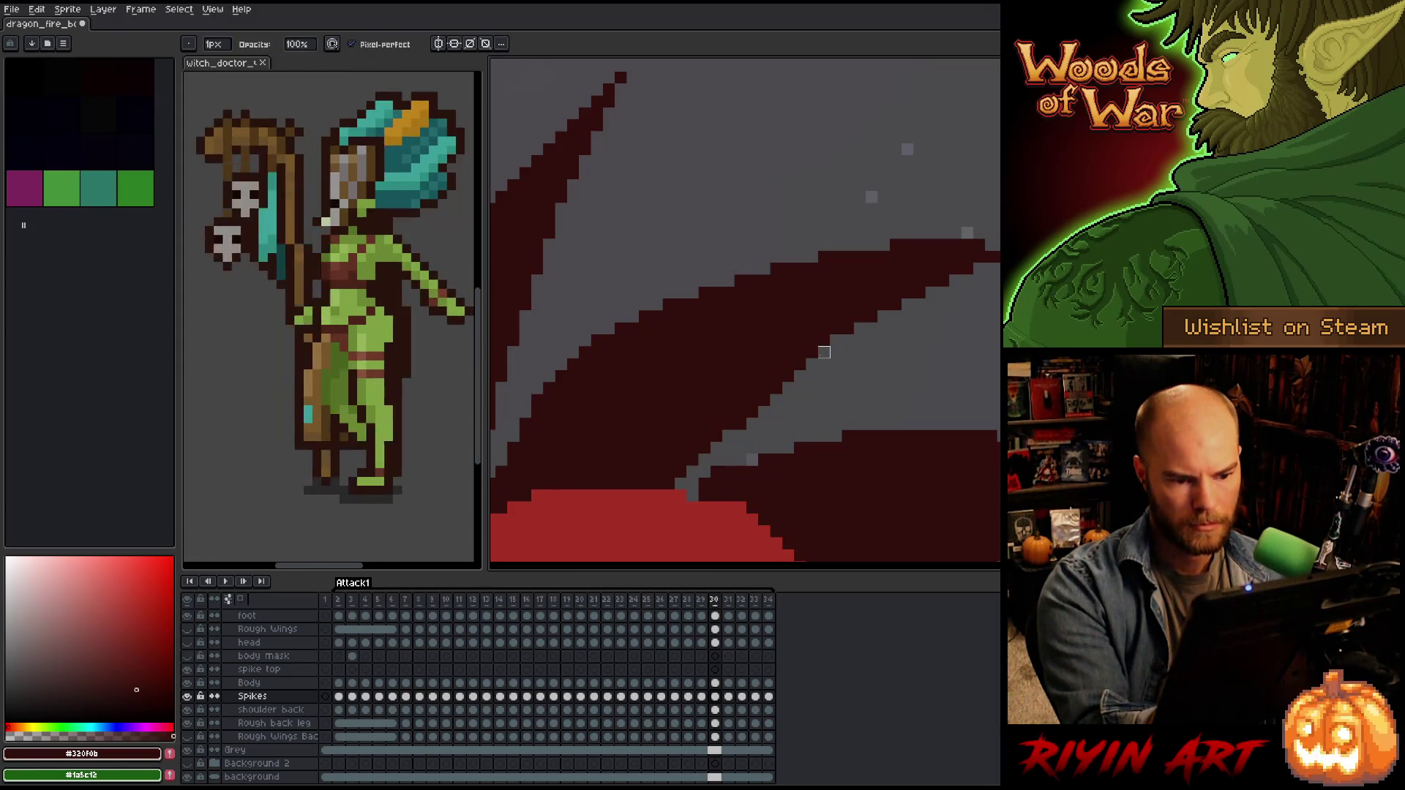
key("e")
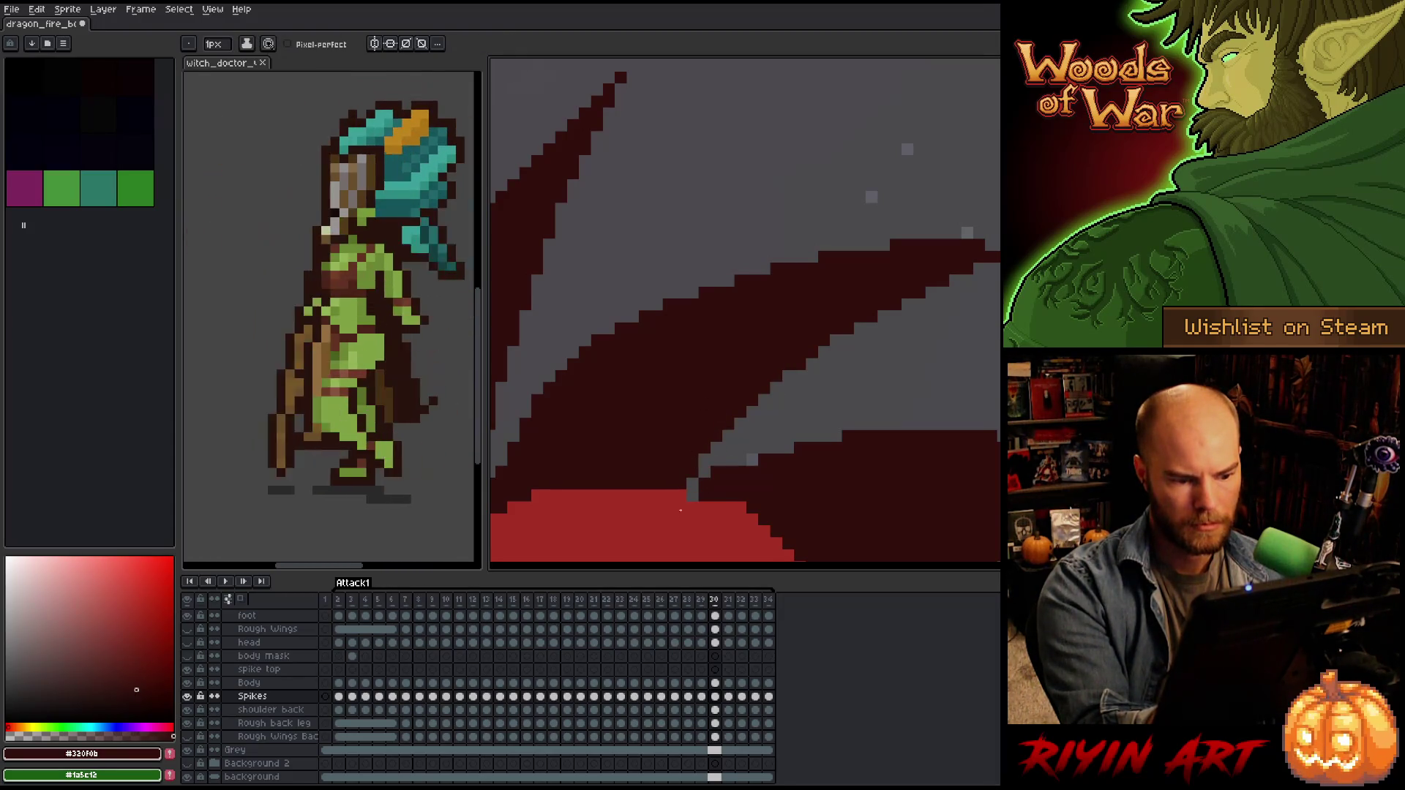
scroll(900, 402, "down", 2)
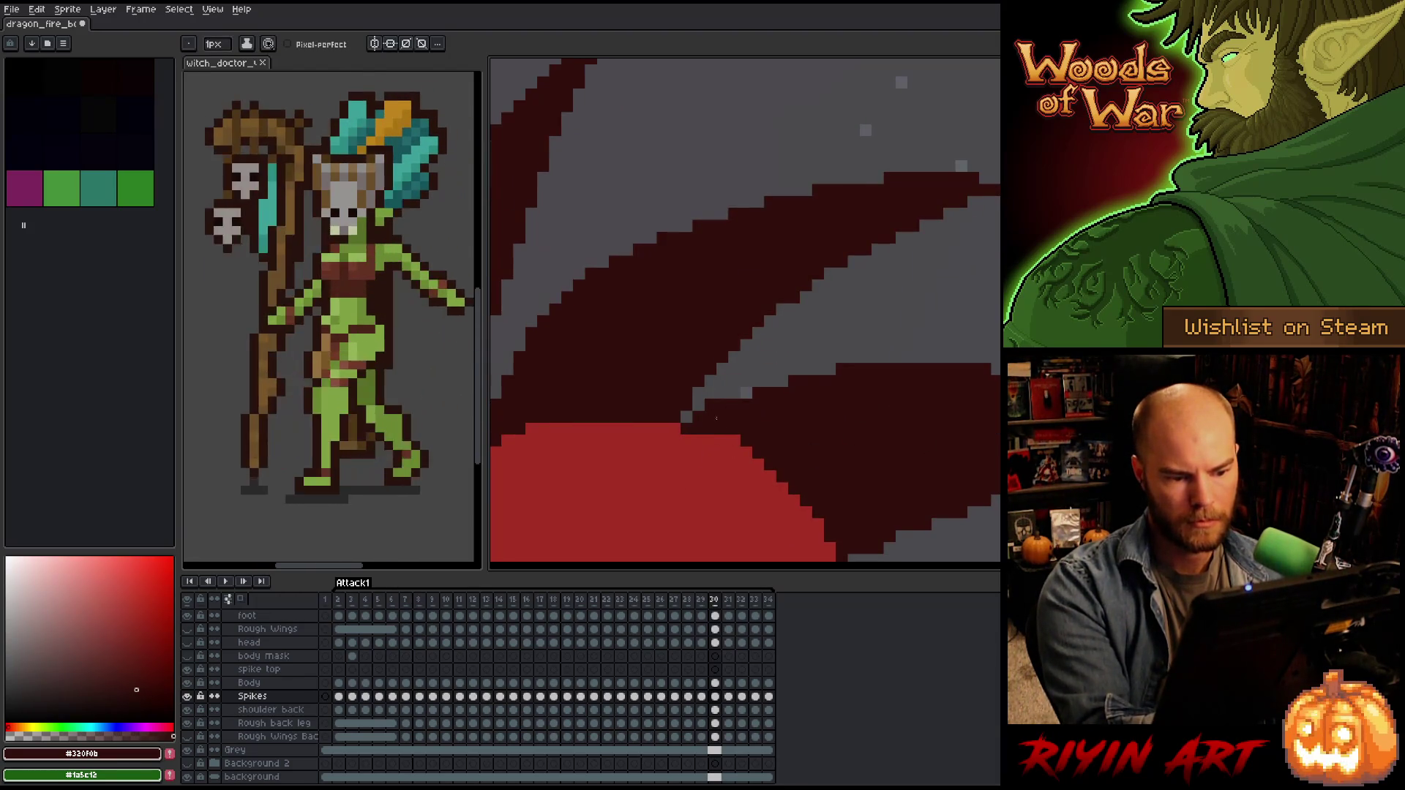
Trim the lower spike edges with the Eraser, then step back to frame 29.
key("b")
mouse_move(830, 381)
left_mouse_down()
mouse_move(903, 371)
mouse_move(885, 411)
mouse_move(892, 366)
left_mouse_up()
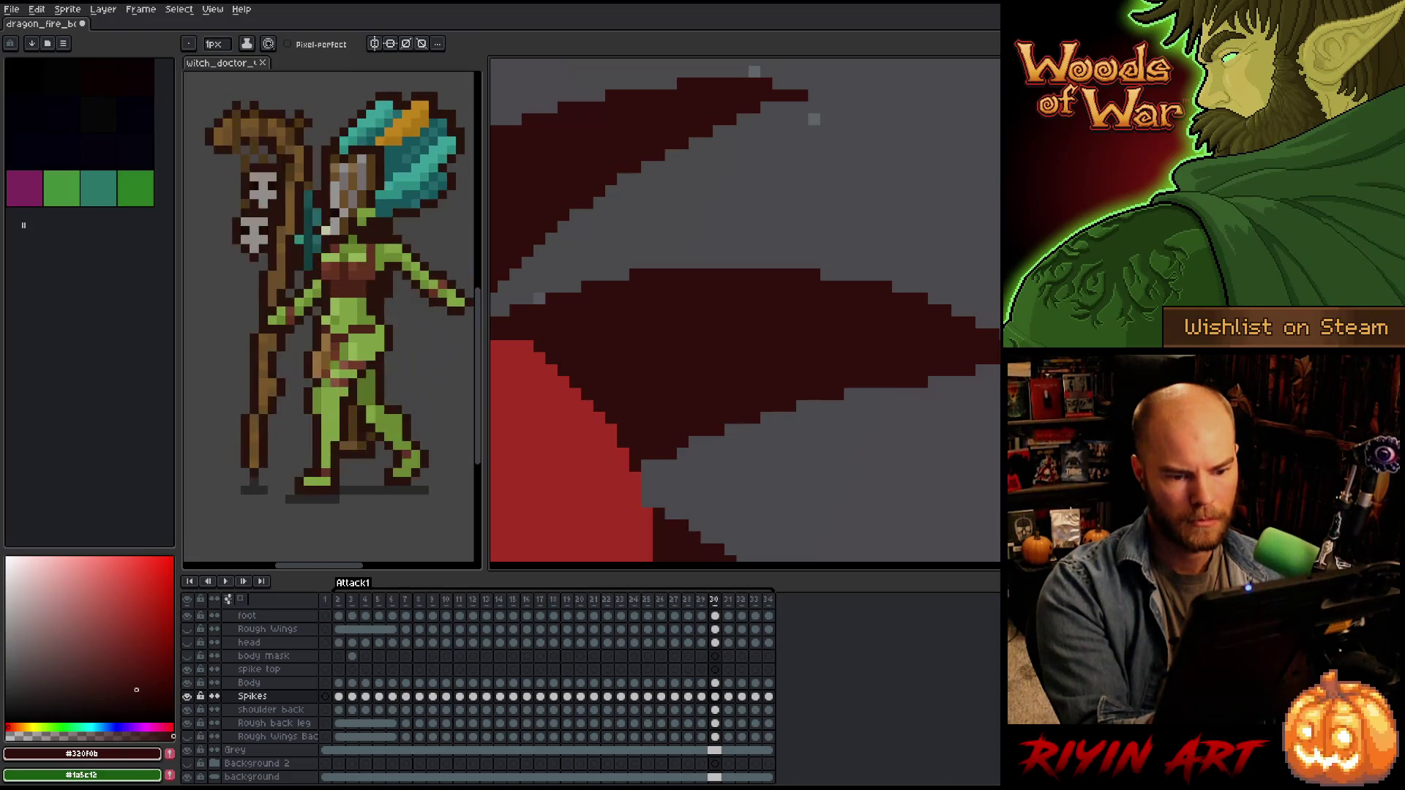
key("b")
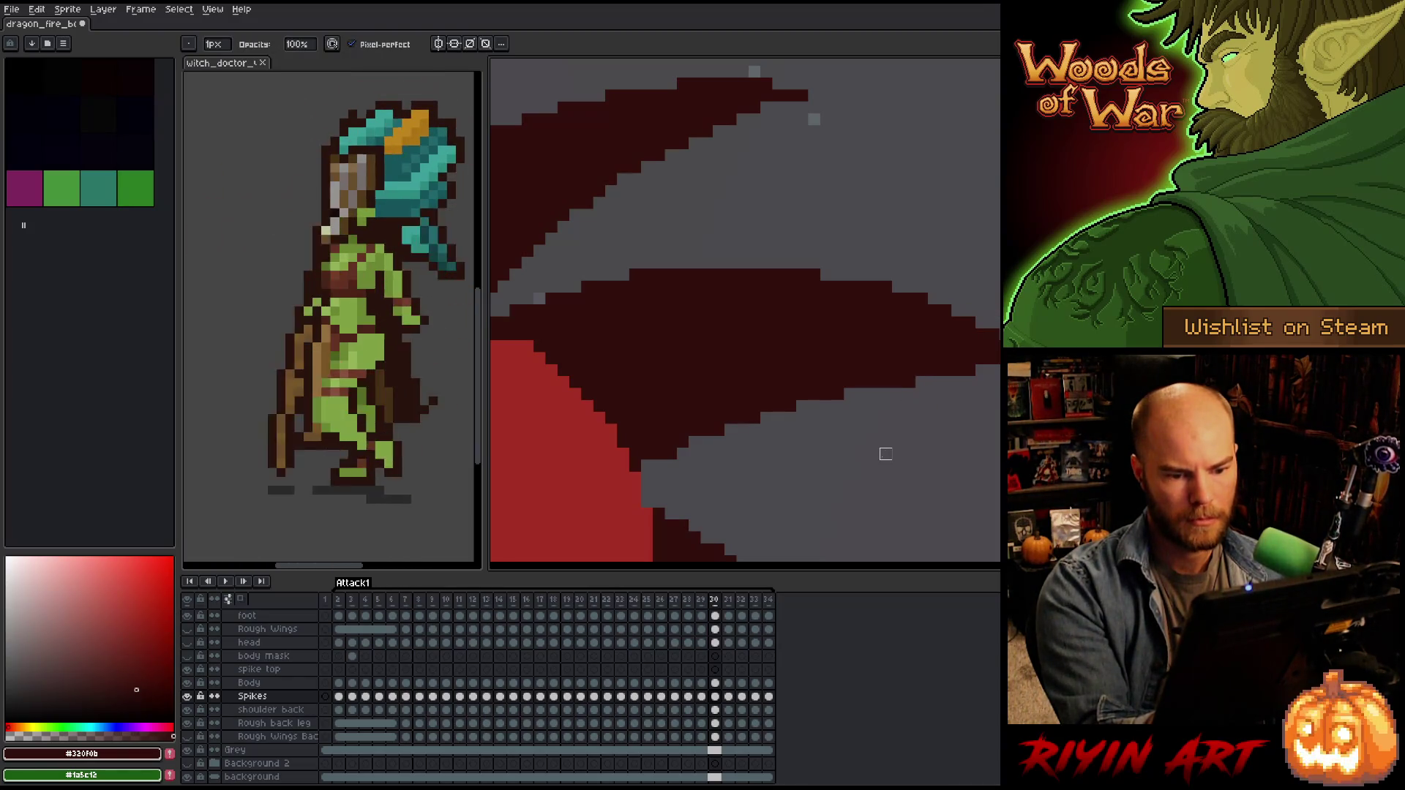
key("e")
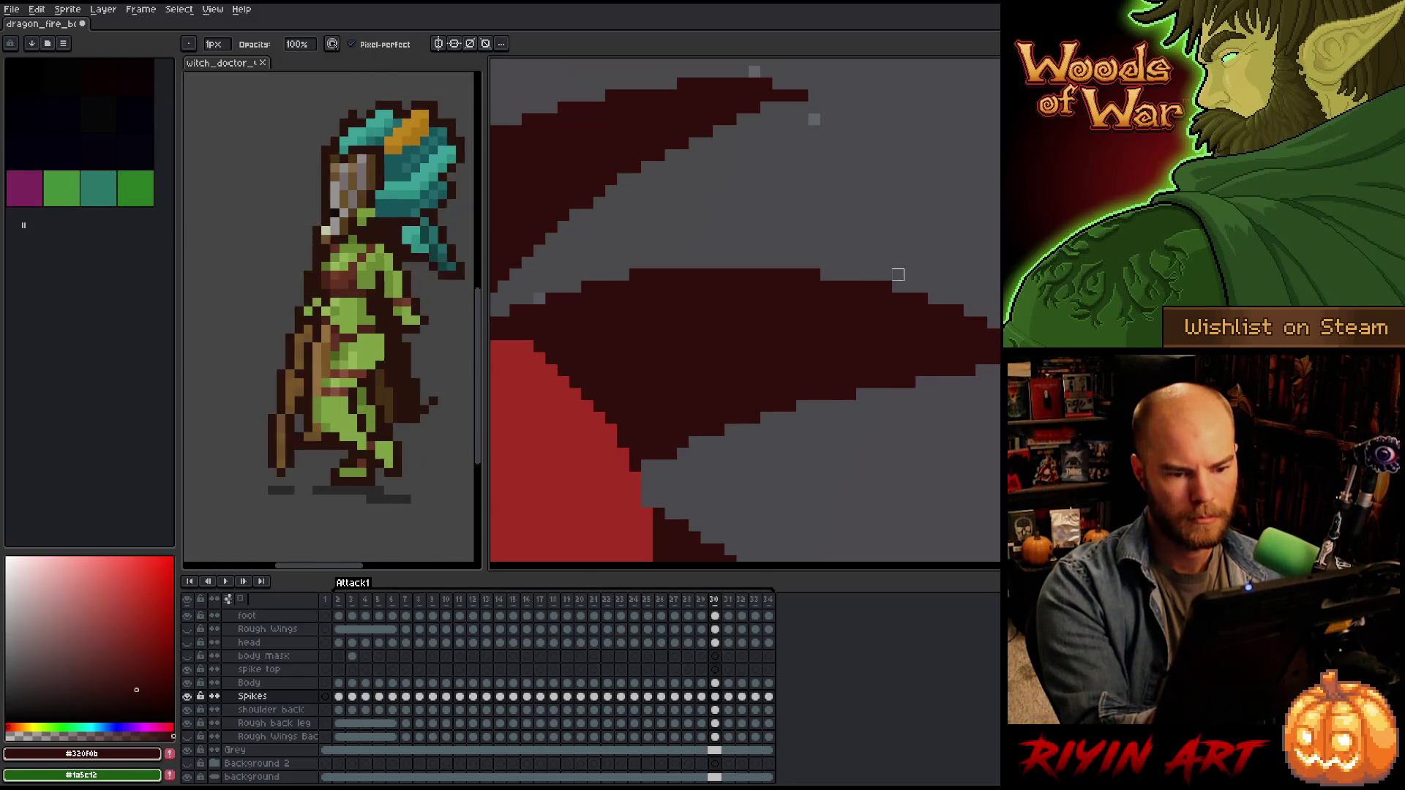
left_click_drag(900, 273, 985, 179)
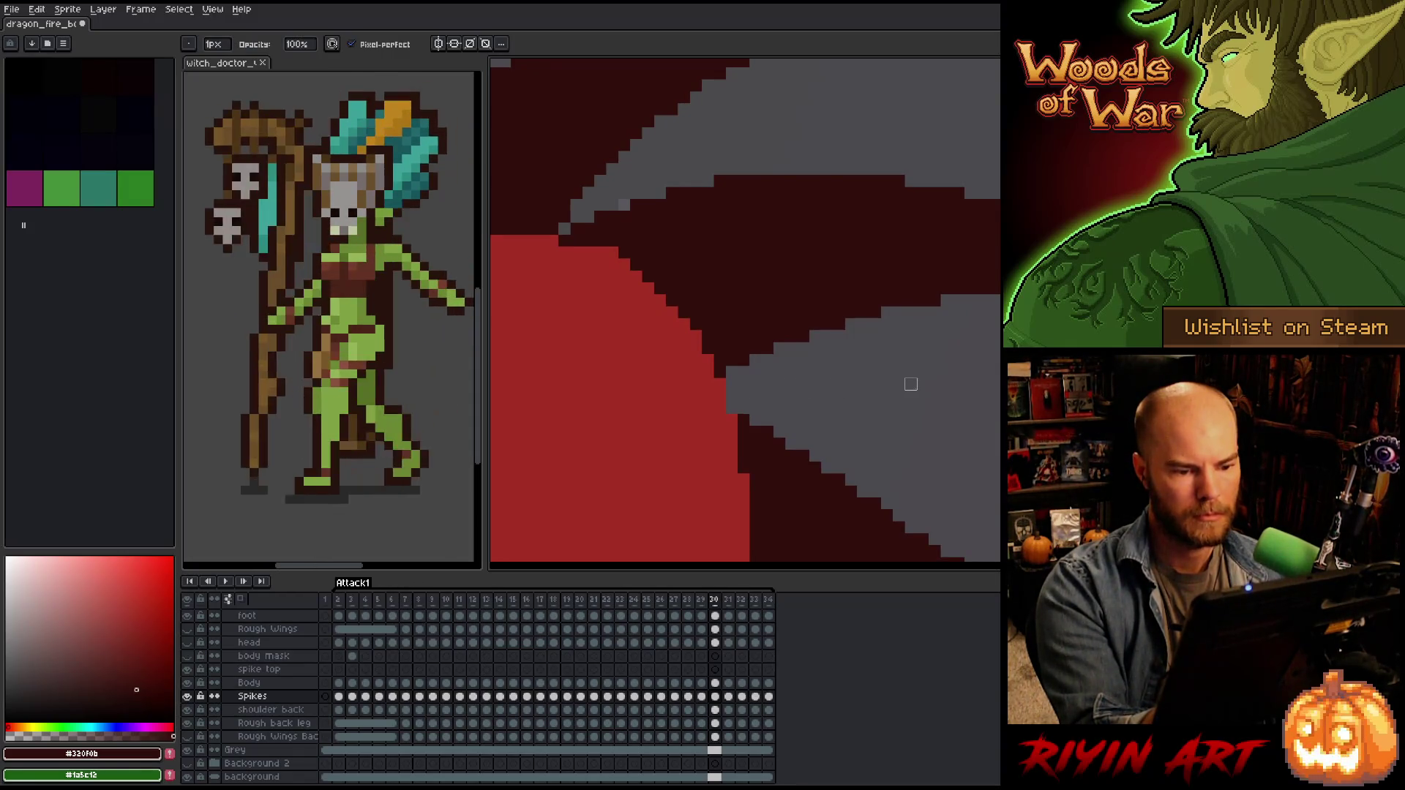
left_click_drag(904, 411, 894, 372)
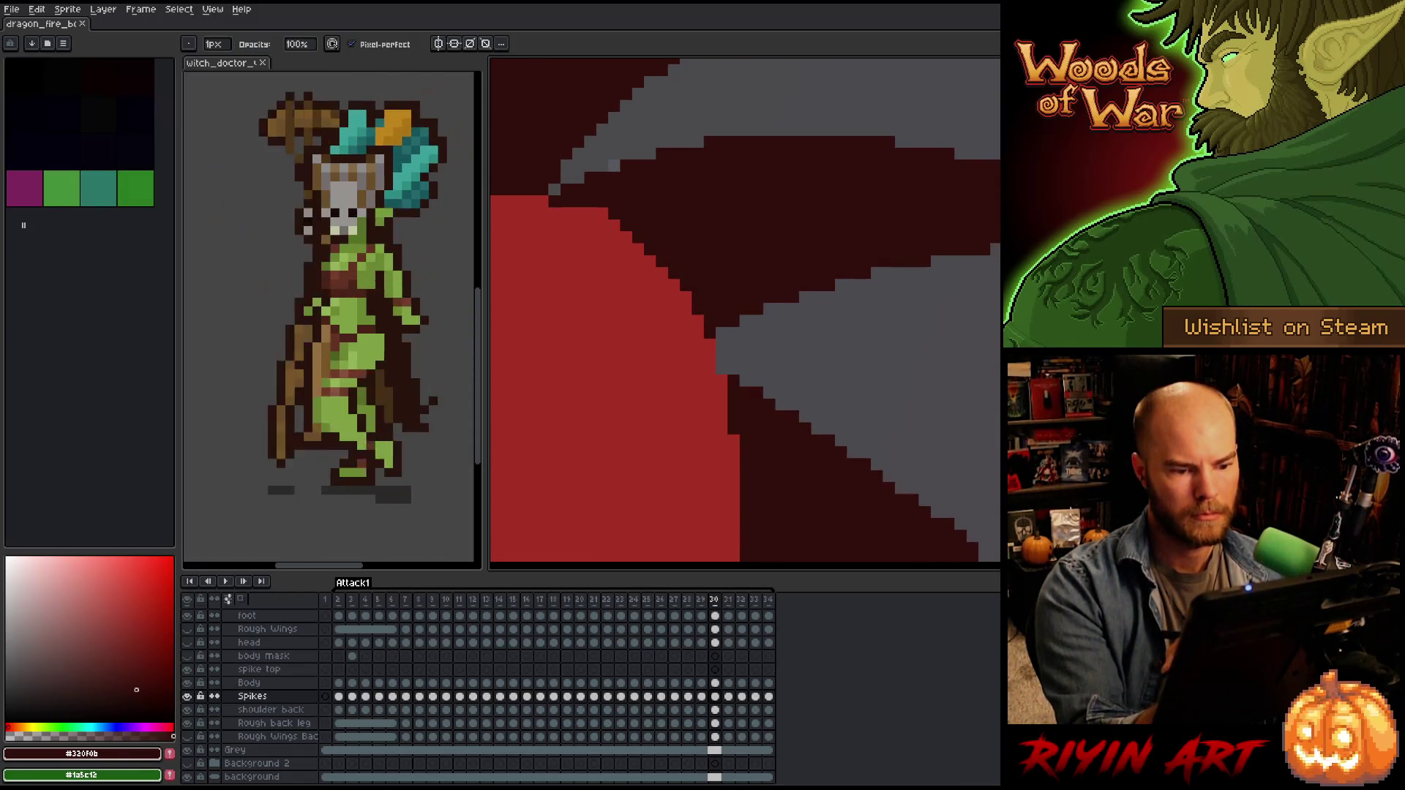
key("comma")
scroll(976, 437, "down", 3)
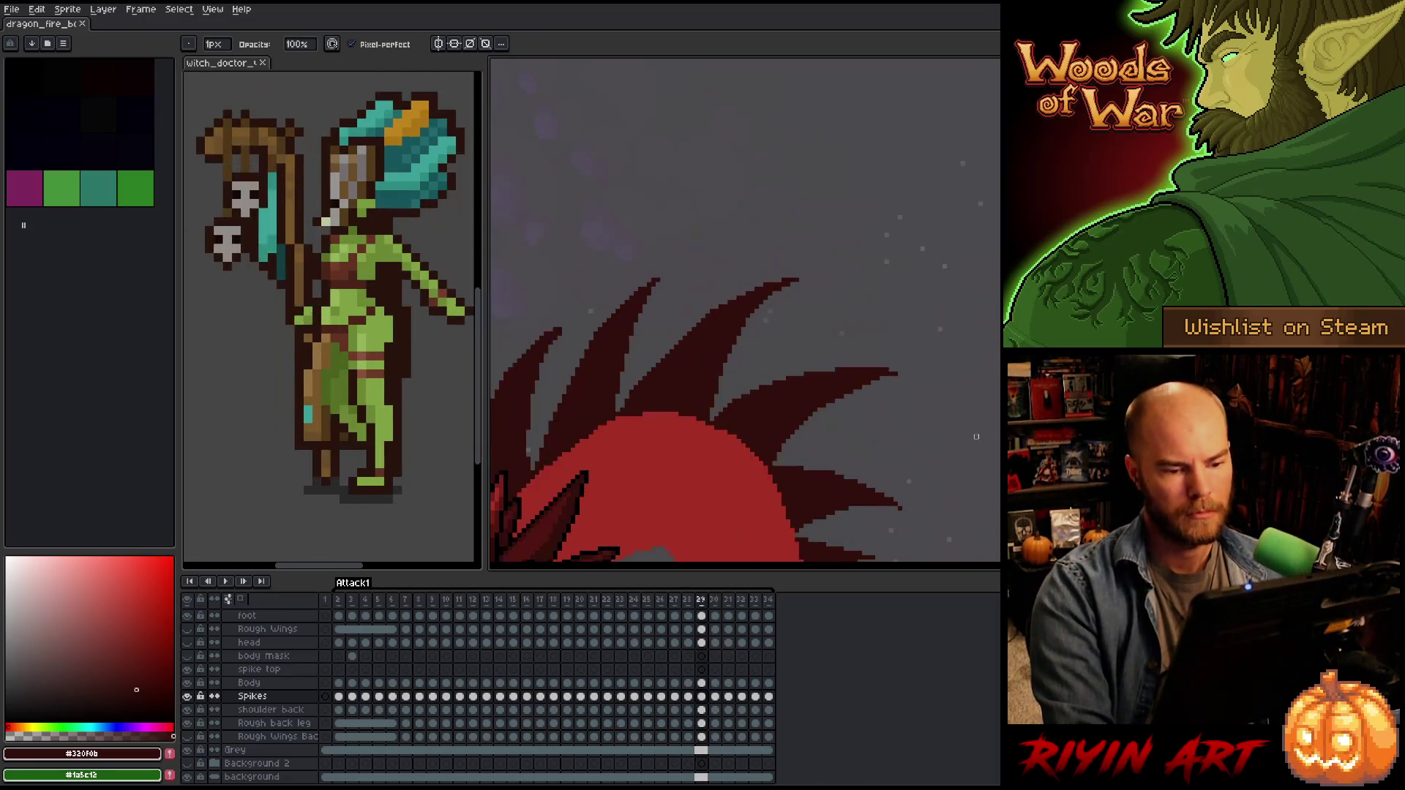
Lasso part of frame 30's spikes, commit the change, and compare with frame 29.
key("period")
scroll(781, 442, "up", 3)
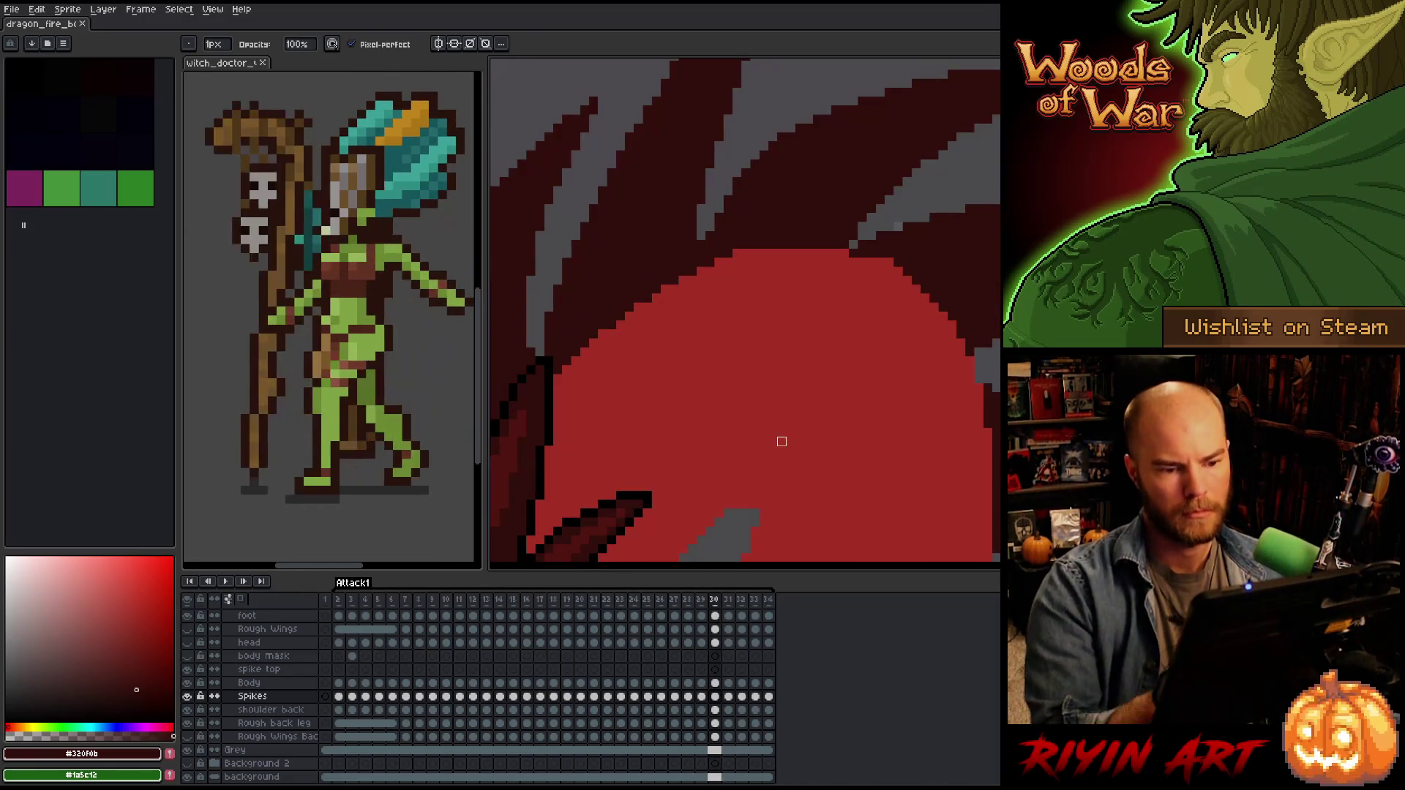
left_click_drag(782, 441, 682, 489)
key("q")
mouse_move(997, 381)
left_mouse_down()
mouse_move(908, 401)
mouse_move(754, 325)
mouse_move(867, 243)
mouse_move(992, 306)
left_mouse_up()
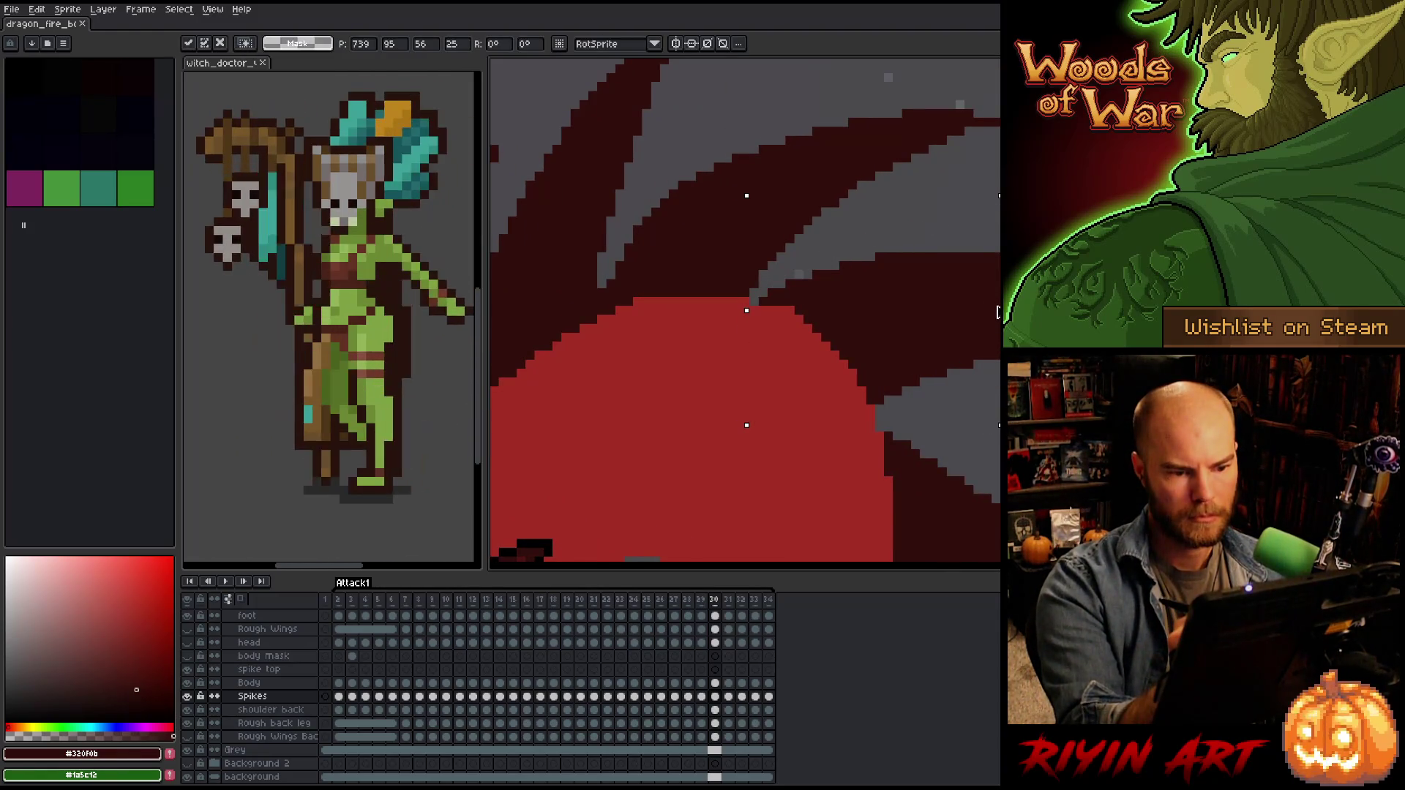
key("Return")
scroll(745, 309, "down", 5)
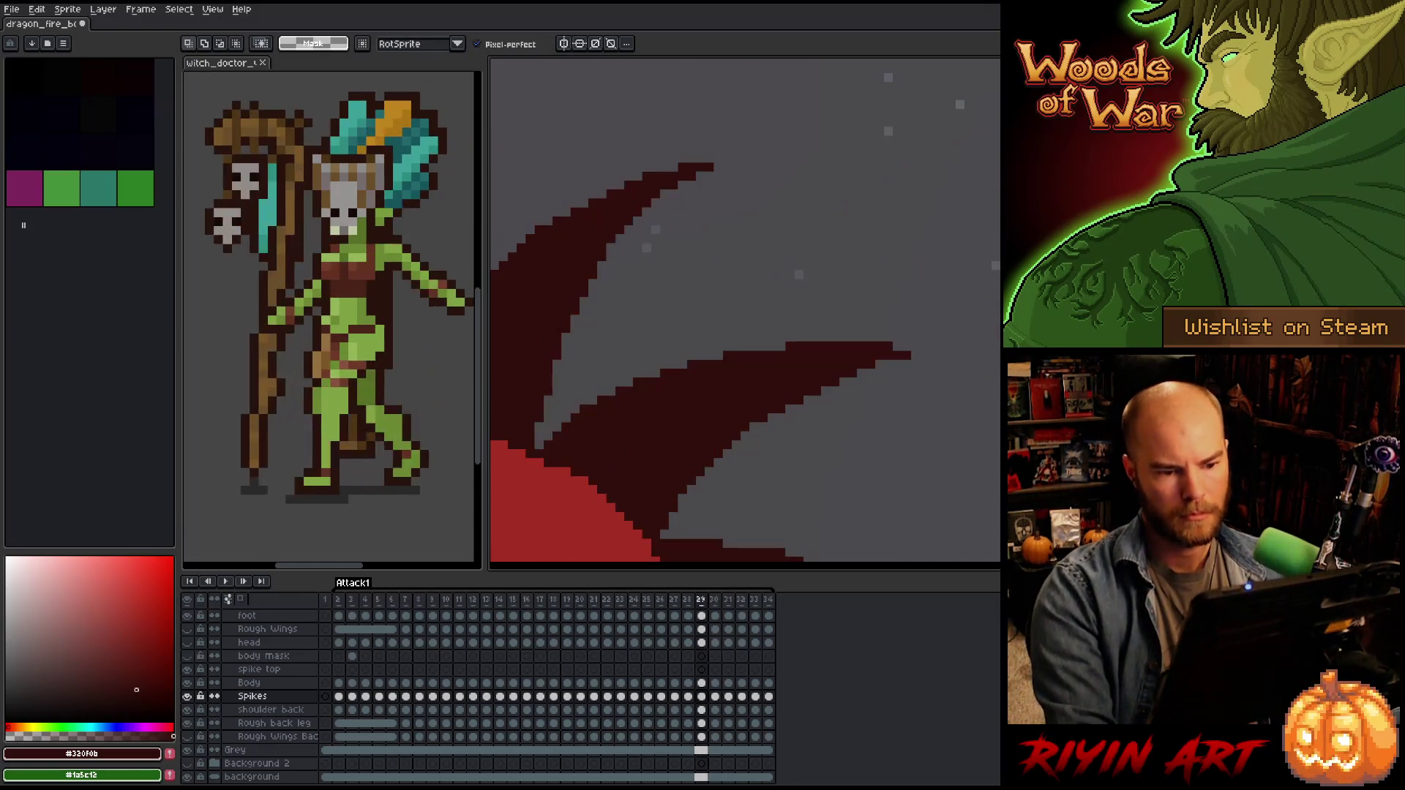
key("Left")
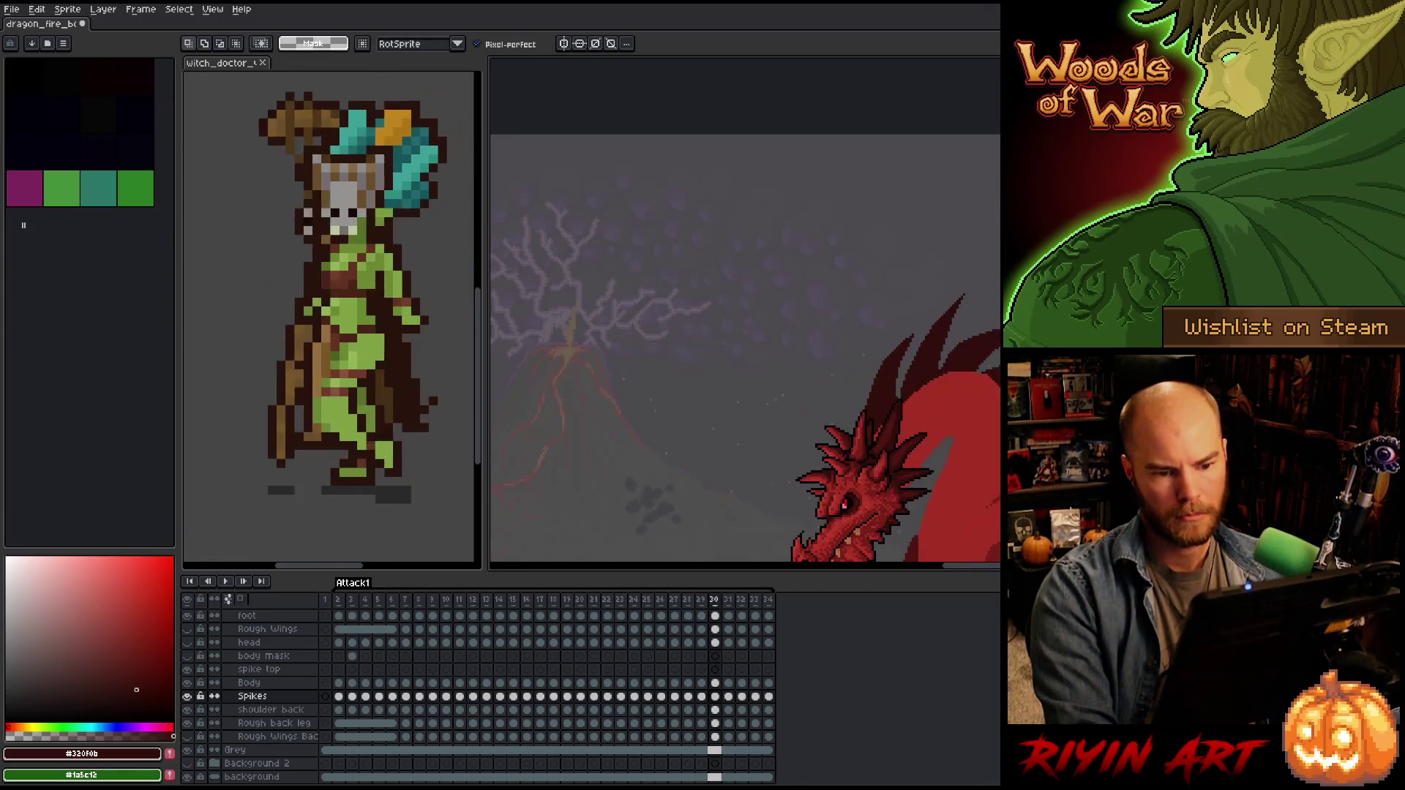
Lasso the spike tip on frame 30, nudge it one pixel right, and recheck frame 29.
key("Right")
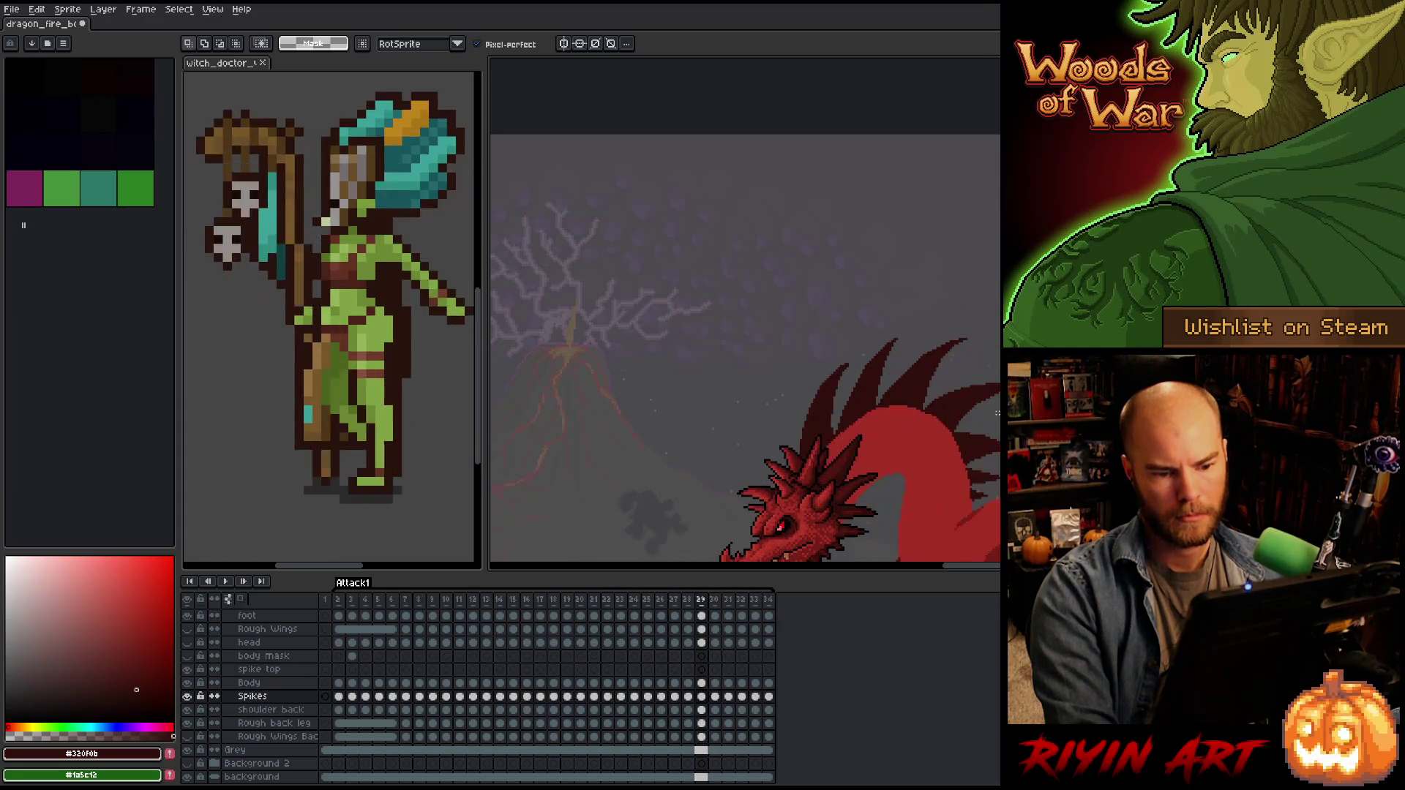
scroll(974, 394, "up", 5)
left_click_drag(974, 394, 926, 474)
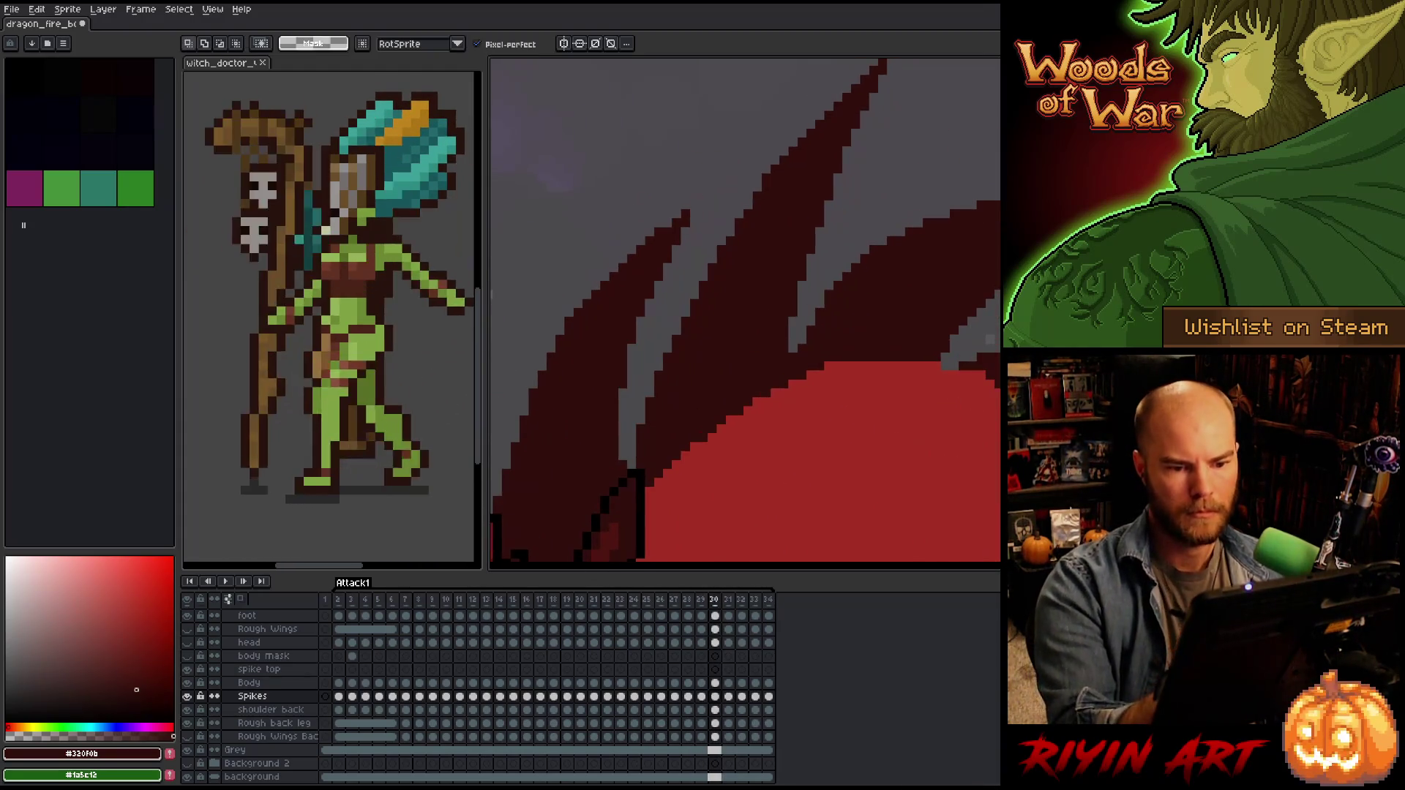
mouse_move(984, 344)
left_mouse_down()
mouse_move(869, 393)
mouse_move(998, 236)
left_mouse_up()
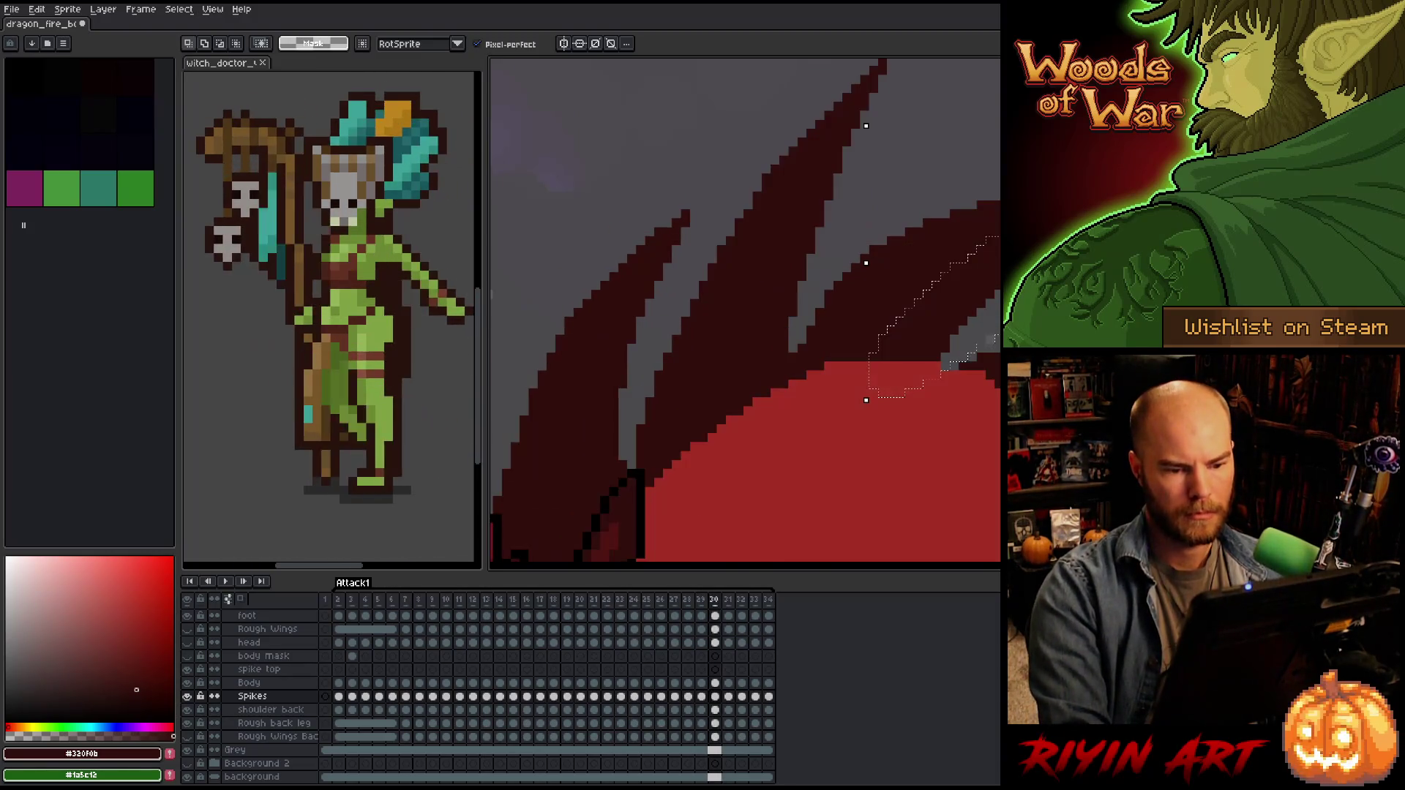
key("Right")
key("ctrl+d")
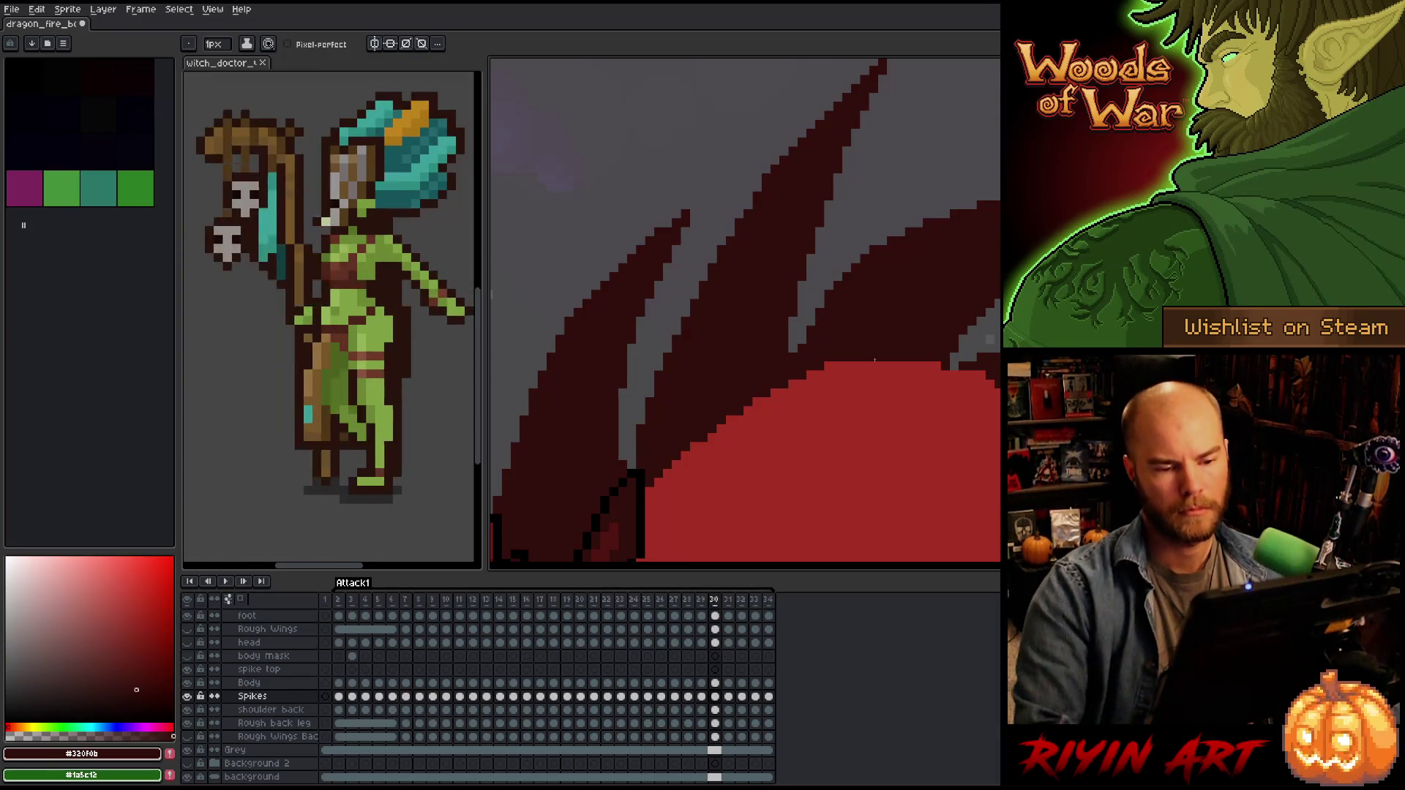
scroll(874, 359, "down", 3)
key("Left")
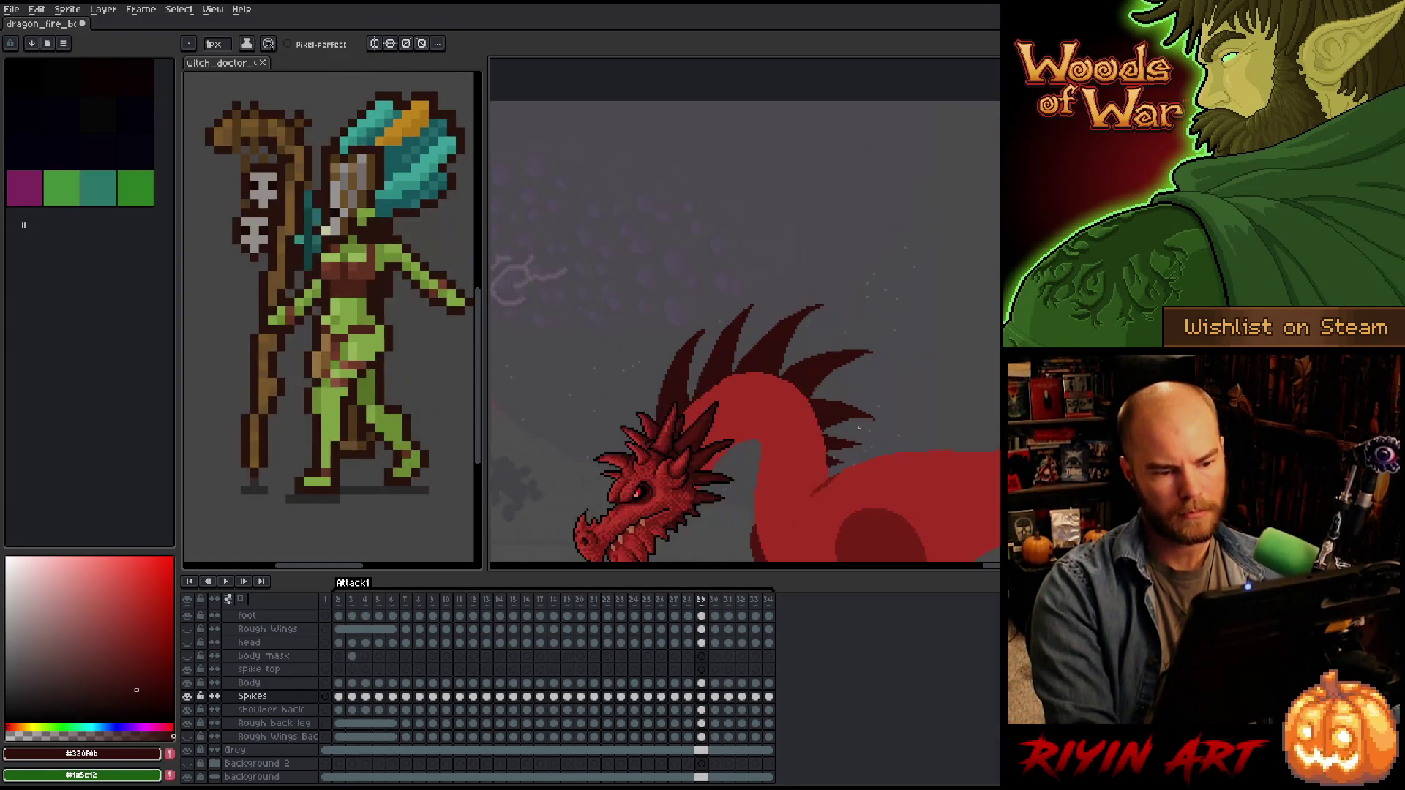
key("Right")
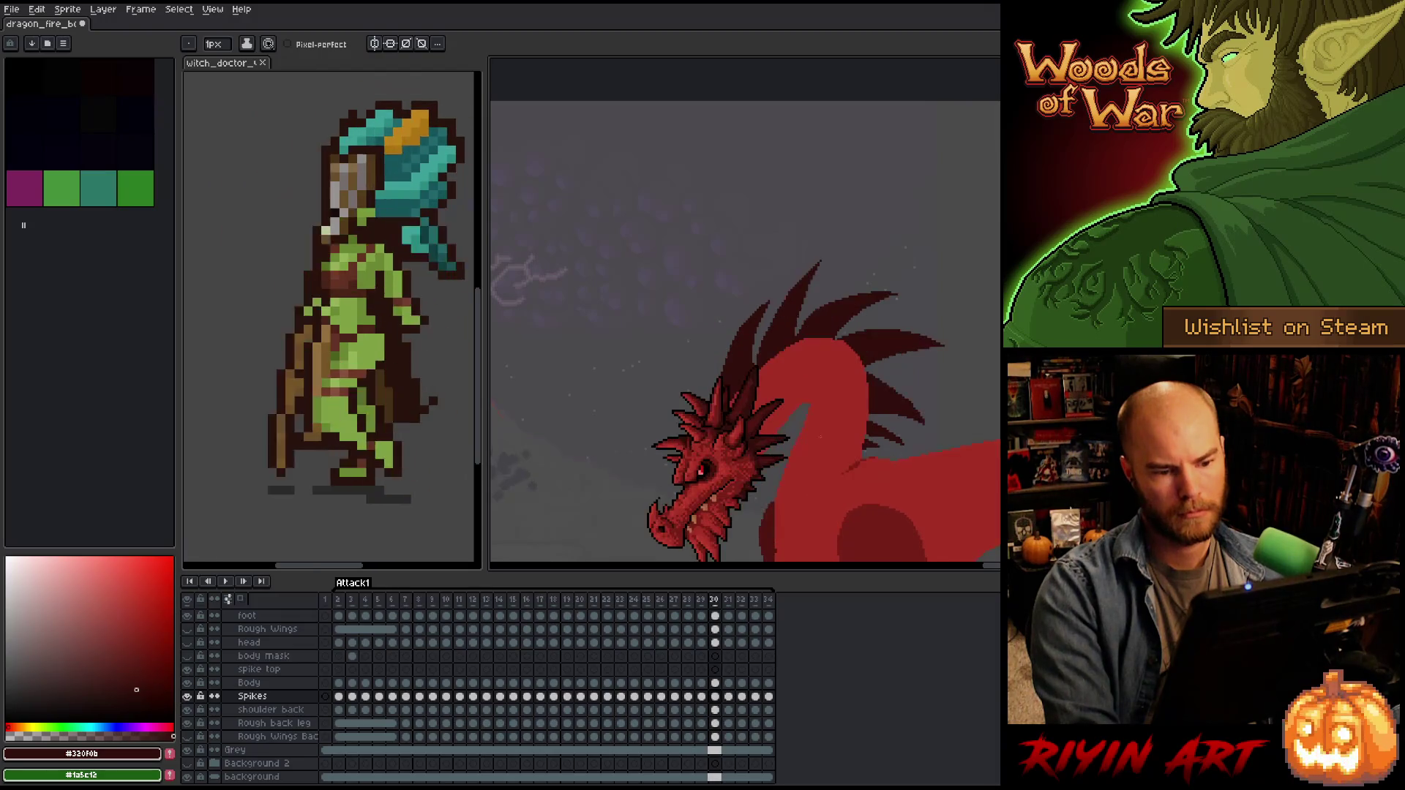
Flip through frames 29, 30 and 31 to review the back spikes.
key("Left")
scroll(820, 437, "down", 3)
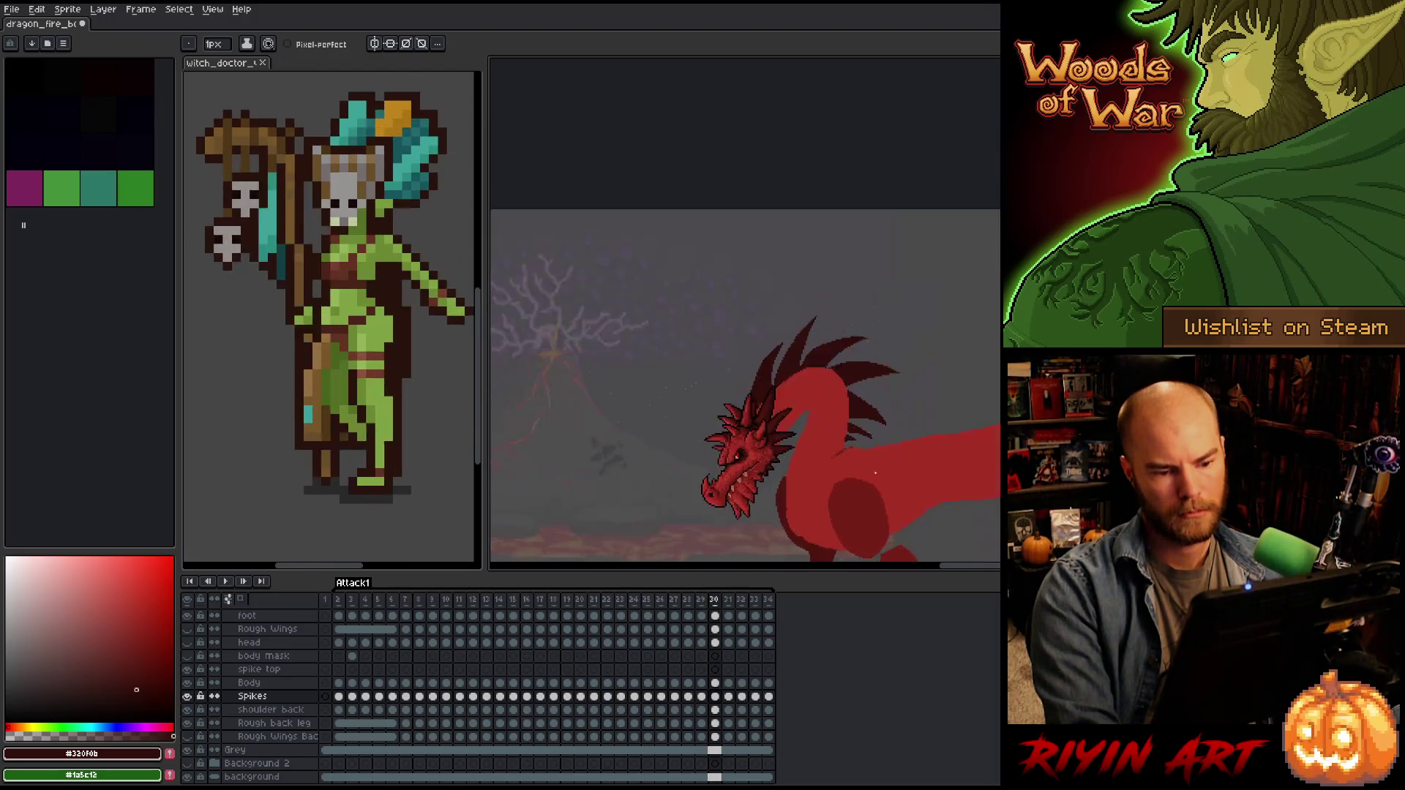
scroll(872, 471, "up", 4)
key("Right")
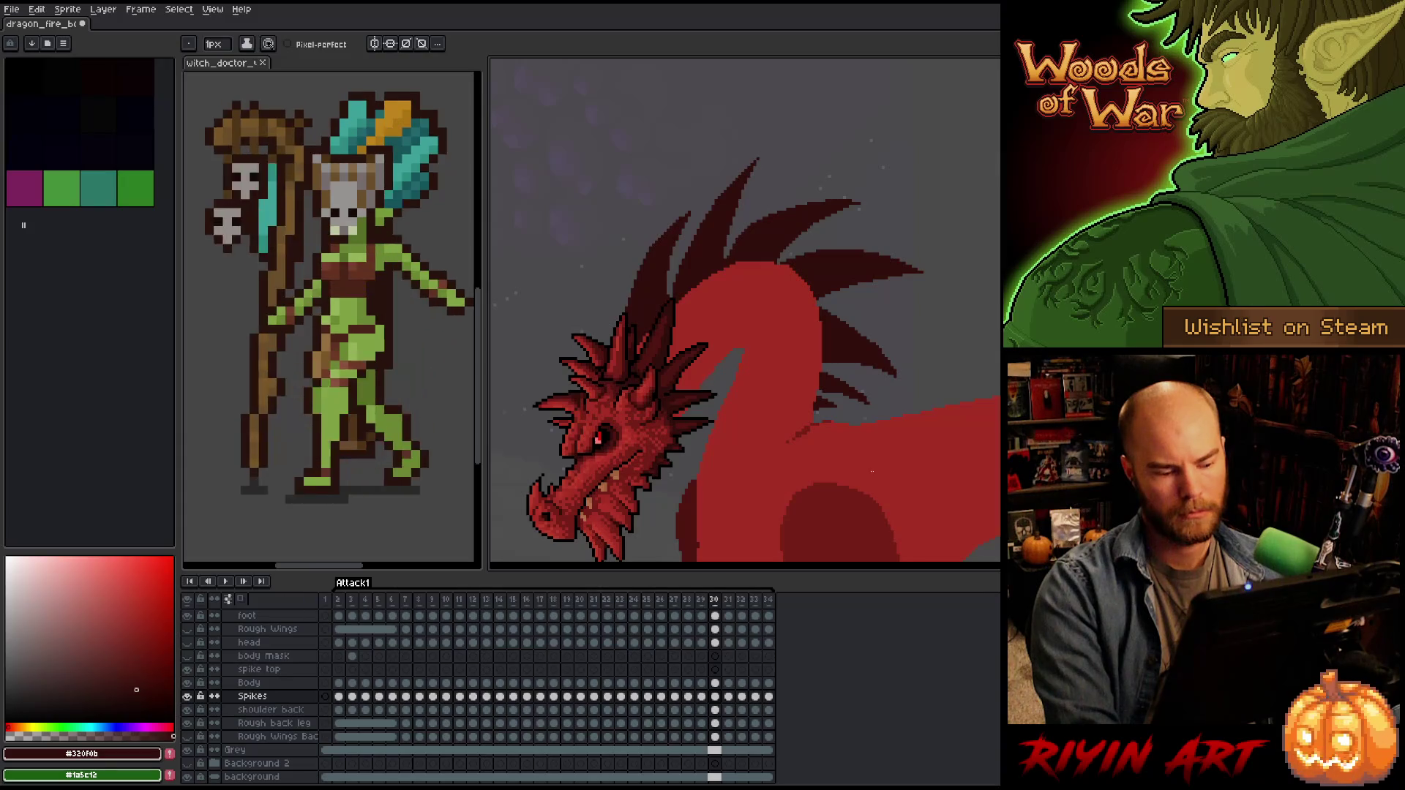
key("Right")
key("Left")
key("Right")
scroll(662, 181, "up", 1)
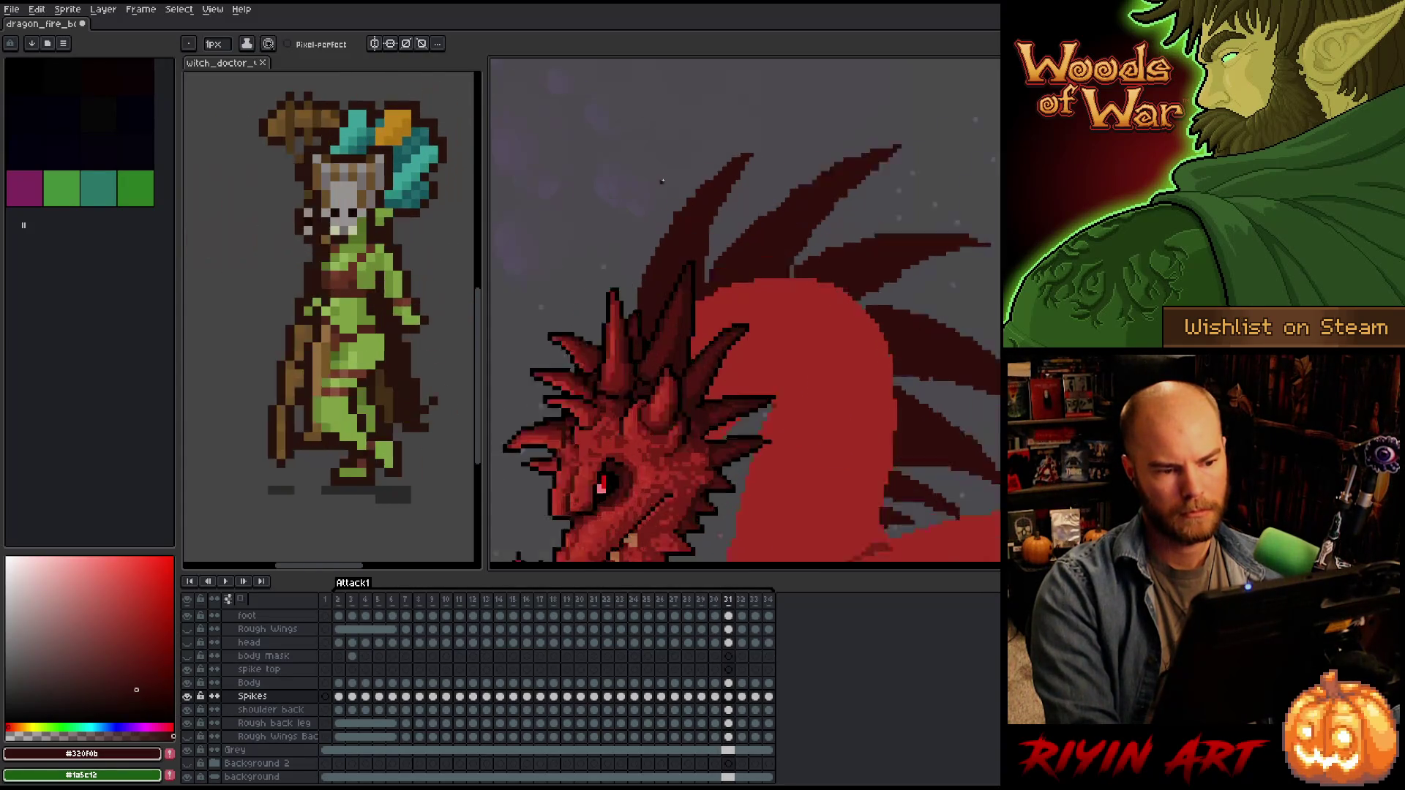
scroll(662, 181, "up", 2)
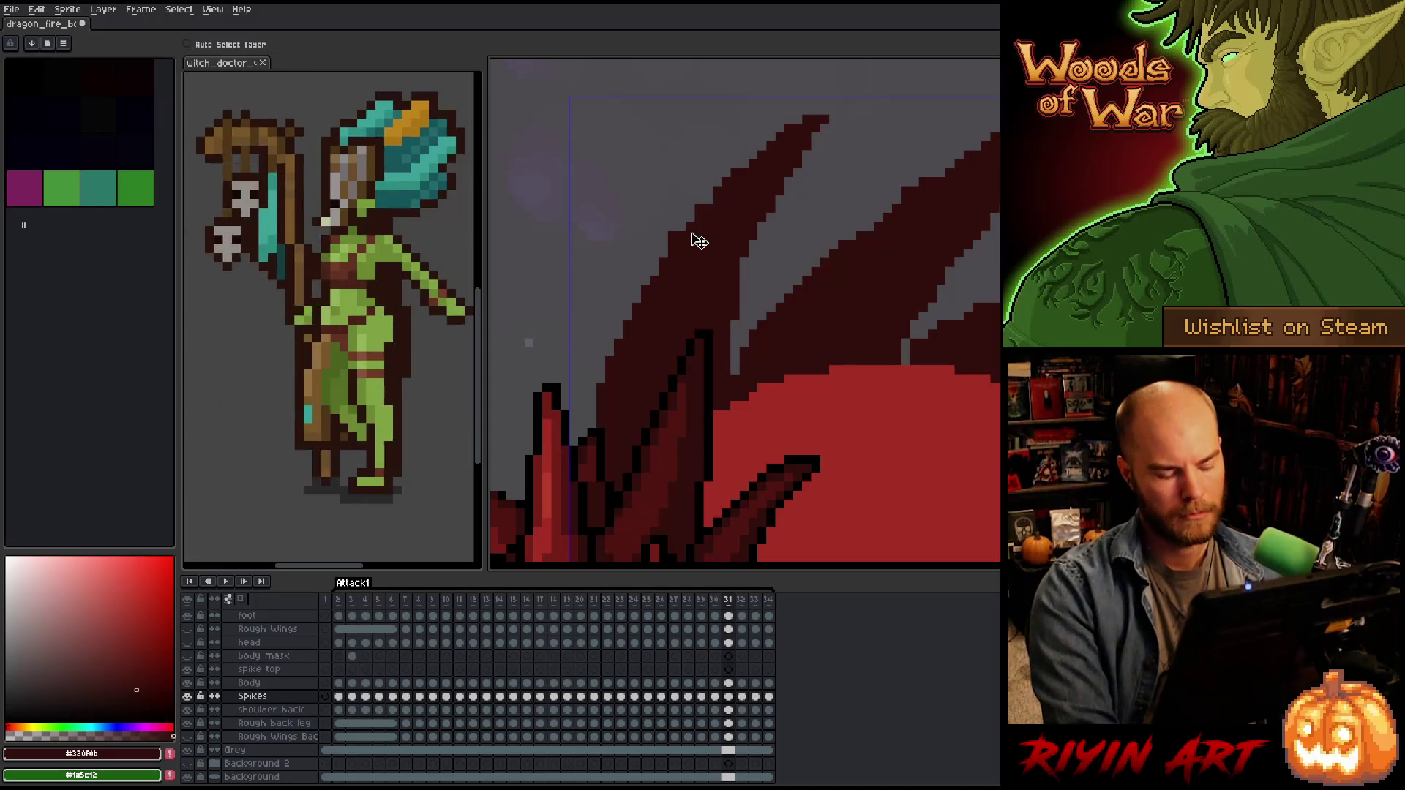
Save the dragon fire sprite file with Ctrl+S.
key("ctrl+s")
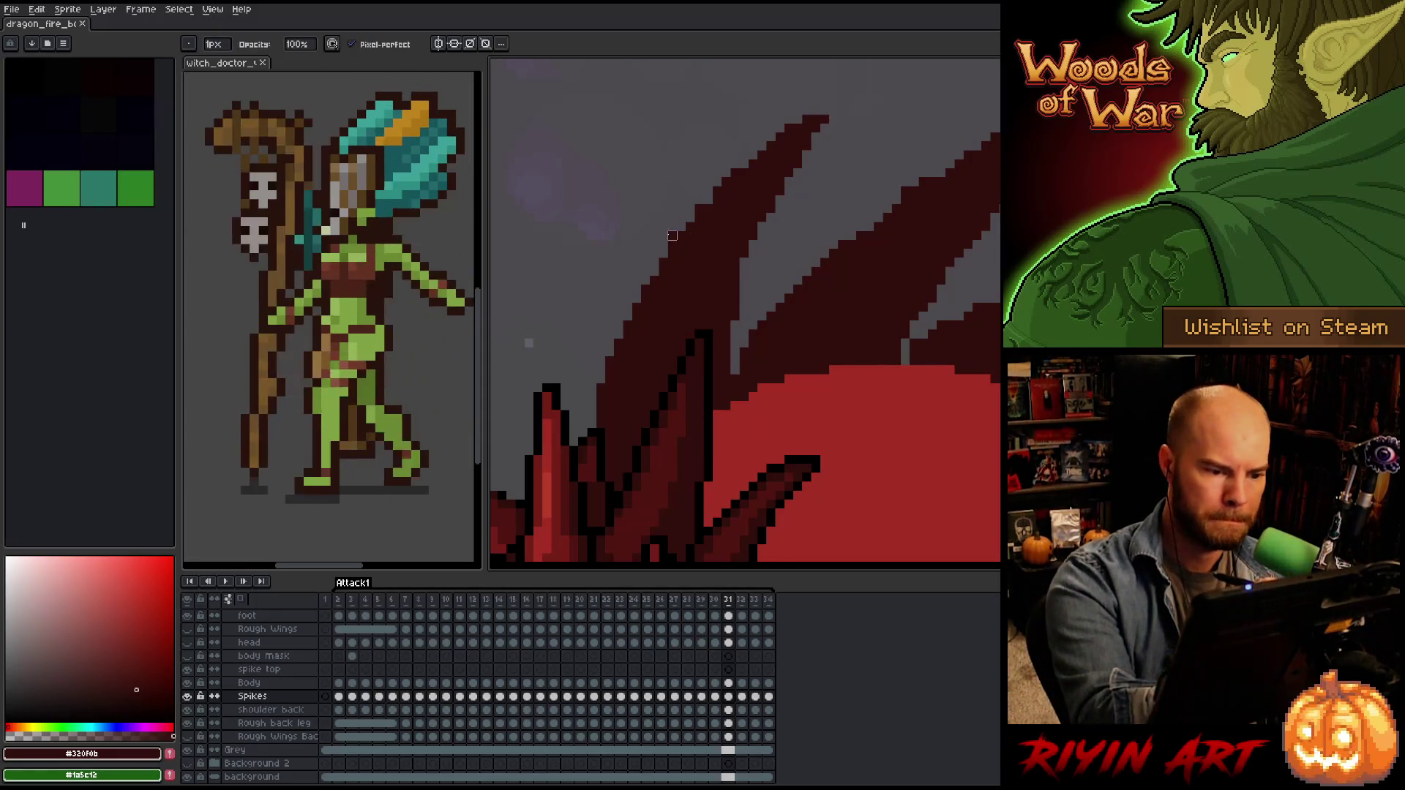
left_click(673, 231)
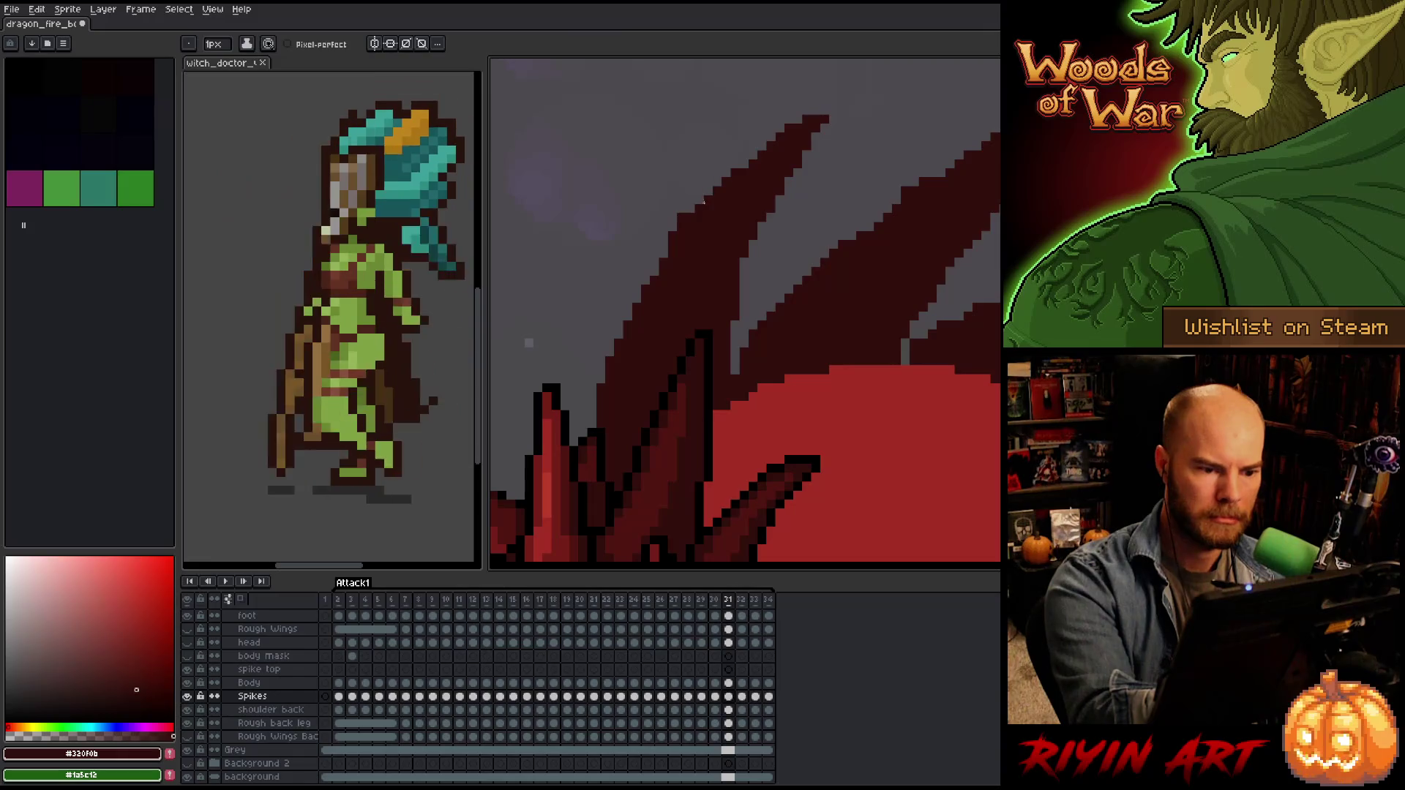
key("b")
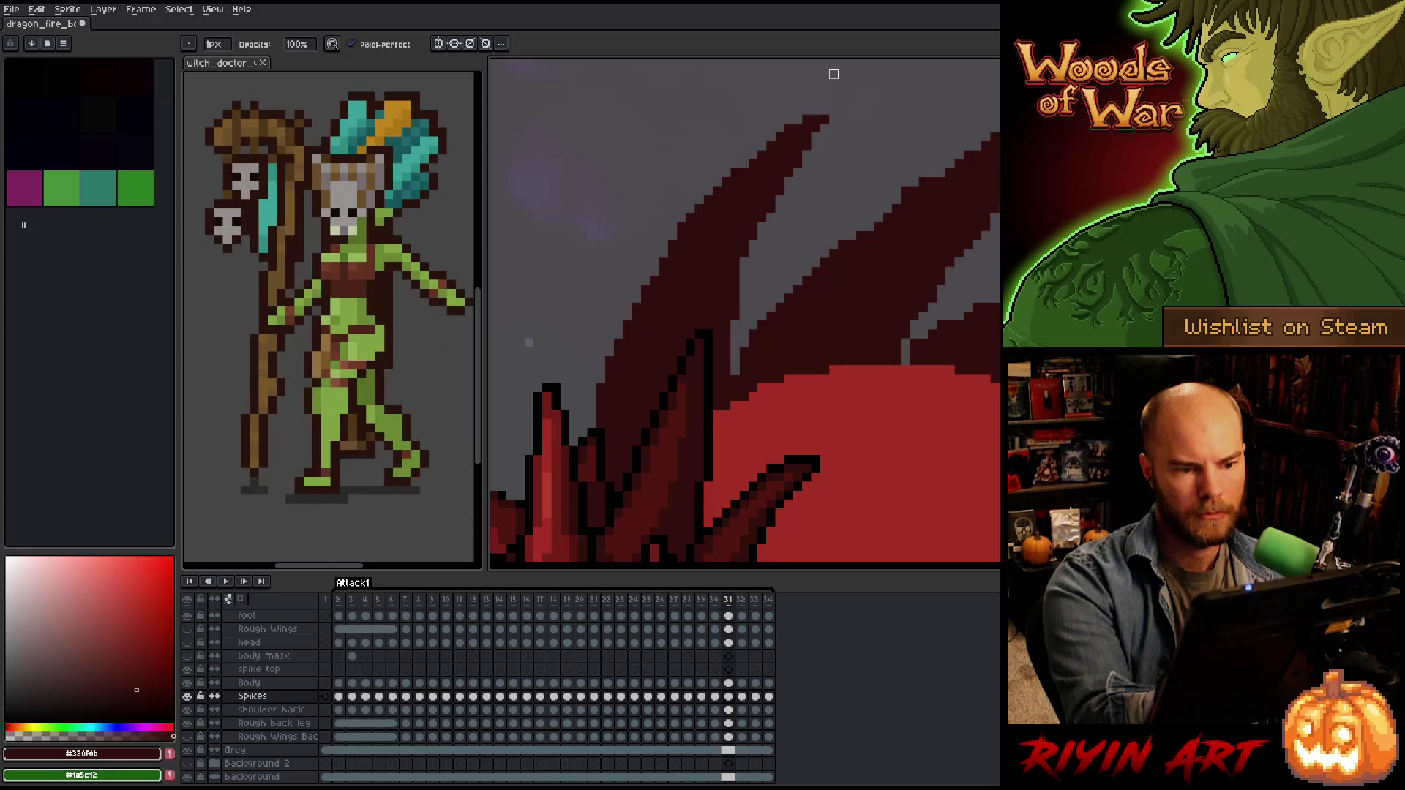
key("e")
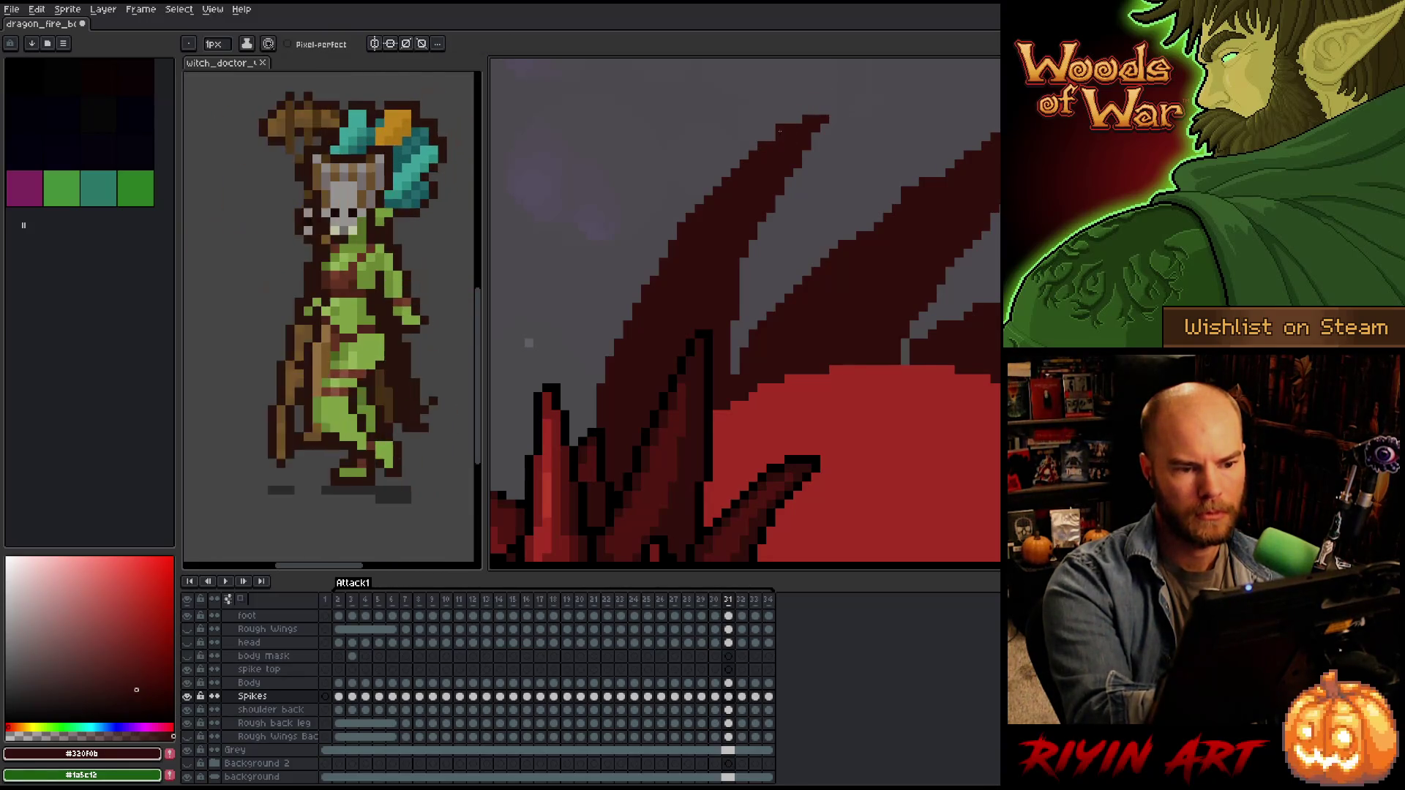
key("ctrl+s")
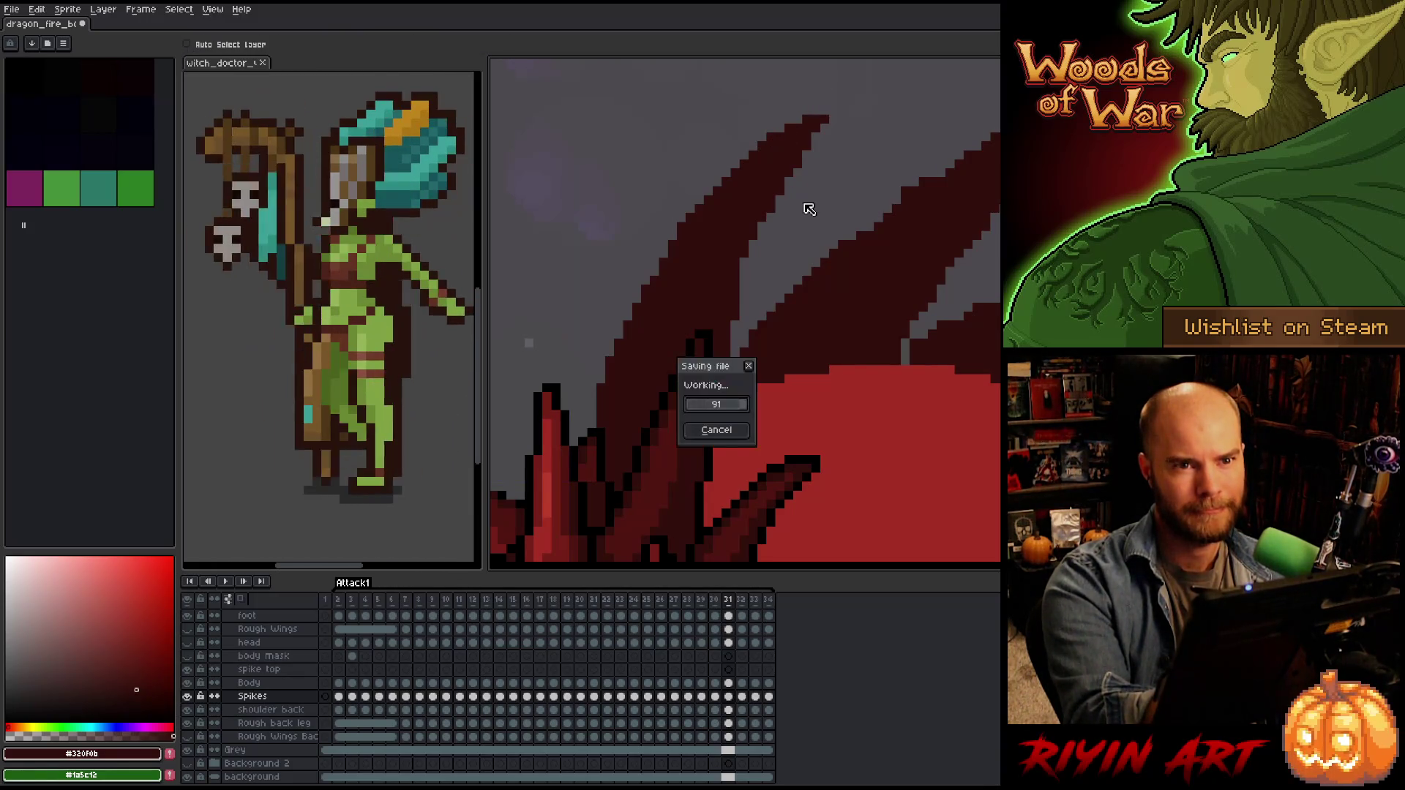
Add a dark red pixel to a spike edge and erase stray pixels at the upper spike tips.
left_click_drag(796, 218, 810, 215)
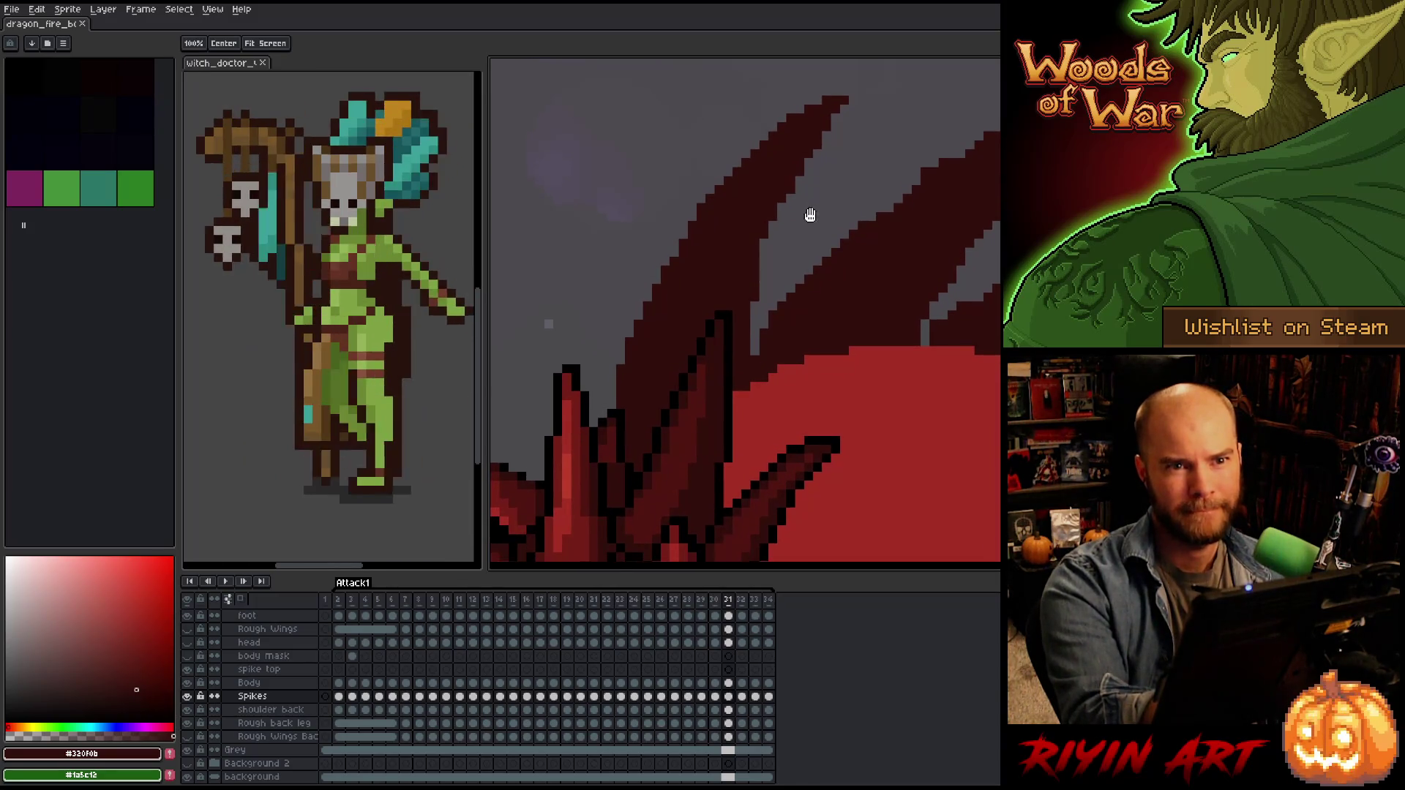
key("b")
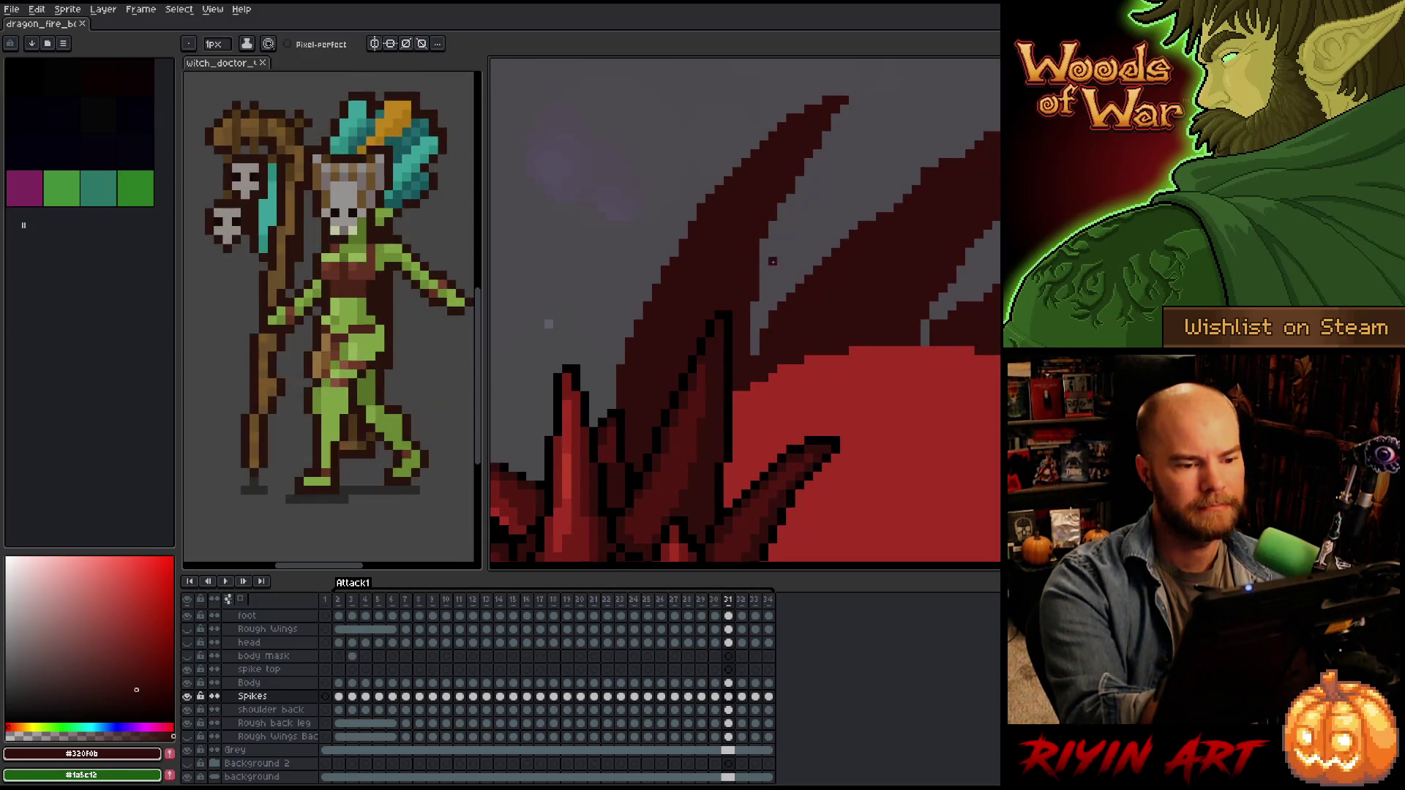
left_click(641, 328)
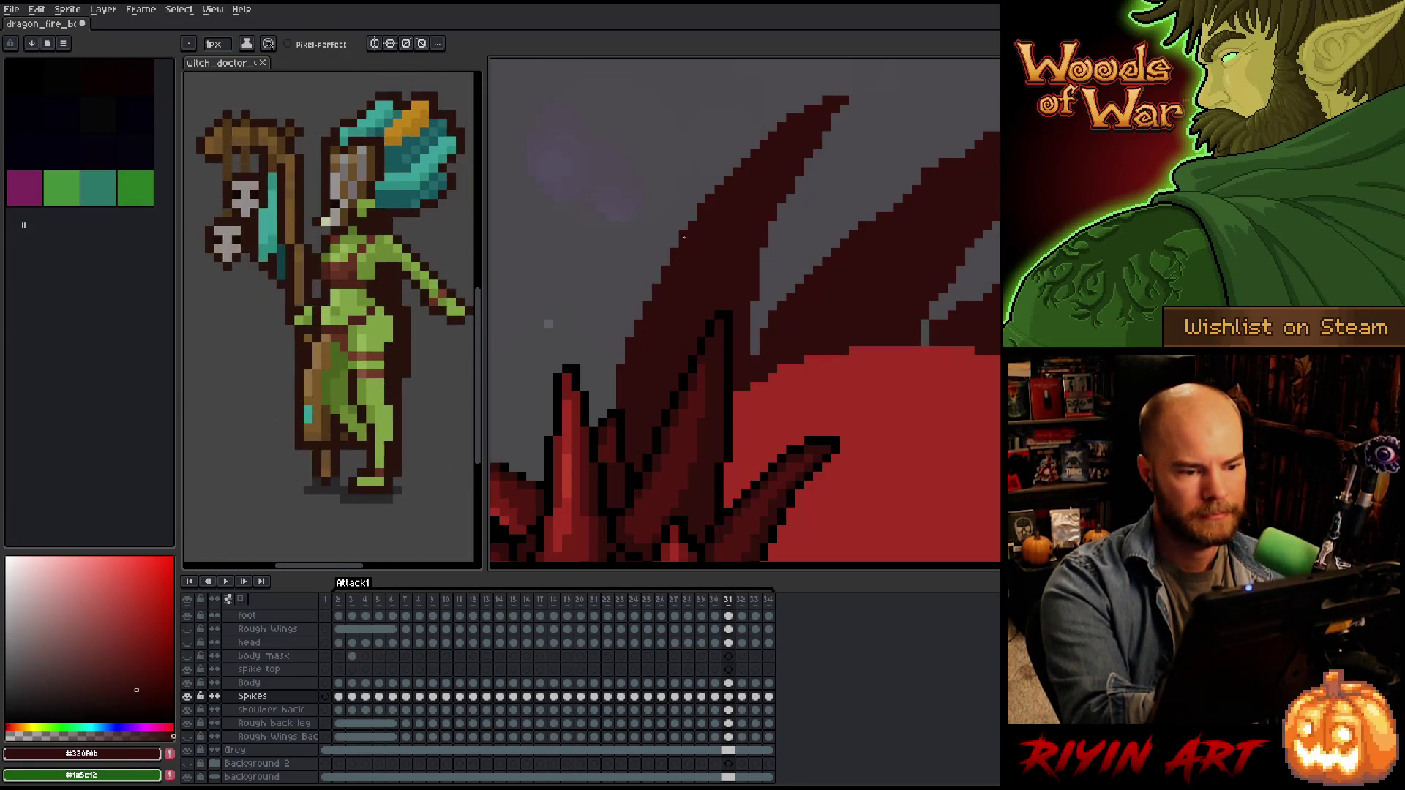
left_click_drag(795, 287, 790, 305)
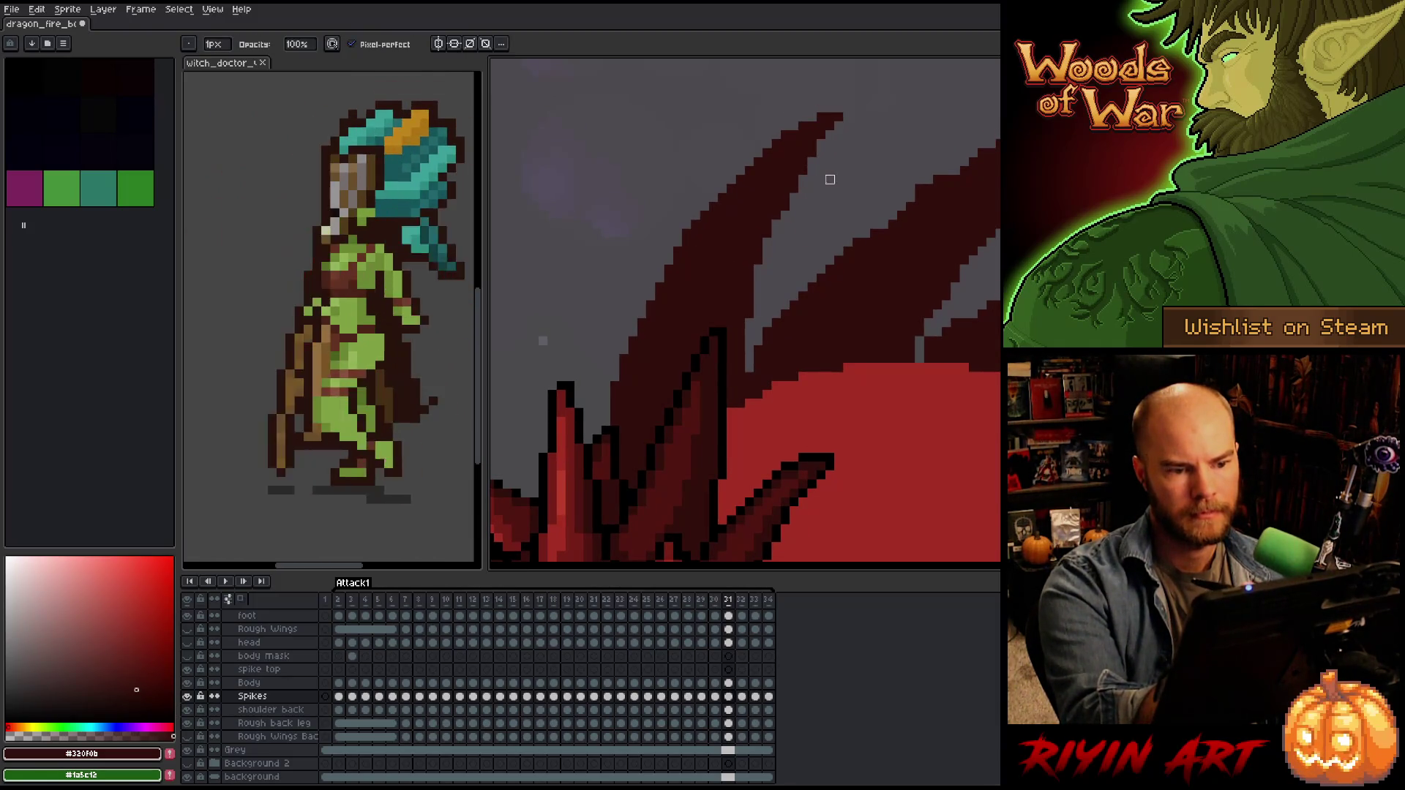
key("e")
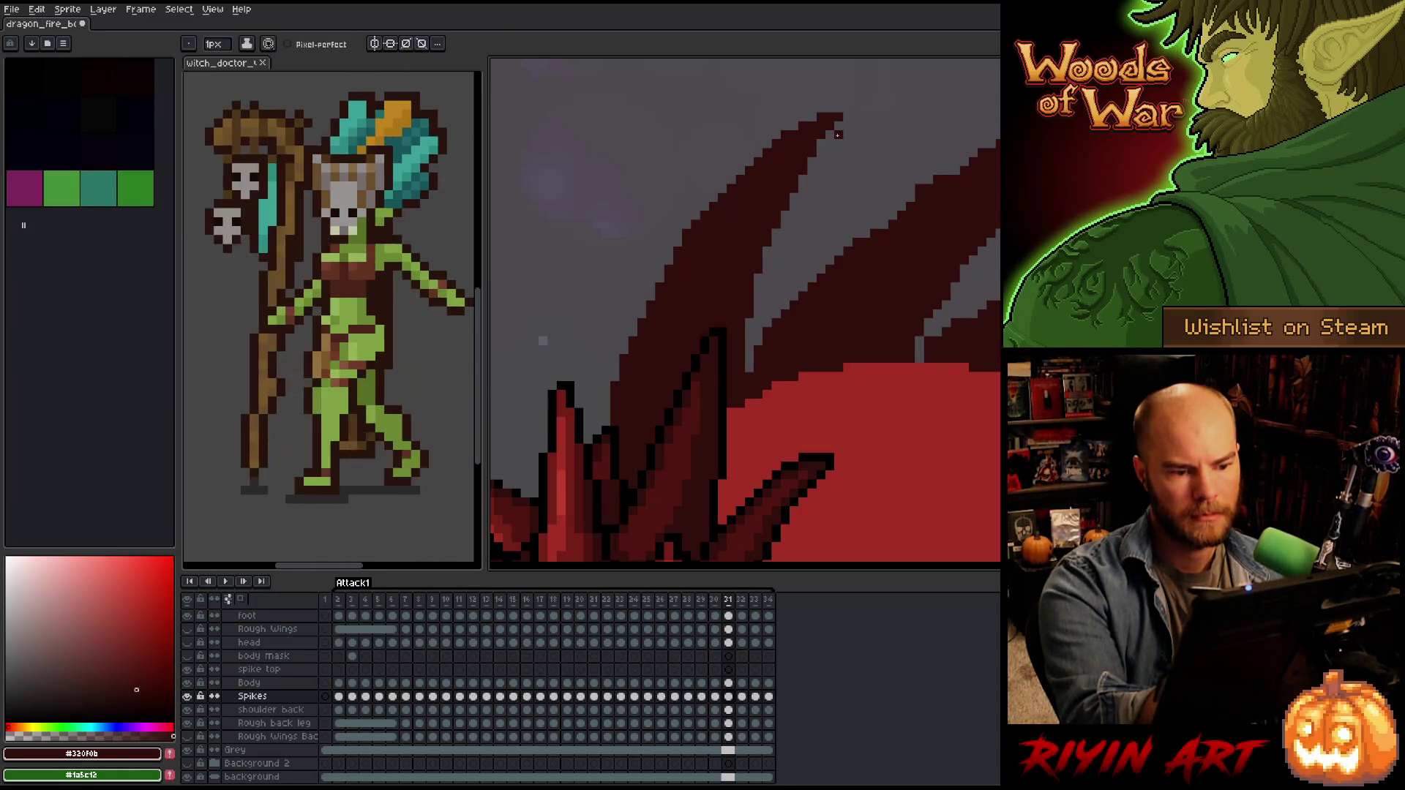
right_click(865, 372)
key("Escape")
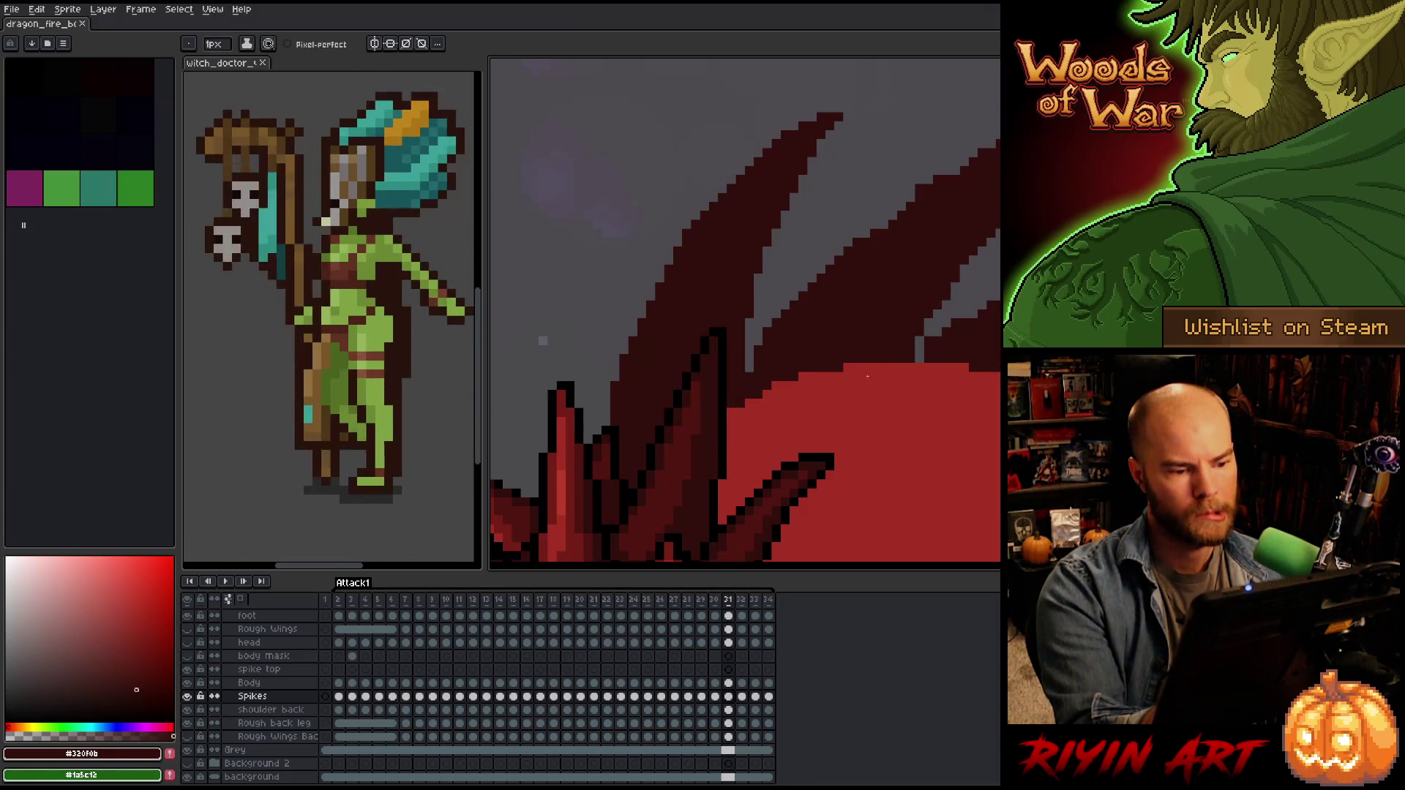
key("b")
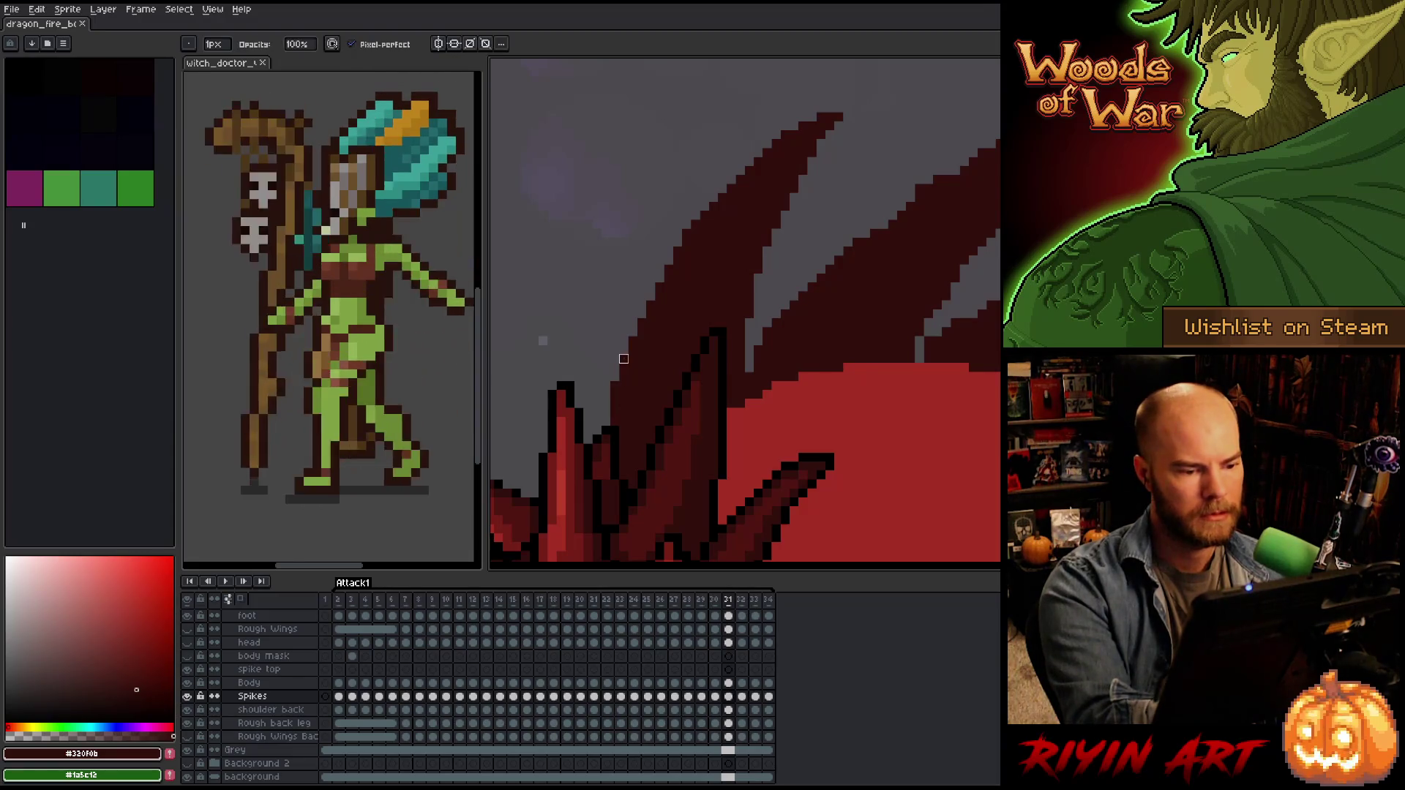
mouse_move(924, 278)
left_mouse_down()
mouse_move(916, 386)
mouse_move(875, 415)
mouse_move(792, 422)
left_mouse_up()
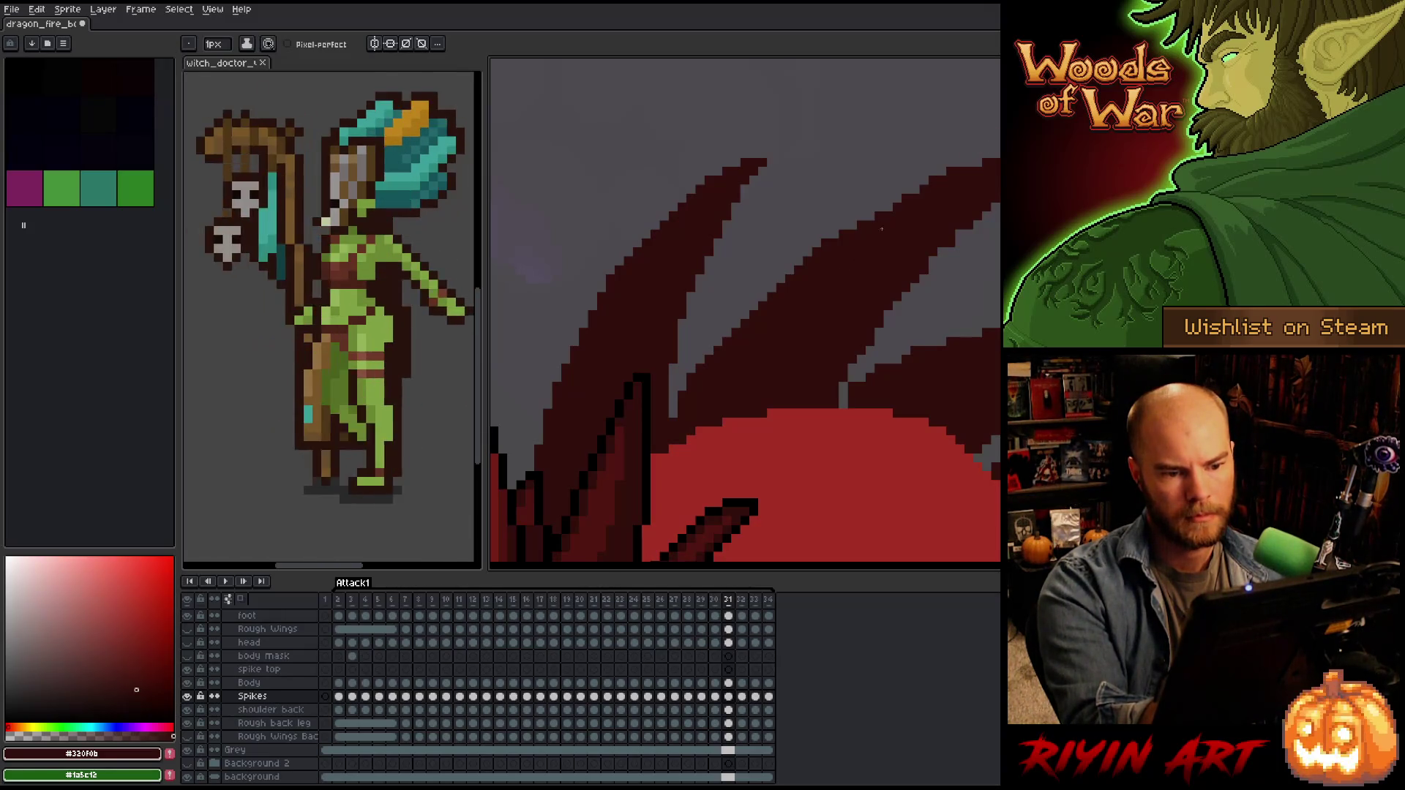
Paint over the grey notch pixels between the back spikes in dark red.
key("b")
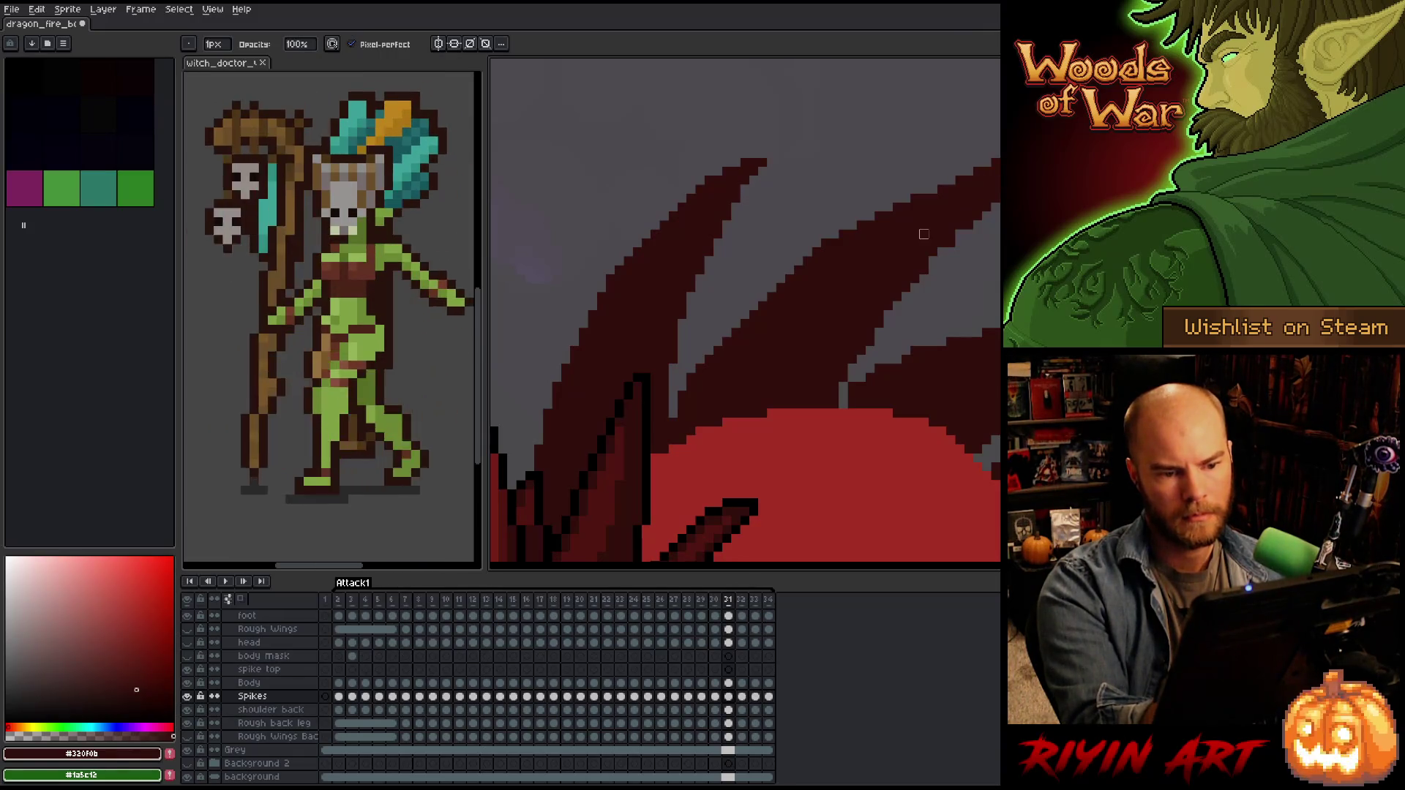
key("e")
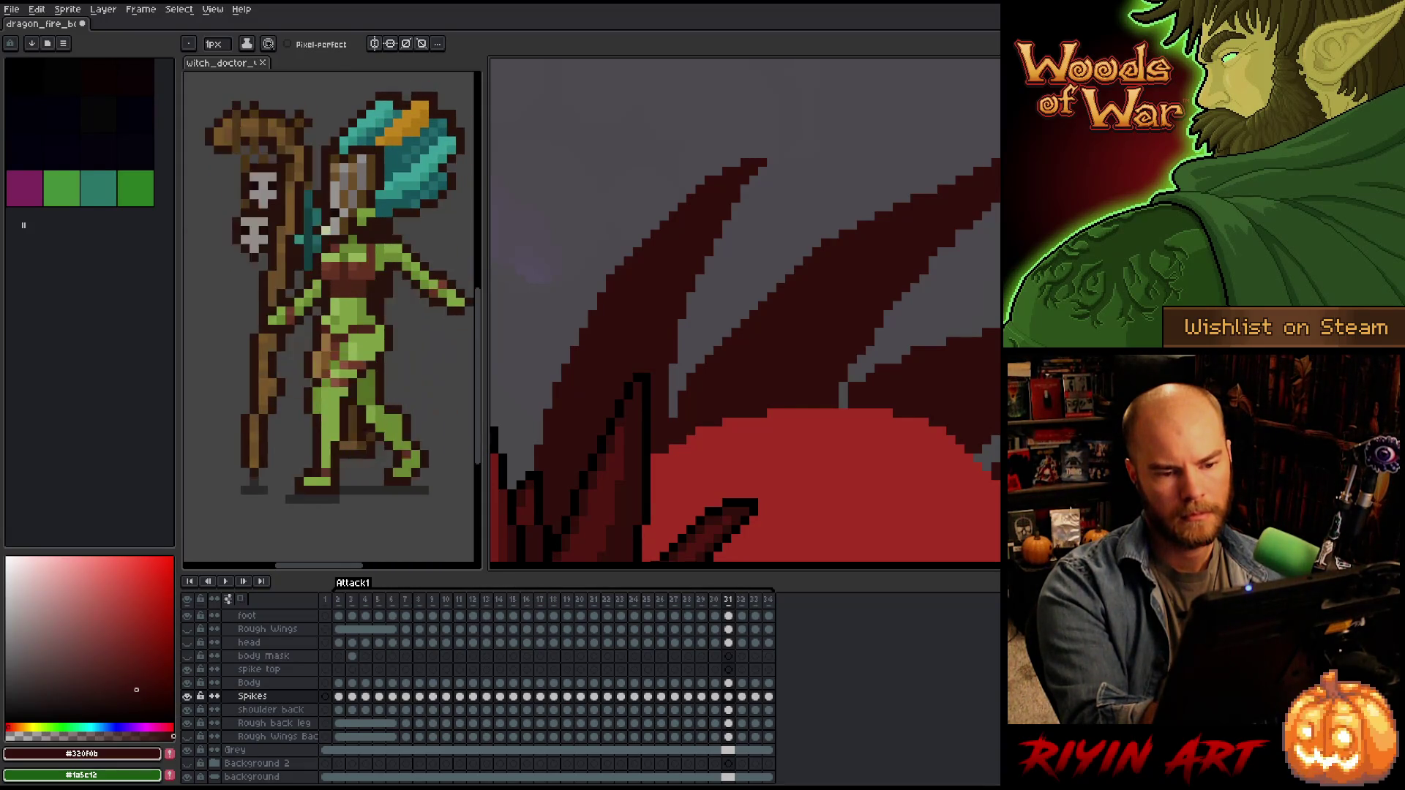
key("b")
key("e")
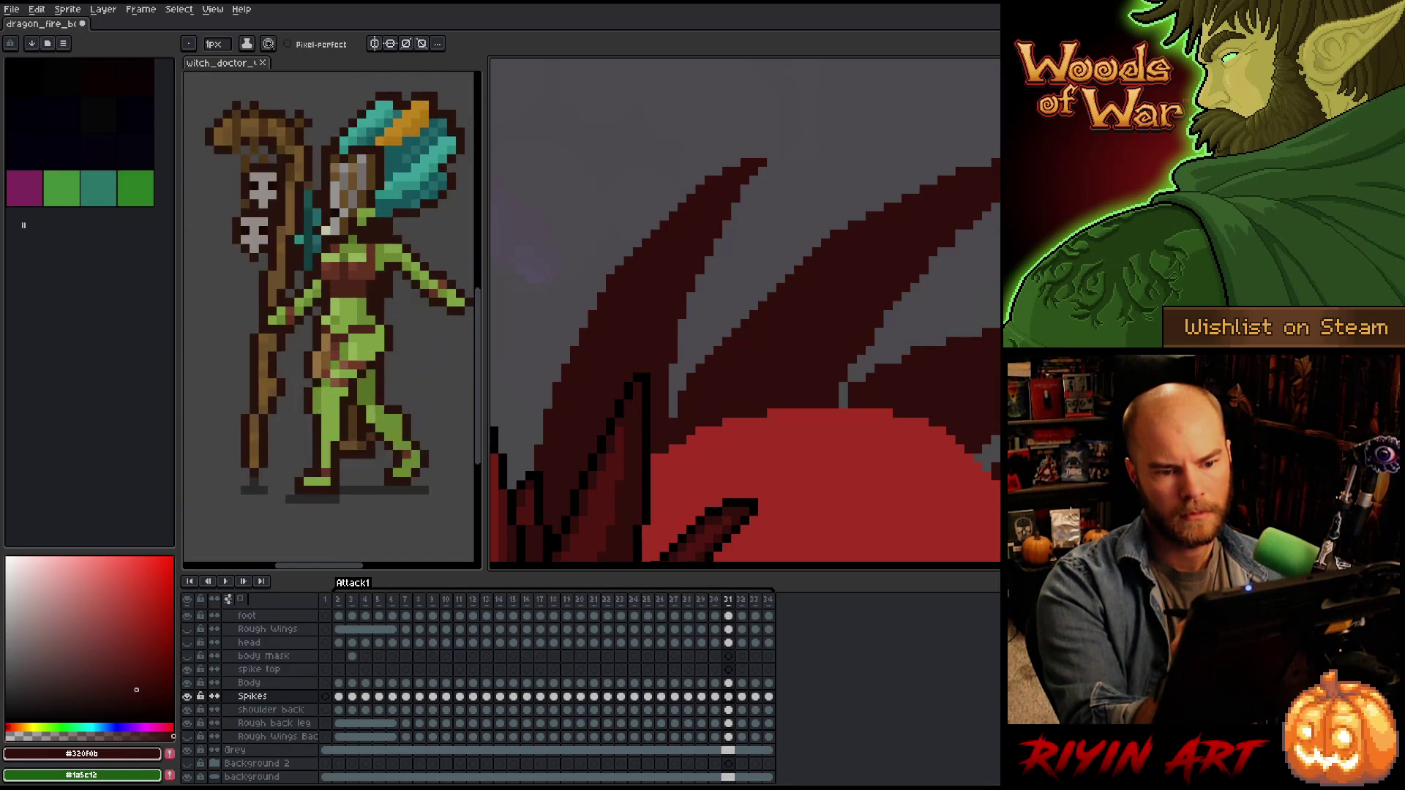
key("e")
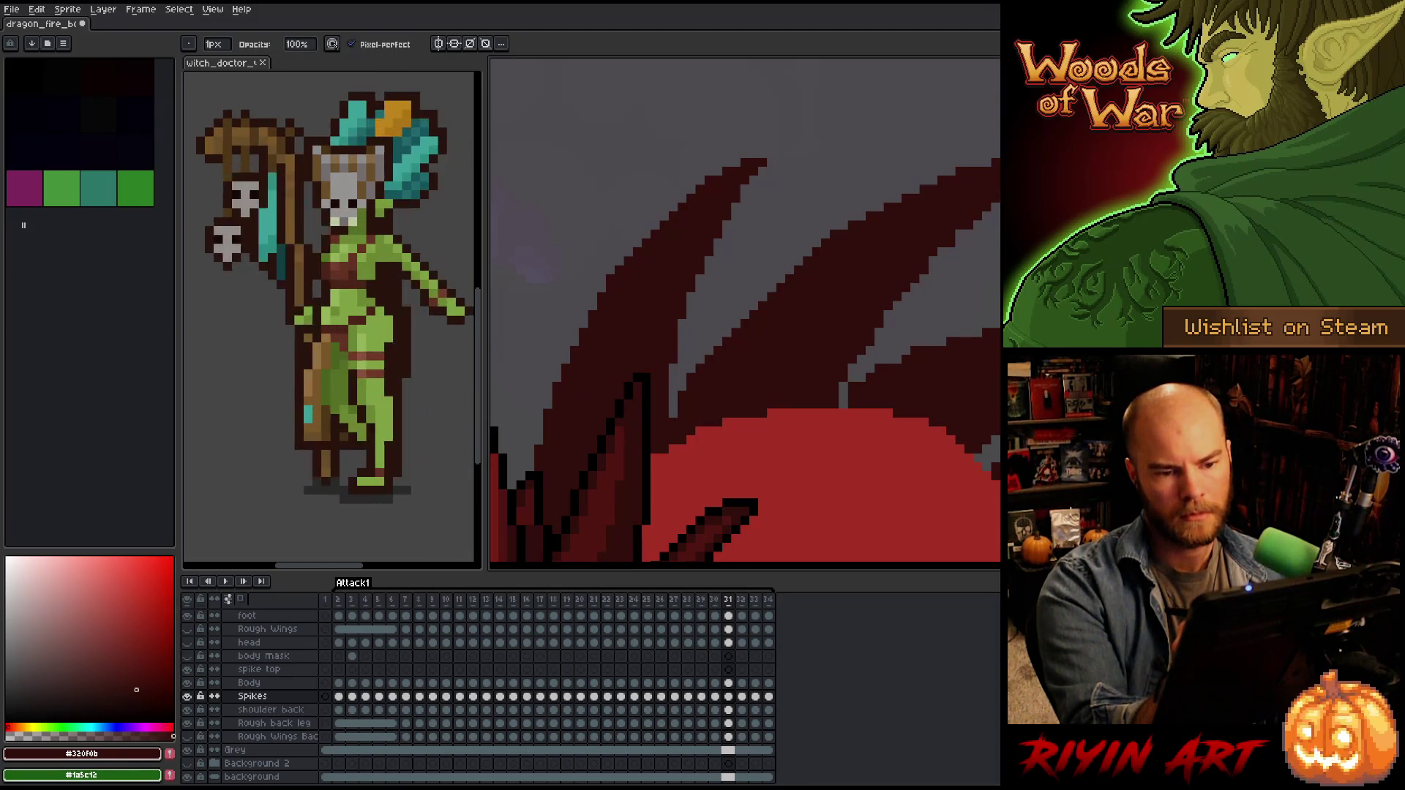
key("b")
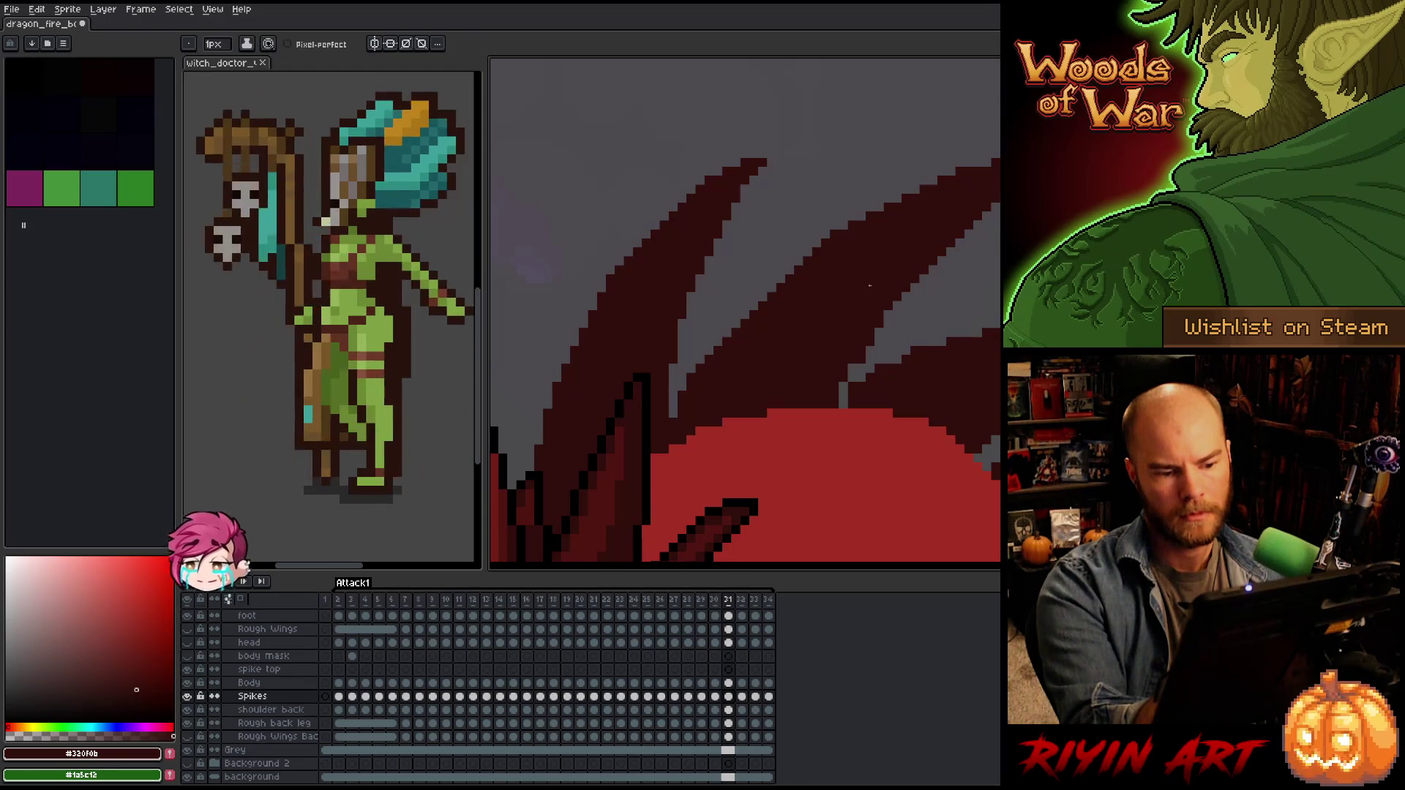
left_click_drag(843, 383, 844, 408)
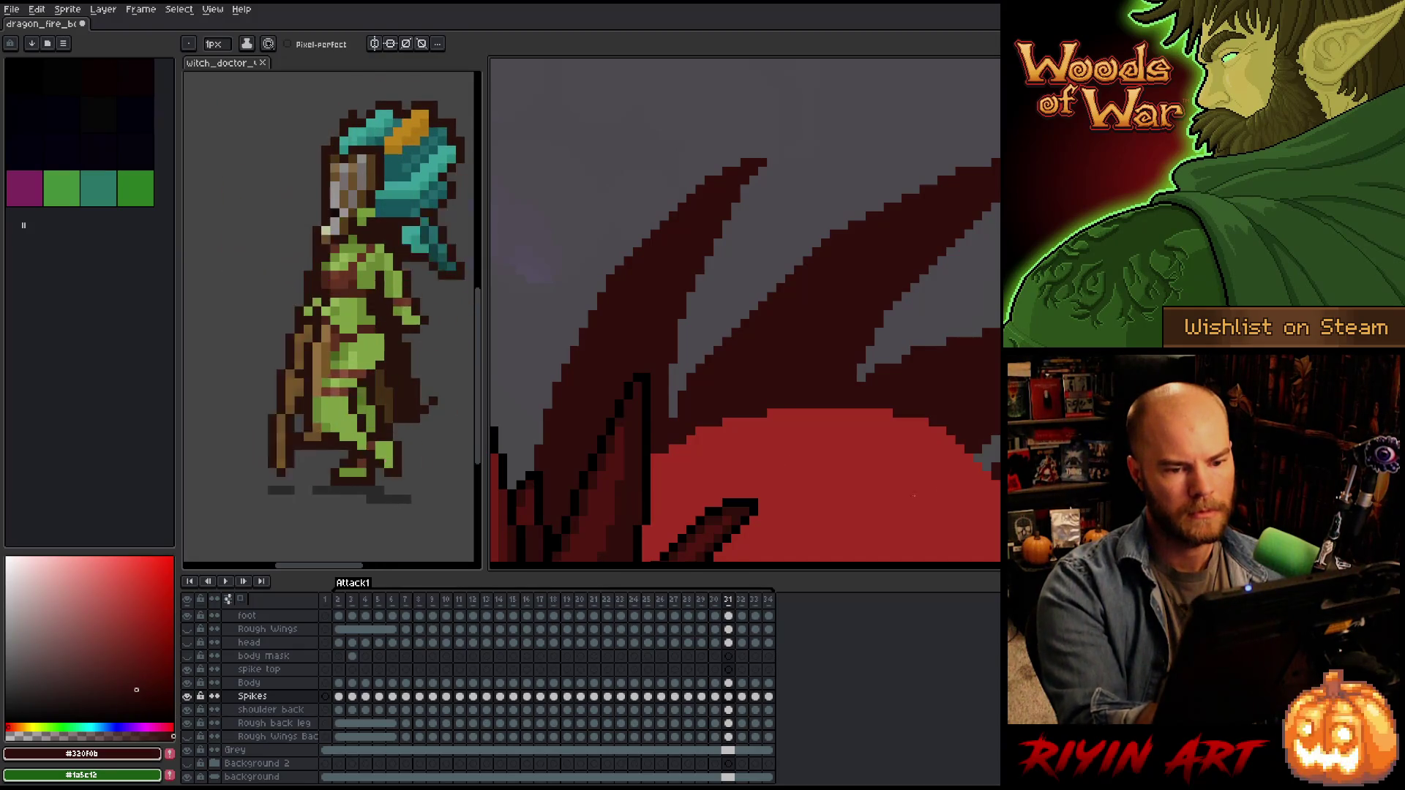
left_click_drag(910, 439, 737, 411)
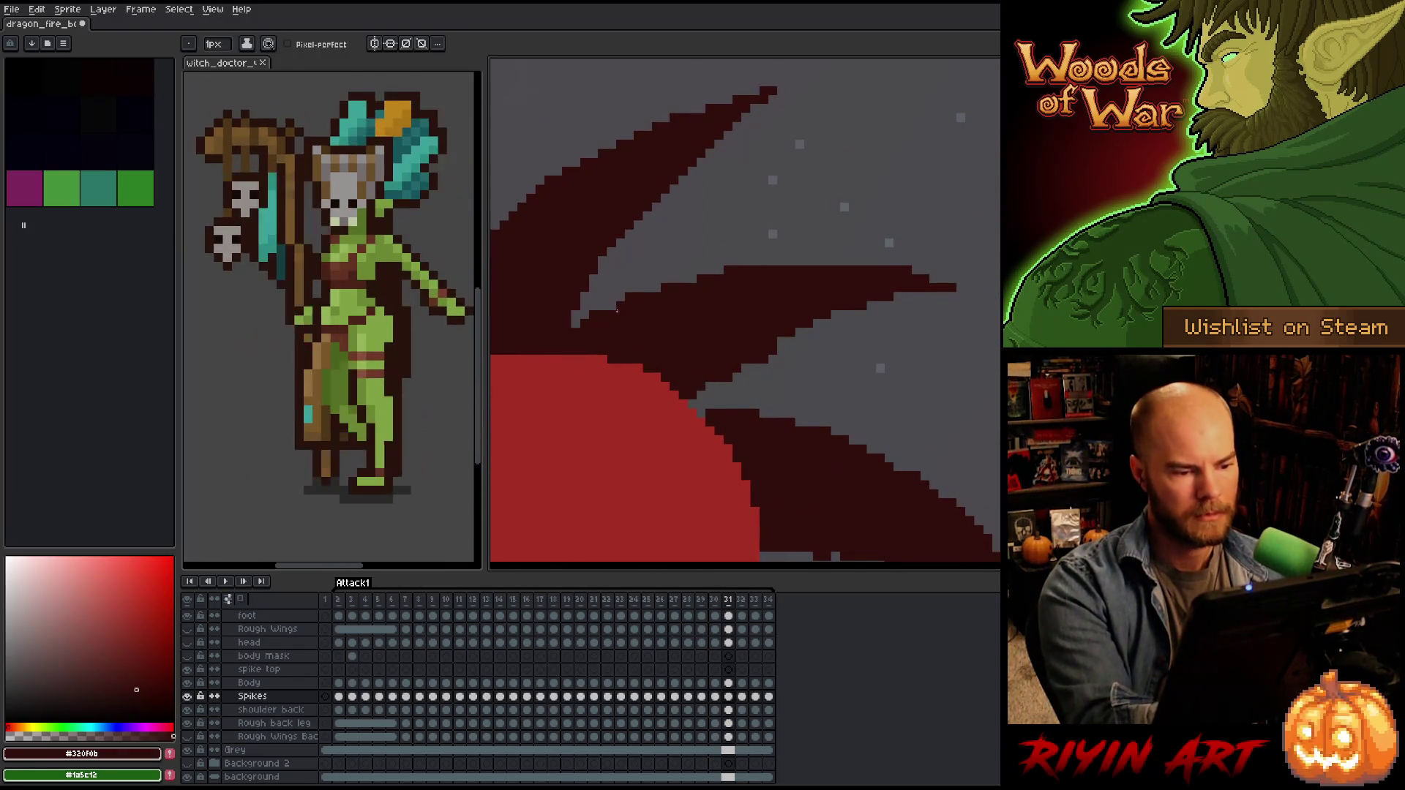
Draw and erase pixels where the right-hand dark red spikes join the red body.
key("b")
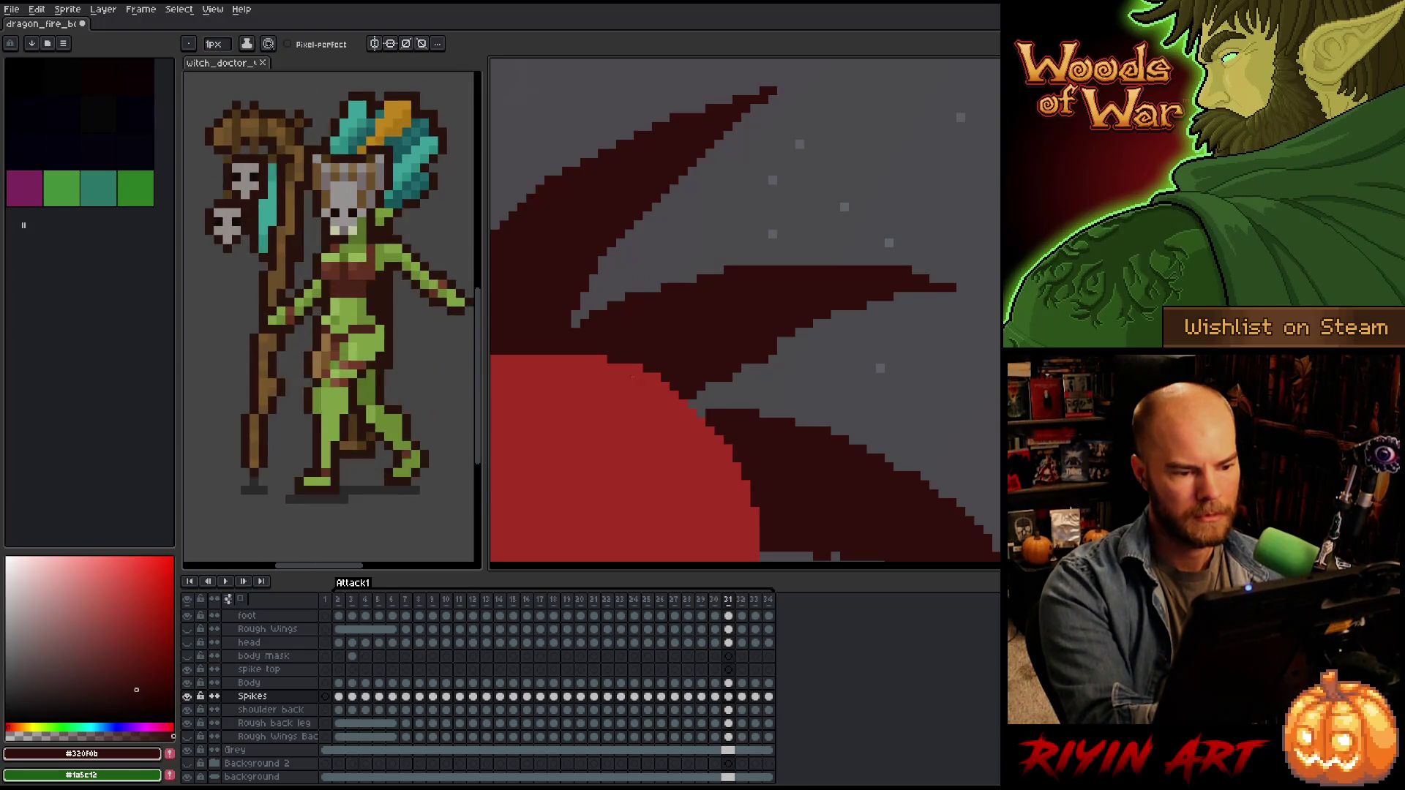
key("e")
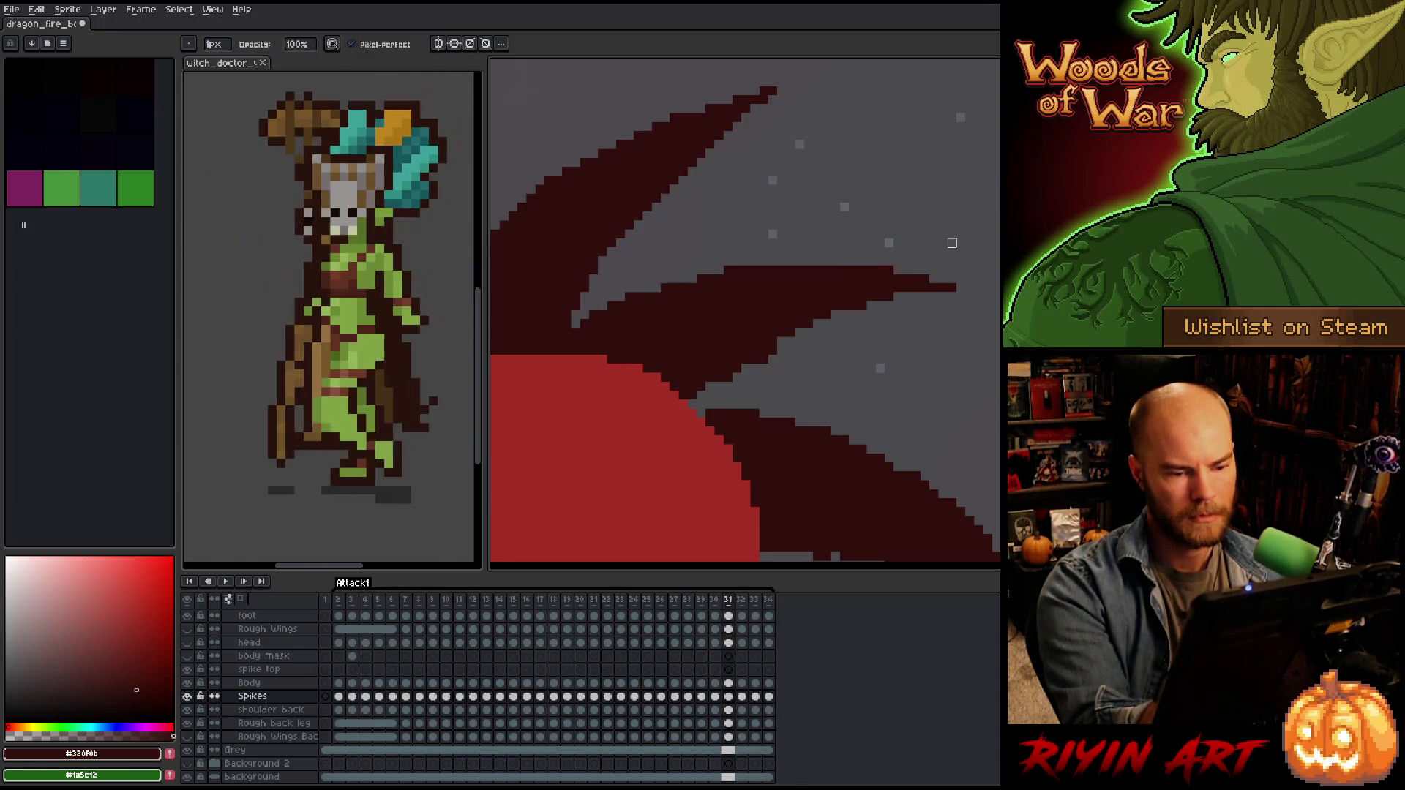
key("b")
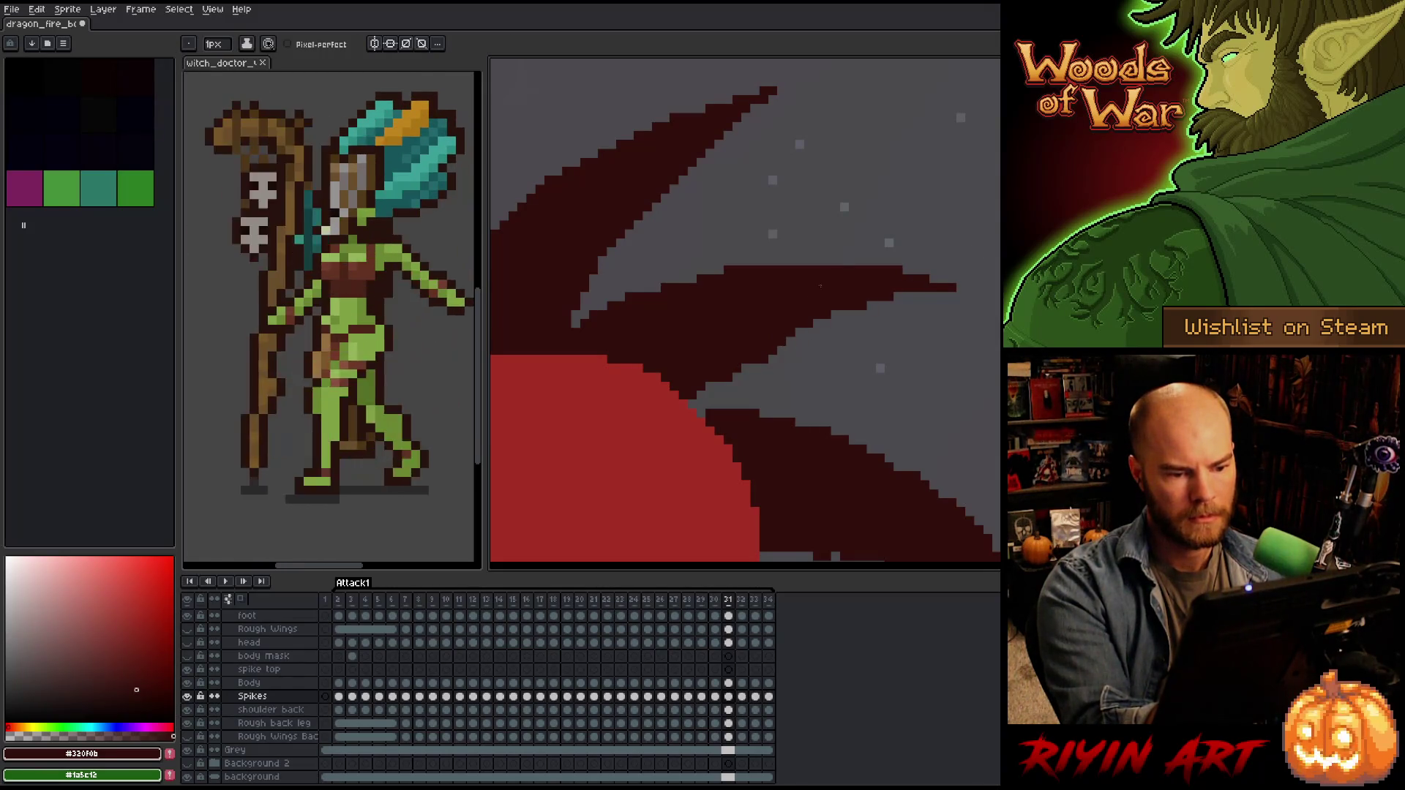
key("e")
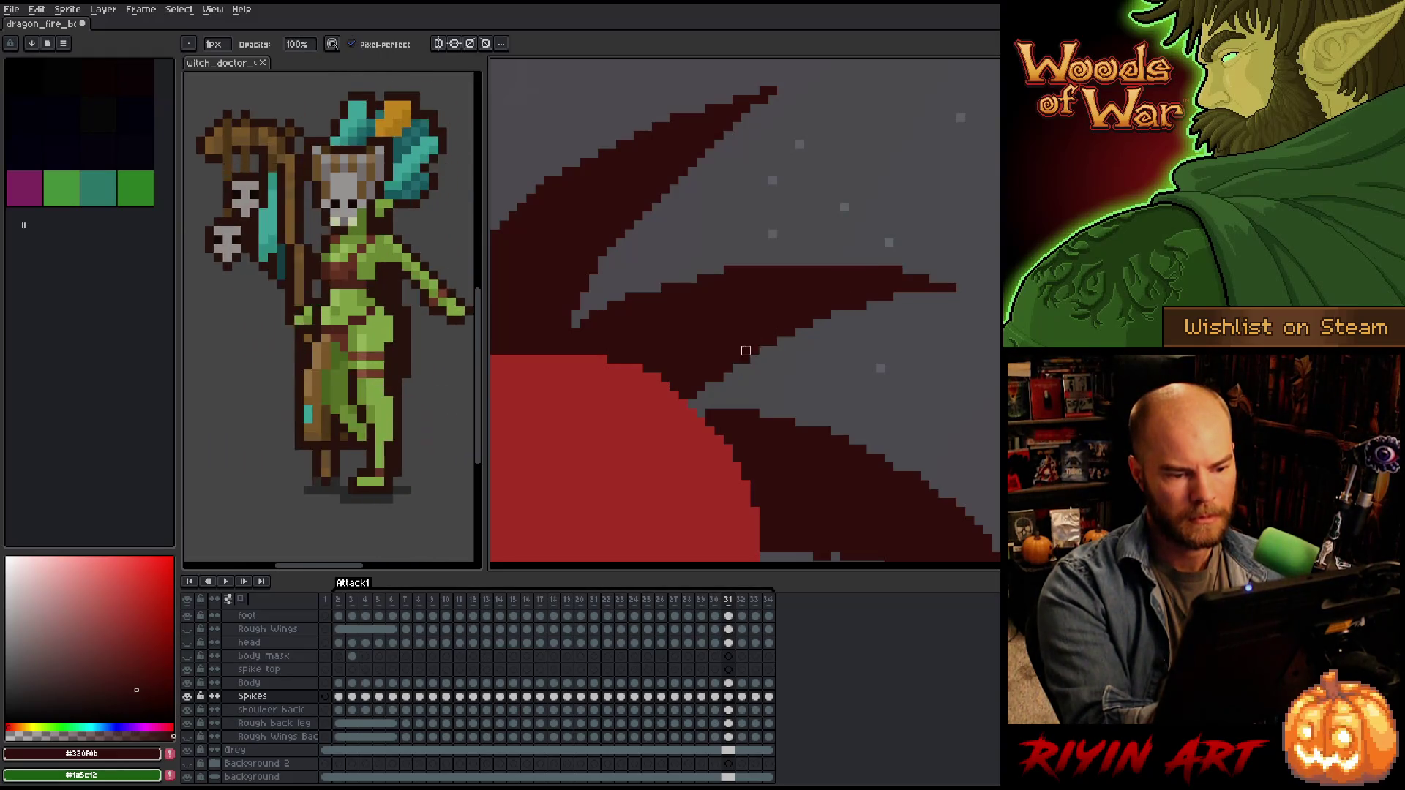
key("b")
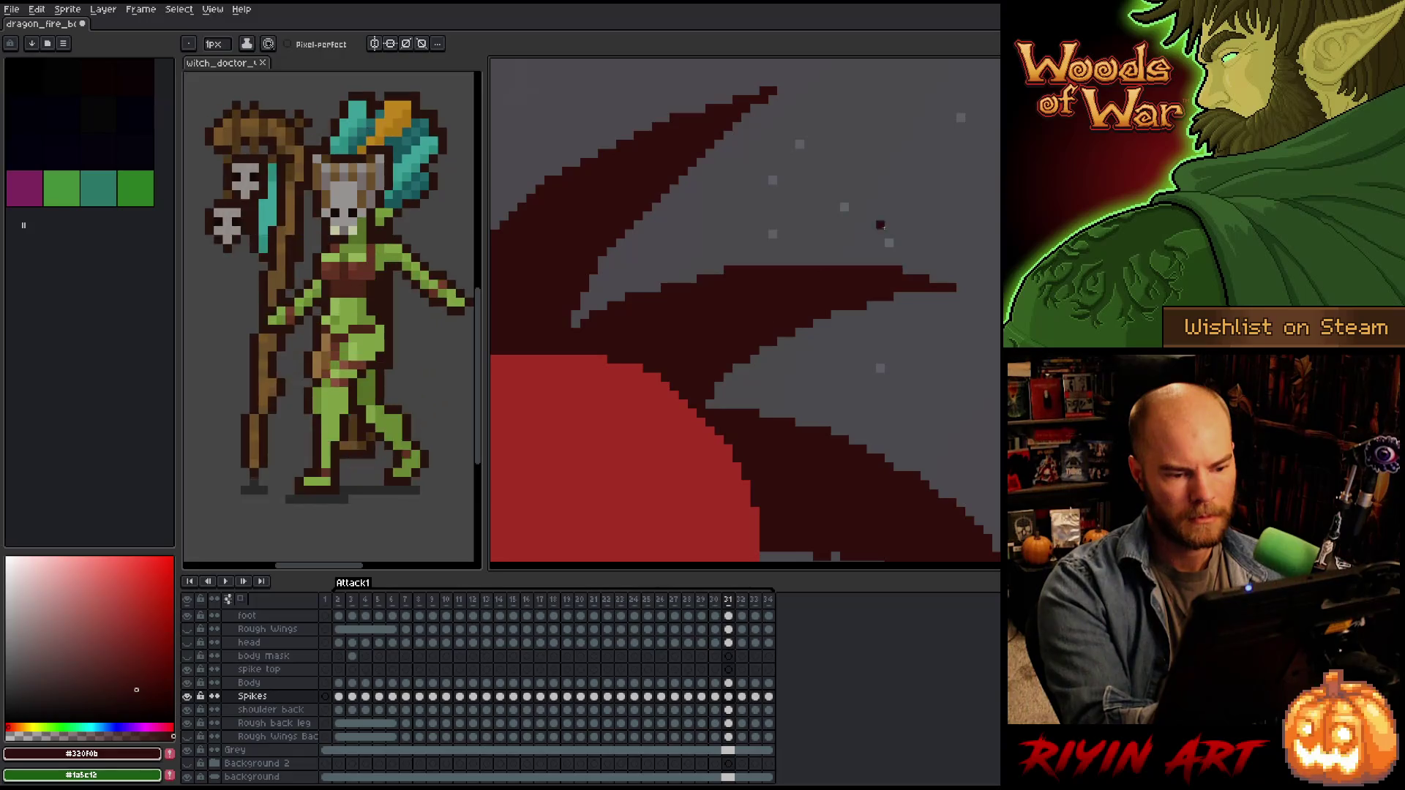
key("e")
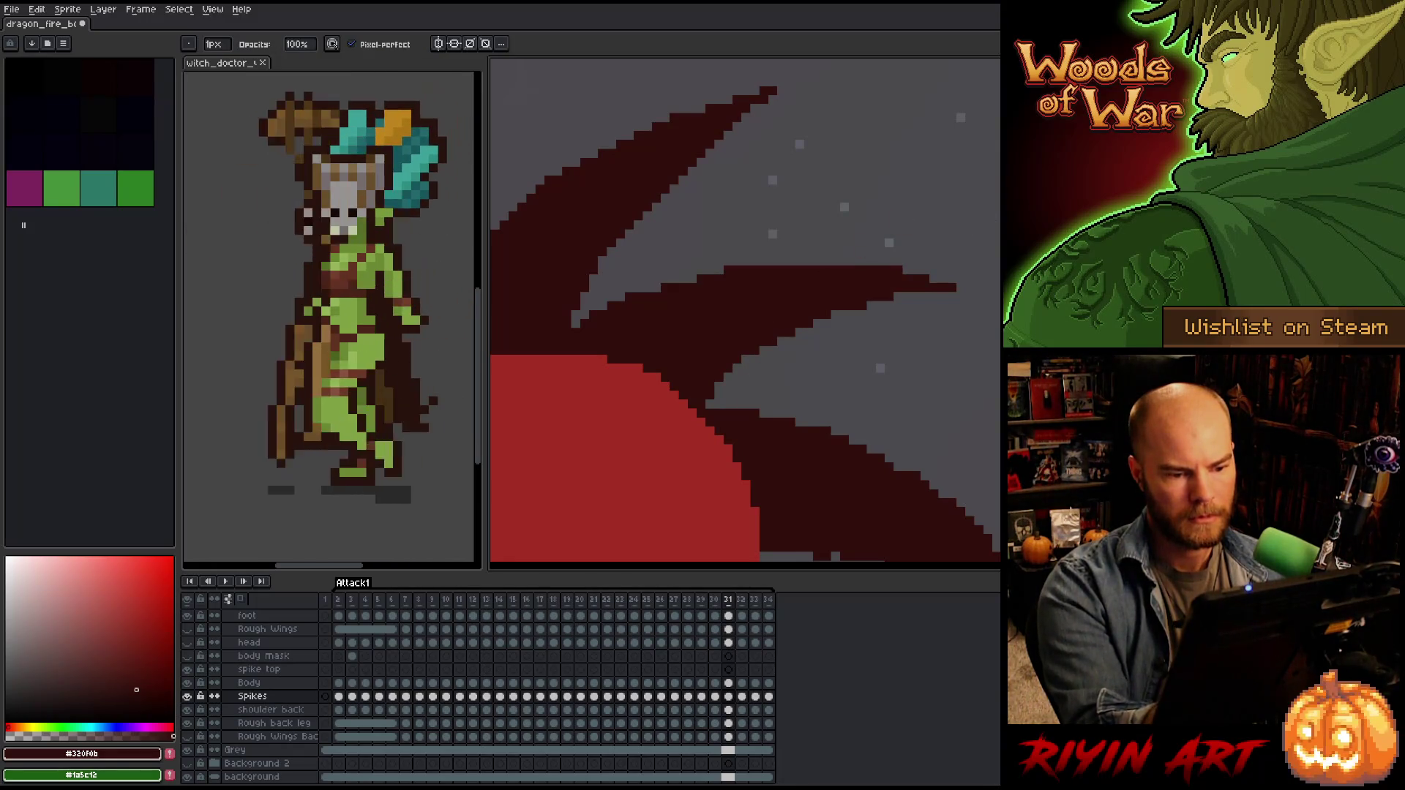
mouse_move(996, 351)
left_mouse_down()
mouse_move(887, 220)
mouse_move(870, 219)
left_mouse_up()
key("b")
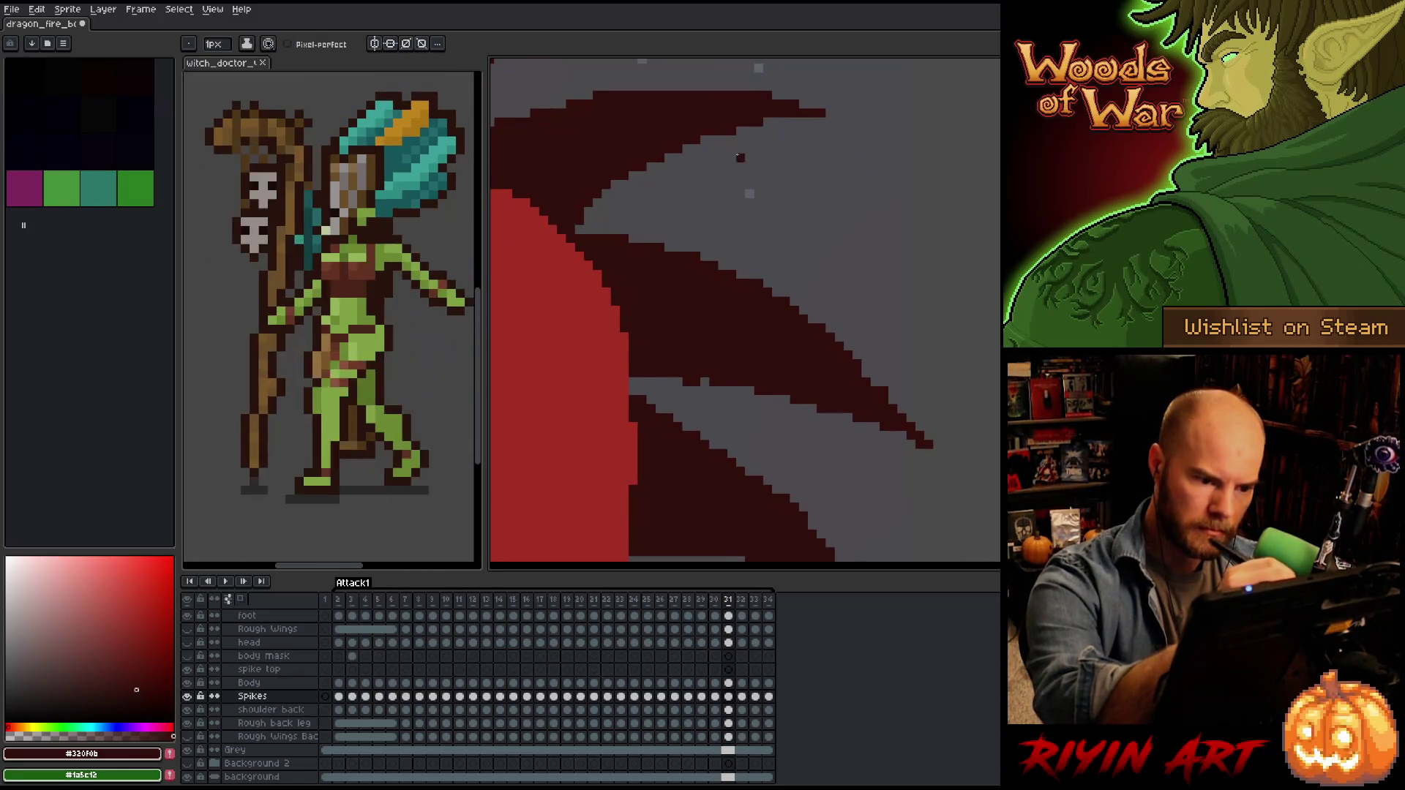
key("e")
key("b")
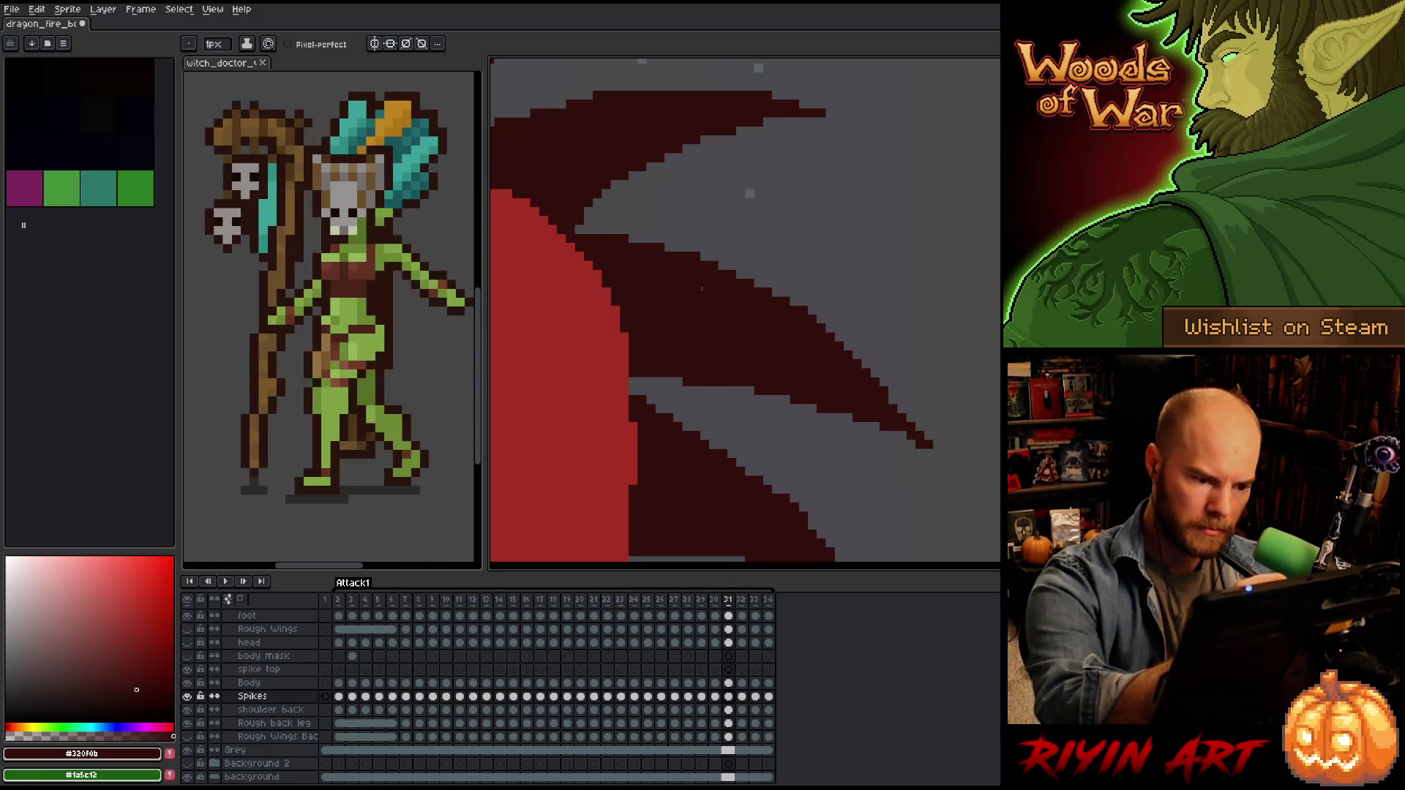
key("e")
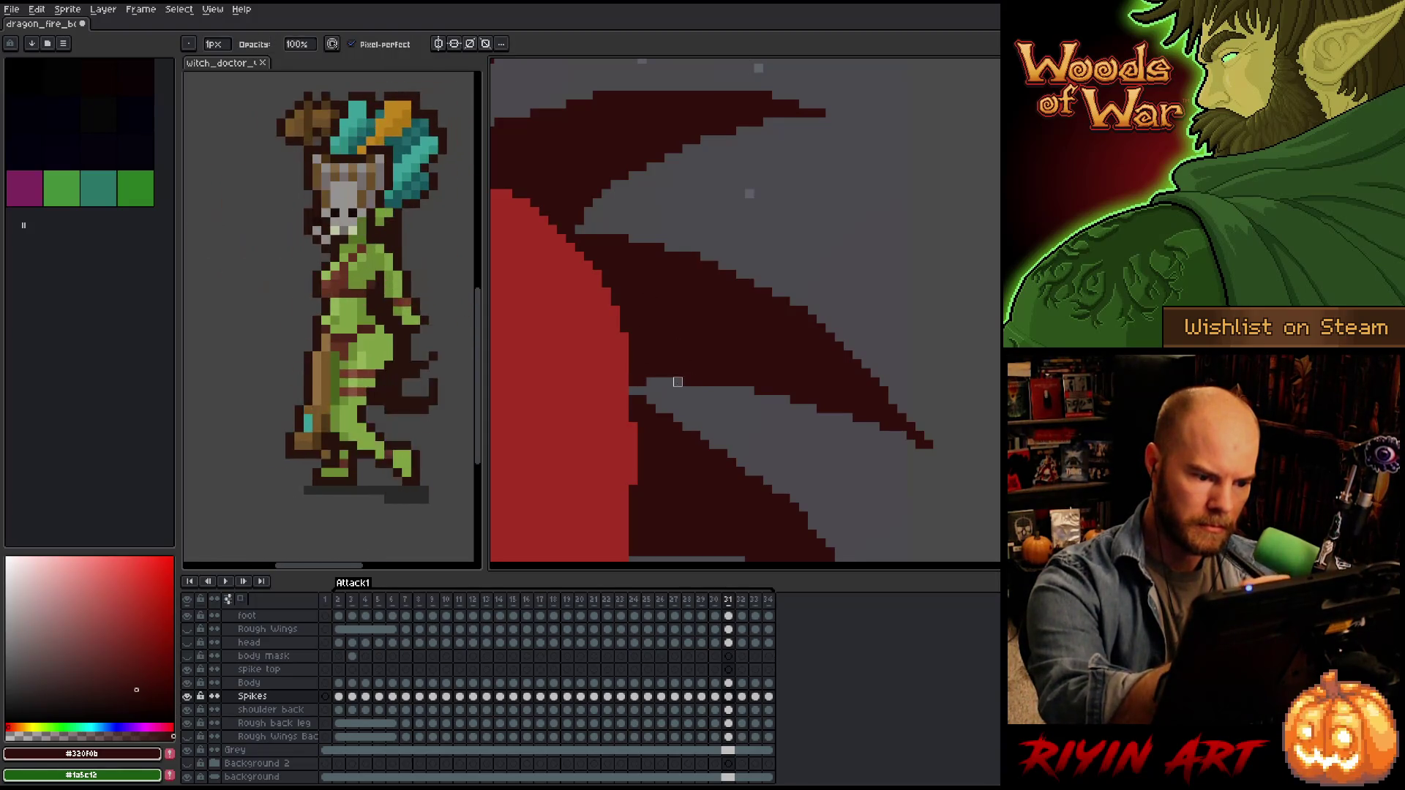
left_click_drag(859, 291, 872, 210)
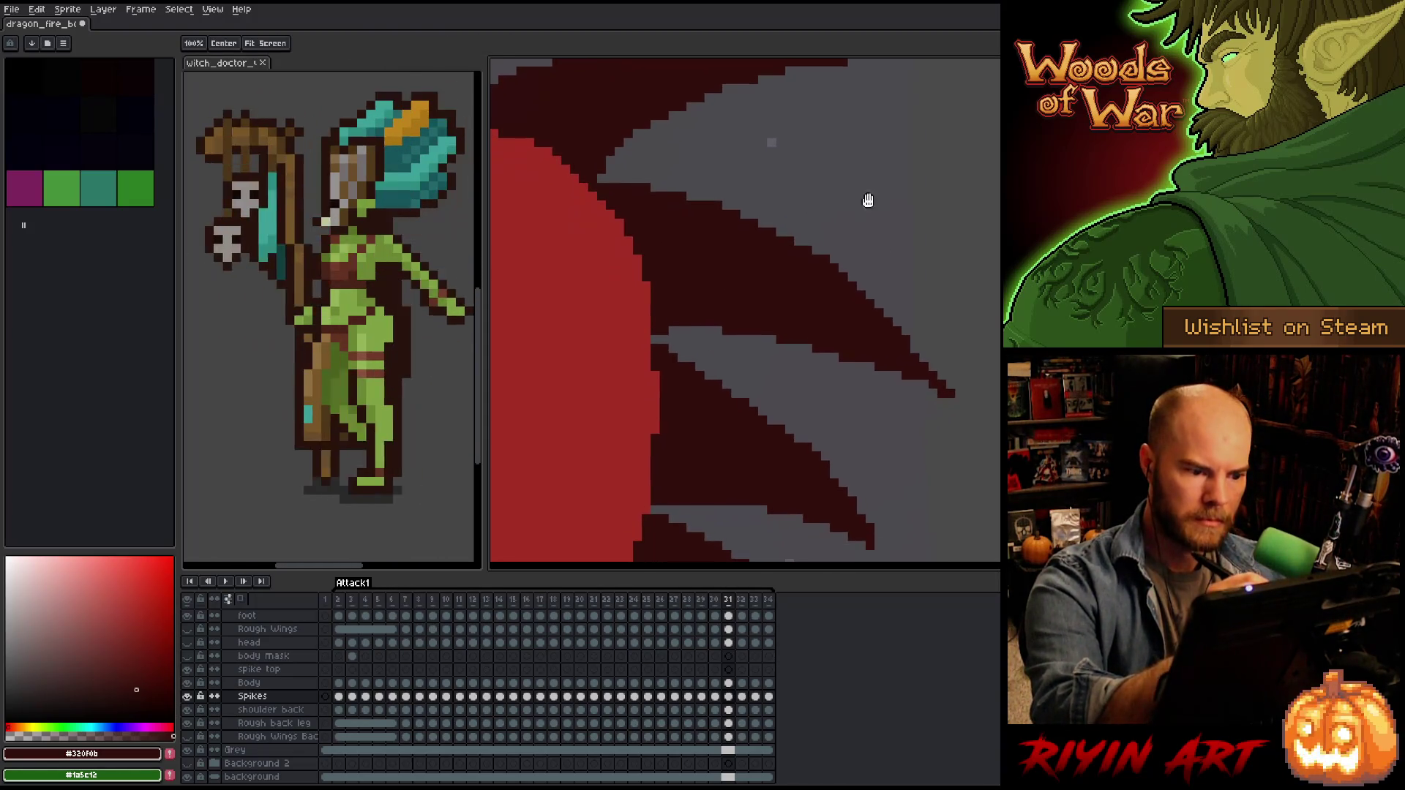
Tidy pixels on the lower right spike tips with the Pencil and Eraser.
left_click_drag(753, 230, 795, 208)
key("e")
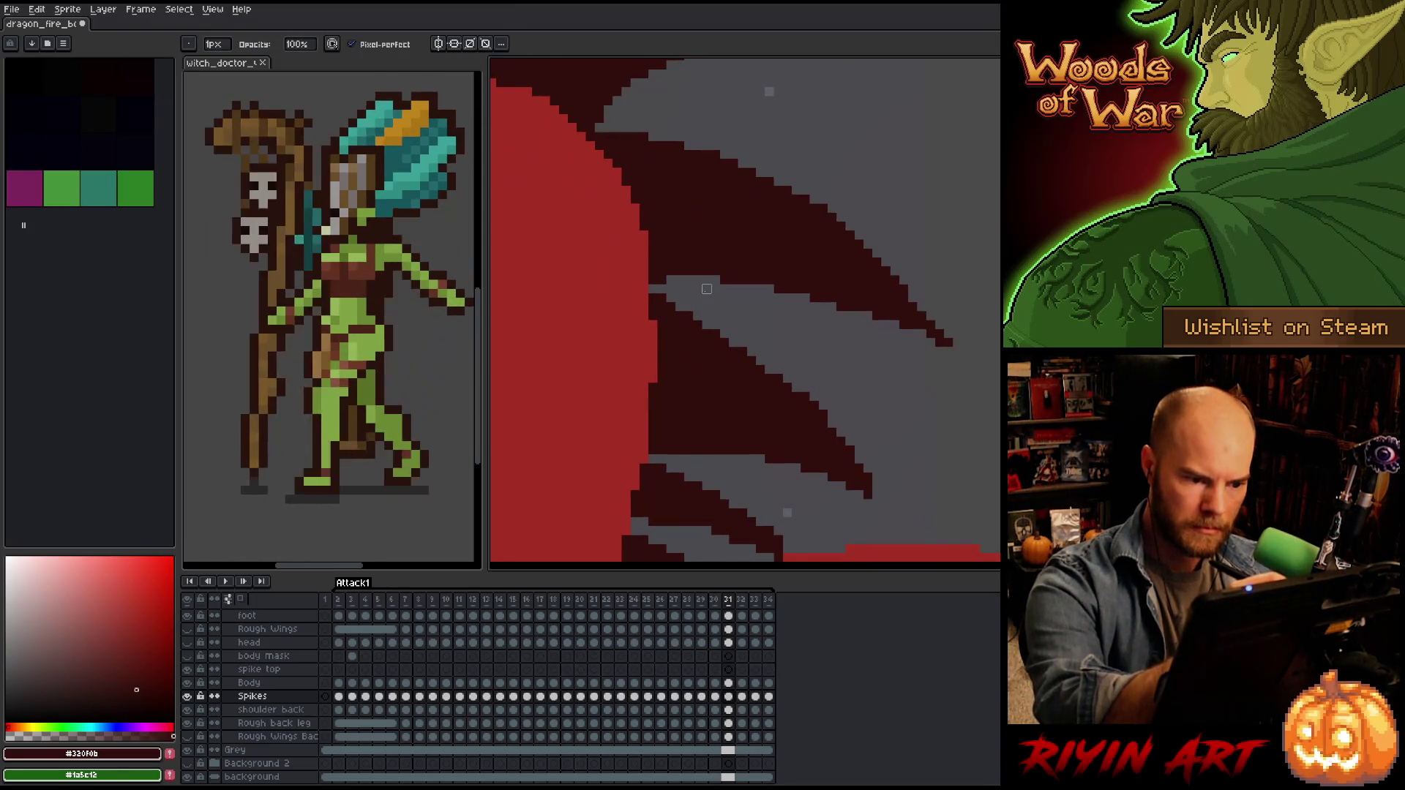
key("b")
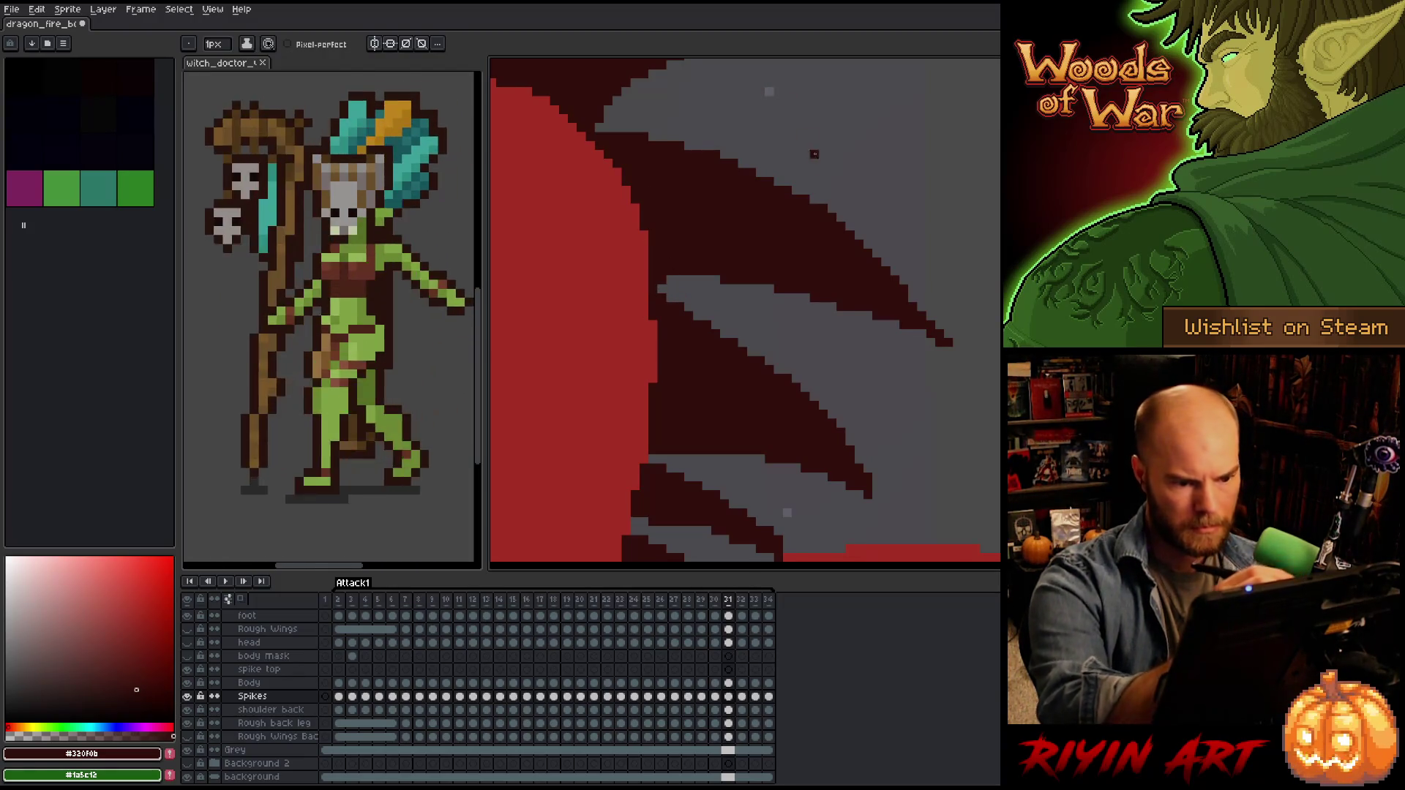
scroll(849, 370, "down", 3)
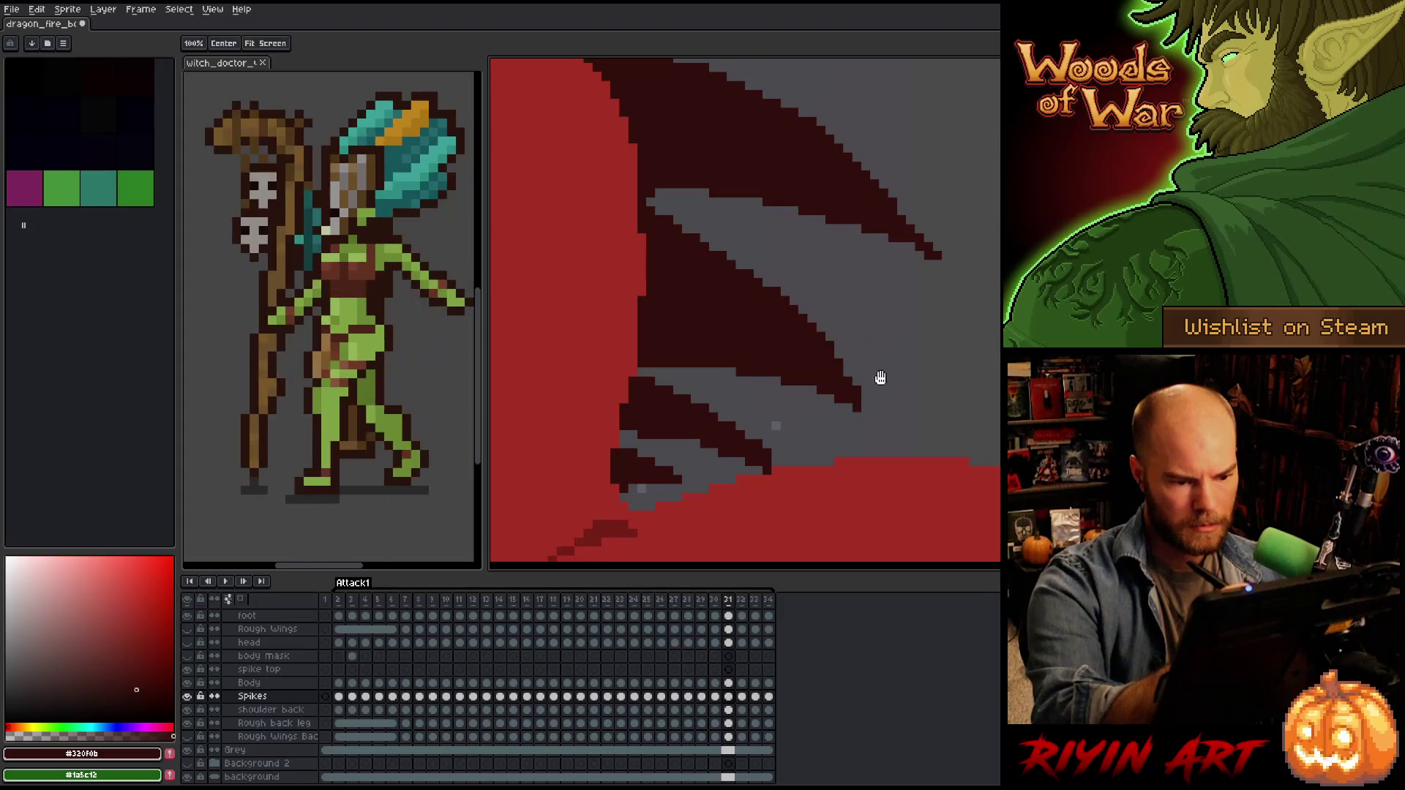
scroll(878, 376, "down", 1)
key("e")
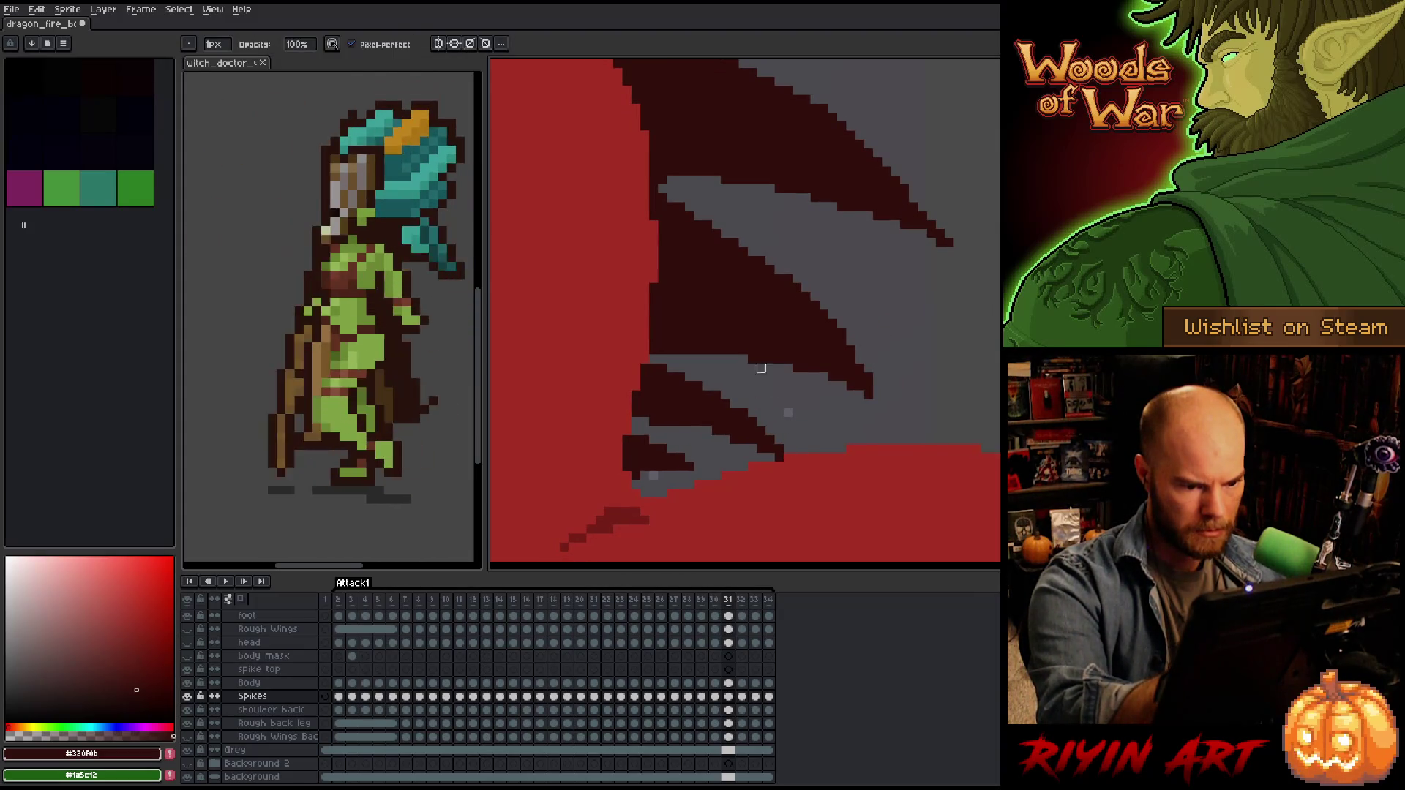
key("b")
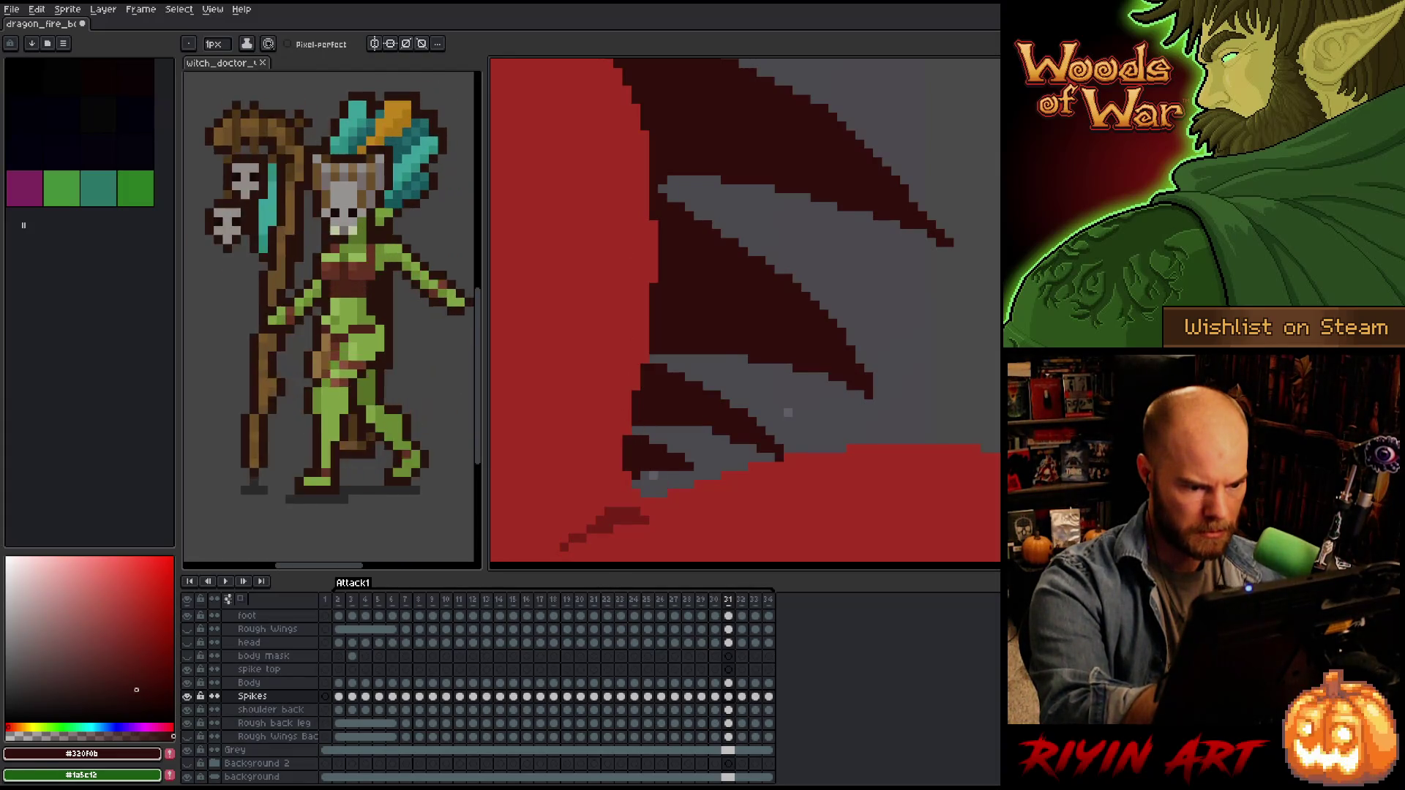
Erase a stray dark pixel, fill the bottom spike tip with dark red, and save.
key("e")
left_click(682, 458)
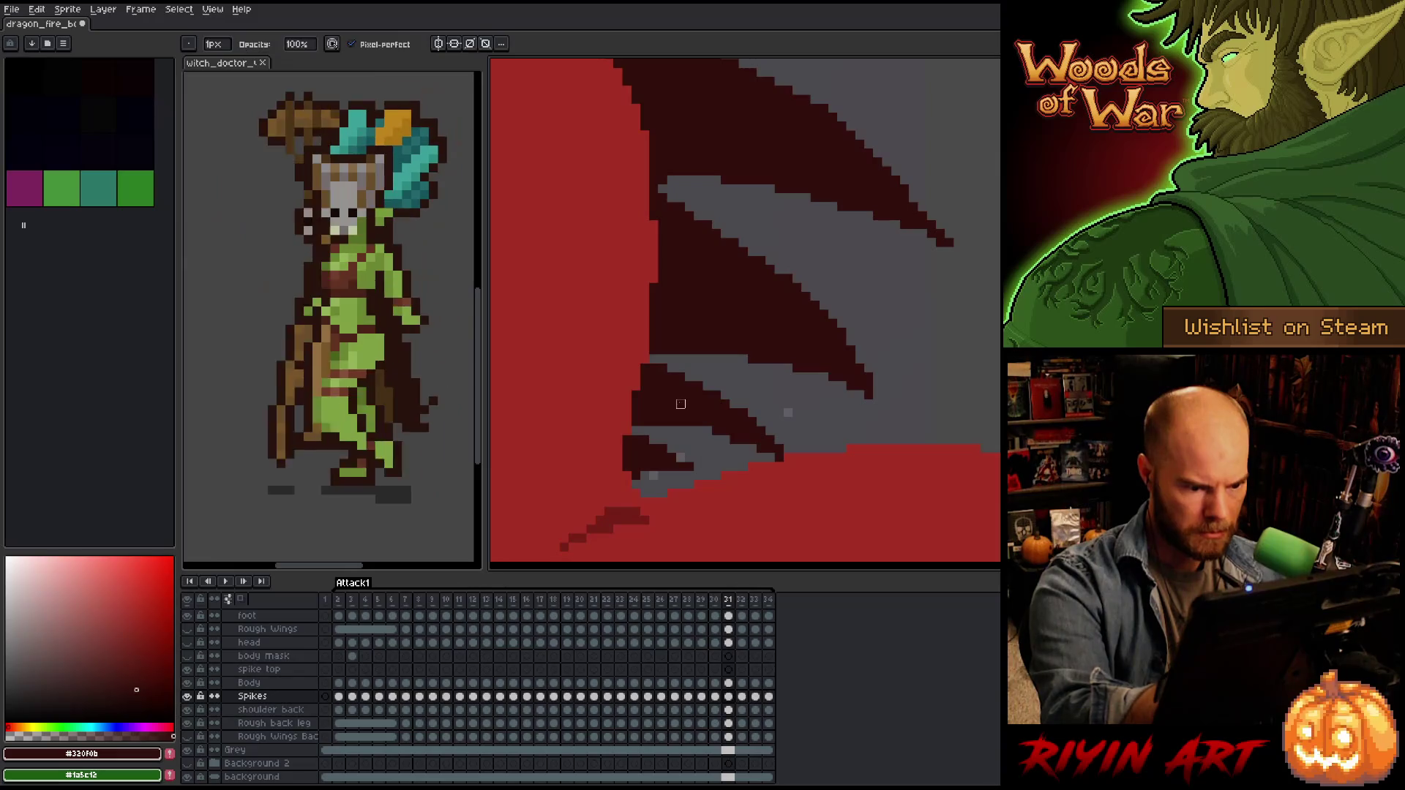
key("b")
left_click(694, 462)
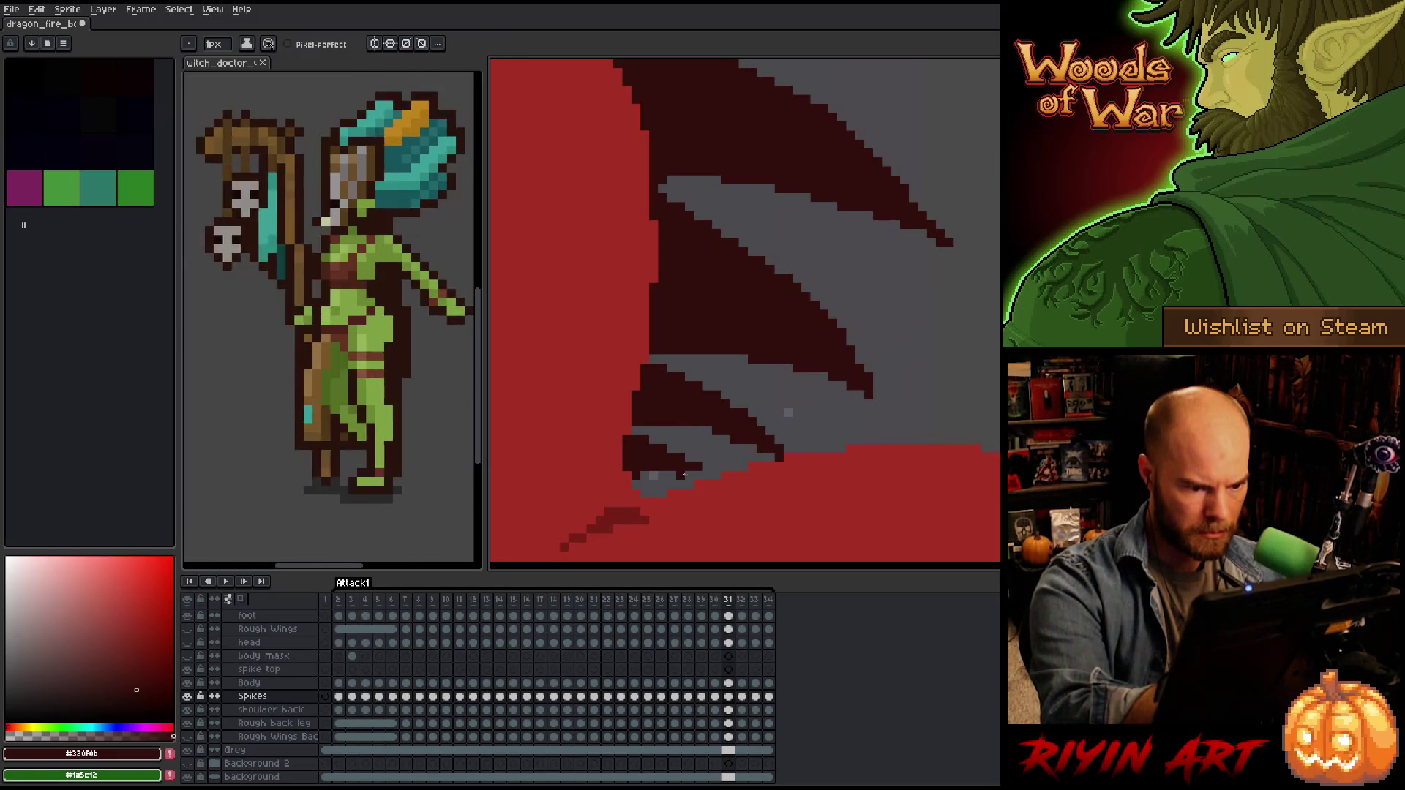
left_click_drag(674, 475, 633, 484)
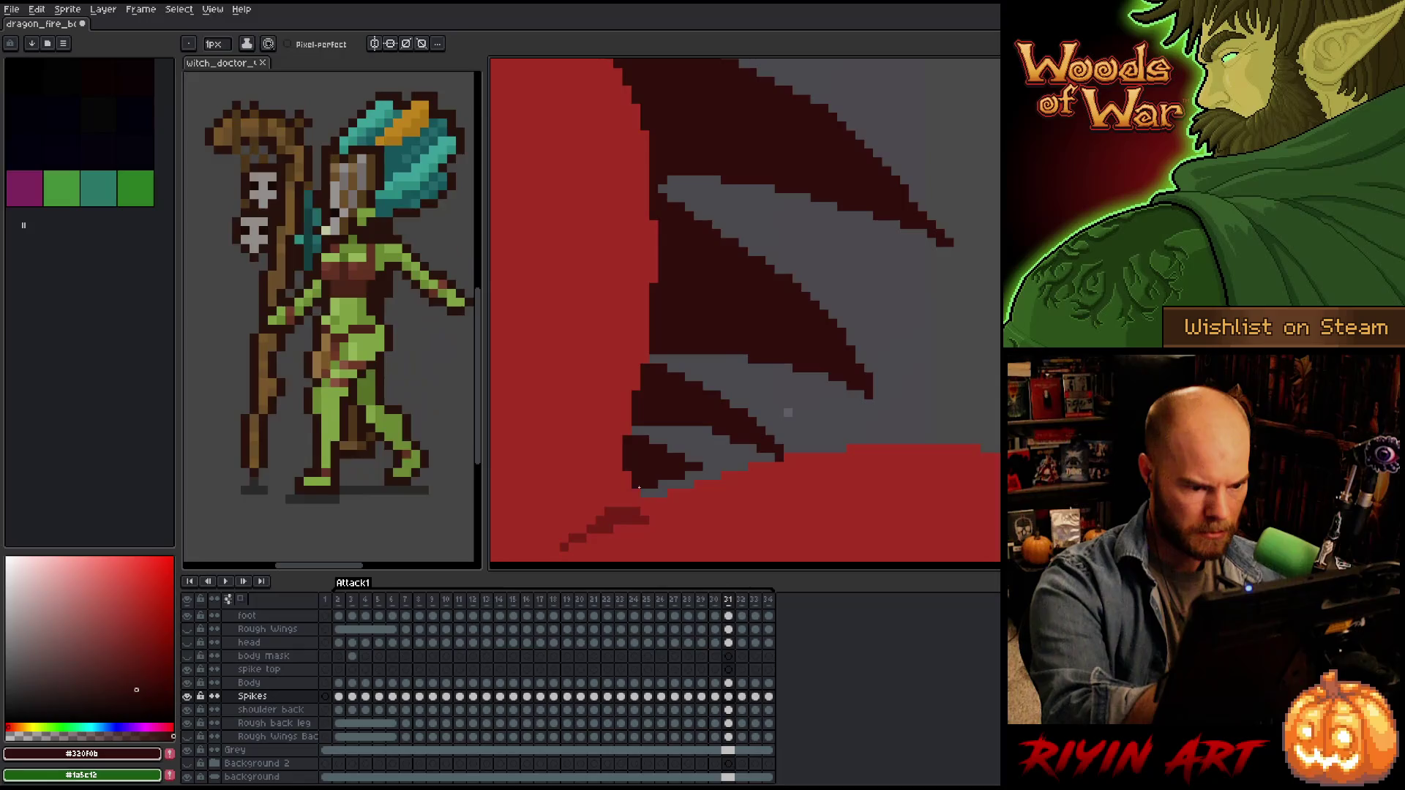
left_click(644, 491)
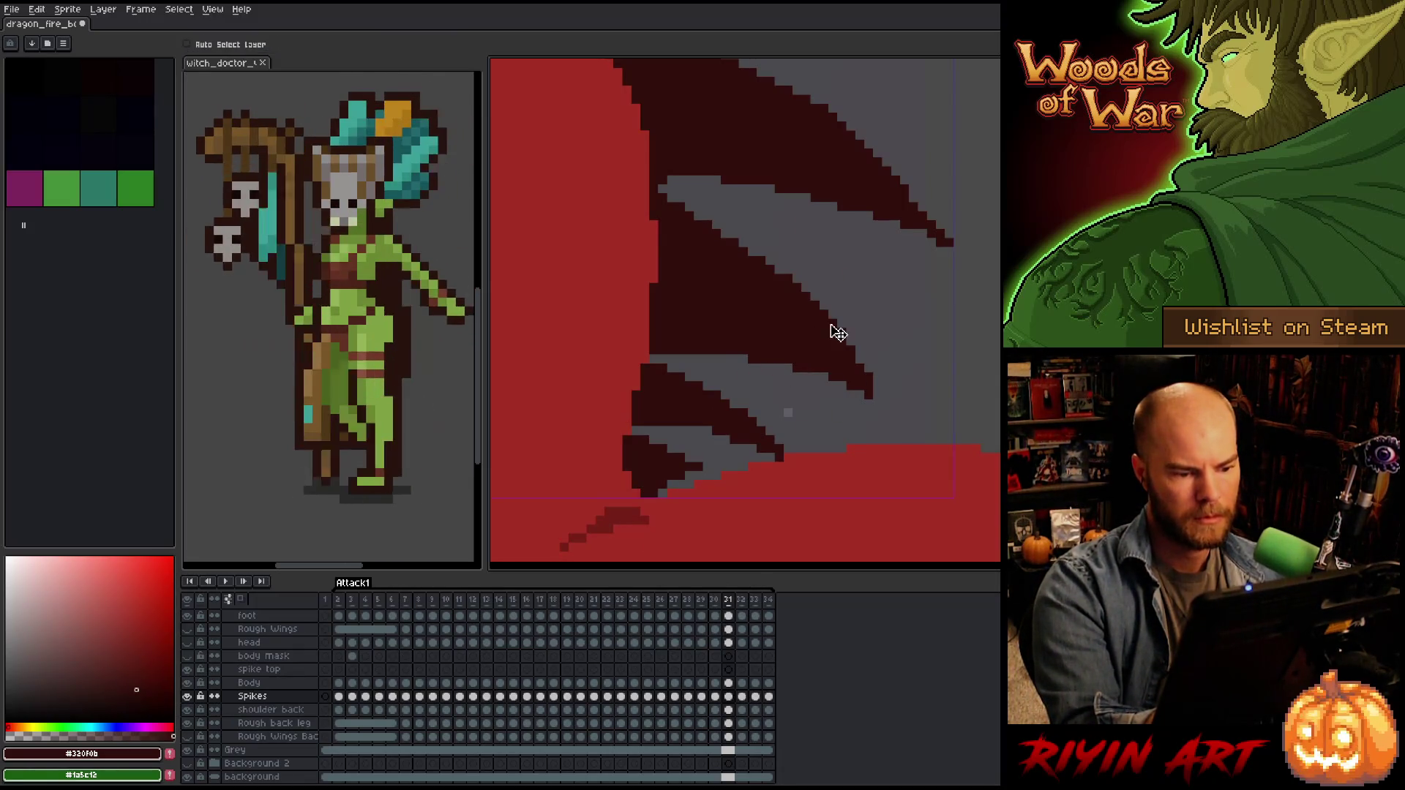
key("ctrl+s")
scroll(804, 359, "down", 3)
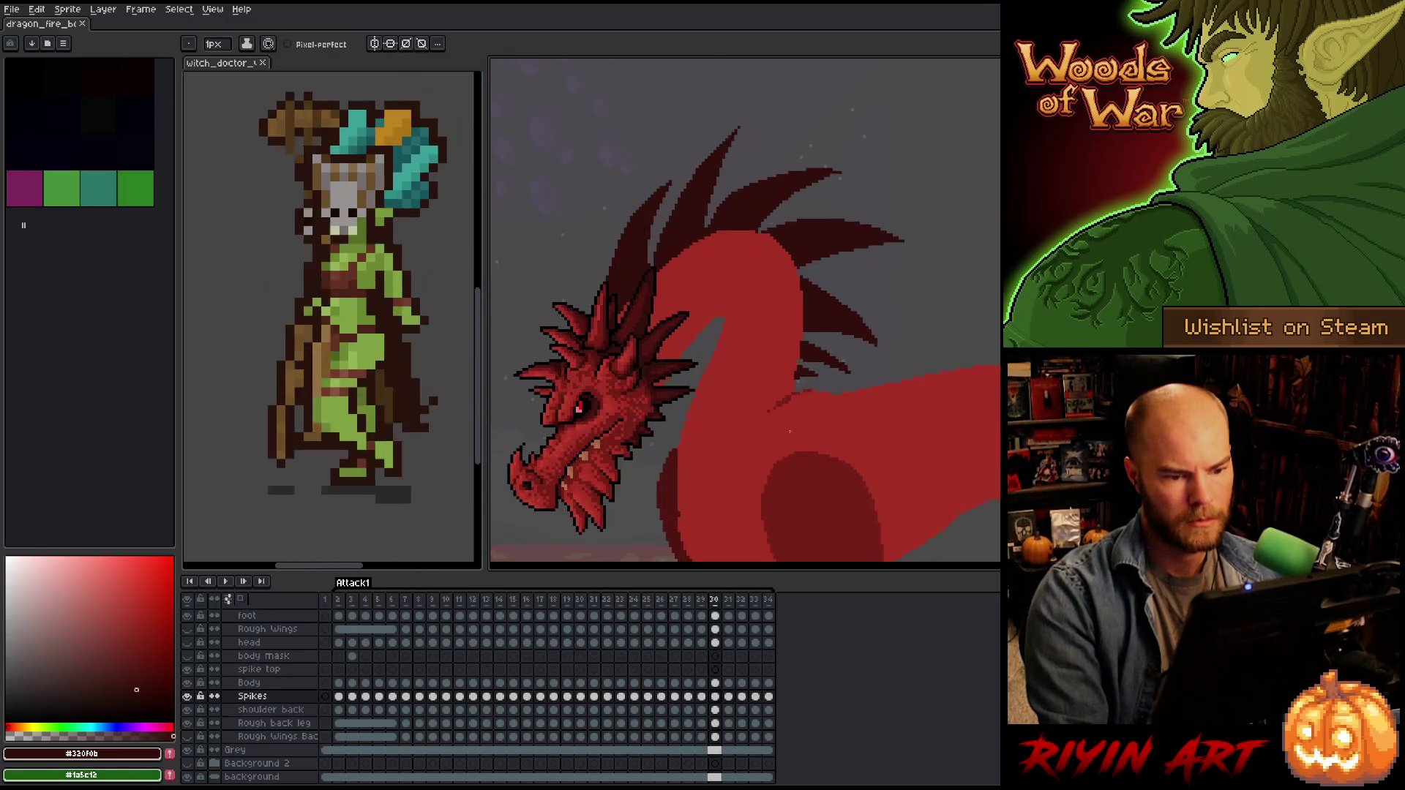
Play back the fire-breath attack animation to review the spikes.
scroll(826, 398, "up", 5)
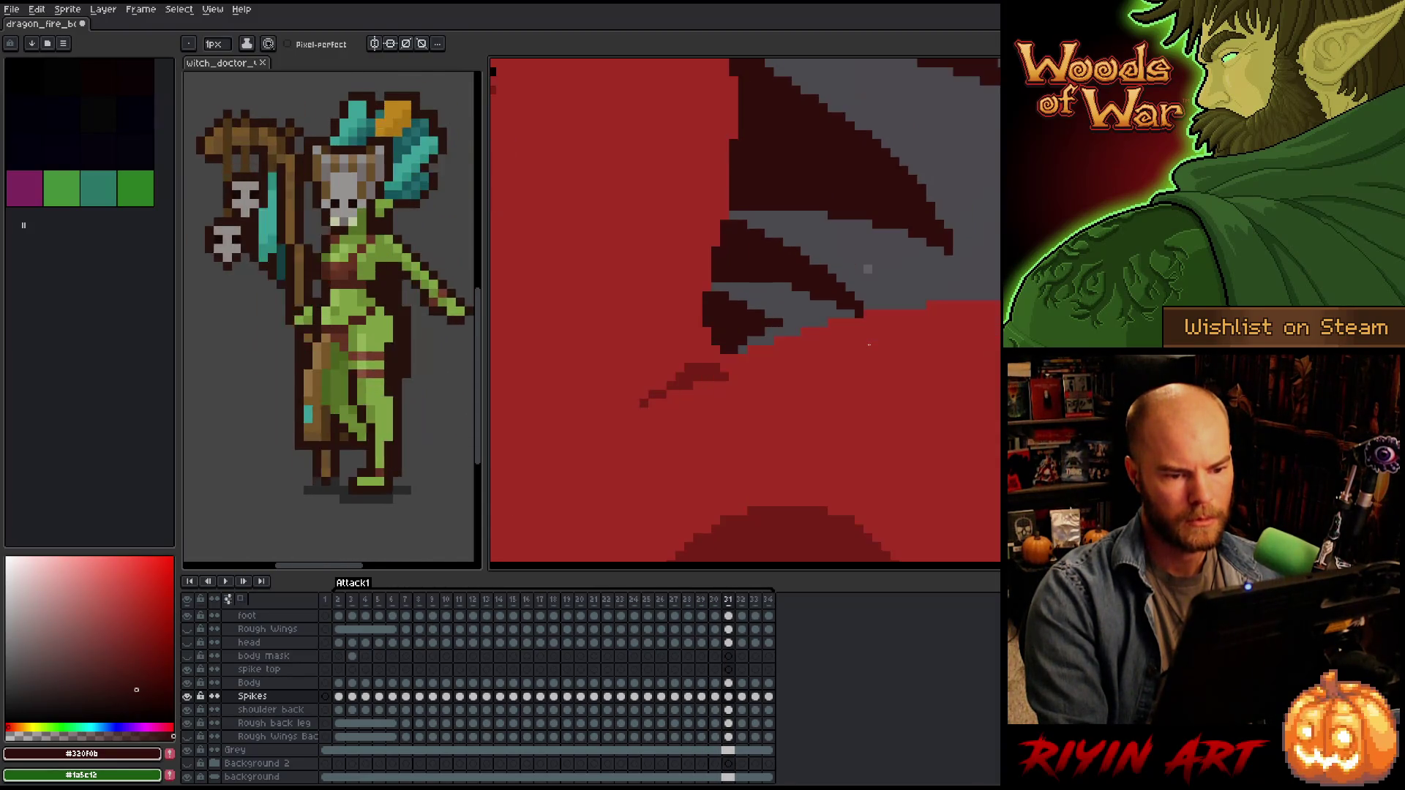
key("b")
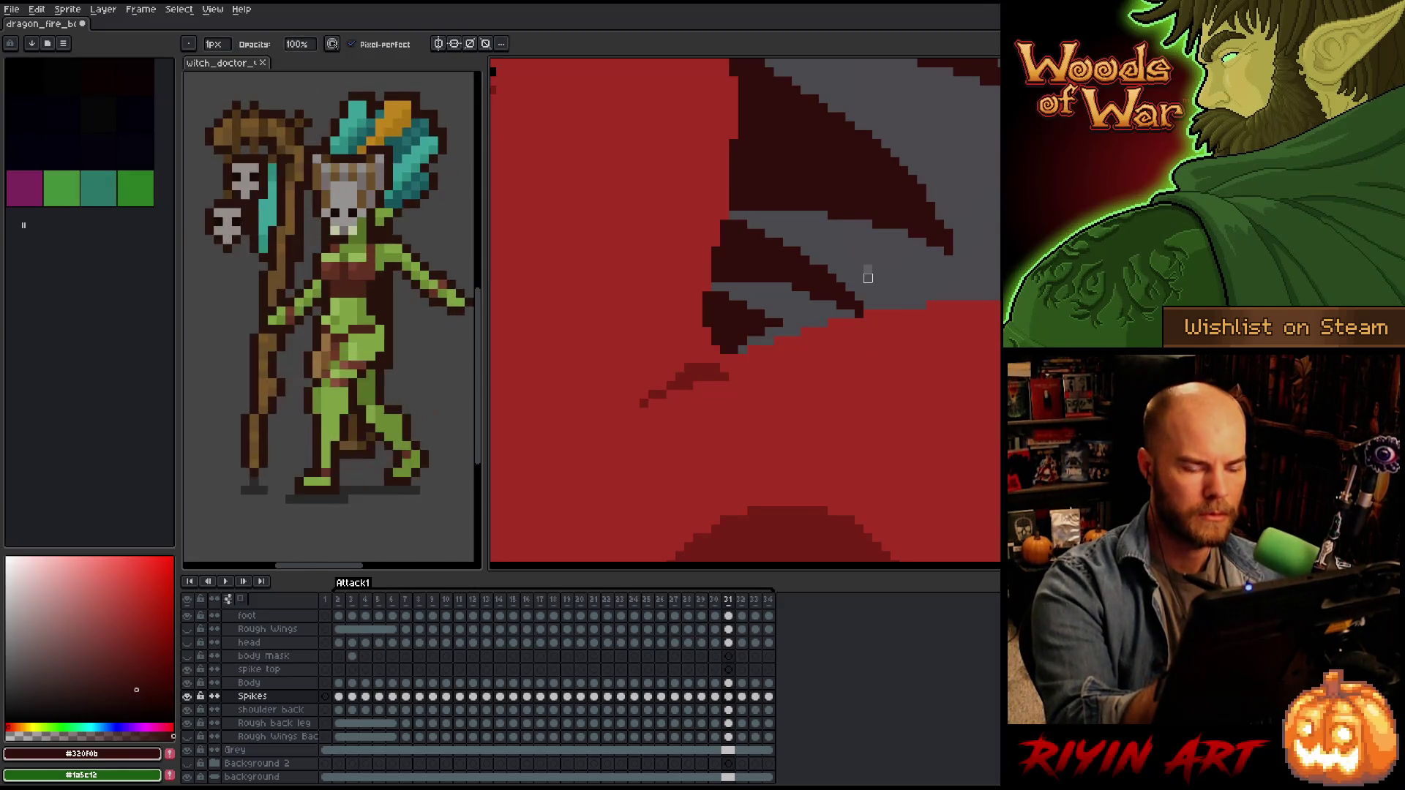
scroll(859, 439, "down", 5)
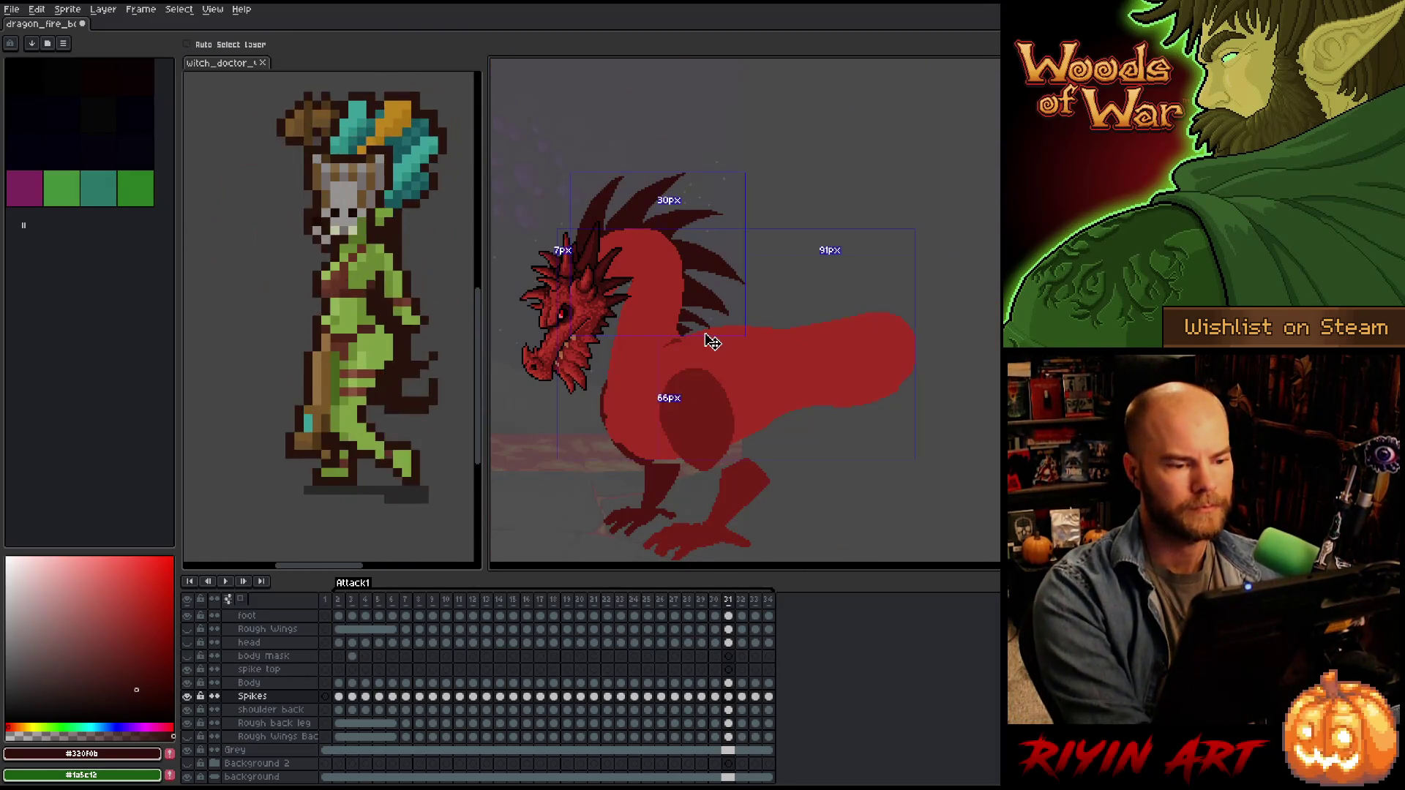
key("Return")
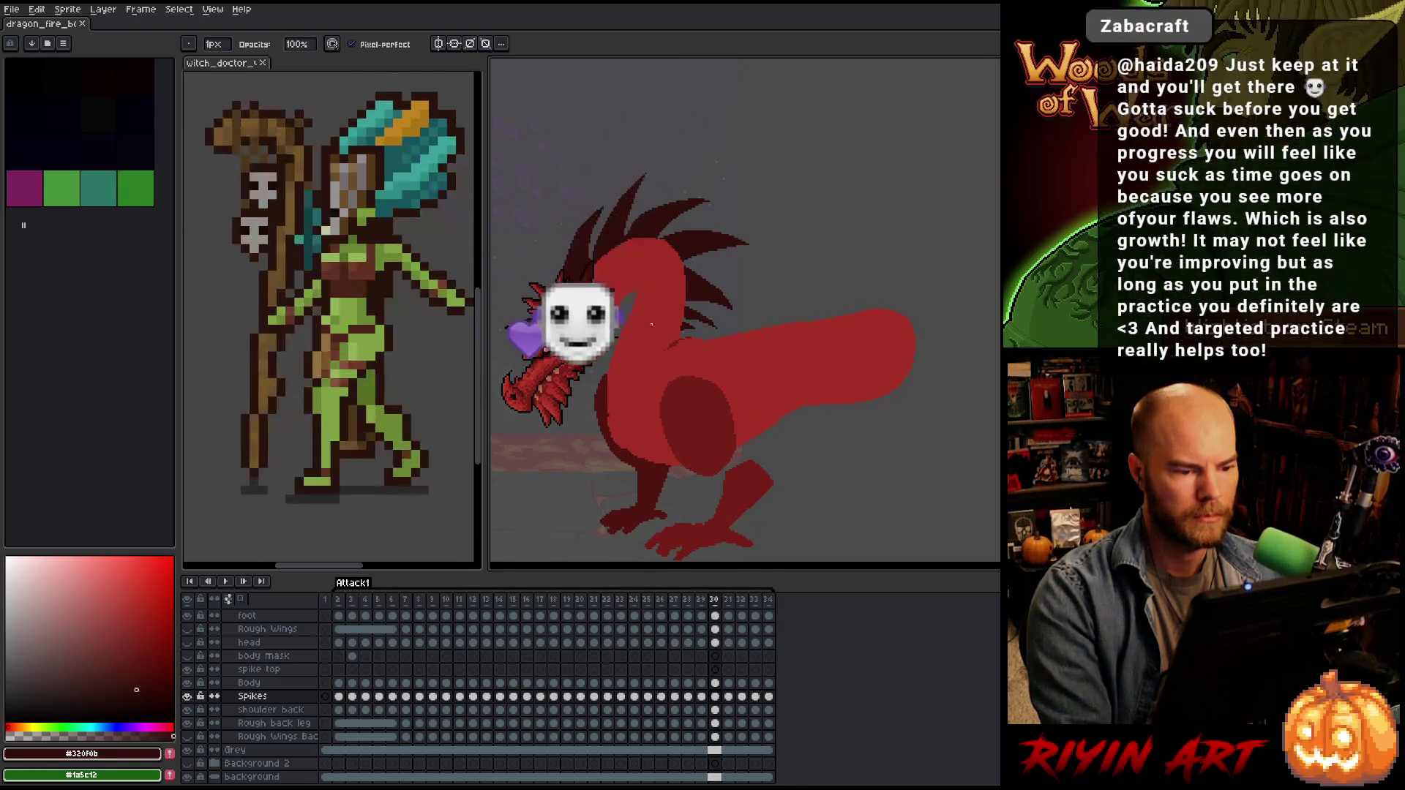
scroll(660, 322, "up", 5)
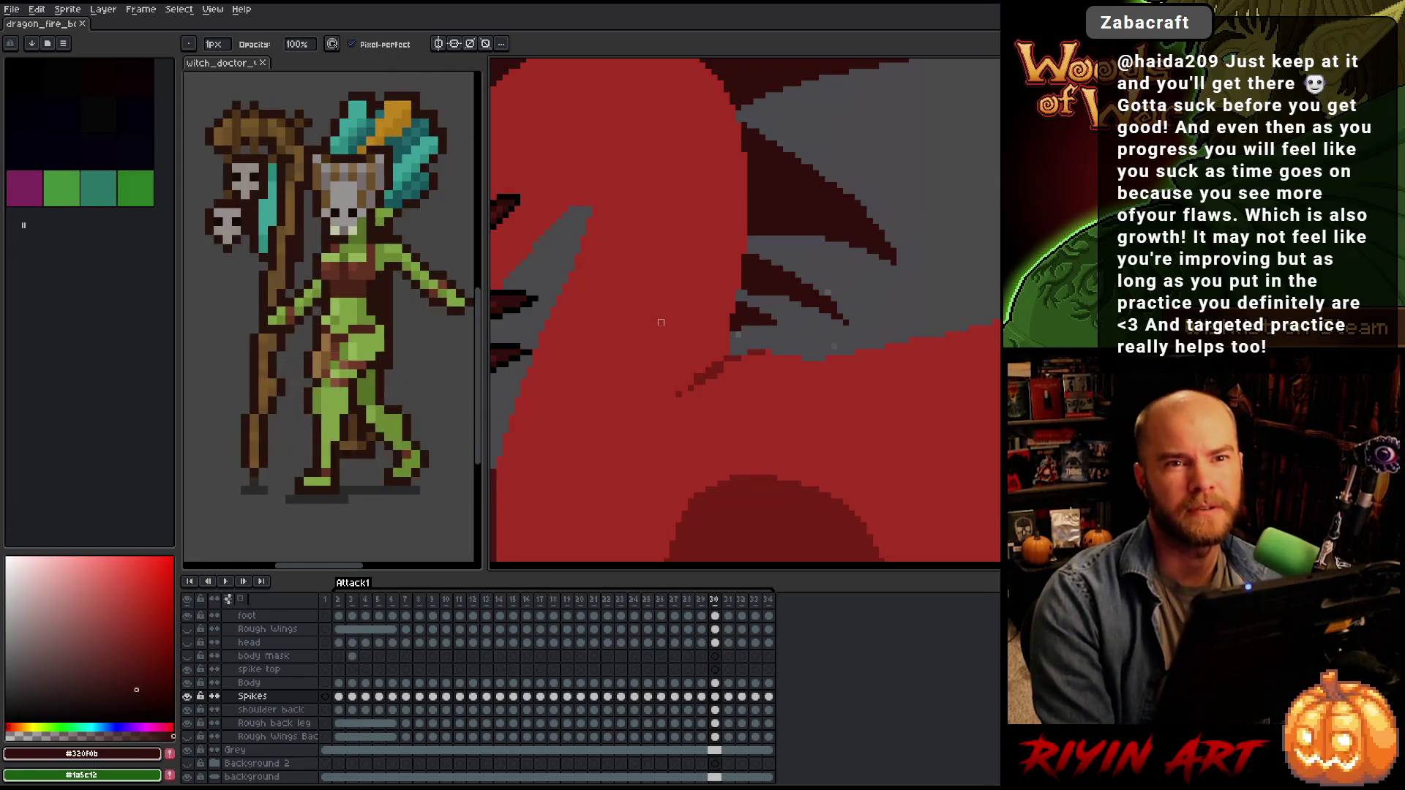
scroll(629, 285, "down", 3)
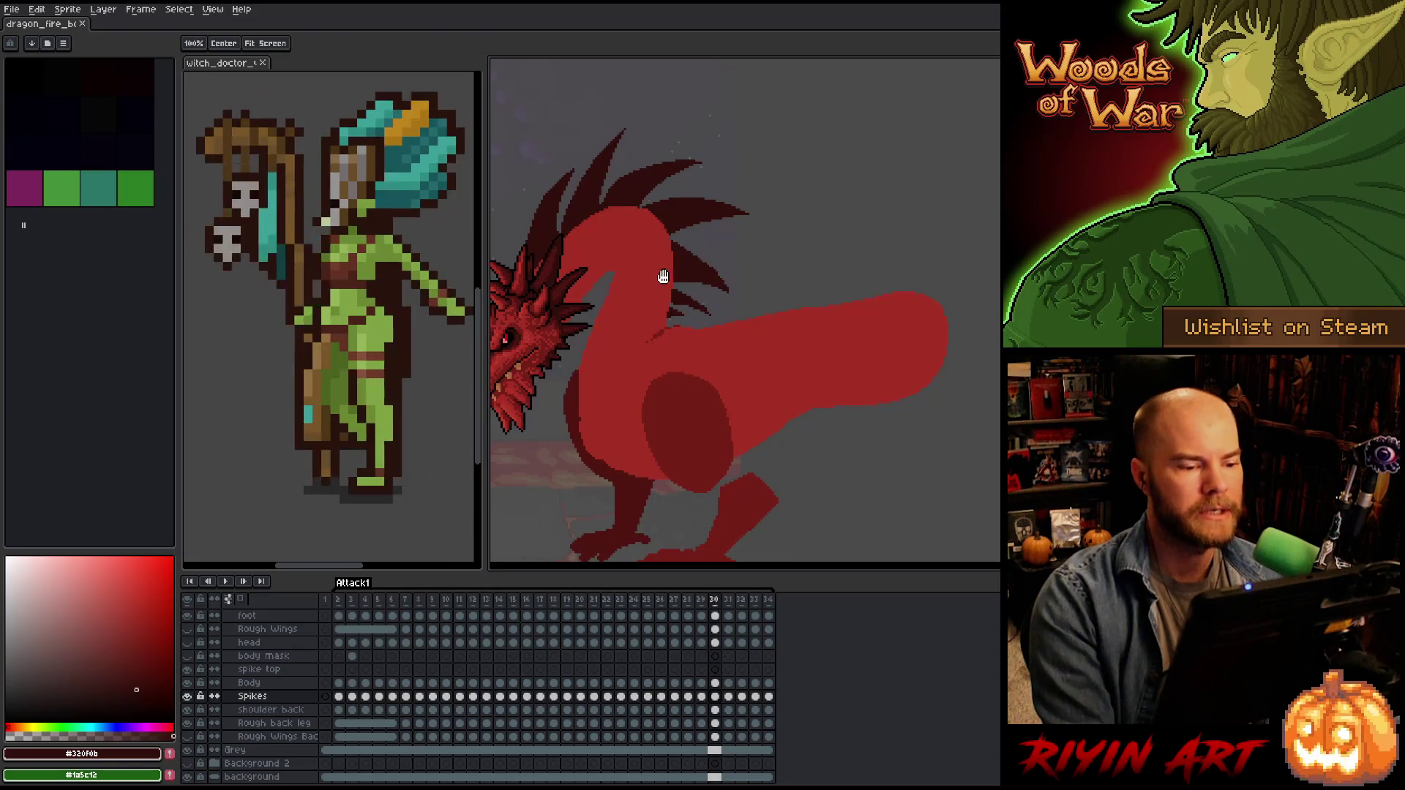
scroll(662, 271, "up", 3)
Flip between frames 30 and 29 to compare their back spikes.
mouse_move(668, 279)
left_mouse_down()
mouse_move(681, 298)
mouse_move(700, 295)
left_mouse_up()
key("b")
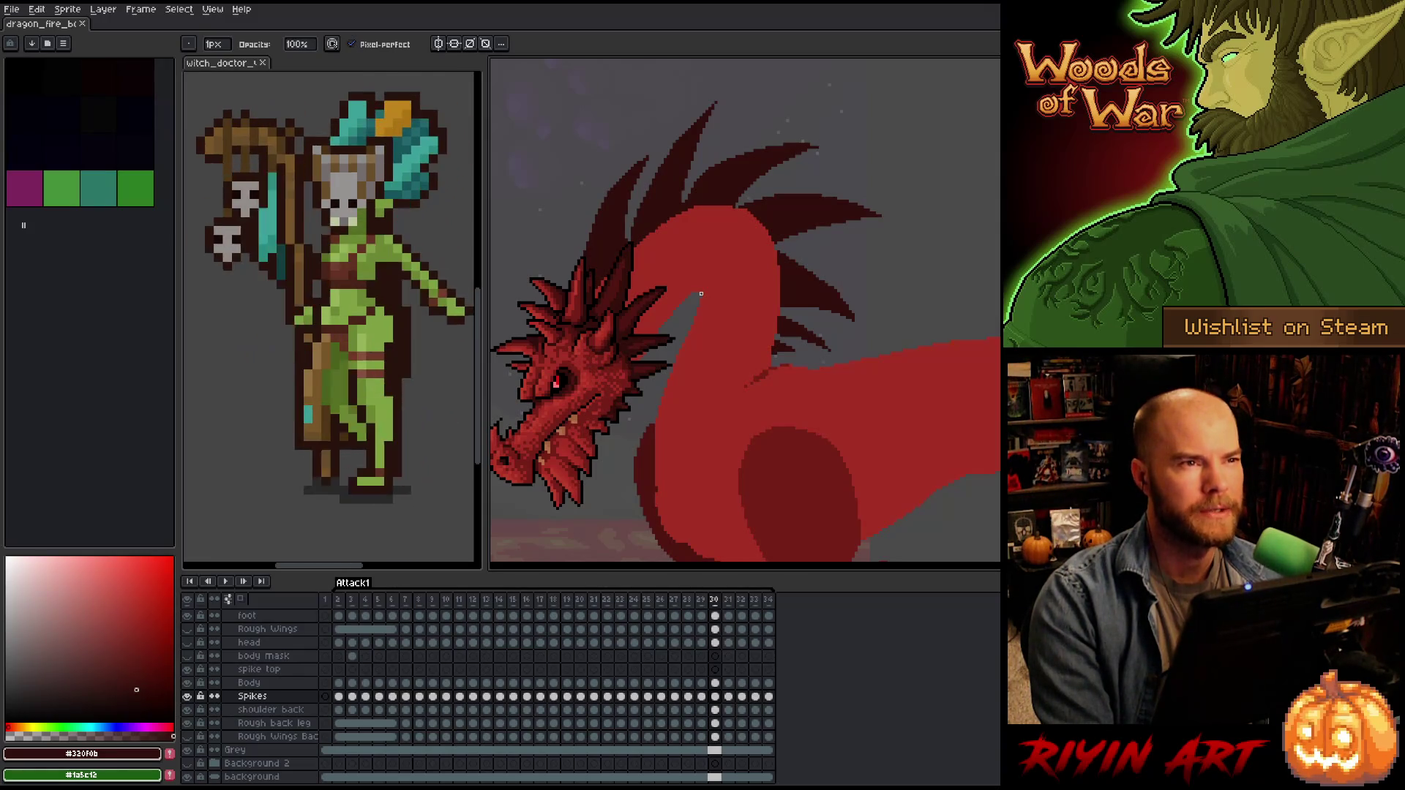
key("Left")
key("Right")
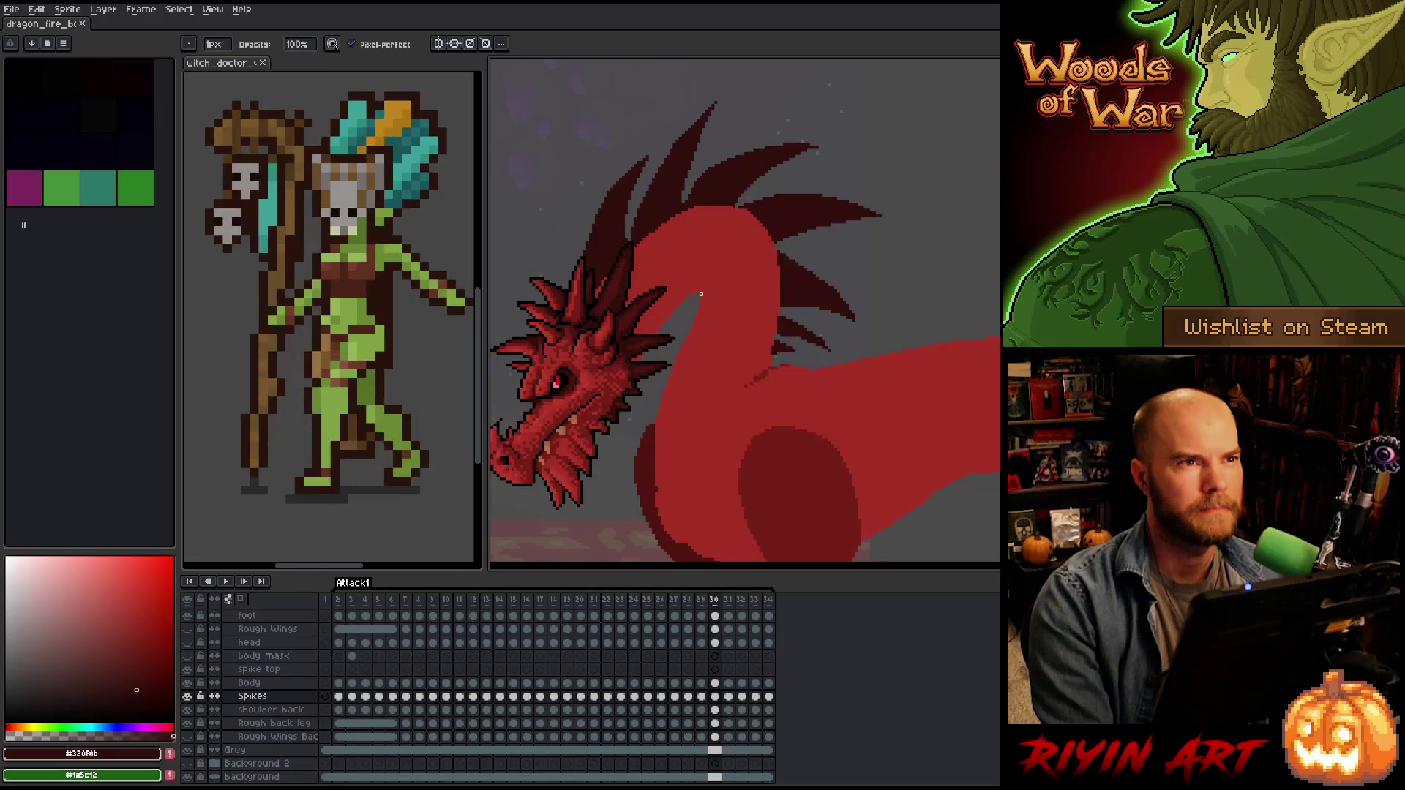
key("Left")
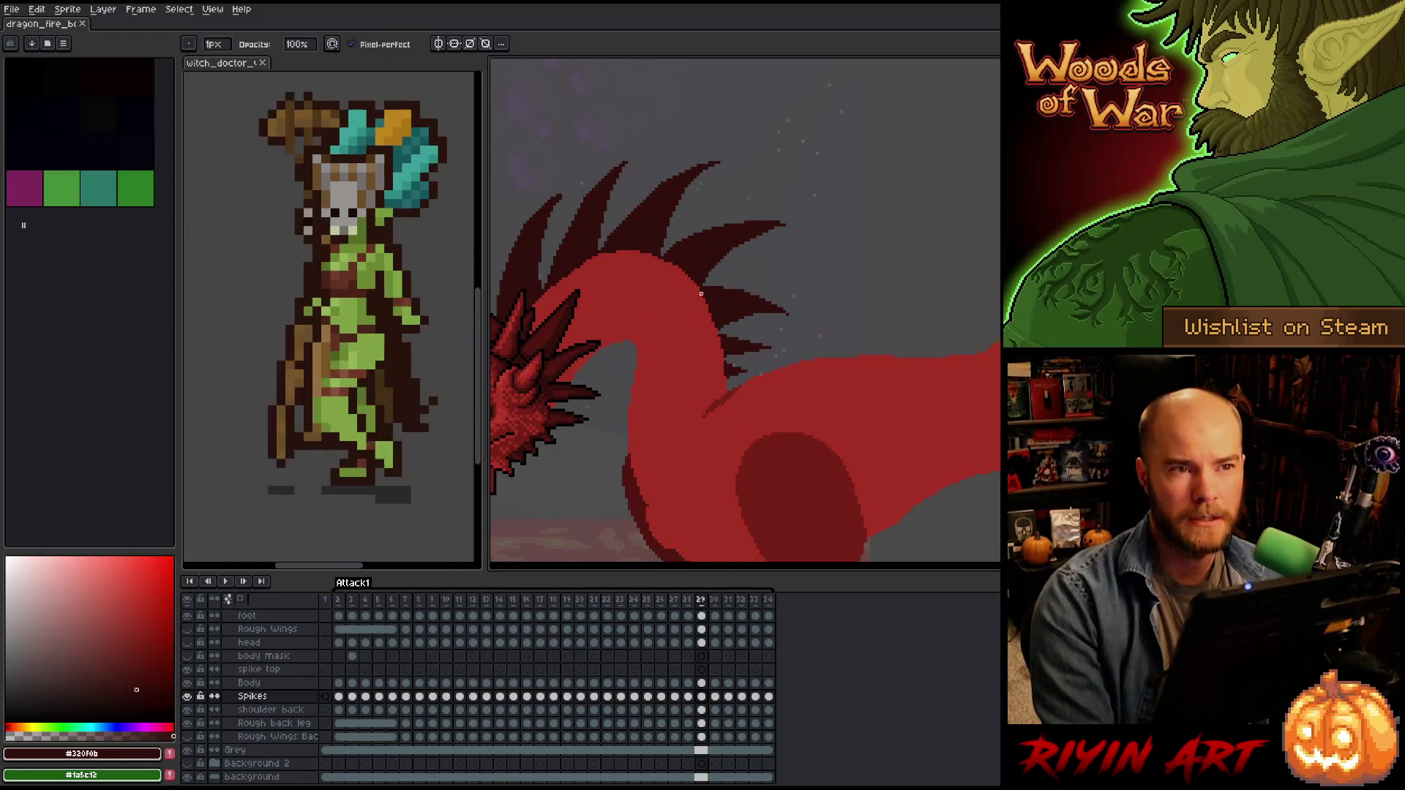
scroll(701, 294, "down", 1)
scroll(688, 289, "up", 1)
Flip between frames 28, 29 and 30 to compare the neck spikes.
left_click_drag(651, 300, 725, 320)
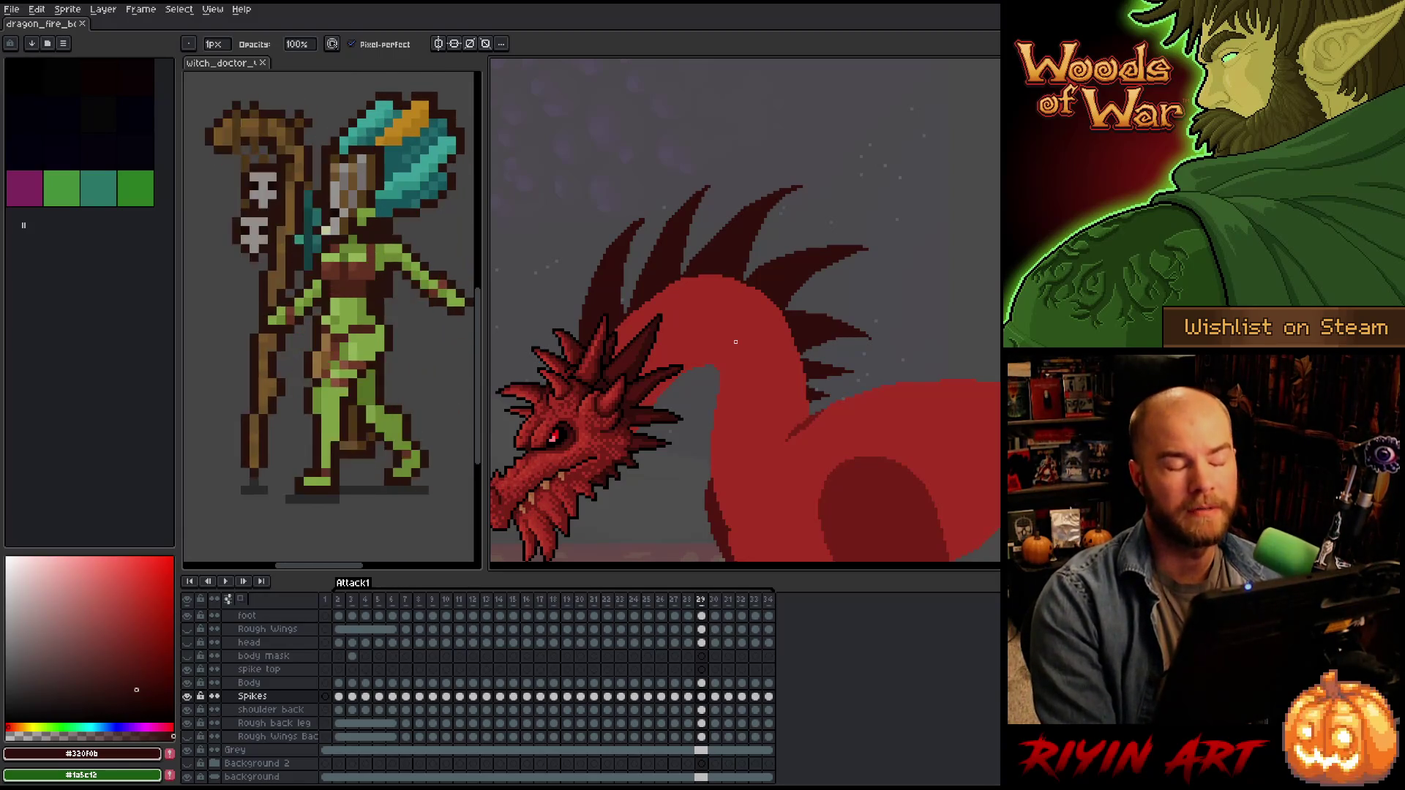
key("Left")
key("Right")
key("Left")
key("Right")
key("Left")
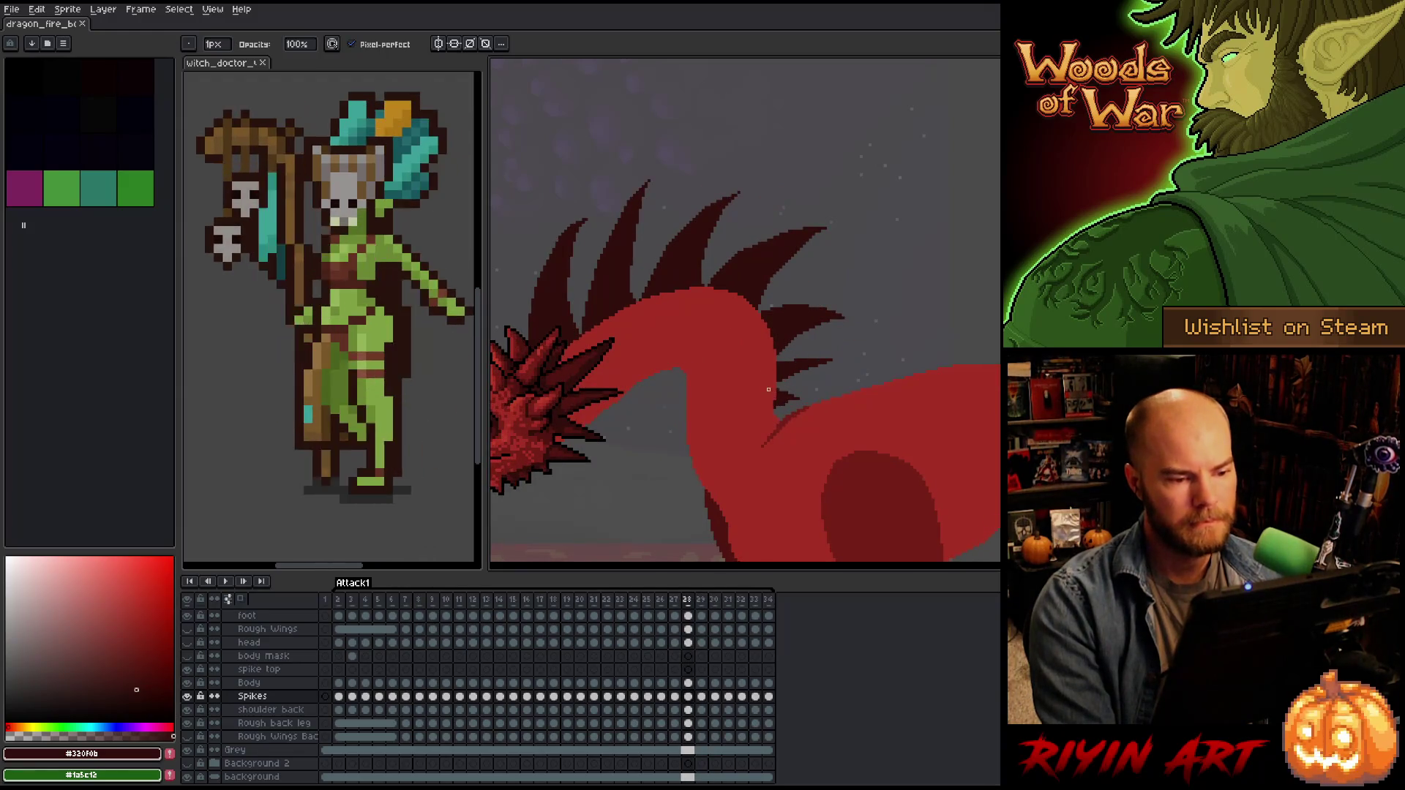
key("Right")
key("Right")
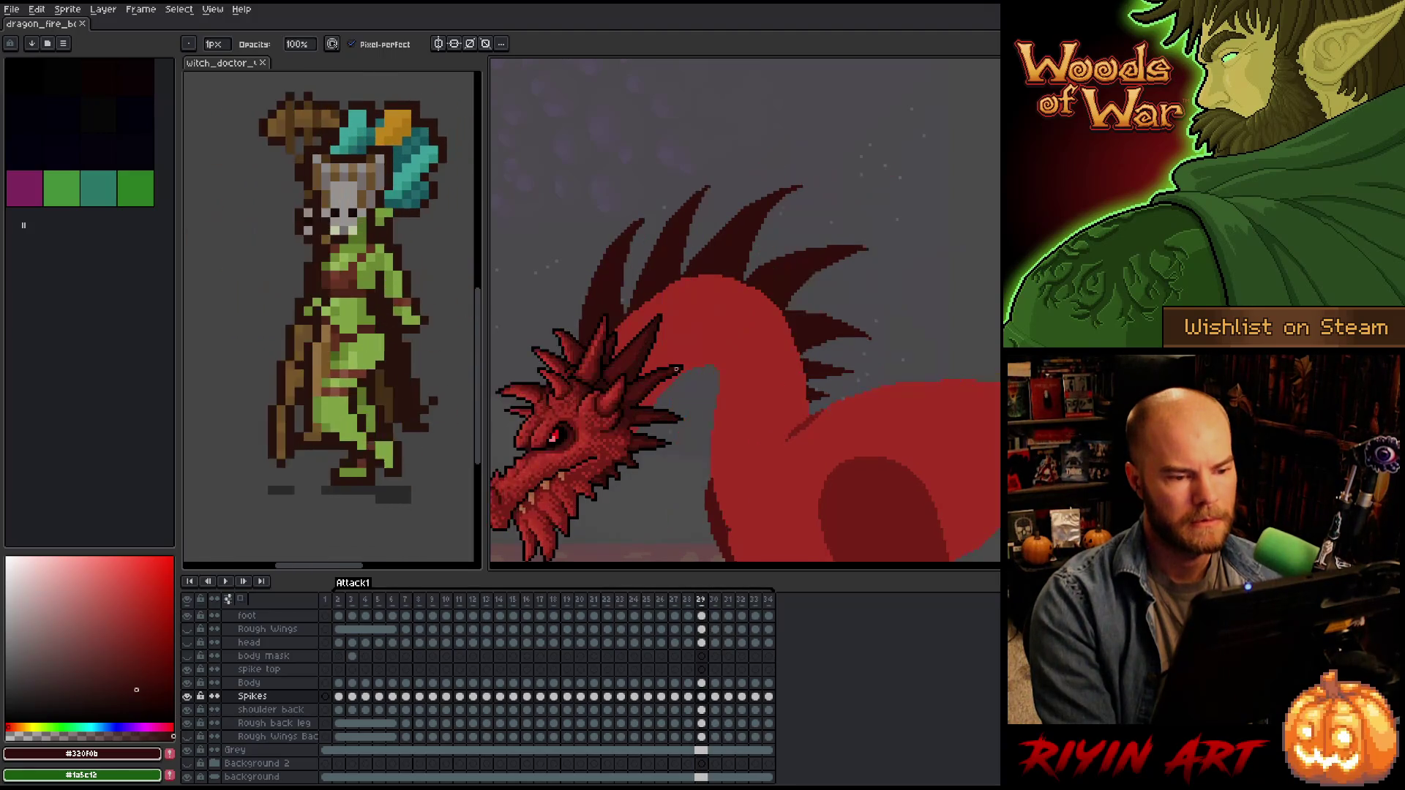
scroll(837, 327, "up", 3)
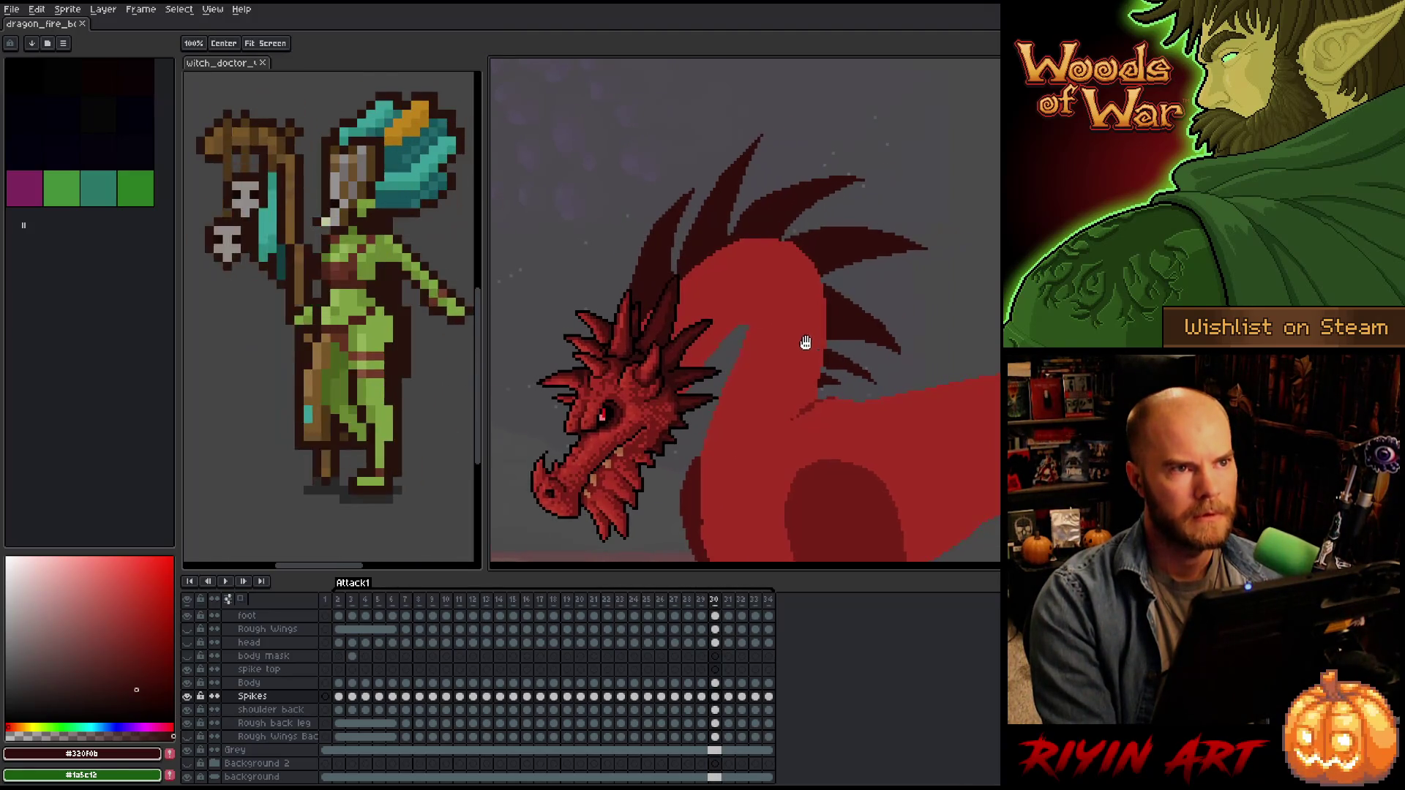
scroll(750, 302, "down", 2)
scroll(749, 303, "up", 2)
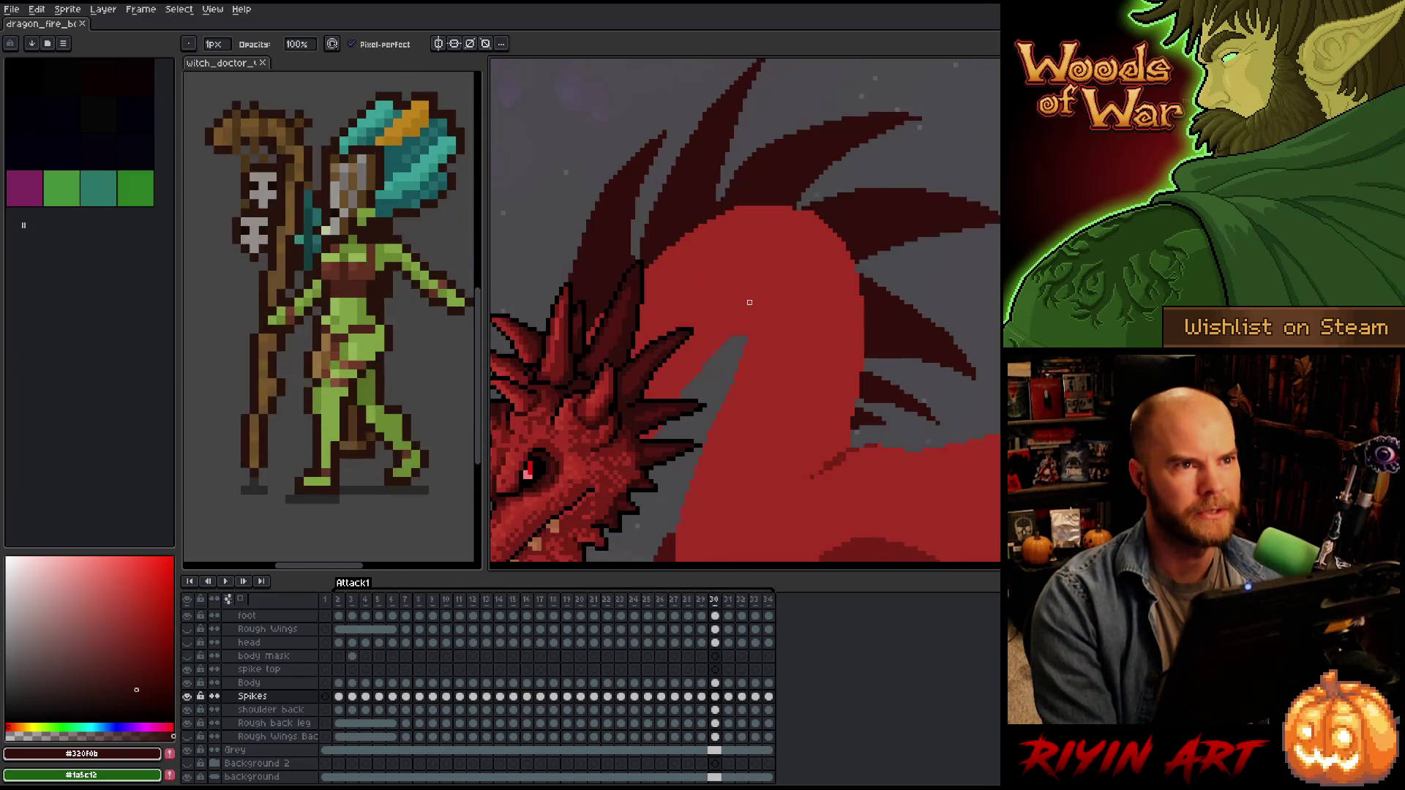
Step through frames 29 to 31 comparing the dragon's head poses.
key("Right")
key("Left")
key("Left")
key("Right")
key("Right")
key("Left")
key("Left")
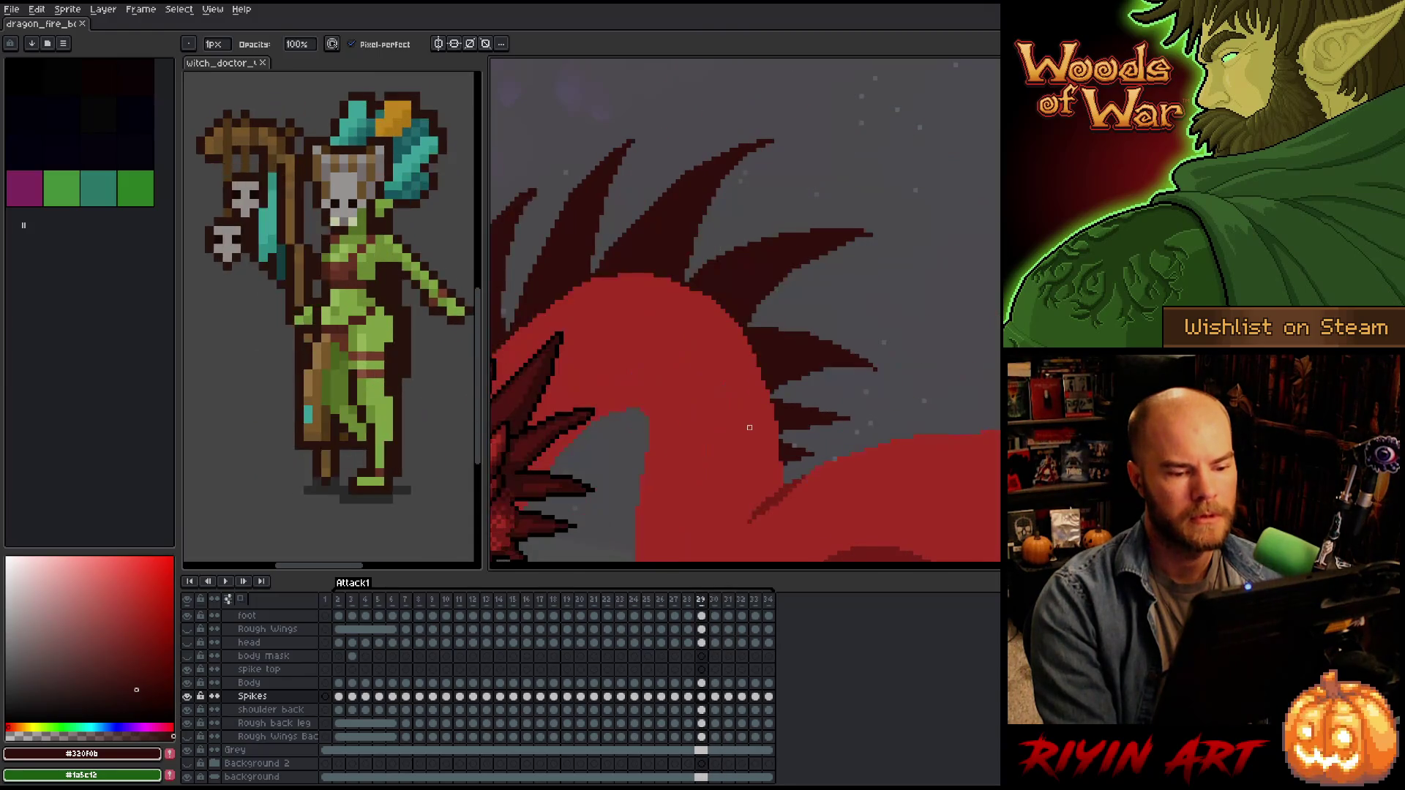
key("Right")
key("Right")
key("Left")
key("Left")
key("Left")
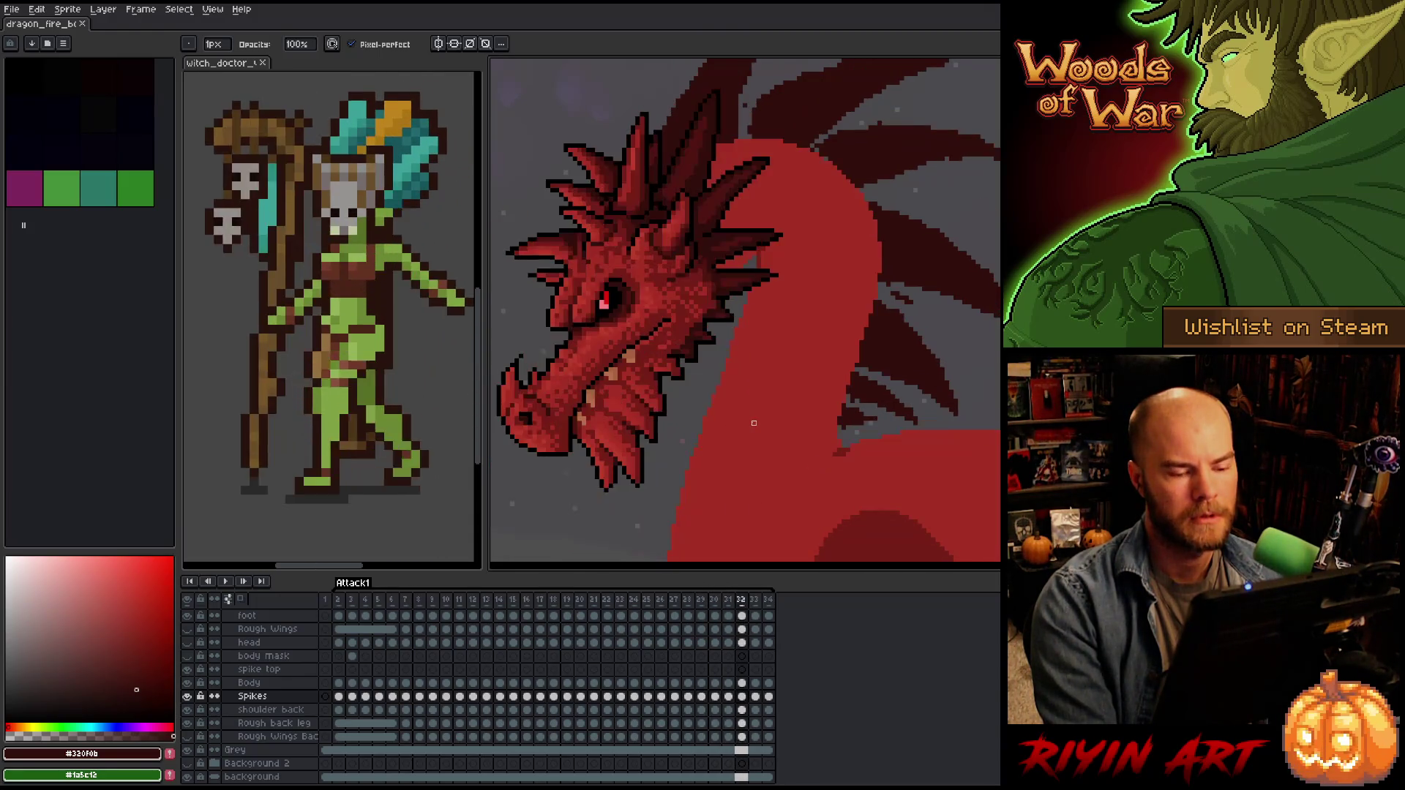
key("Right")
key("Right")
key("Right")
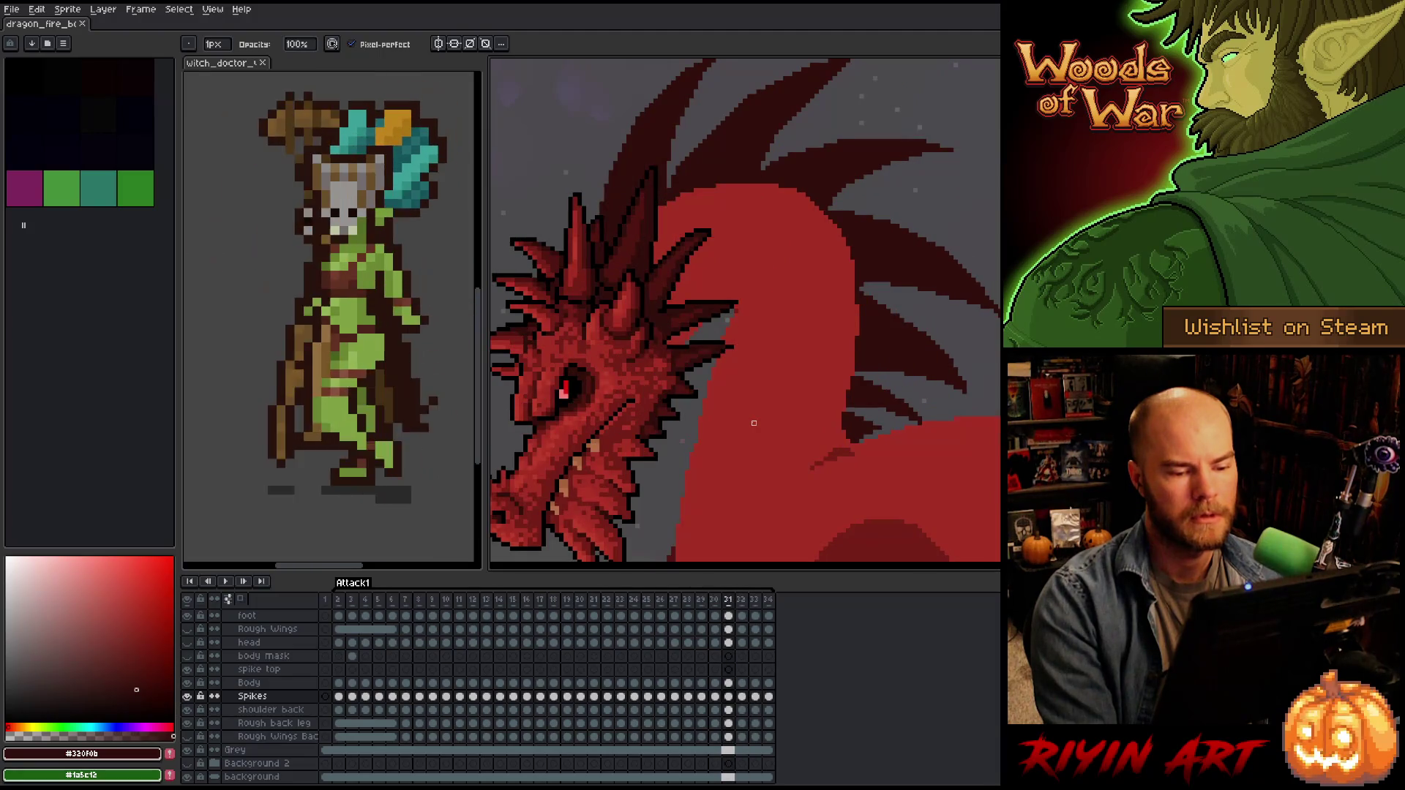
key("Left")
key("Left")
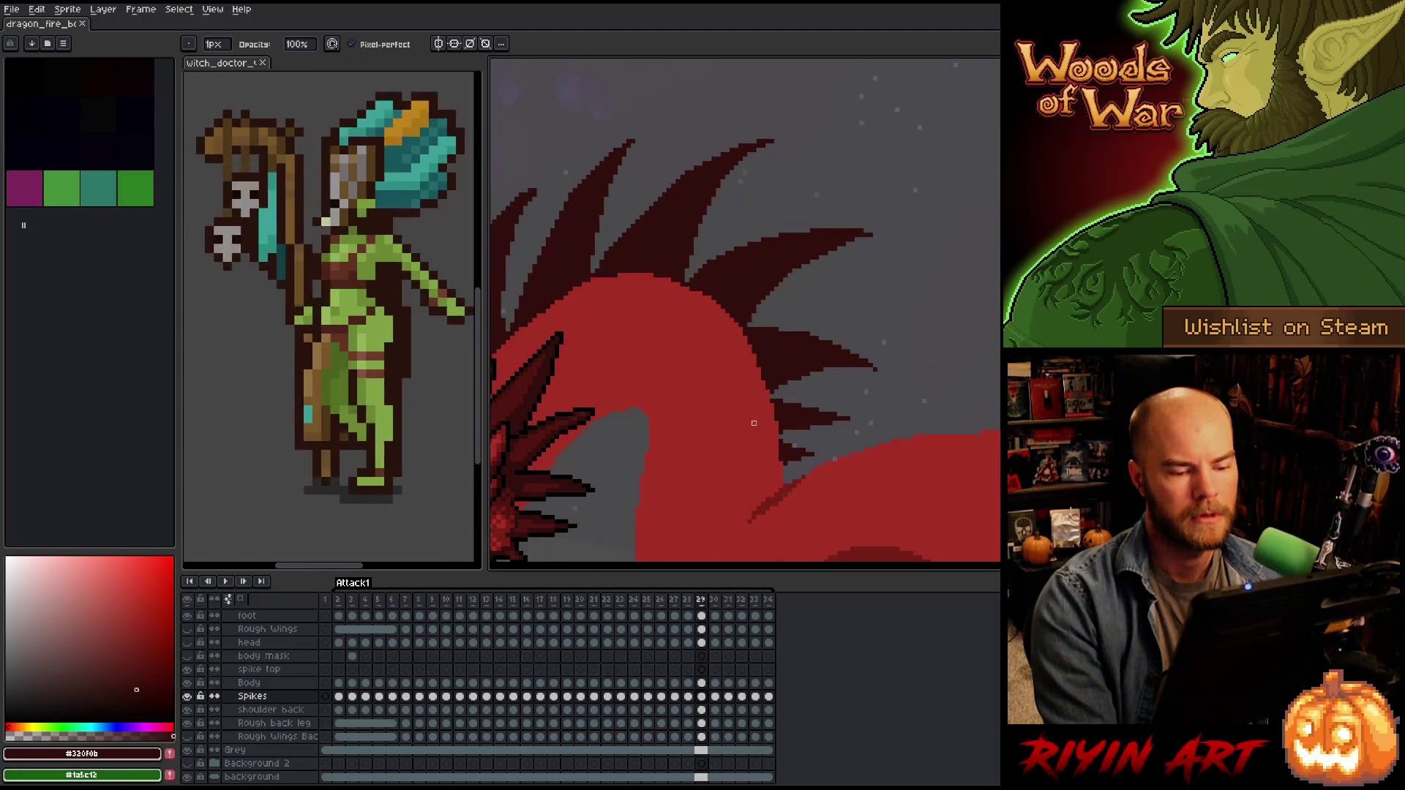
key("Right")
scroll(754, 423, "up", 2)
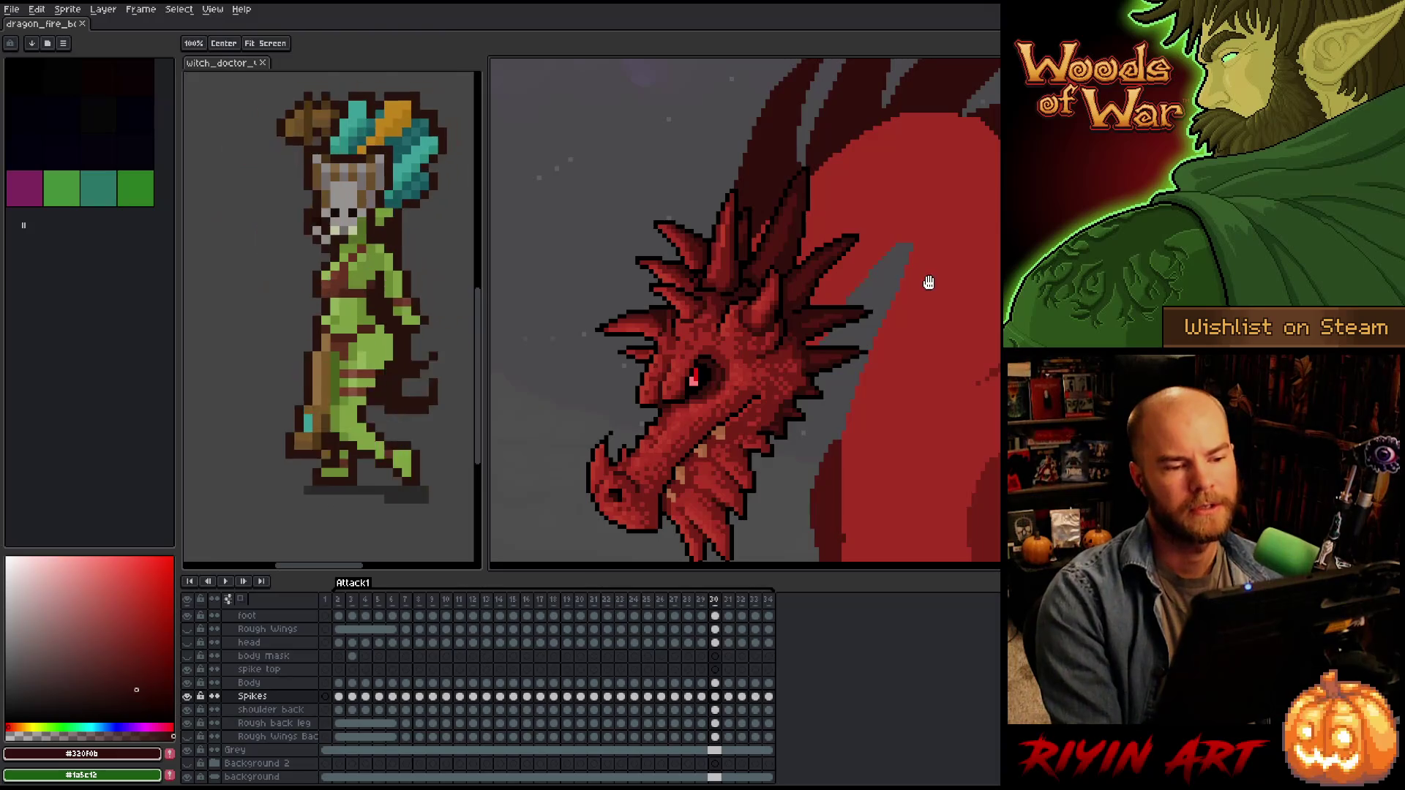
Paint the neck spikes on frame 30 with the Pencil, then play the animation to review.
left_click_drag(928, 283, 781, 352)
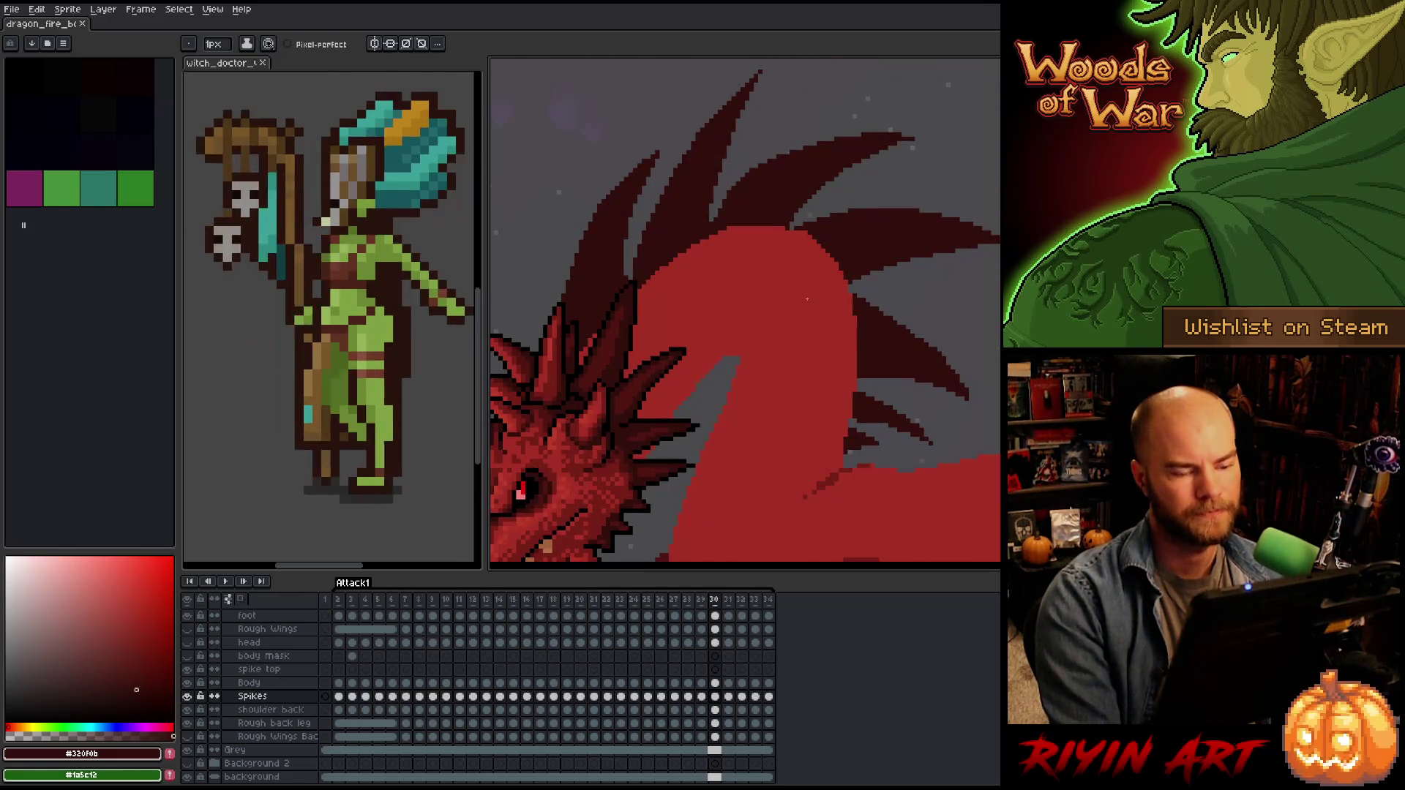
key("b")
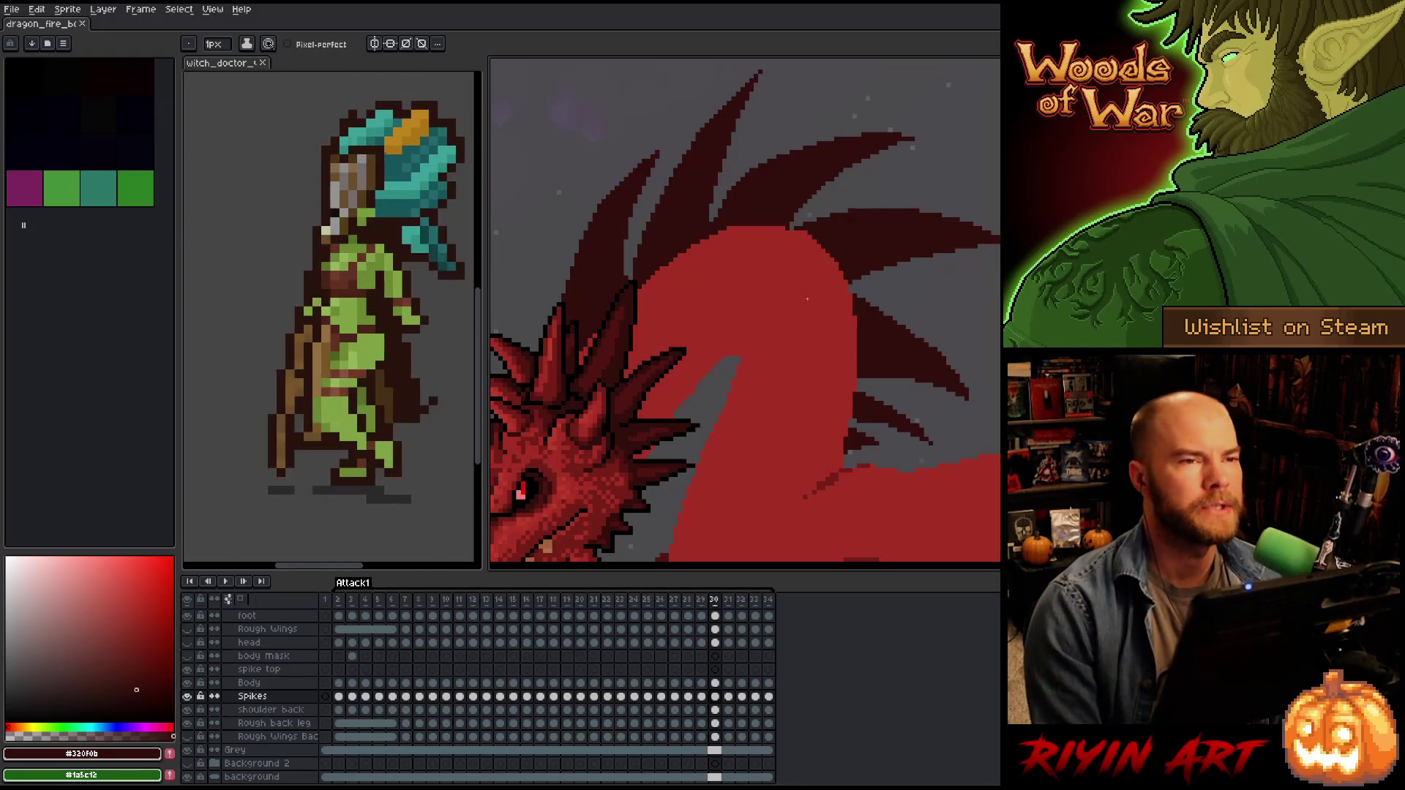
scroll(872, 296, "down", 3)
key("Return")
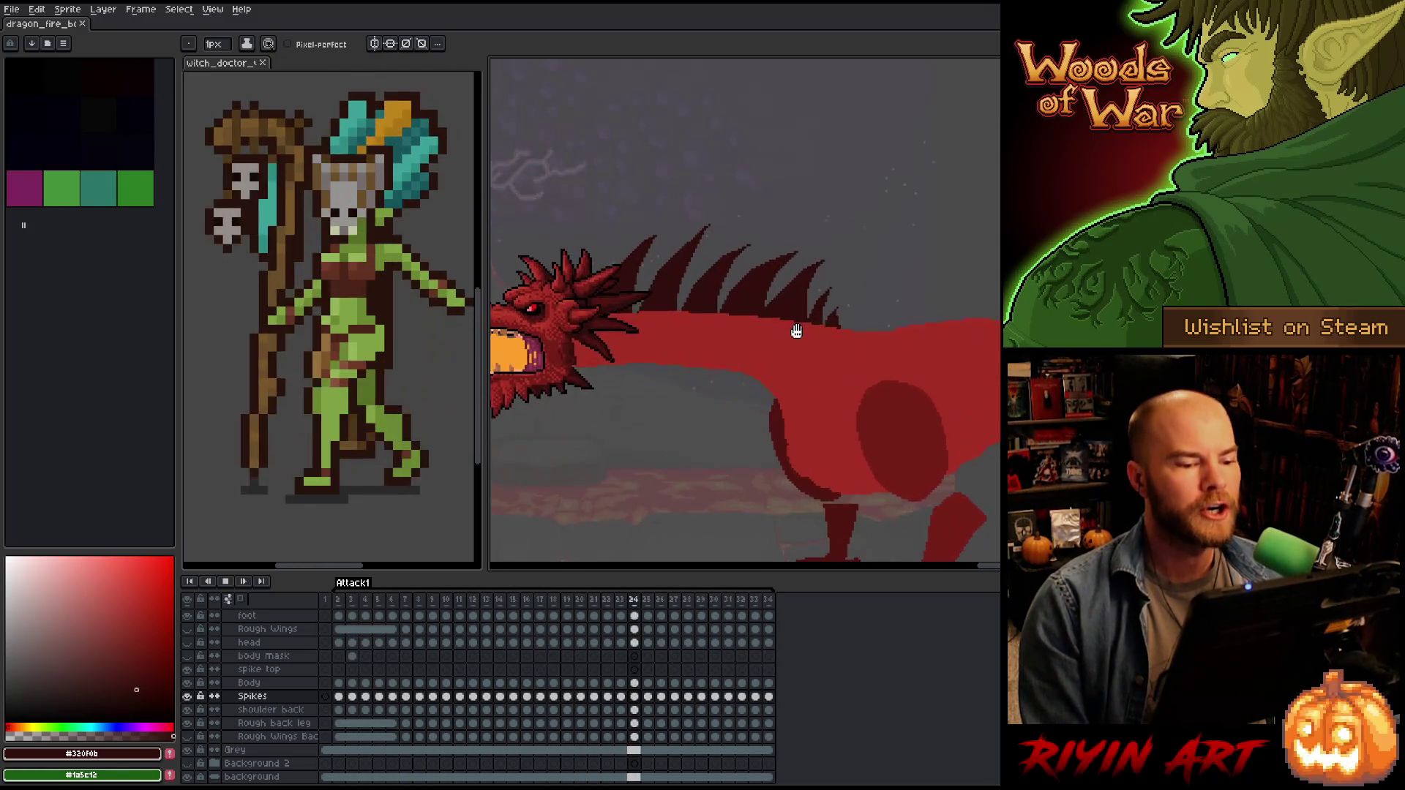
Zoom and pan to bring the dragon's back spikes on frame 29 into view.
scroll(849, 289, "up", 5)
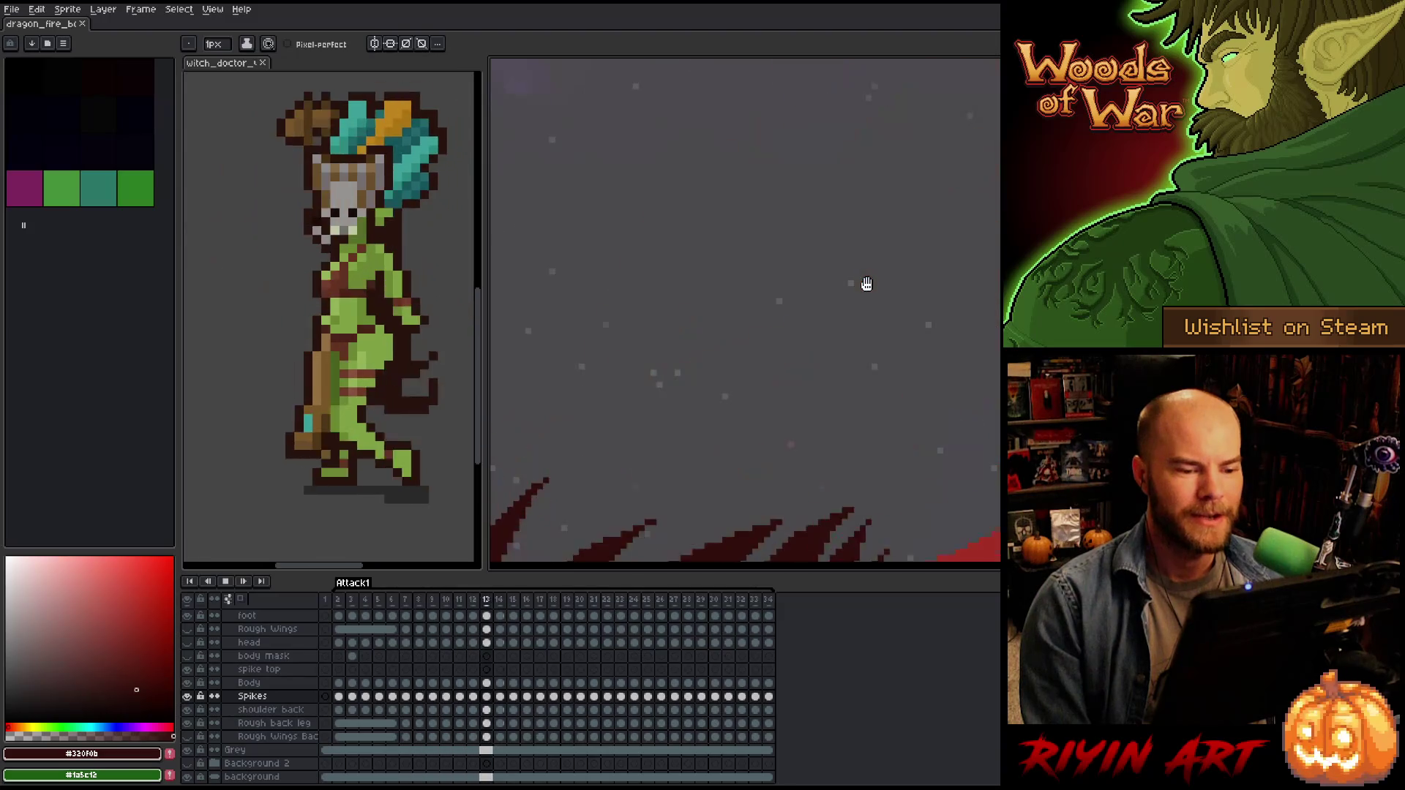
scroll(869, 283, "down", 4)
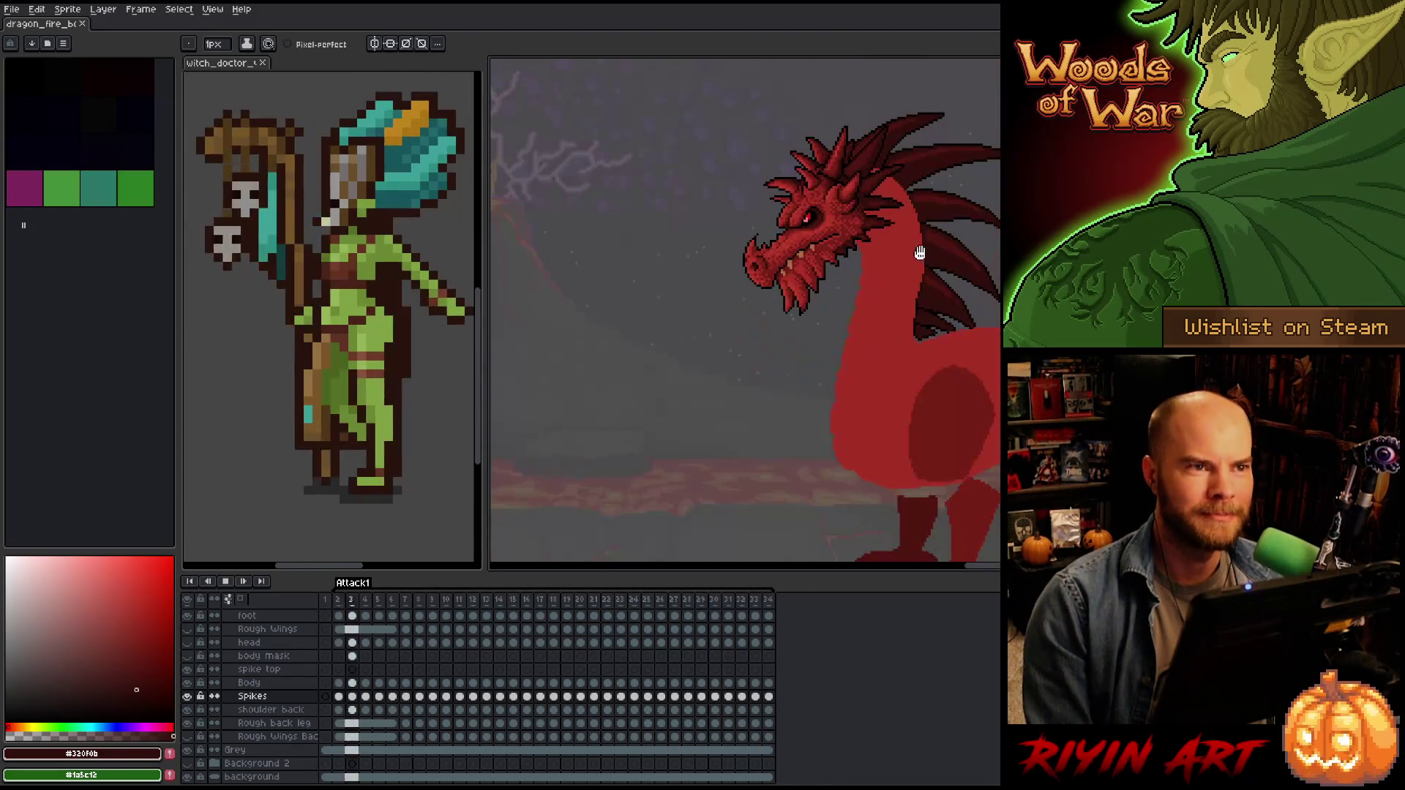
scroll(980, 199, "up", 4)
scroll(981, 205, "down", 3)
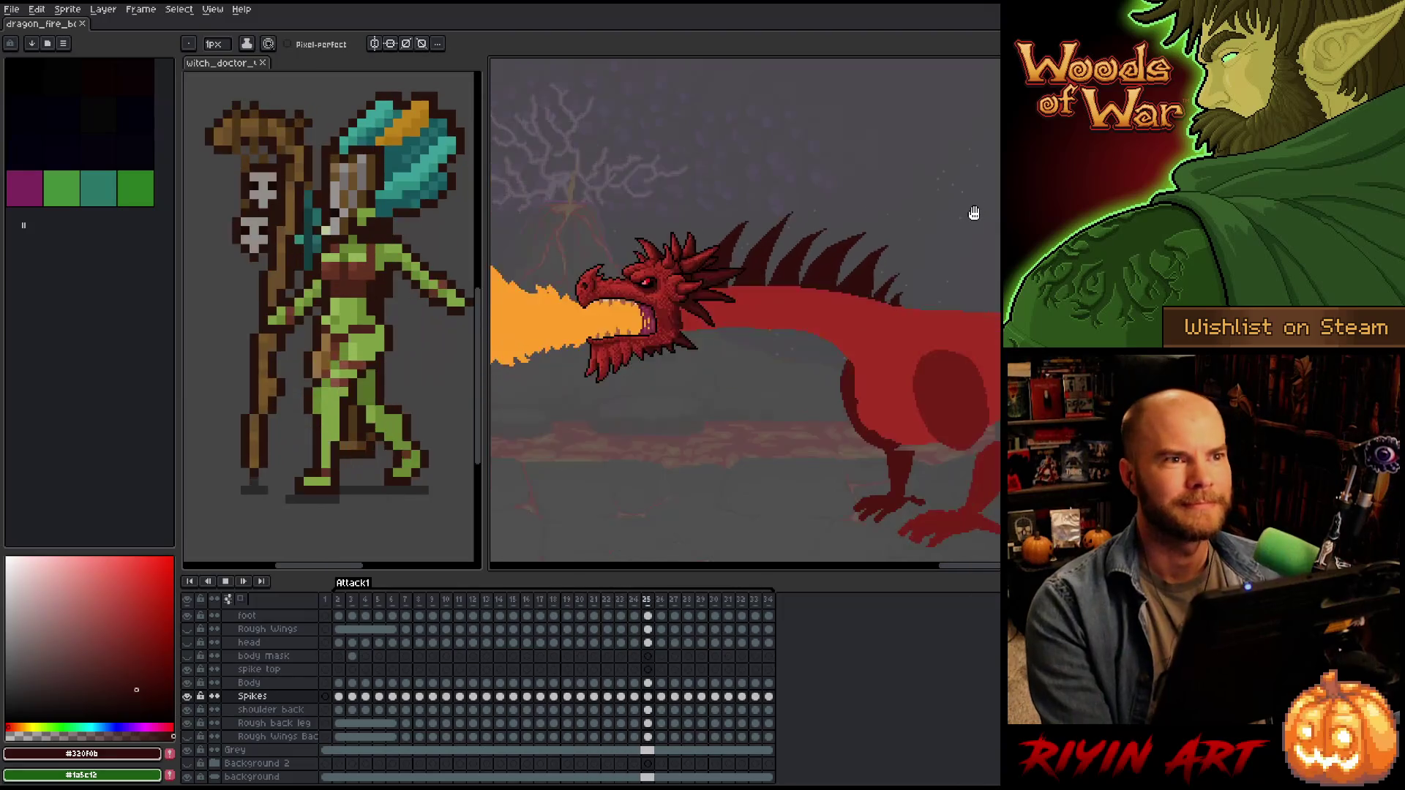
scroll(976, 213, "up", 3)
left_click_drag(937, 286, 797, 361)
scroll(734, 379, "up", 5)
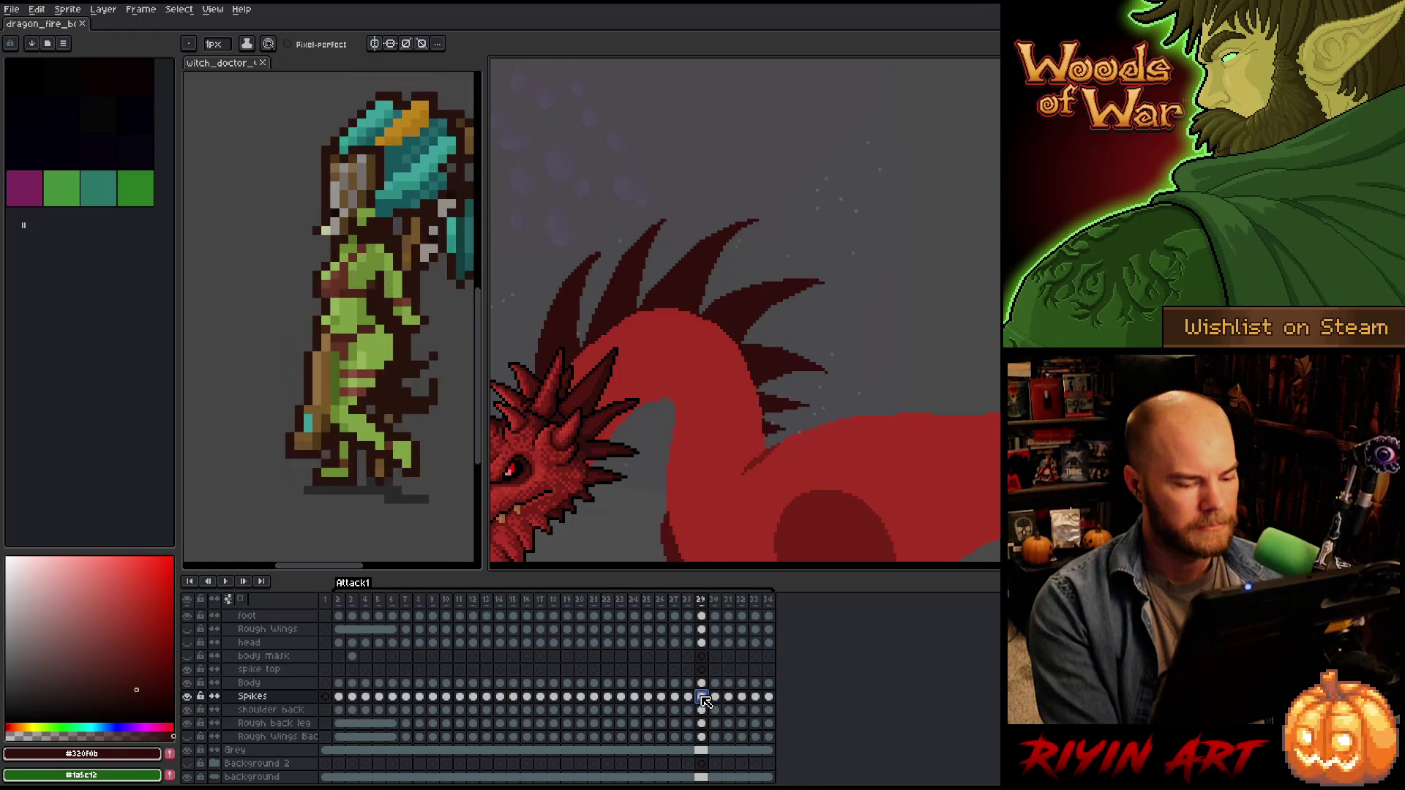
Move to frame 30 and zoom in on the tips of the long neck spikes.
key("Return")
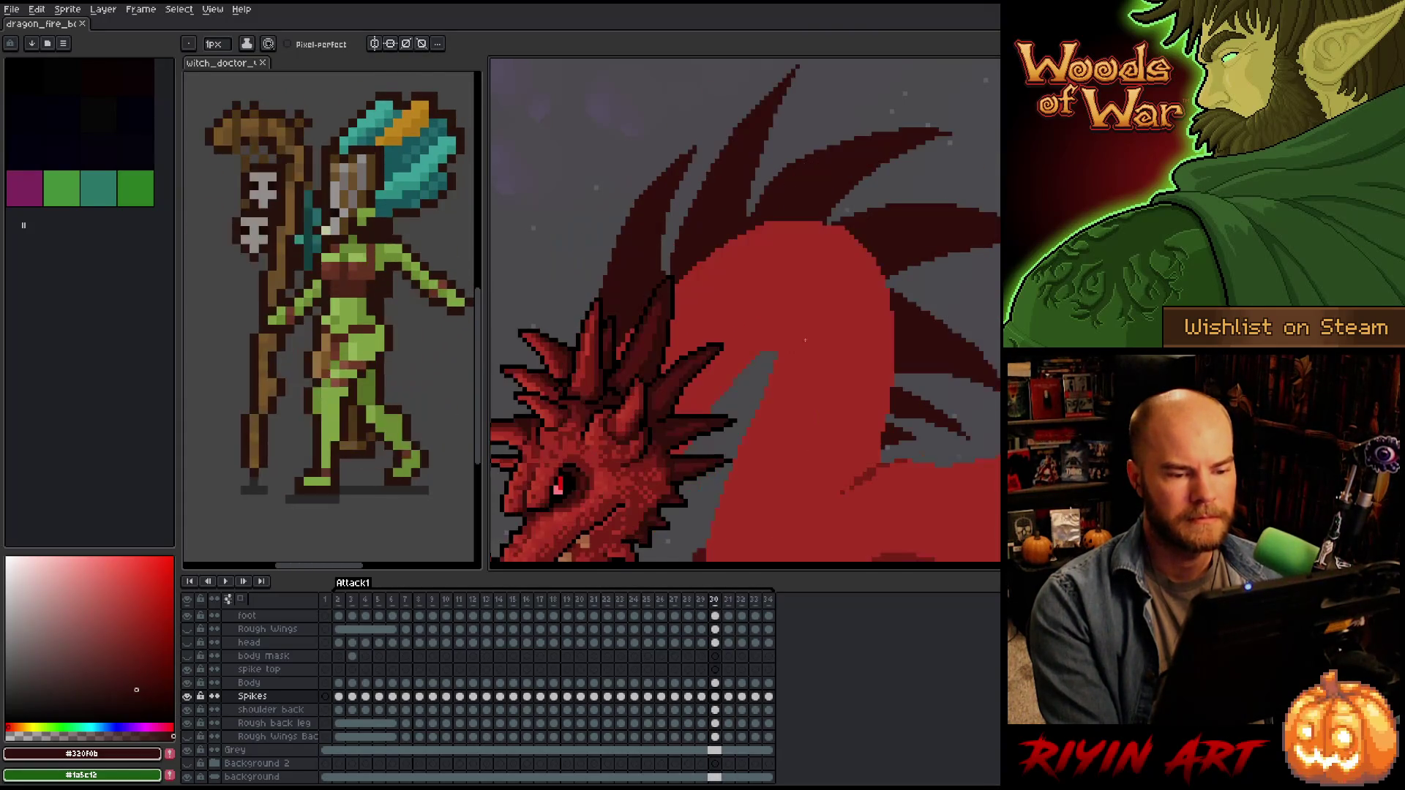
left_click_drag(812, 321, 819, 388)
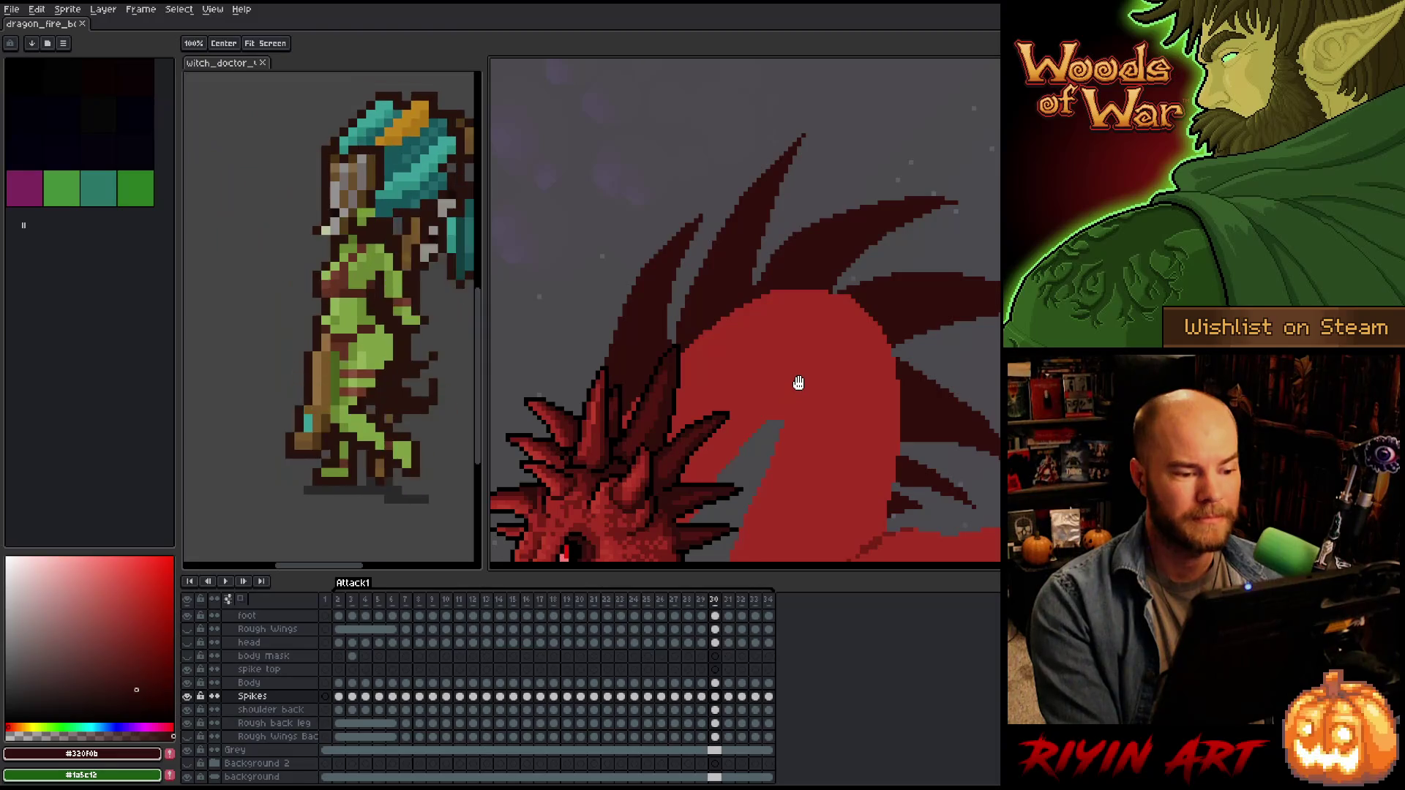
left_click_drag(806, 386, 794, 382)
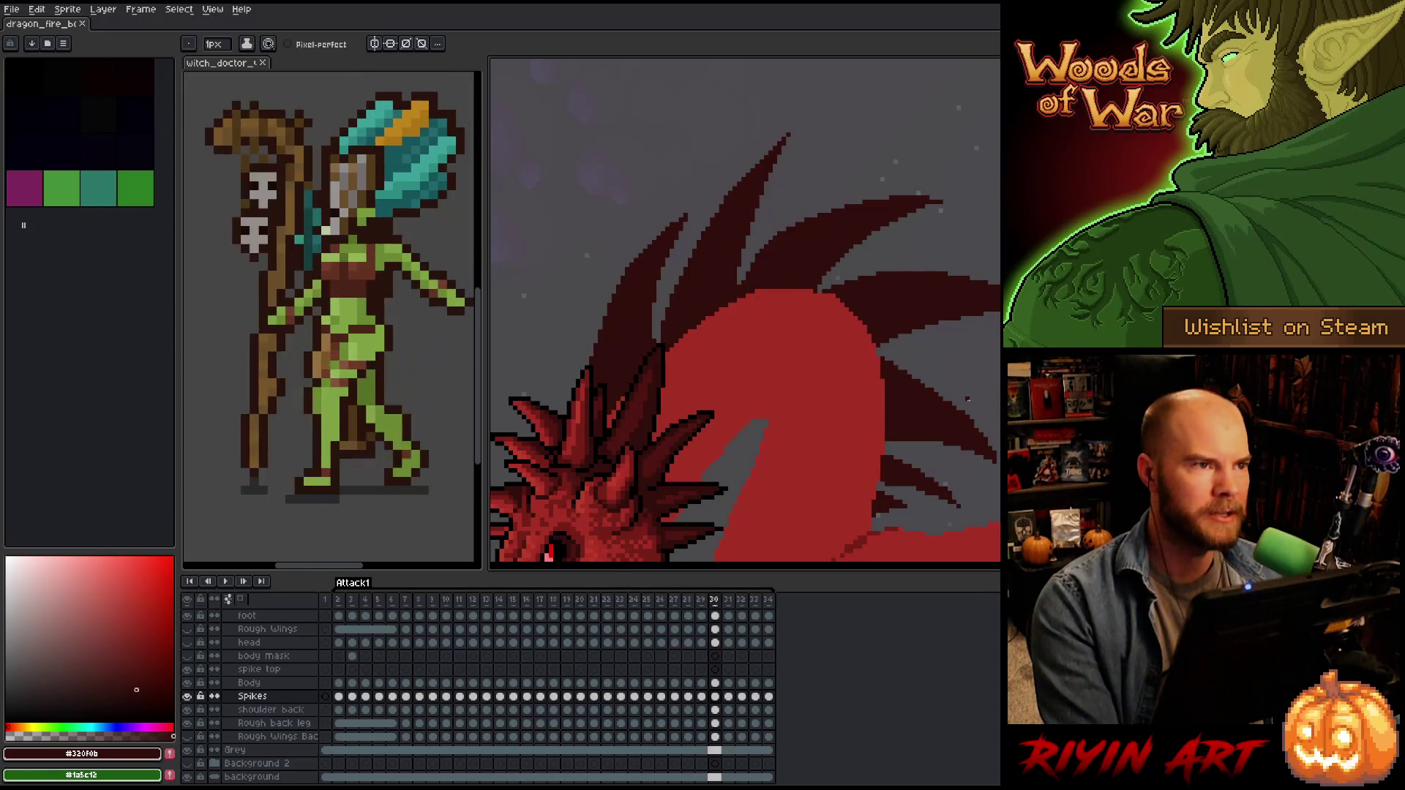
scroll(968, 399, "down", 1)
scroll(818, 404, "up", 4)
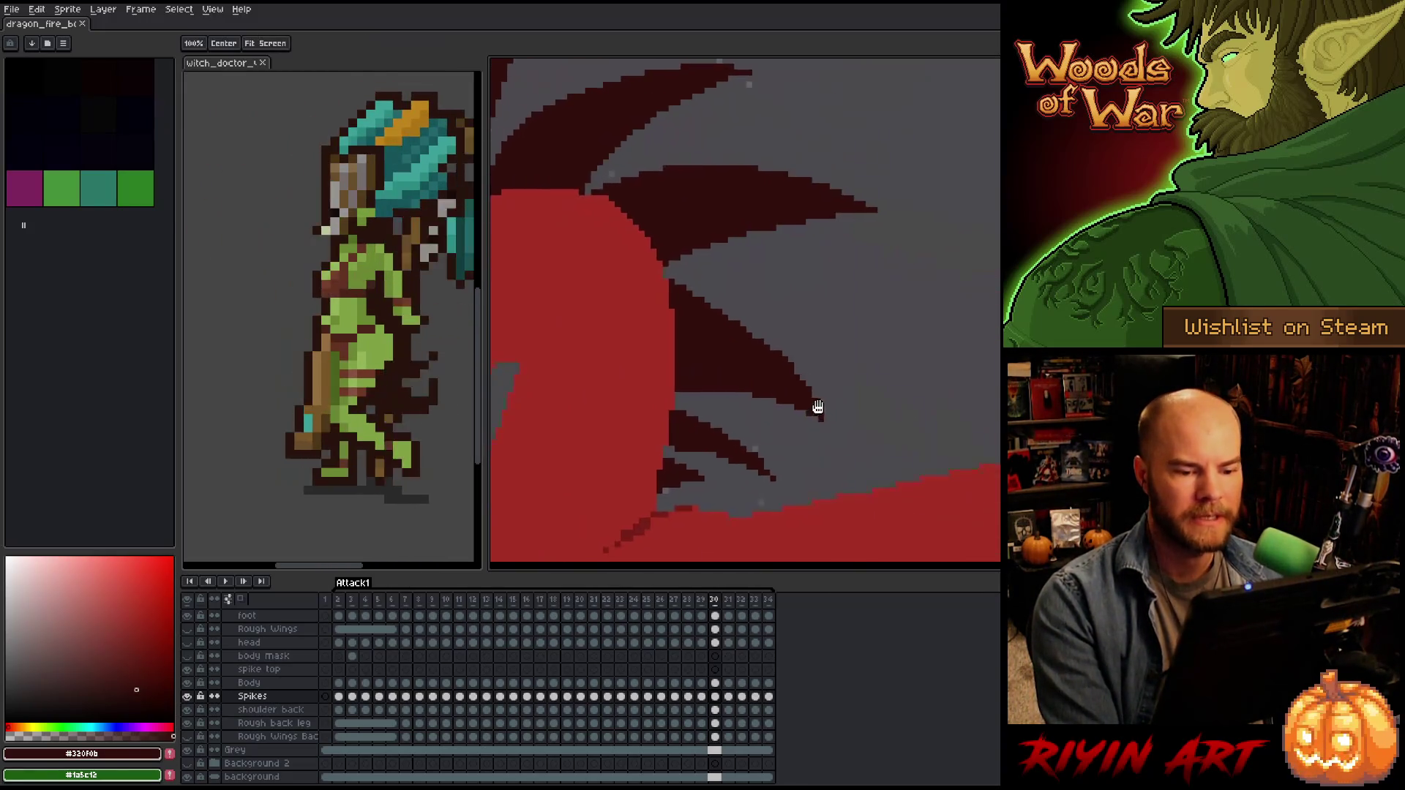
scroll(787, 368, "up", 1)
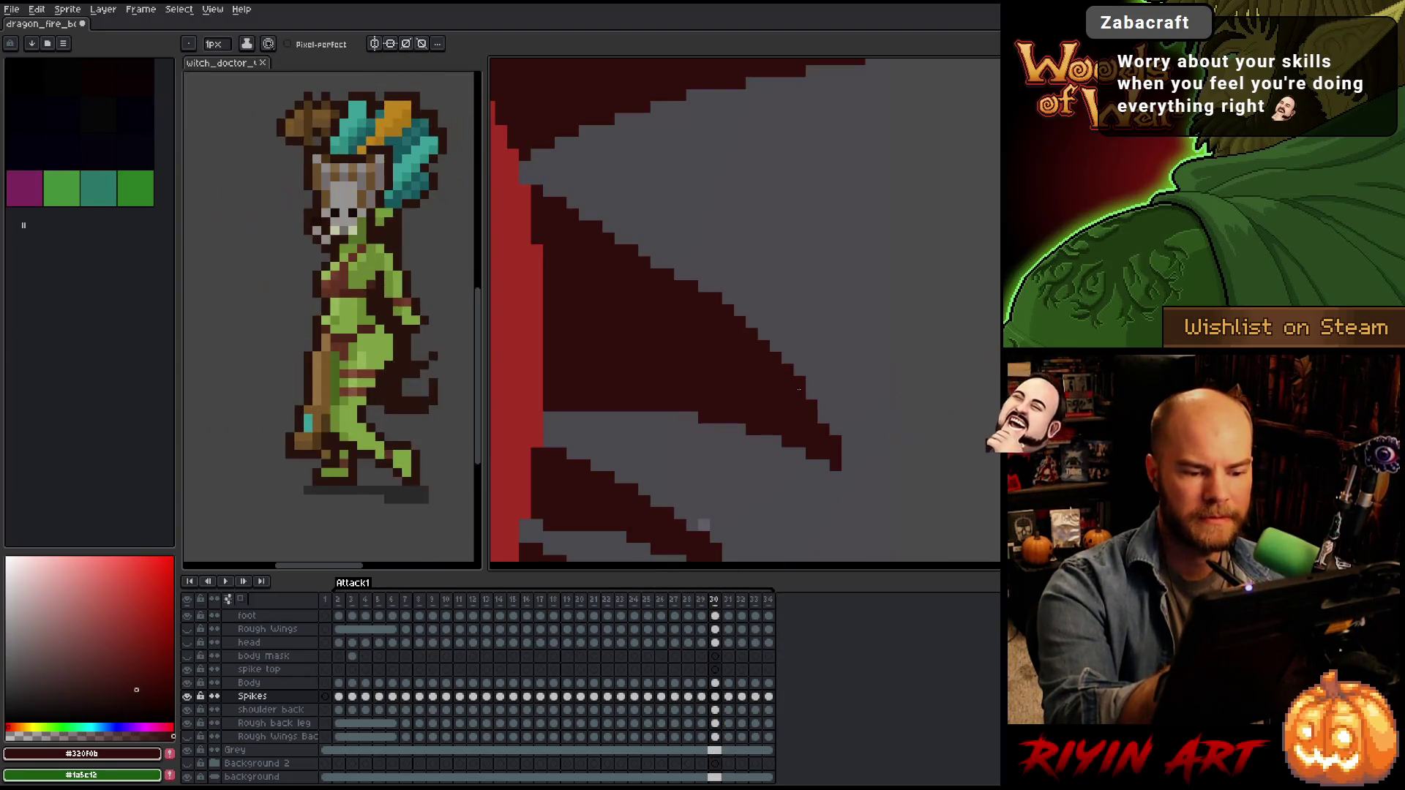
left_click_drag(881, 448, 972, 456)
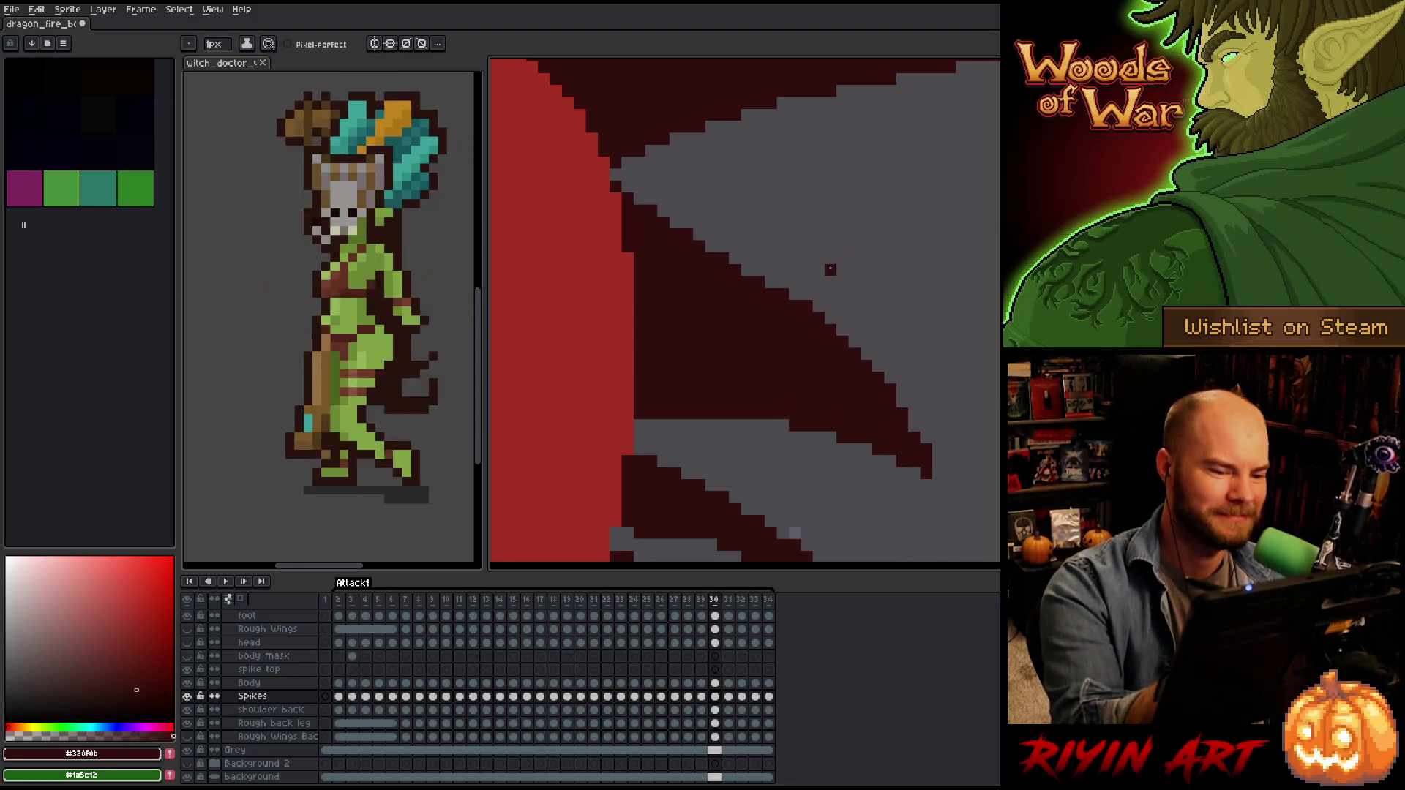
Zoom in on the spike being refined and sweep it back behind the neck.
mouse_move(914, 366)
left_mouse_down()
mouse_move(959, 398)
mouse_move(970, 386)
left_mouse_up()
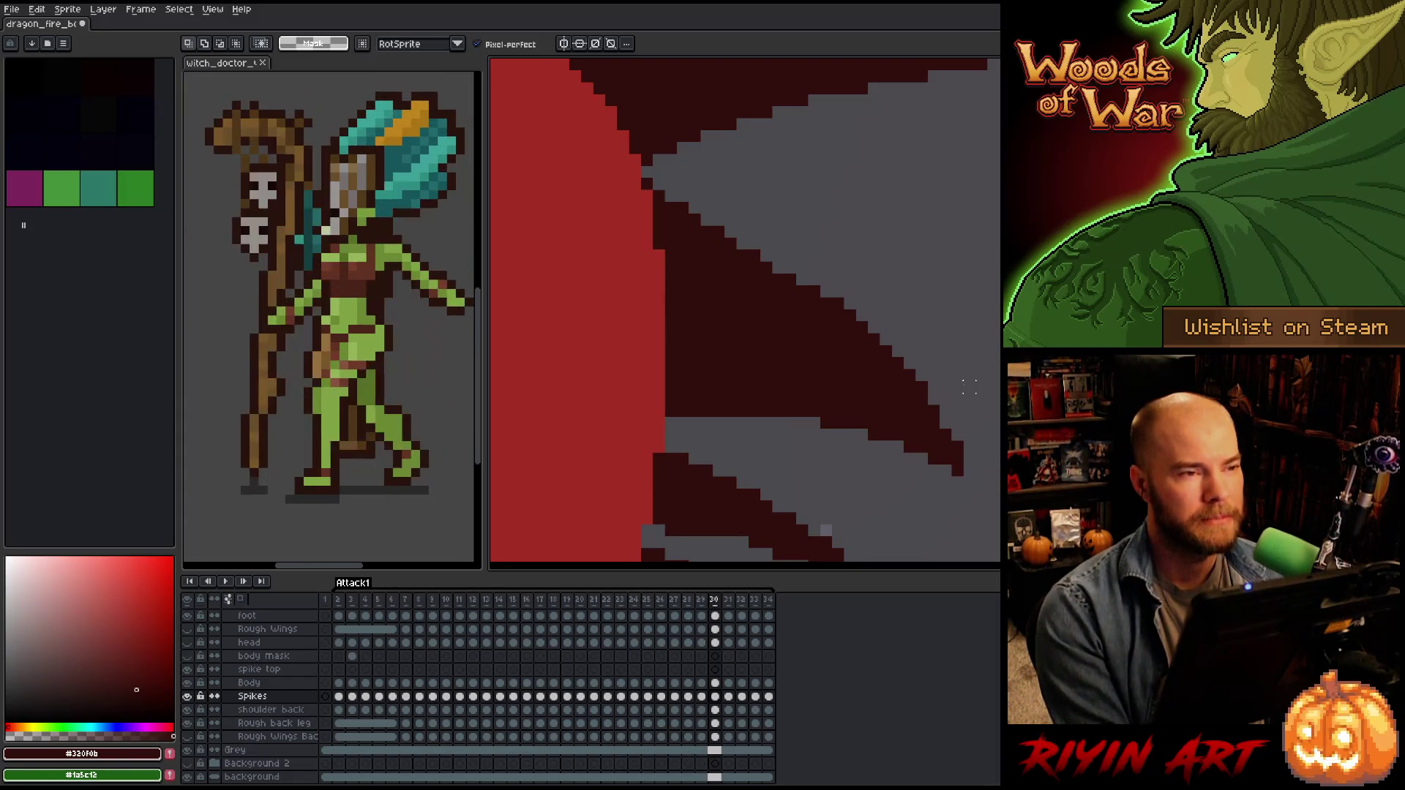
scroll(969, 386, "up", 2)
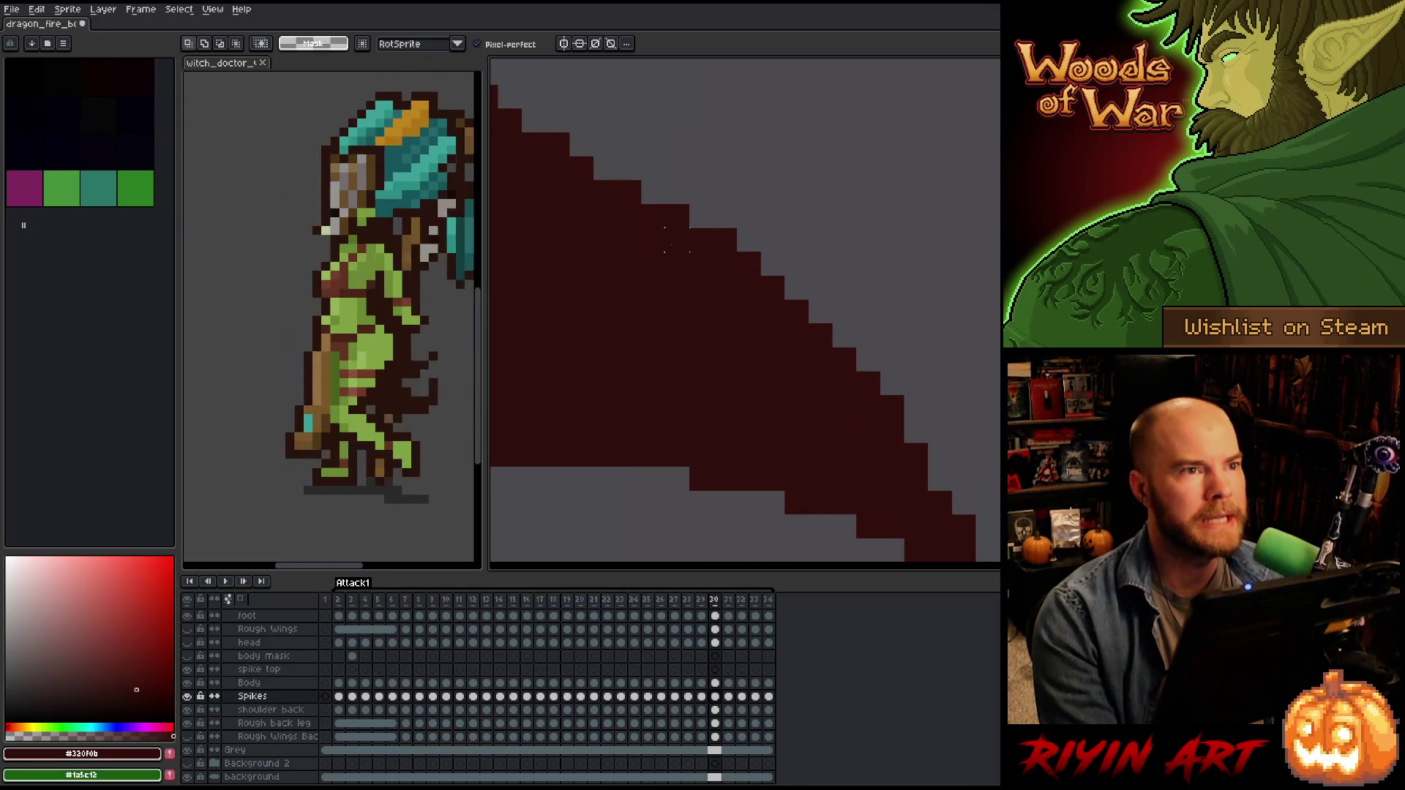
scroll(677, 240, "down", 4)
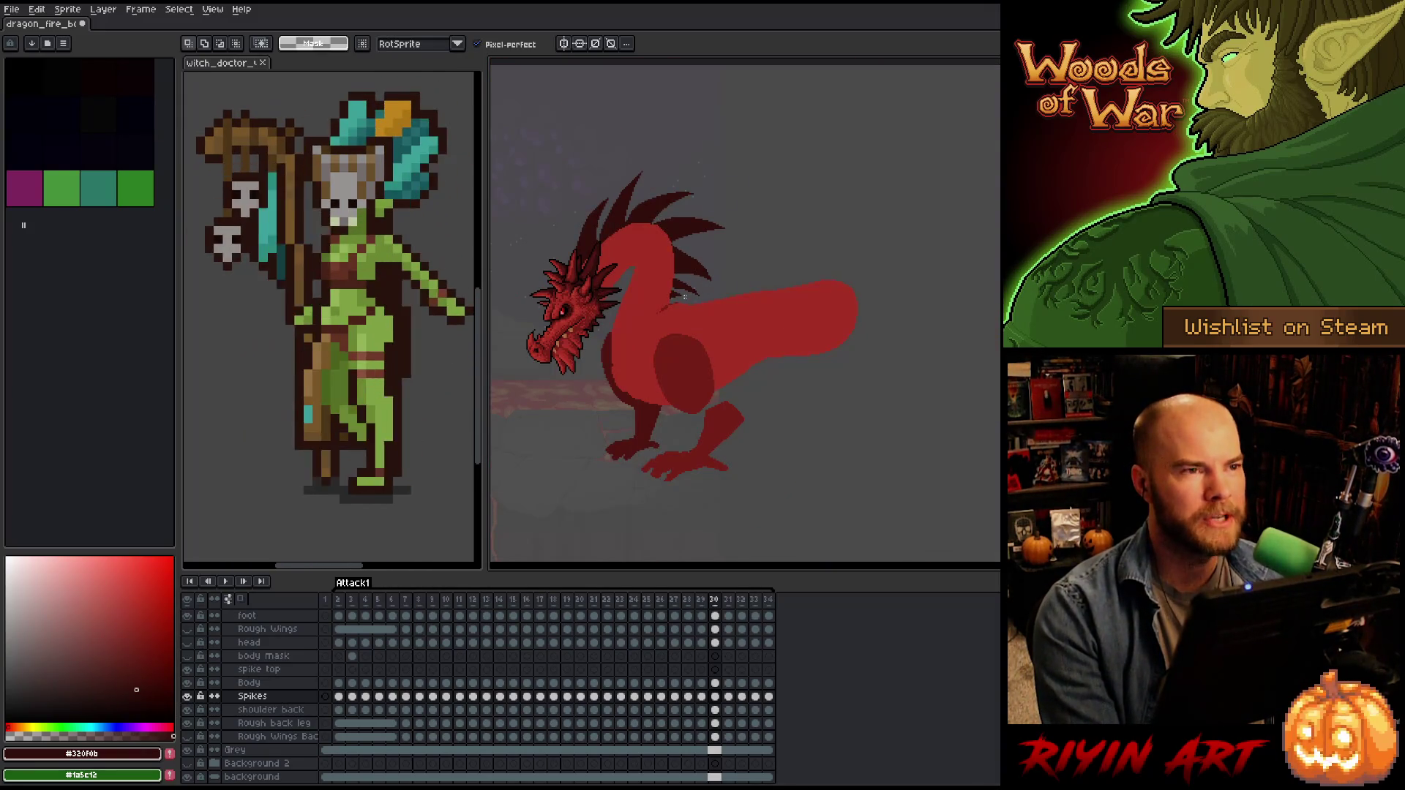
scroll(680, 313, "up", 1)
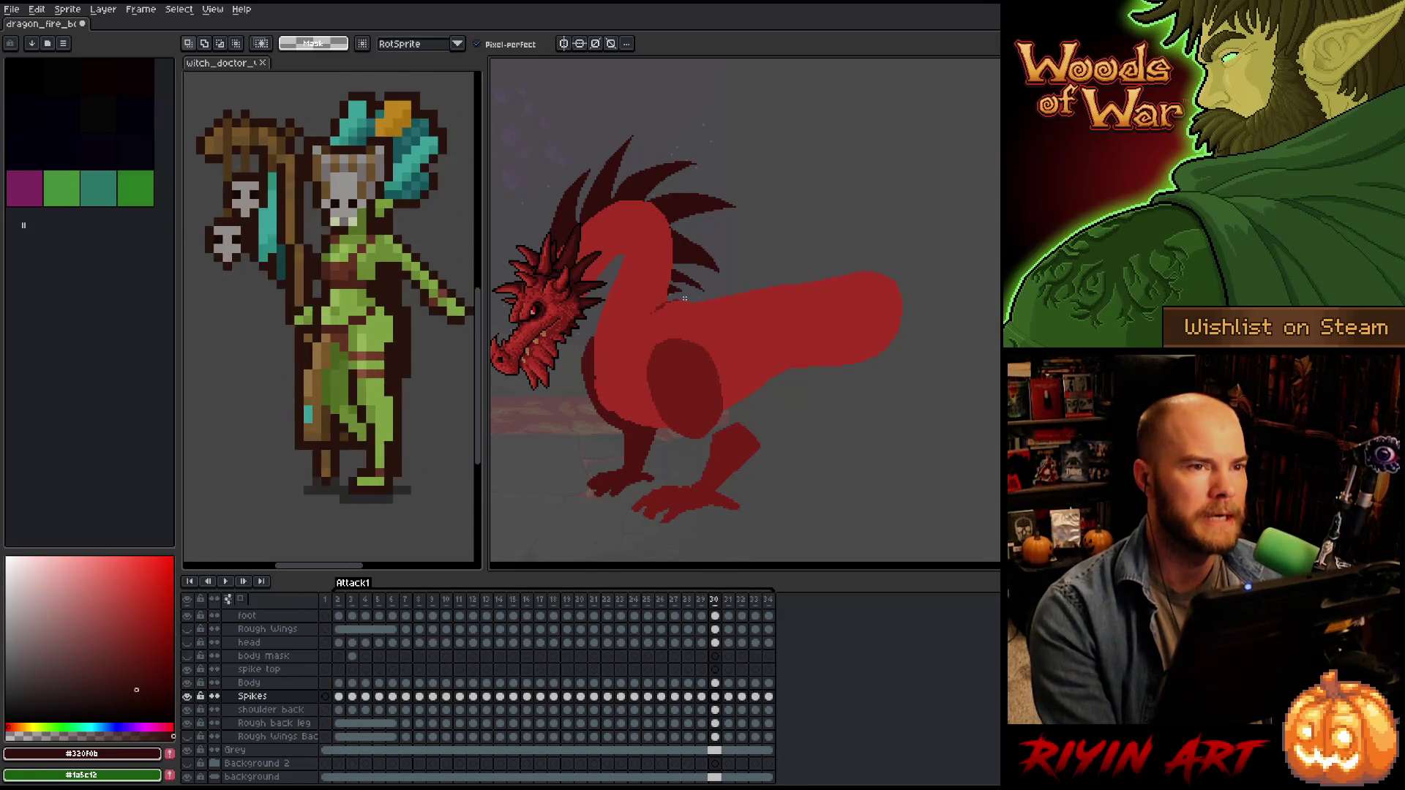
scroll(656, 298, "up", 1)
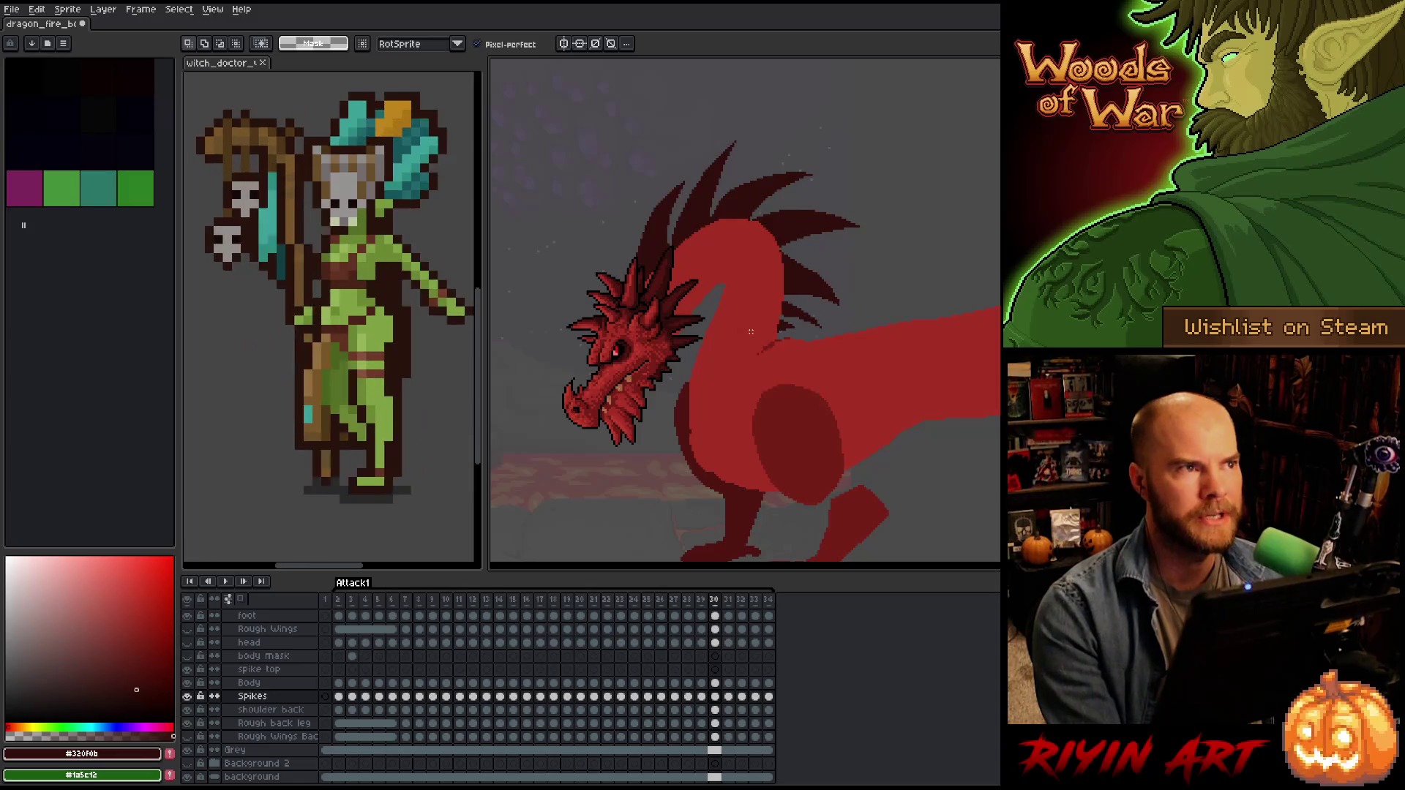
scroll(751, 331, "up", 4)
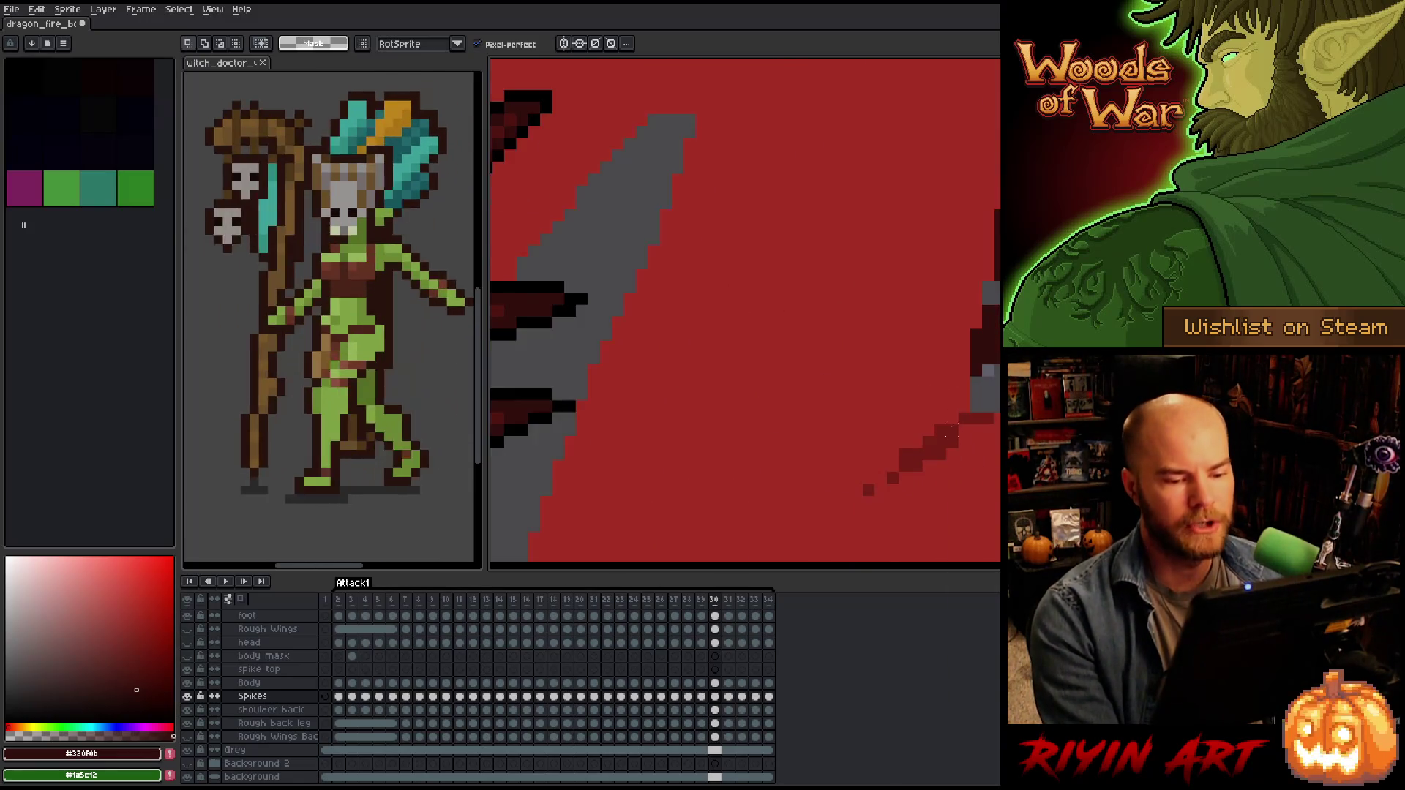
scroll(937, 403, "down", 4)
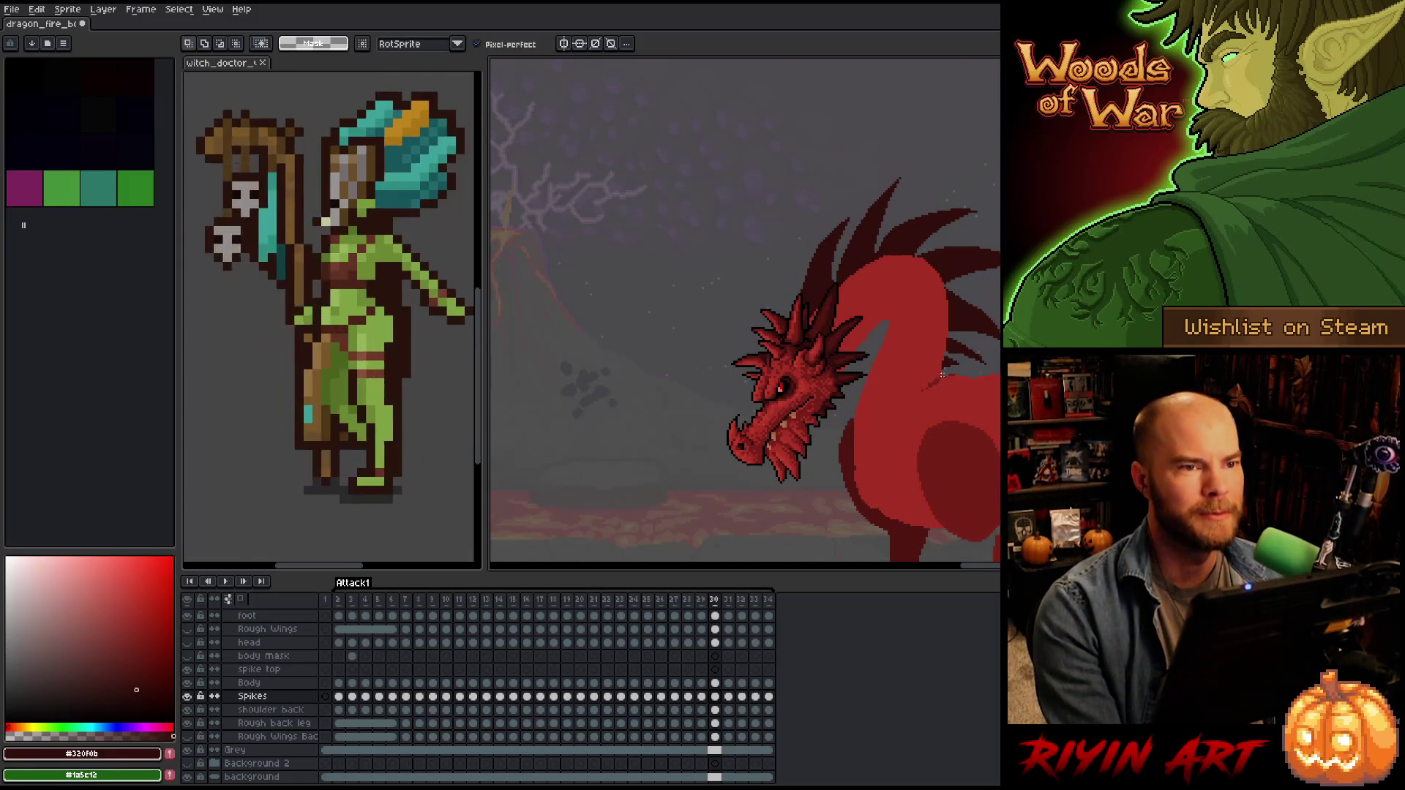
Zoom out over the dragon's long body to review, then return to frame 29.
left_click_drag(941, 366, 728, 381)
scroll(649, 305, "up", 3)
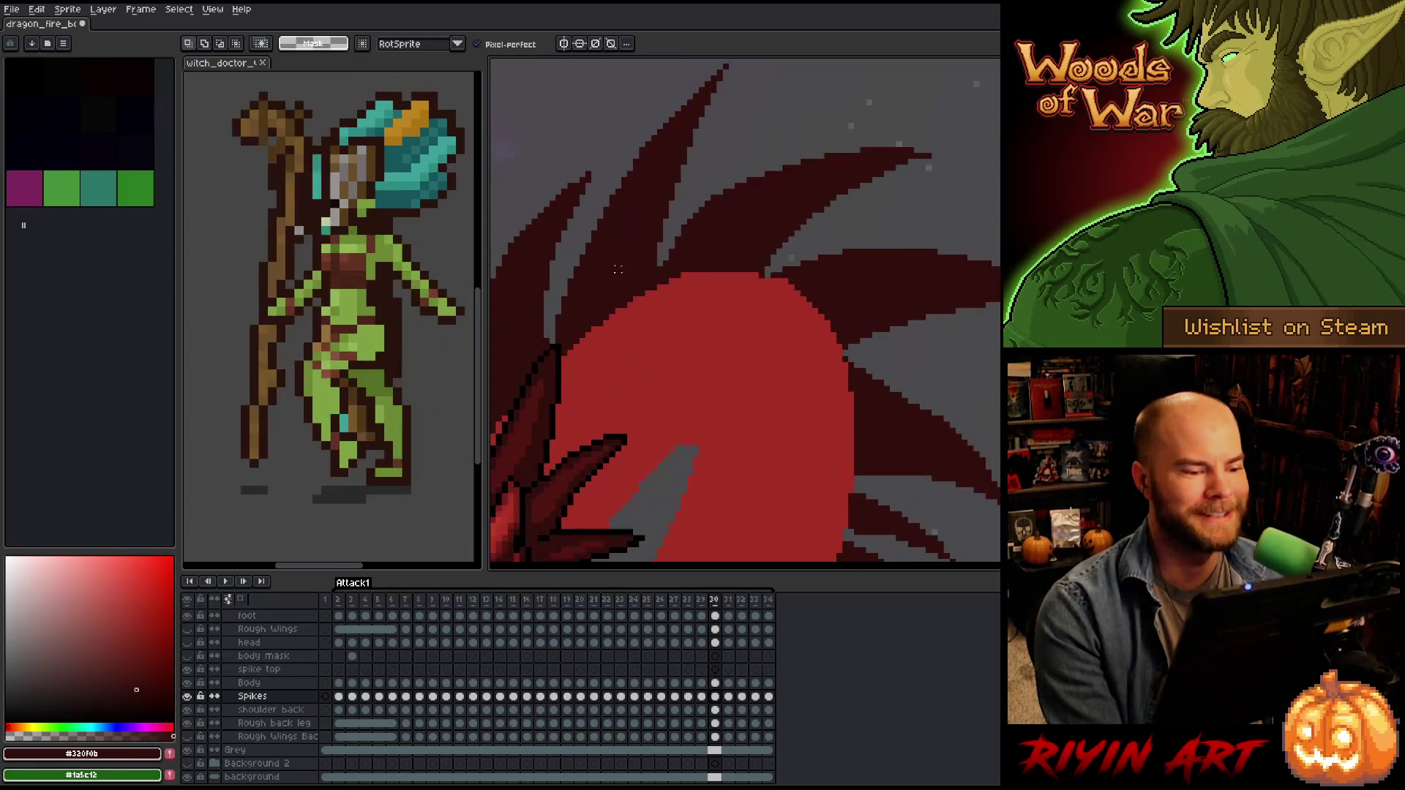
scroll(648, 270, "down", 2)
scroll(690, 308, "up", 2)
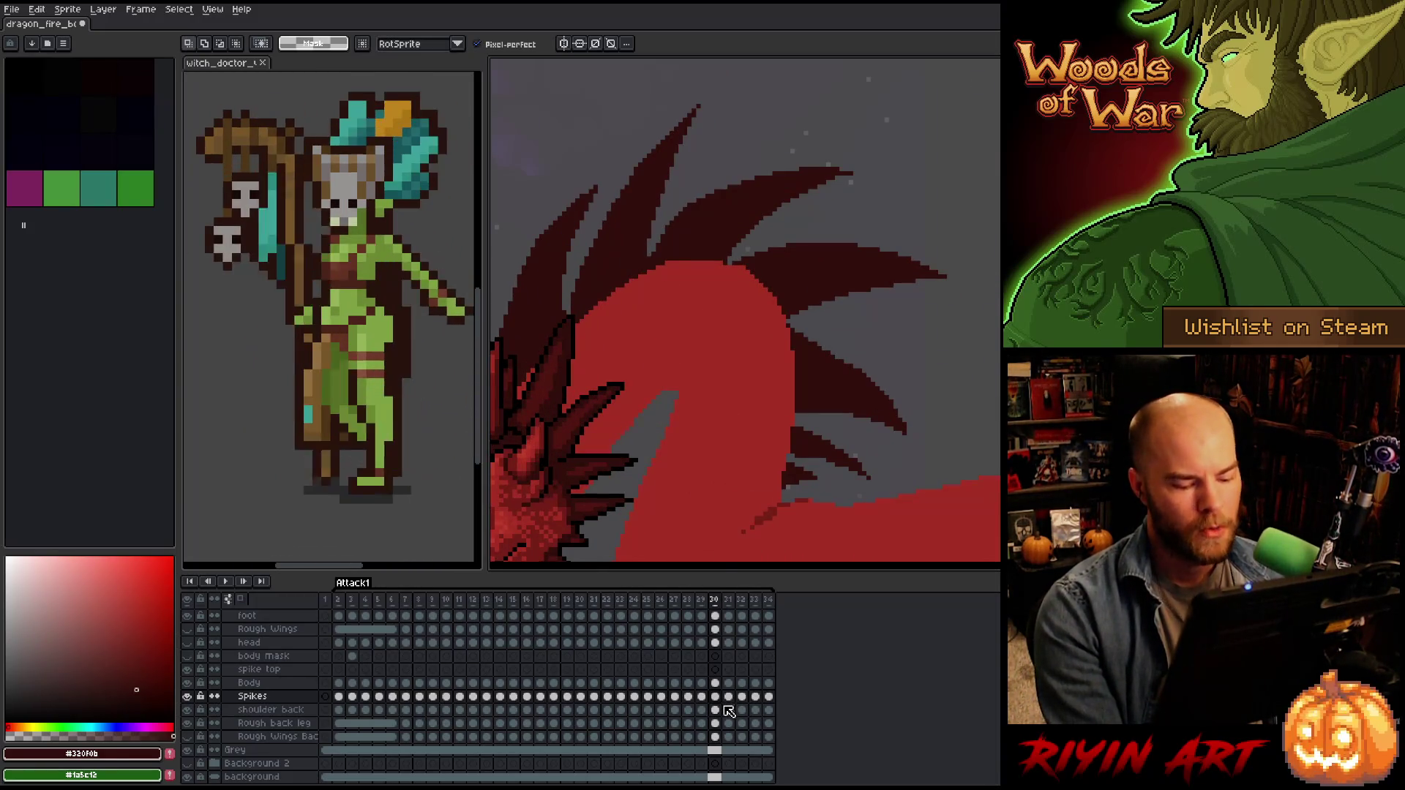
scroll(727, 708, "down", 1)
scroll(696, 416, "down", 1)
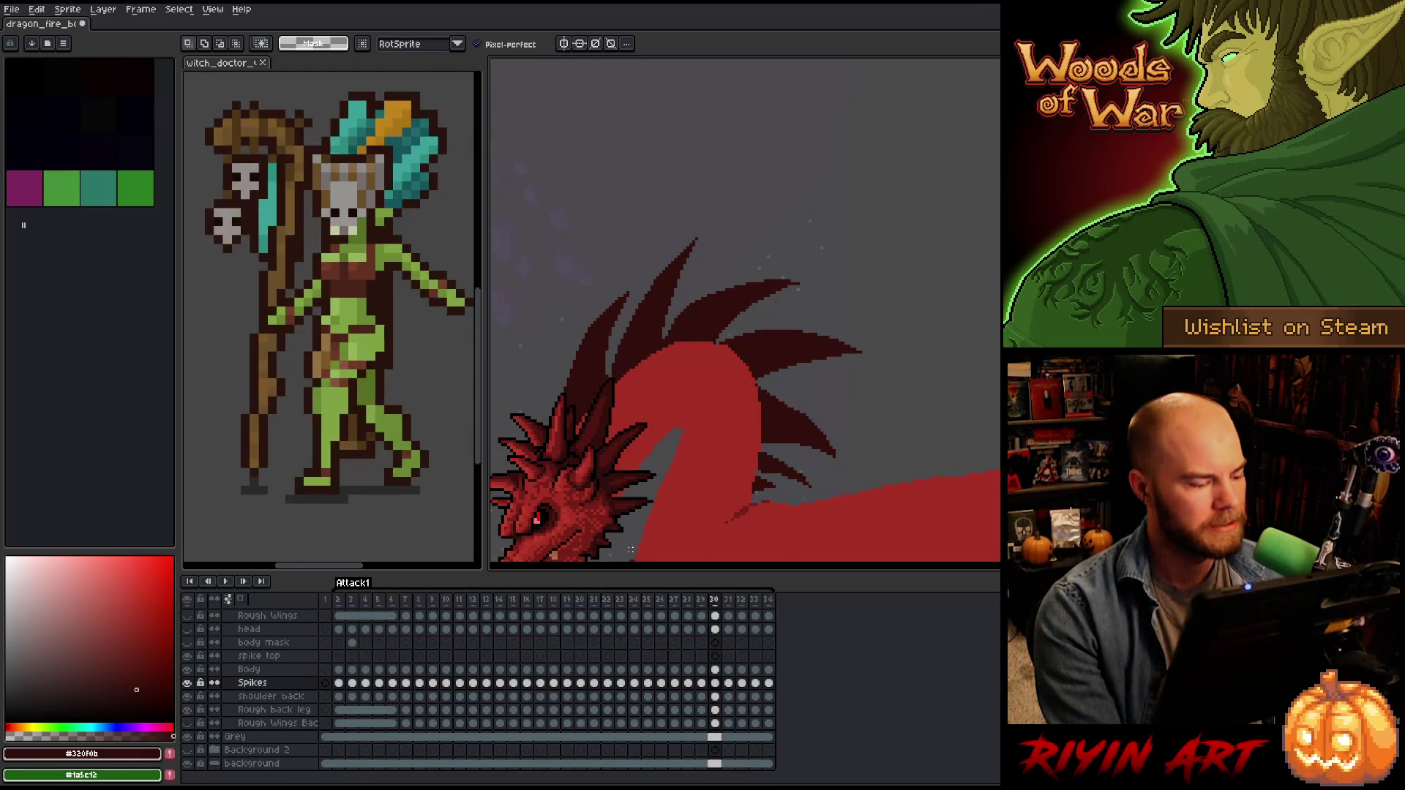
scroll(678, 412, "up", 2)
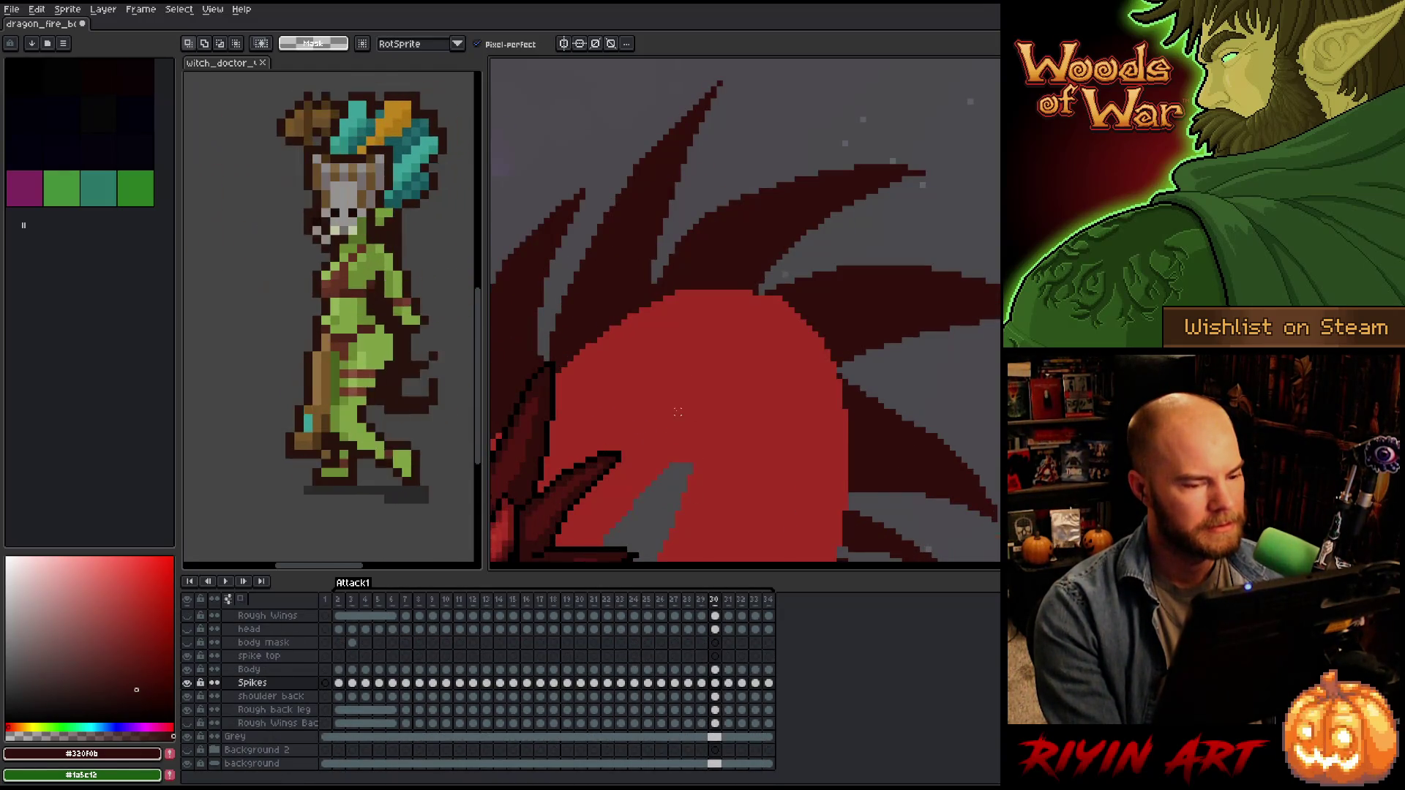
scroll(678, 412, "down", 1)
scroll(677, 412, "down", 1)
scroll(677, 412, "up", 2)
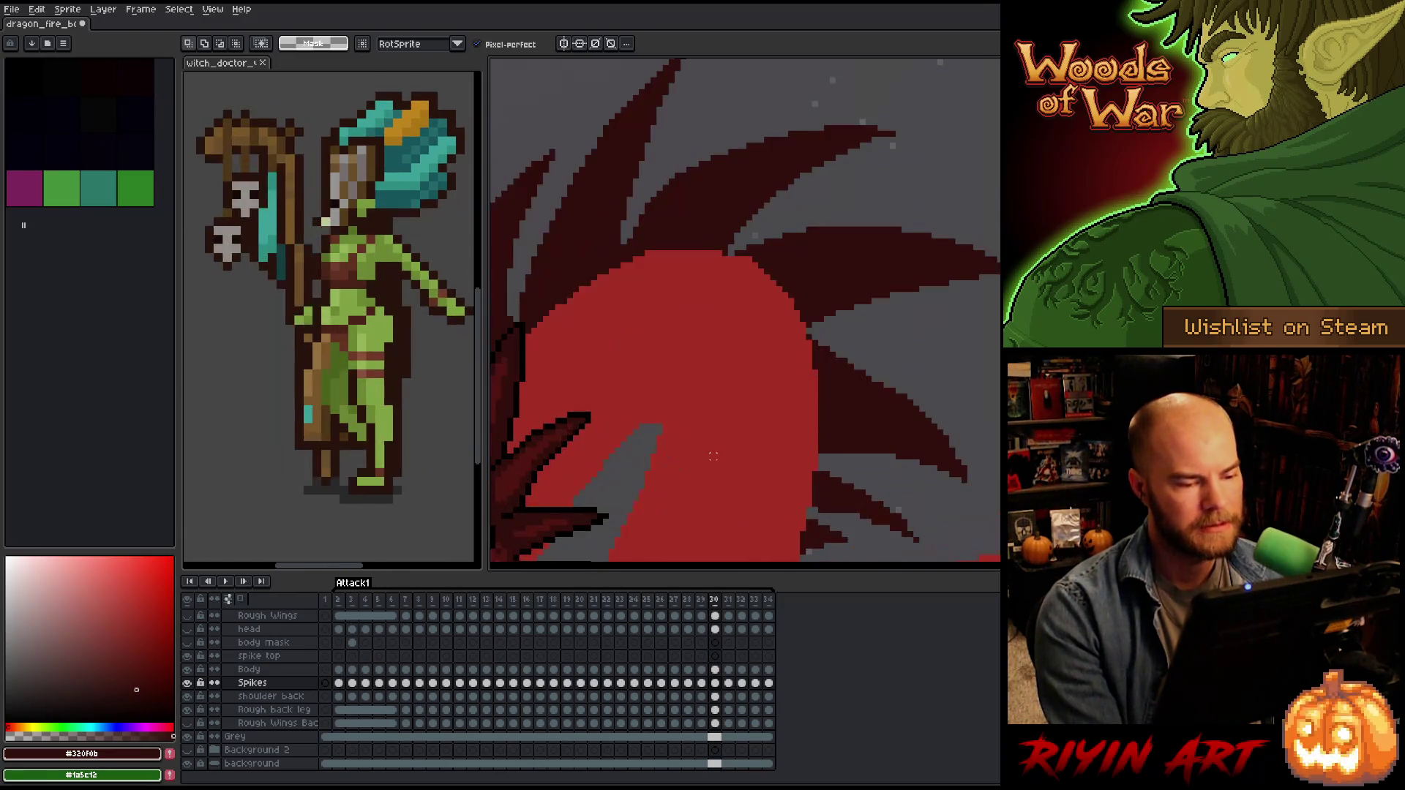
scroll(695, 432, "down", 1)
scroll(713, 456, "up", 1)
key("Left")
Go to frame 30 and compare its spikes with the neighbouring frame.
key("Right")
left_click_drag(702, 439, 806, 347)
key("Left")
key("Right")
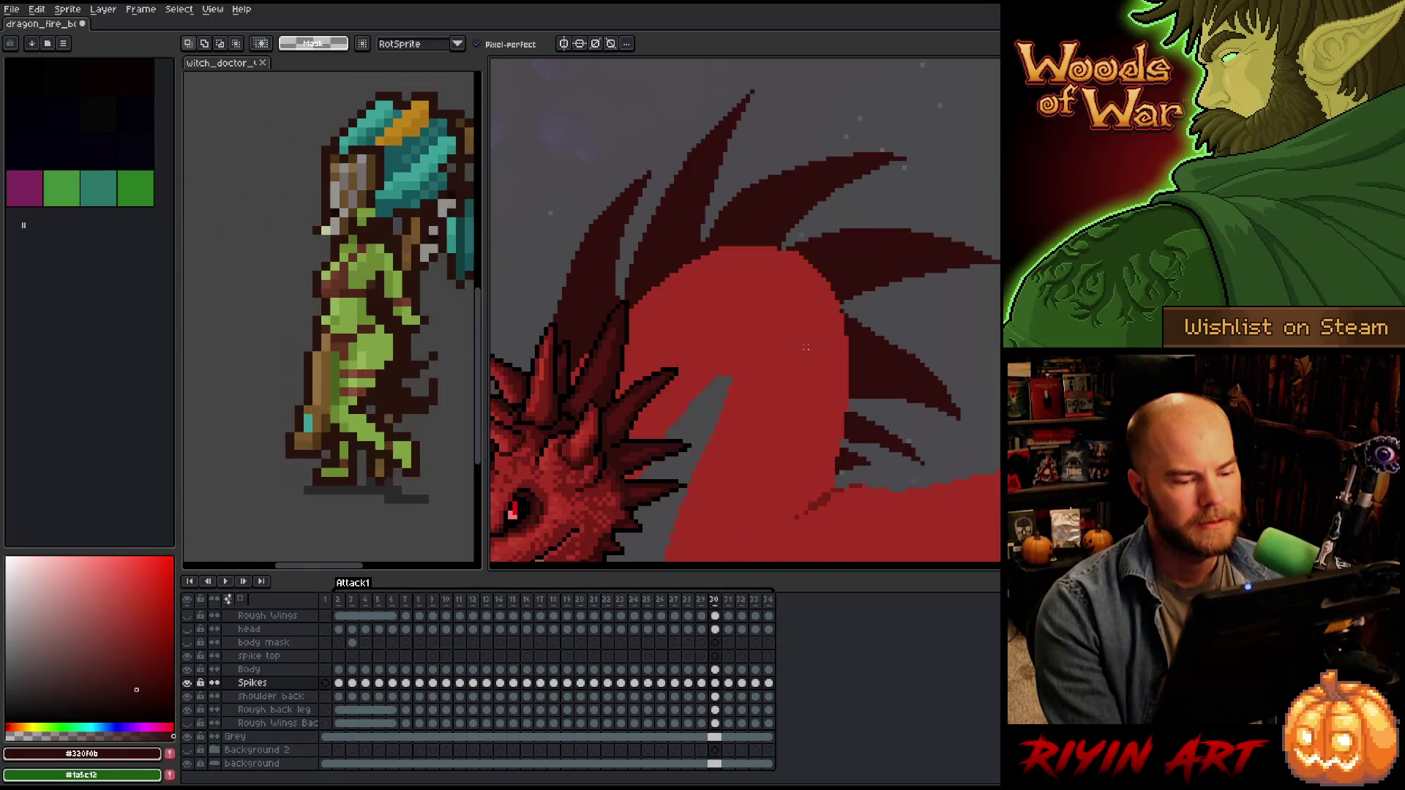
Redraw the frame 30 neck spikes, adding dark red pixels and erasing strays.
key("b")
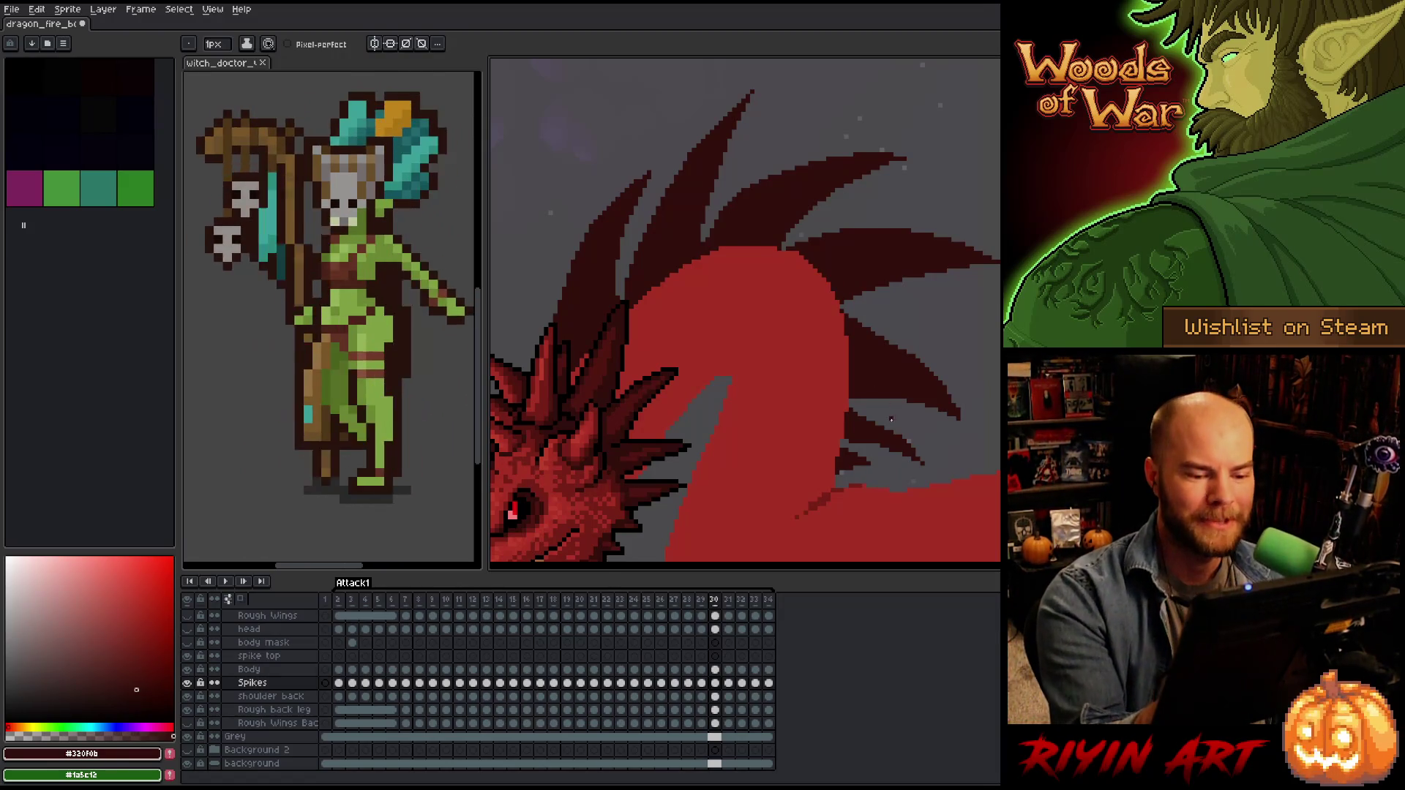
key("e")
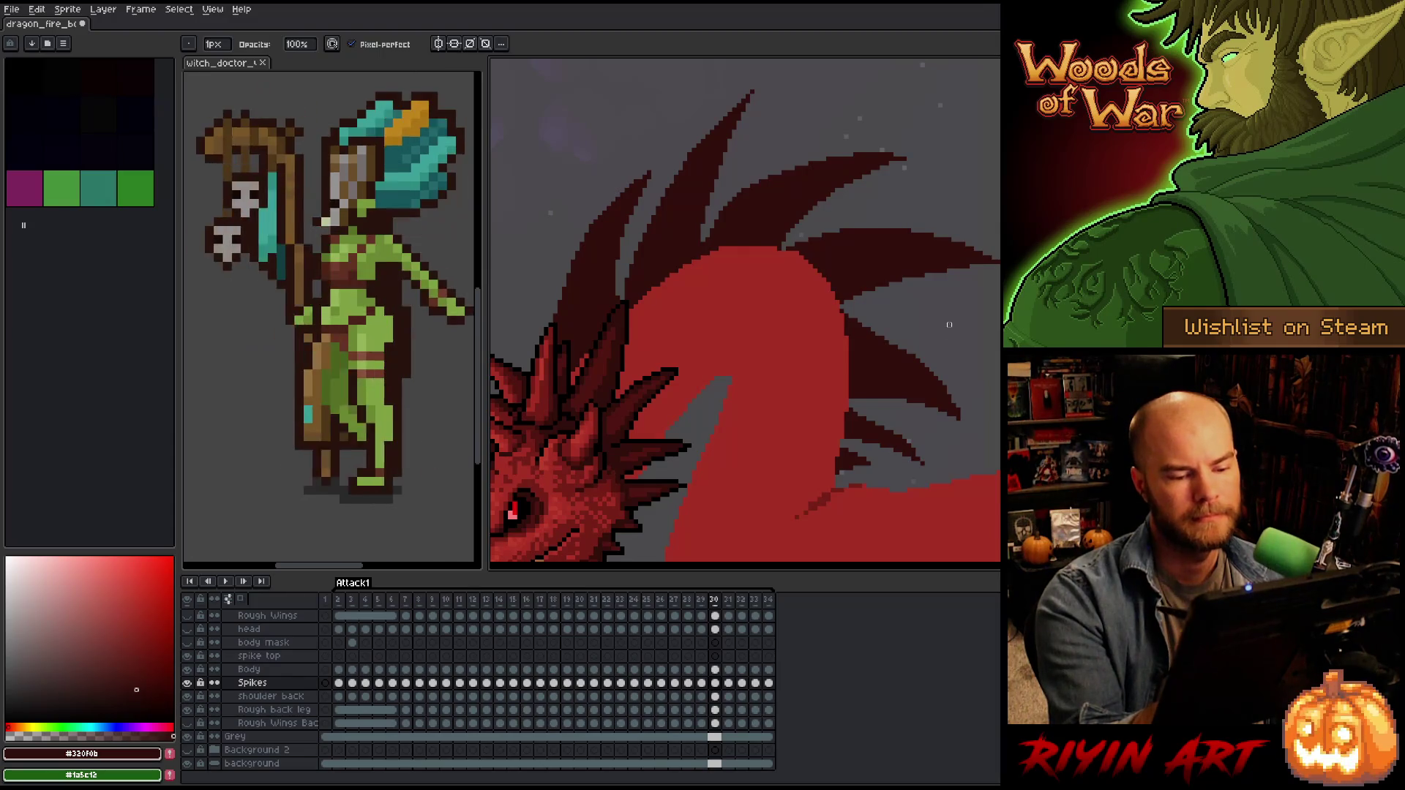
key("b")
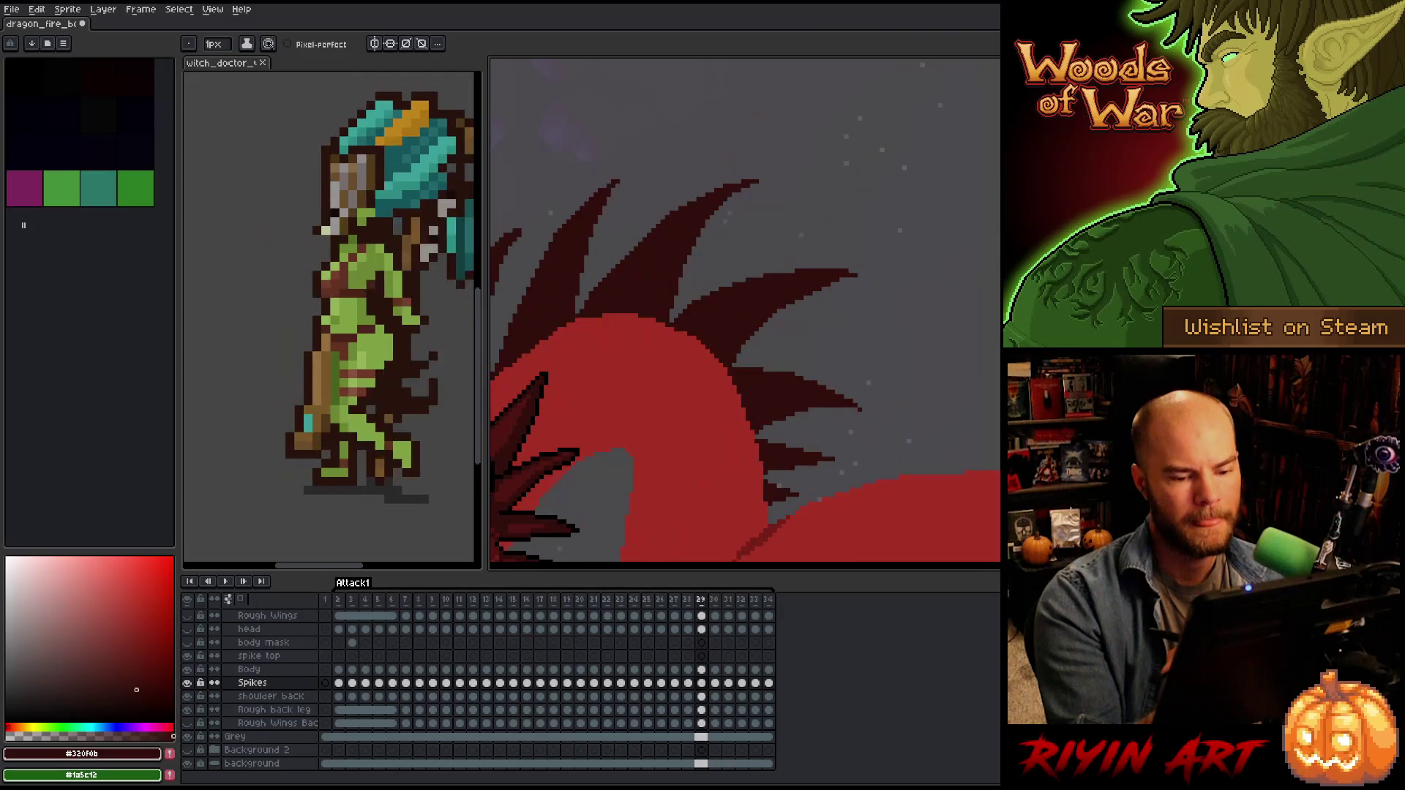
key("e")
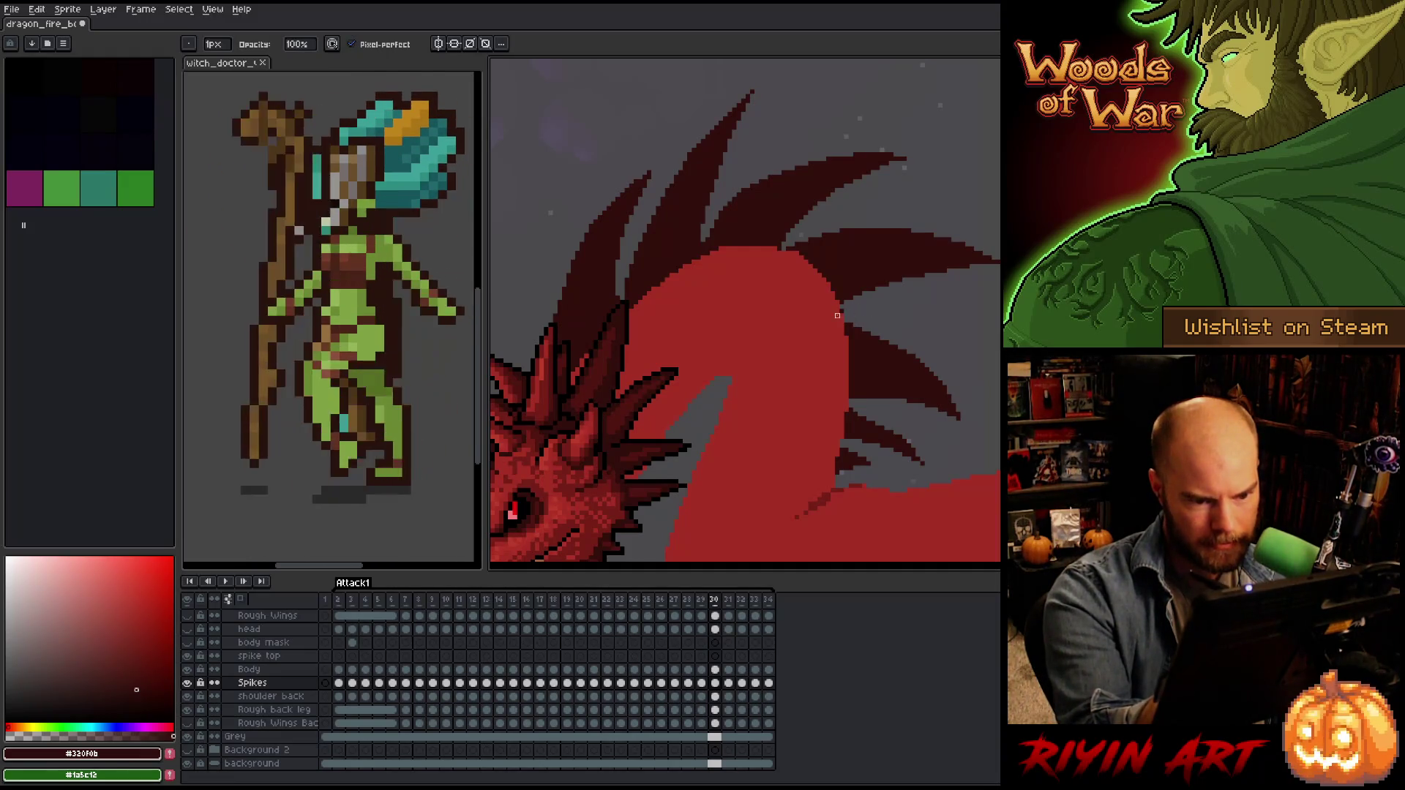
mouse_move(988, 486)
left_mouse_down()
mouse_move(887, 442)
mouse_move(873, 467)
left_mouse_up()
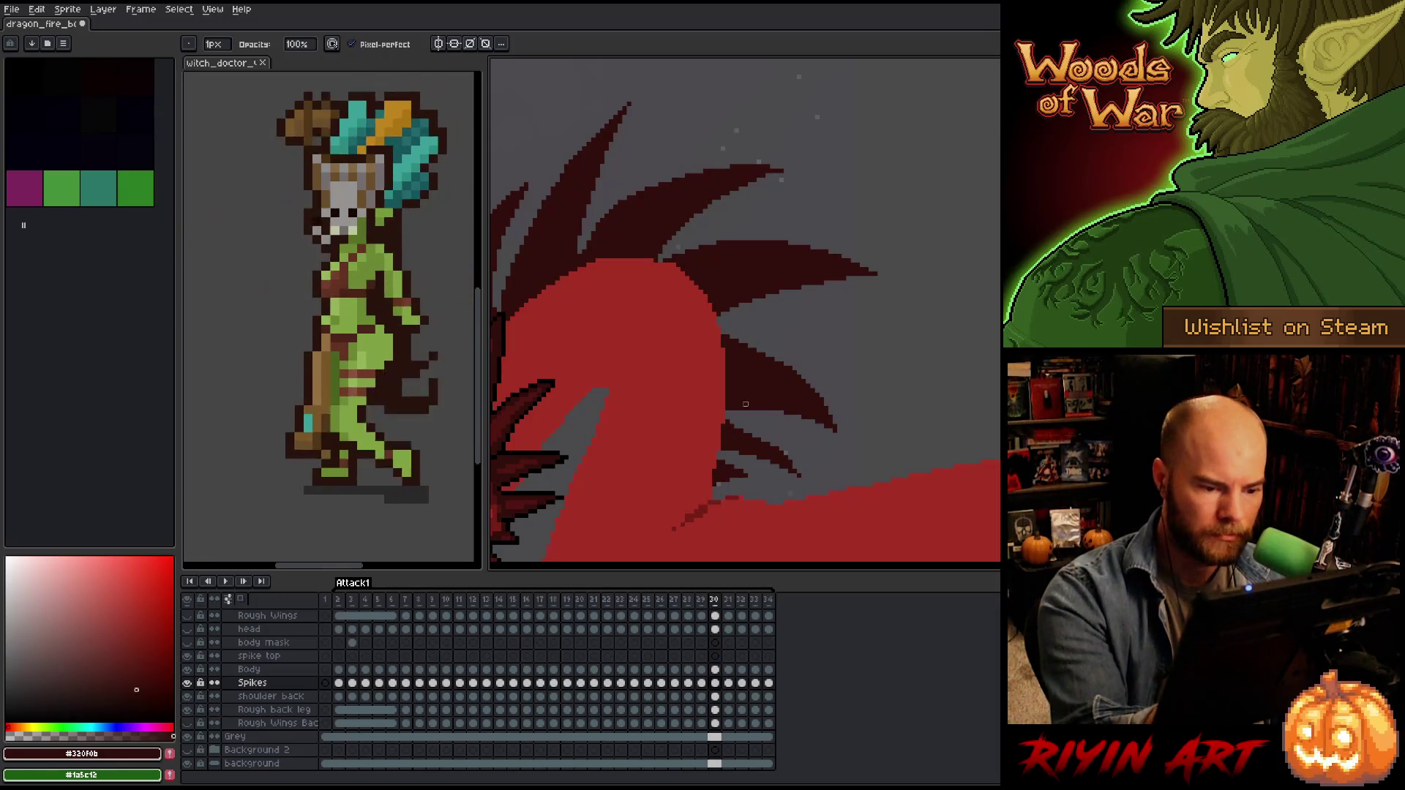
key("e")
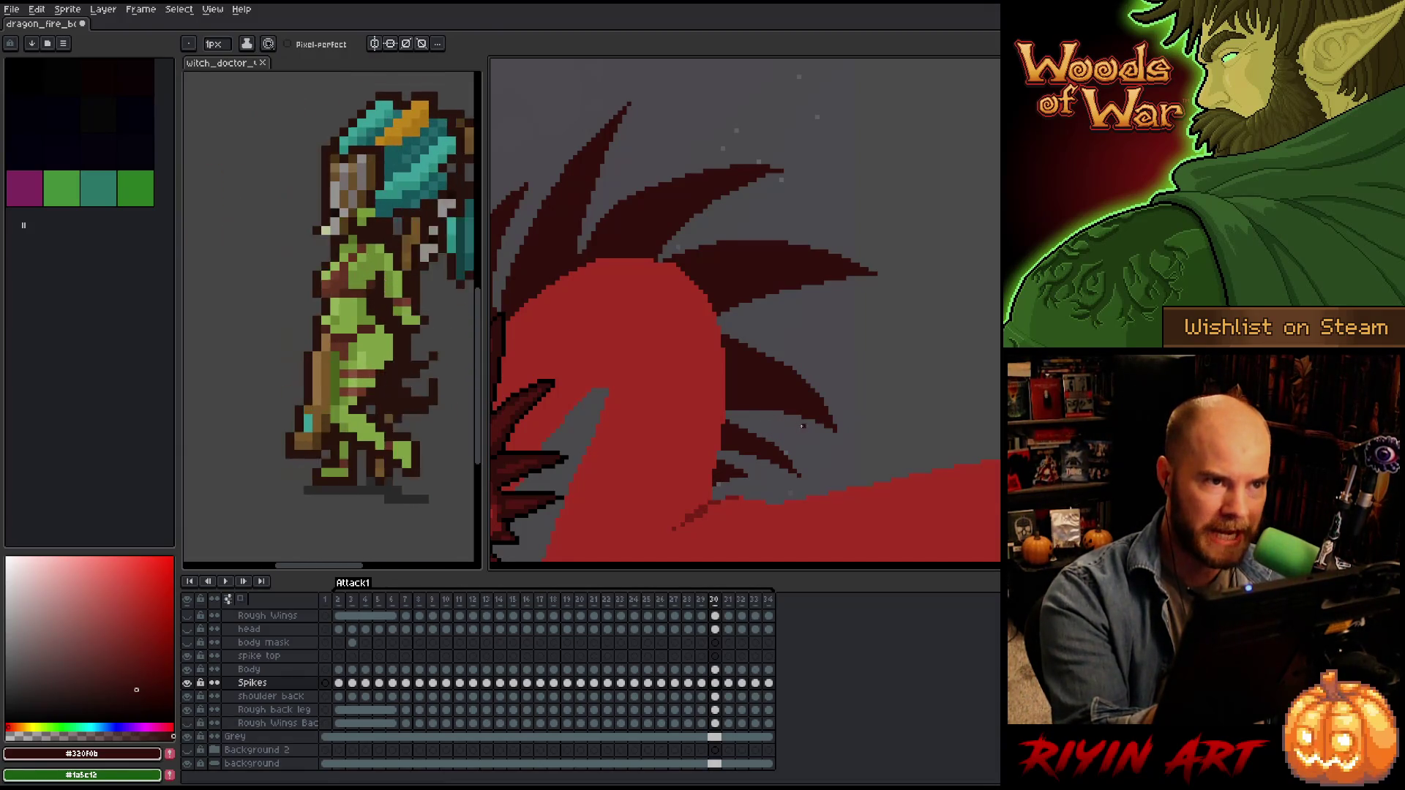
right_click(805, 428)
key("Escape")
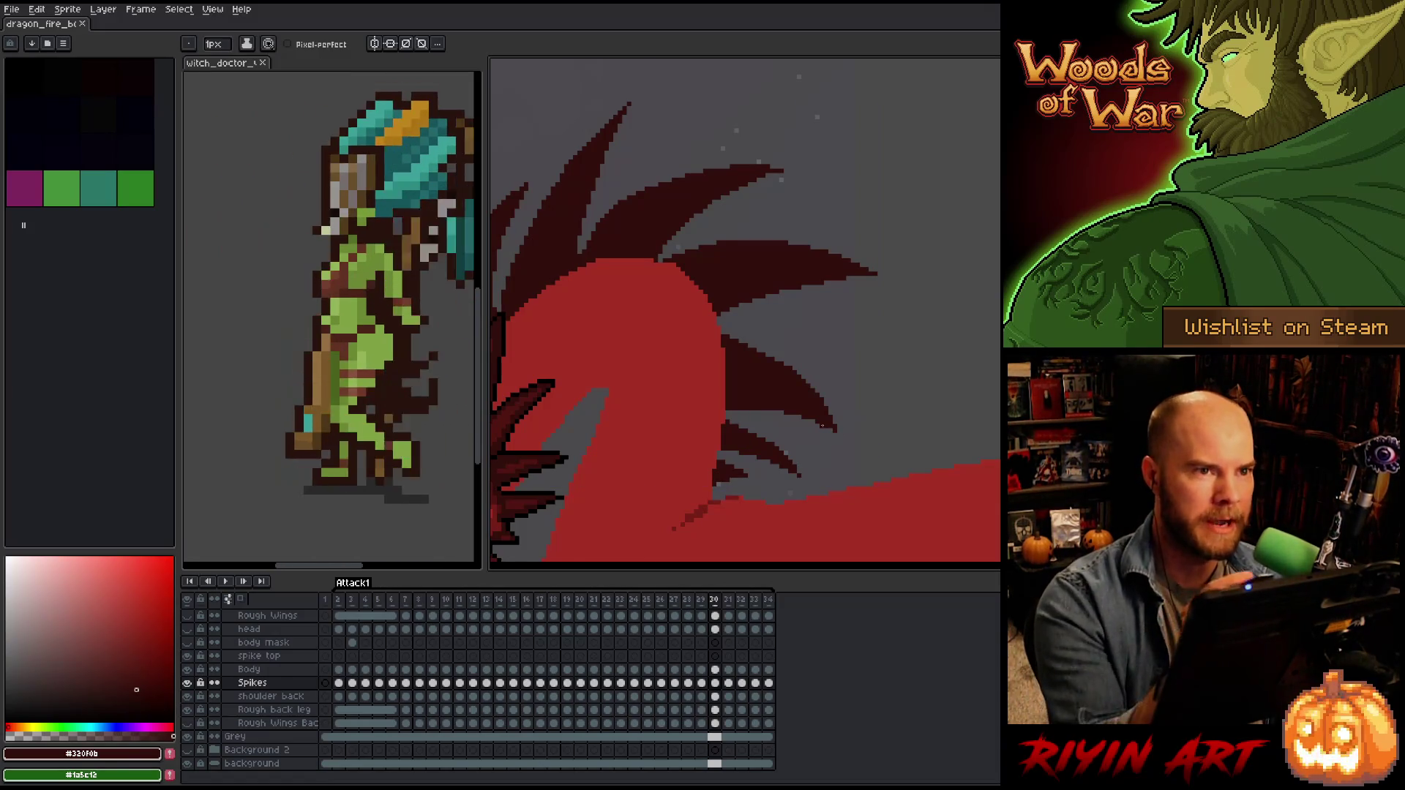
left_click_drag(866, 435, 843, 420)
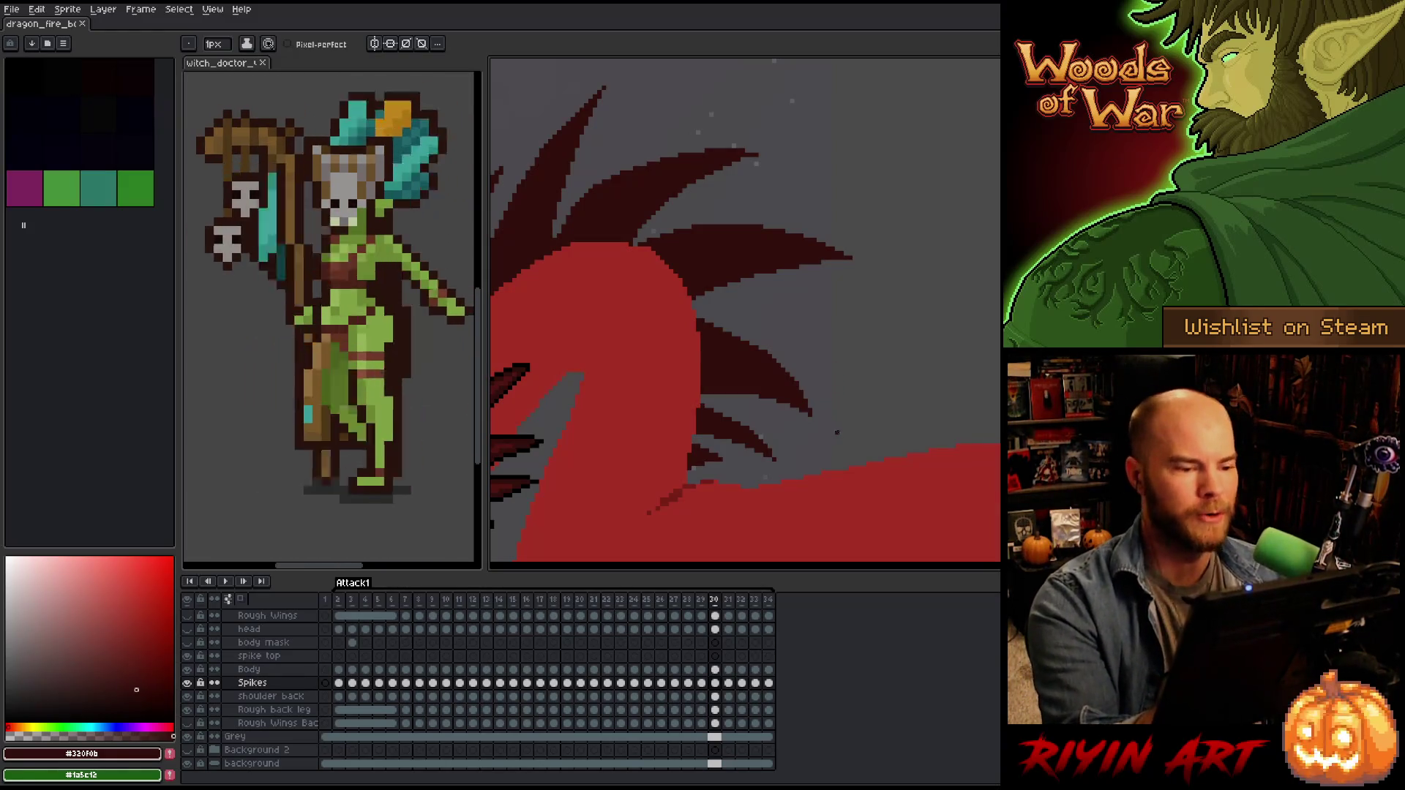
Bring the dragon's head and back spikes into view, then step forward to frame 31.
key("space")
left_click_drag(832, 389, 897, 379)
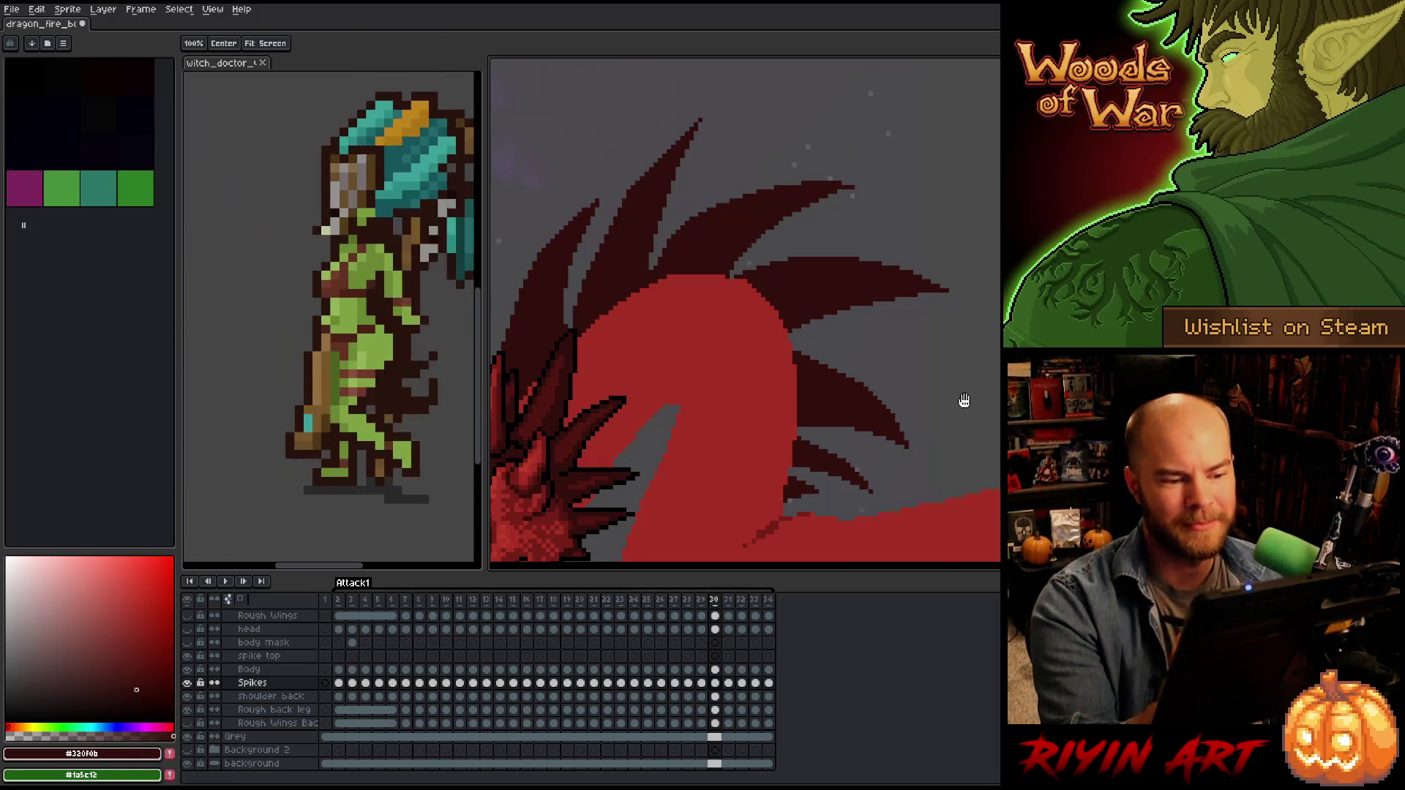
key("space")
left_click_drag(960, 393, 991, 384)
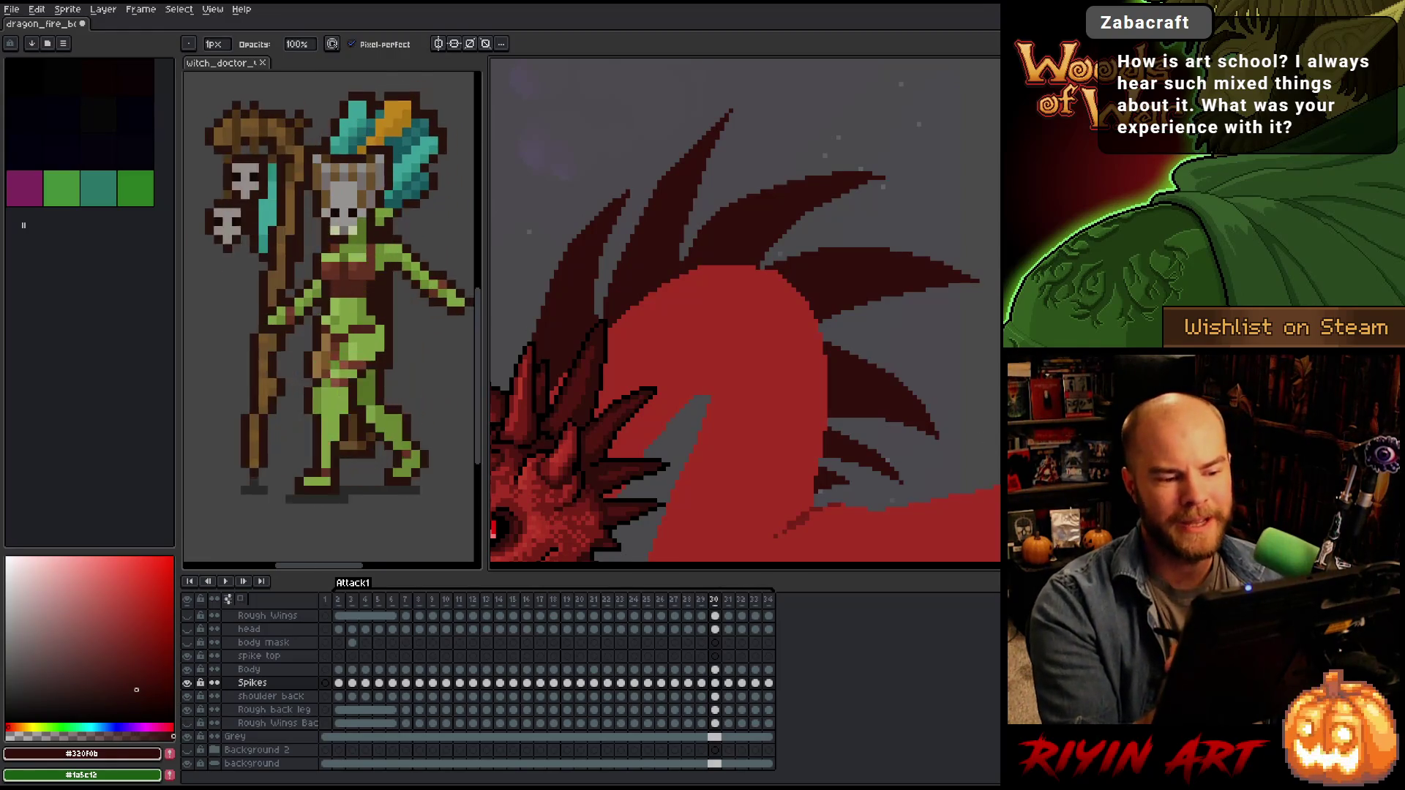
key("space")
mouse_move(962, 399)
left_mouse_down()
mouse_move(981, 342)
mouse_move(993, 362)
mouse_move(984, 274)
left_mouse_up()
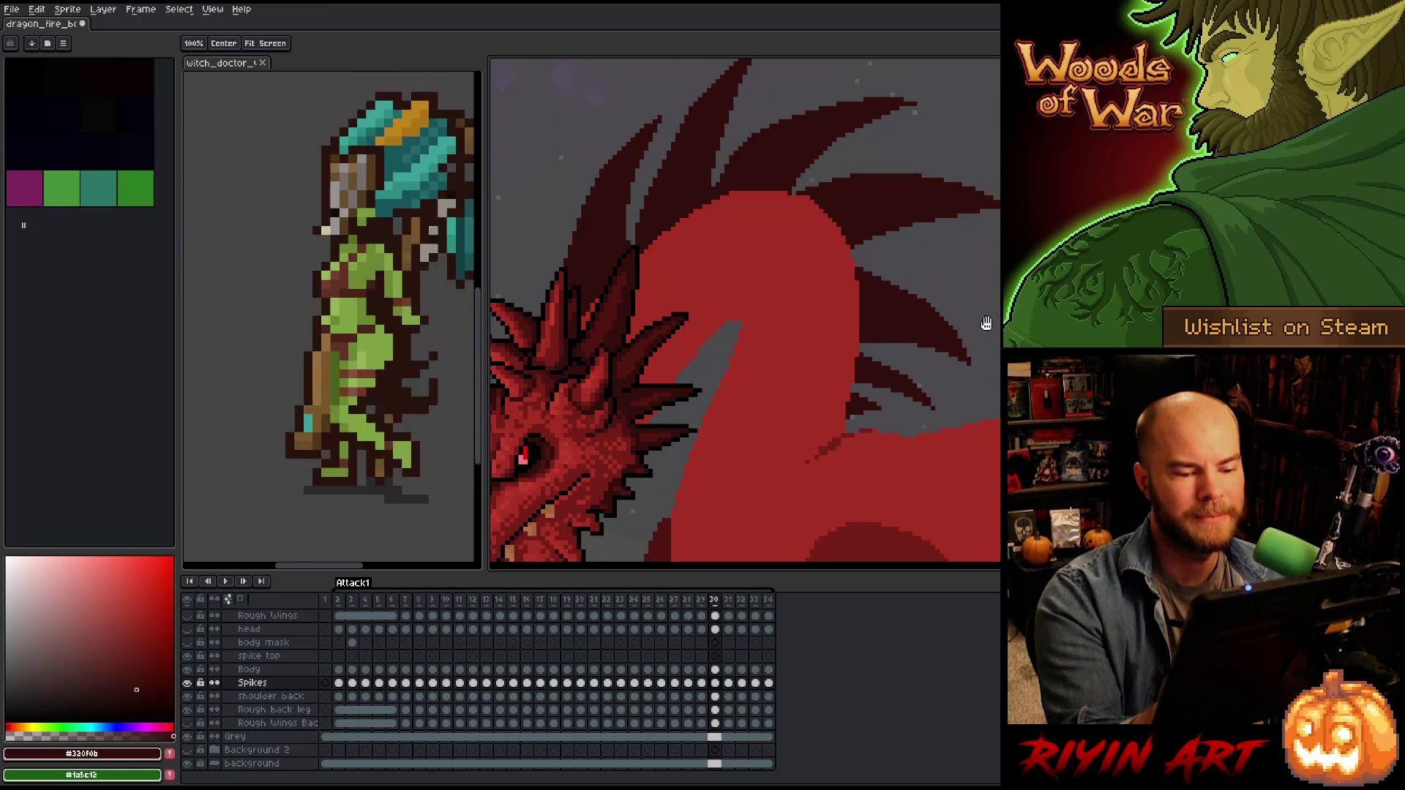
left_click_drag(982, 365, 934, 379)
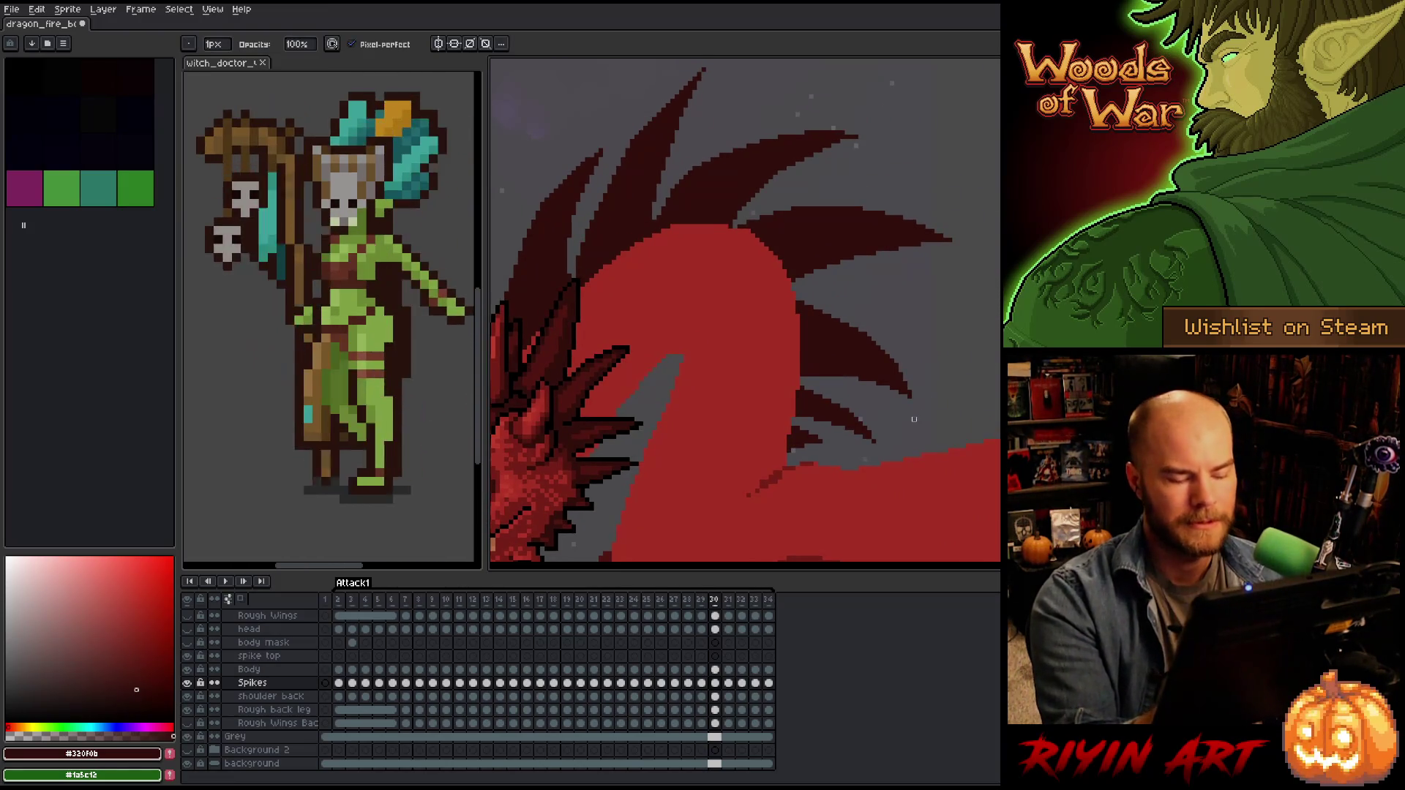
key("Right")
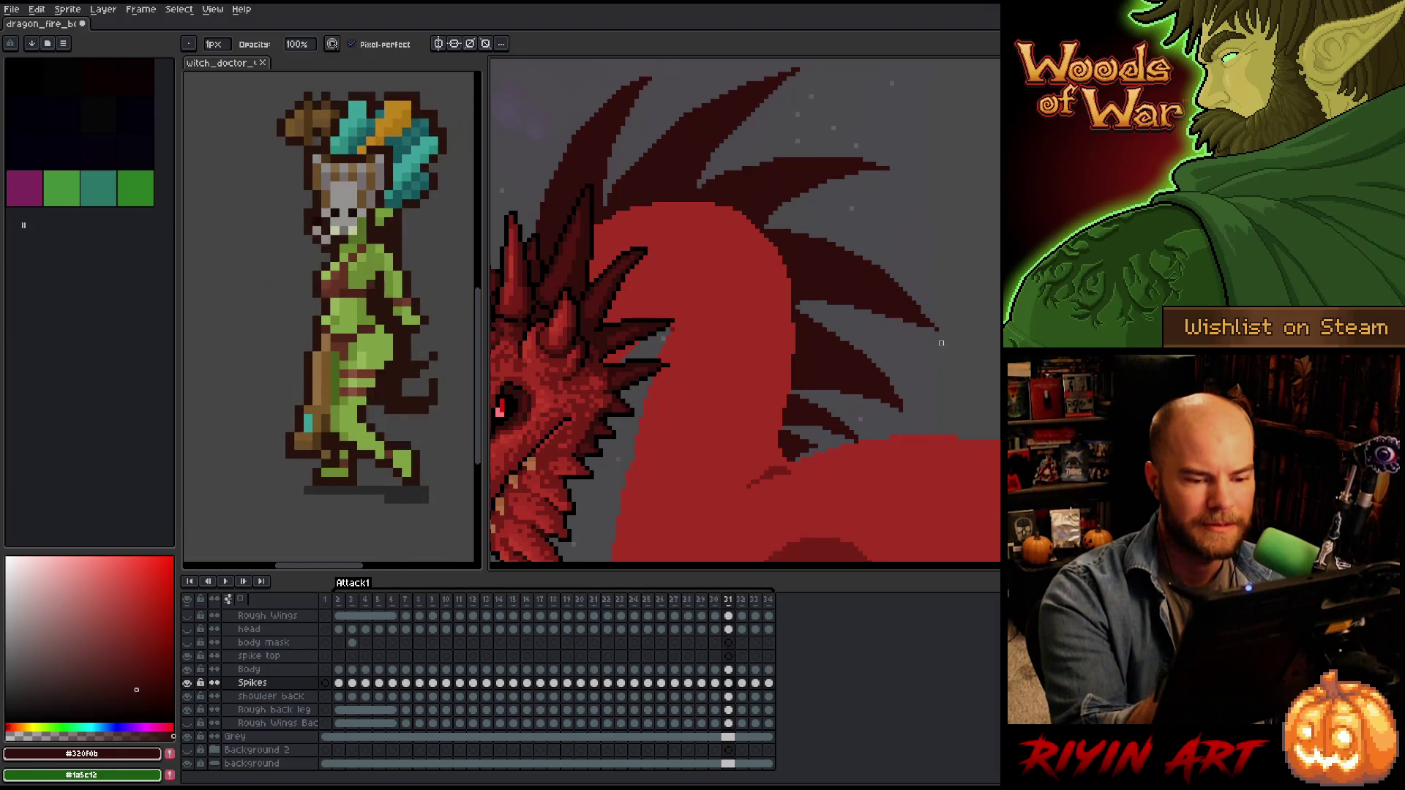
Clean up the dark red back spikes on frame 31 with Pencil and Eraser, then save.
key("e")
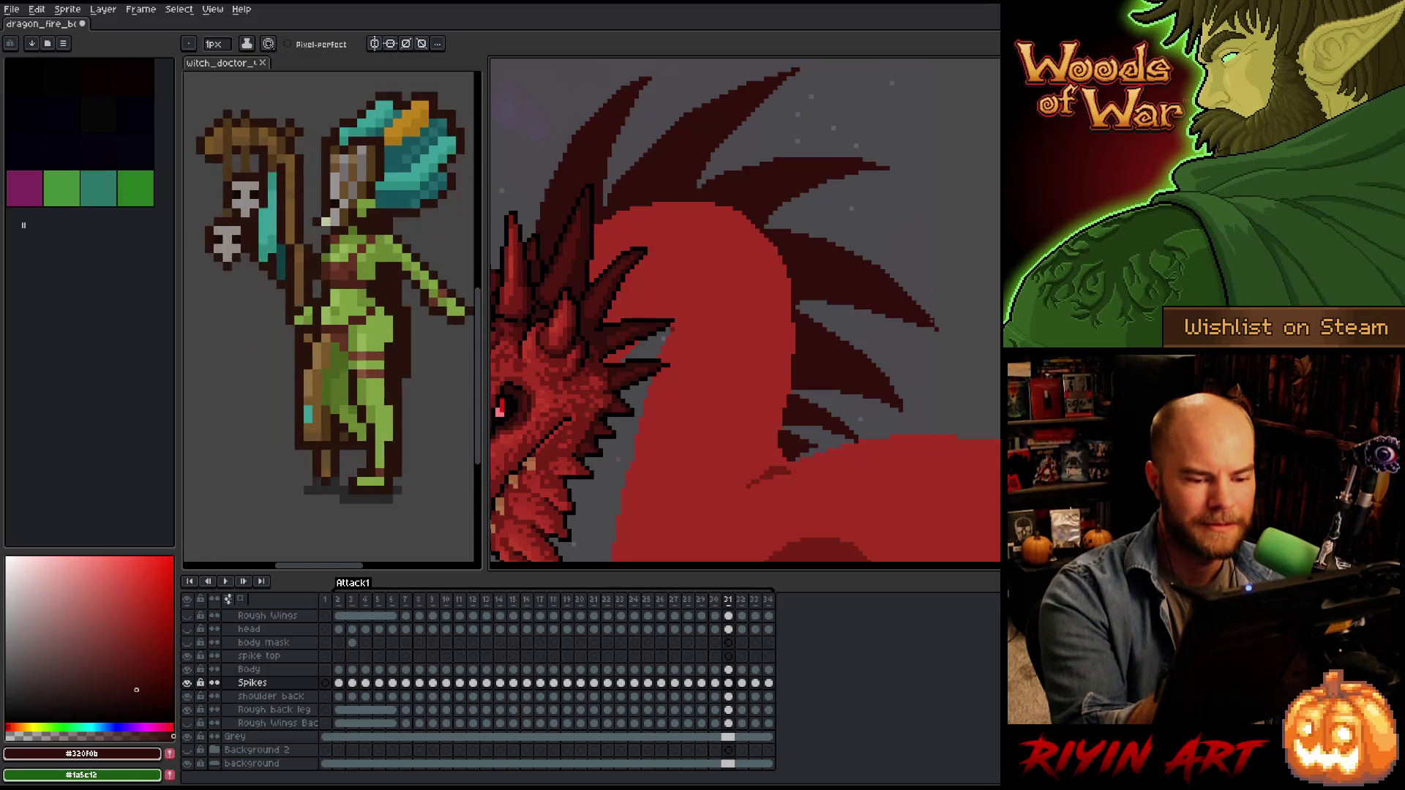
mouse_move(947, 327)
left_mouse_down()
mouse_move(988, 284)
mouse_move(956, 401)
left_mouse_up()
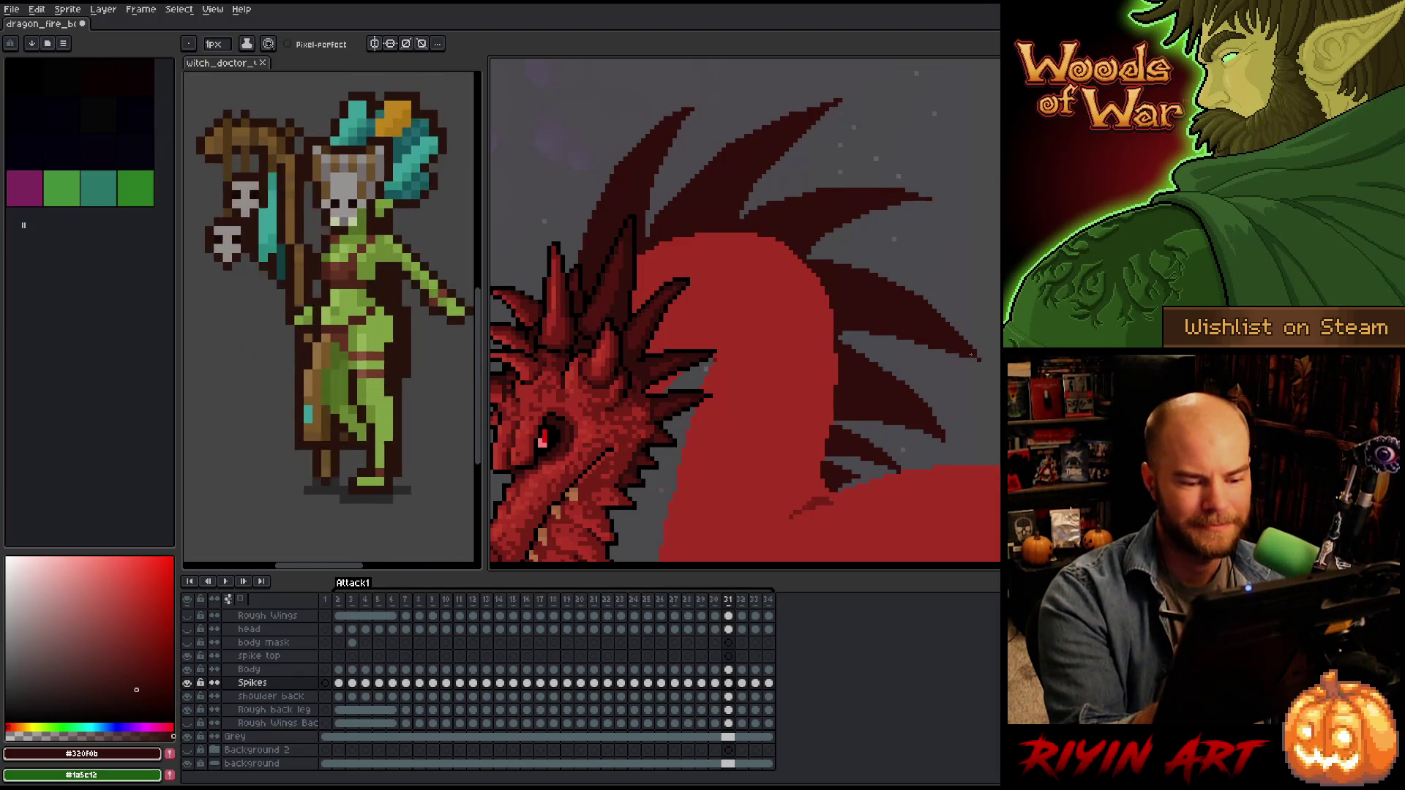
key("b")
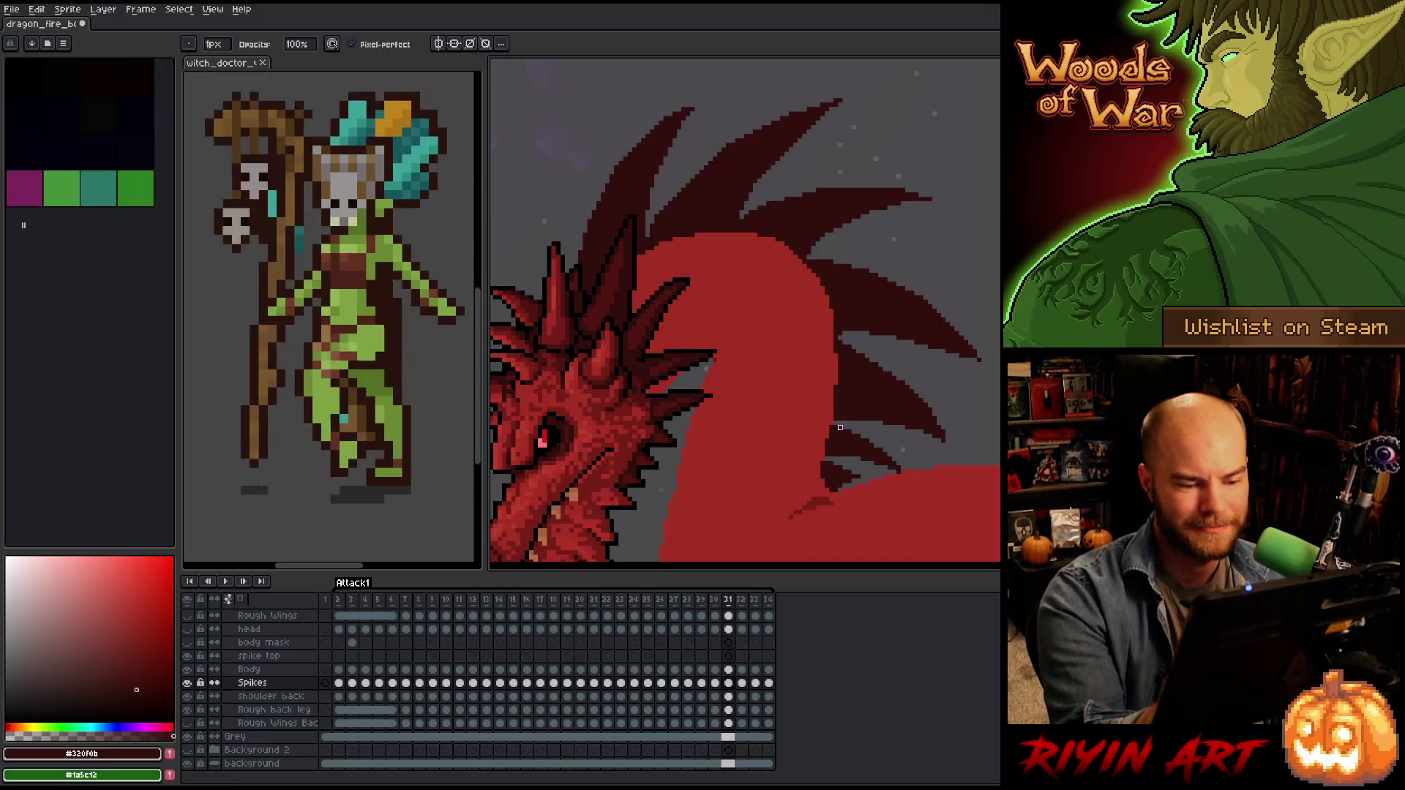
key("e")
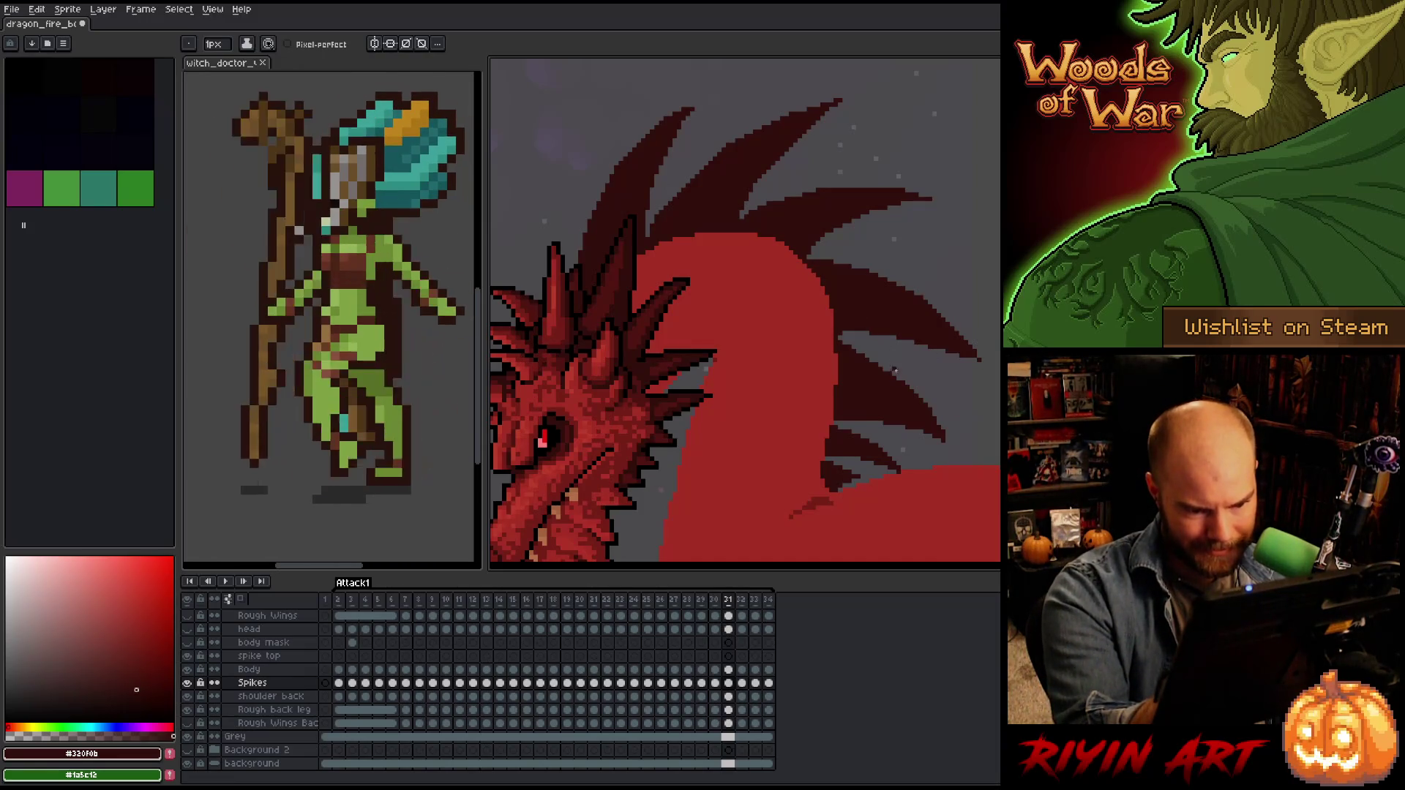
key("b")
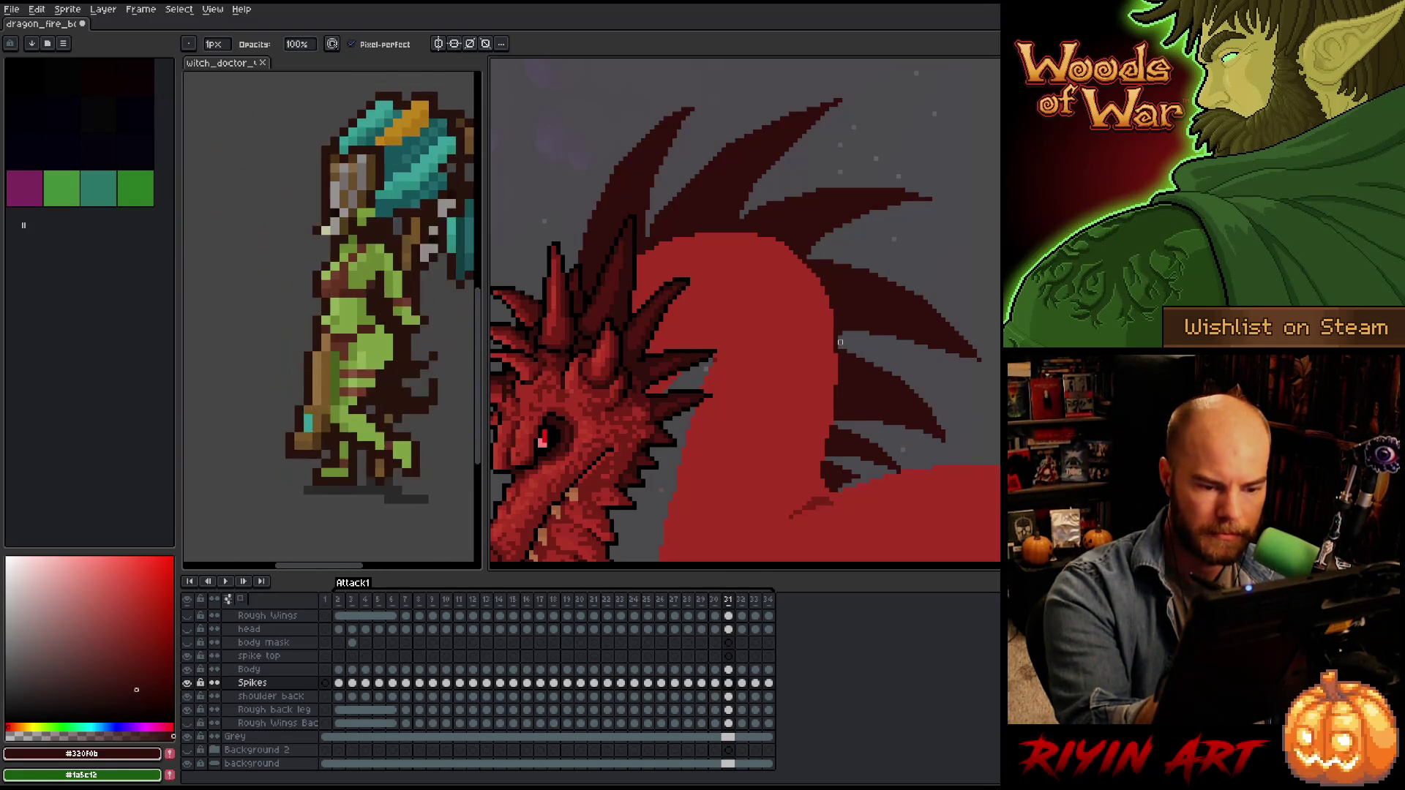
key("e")
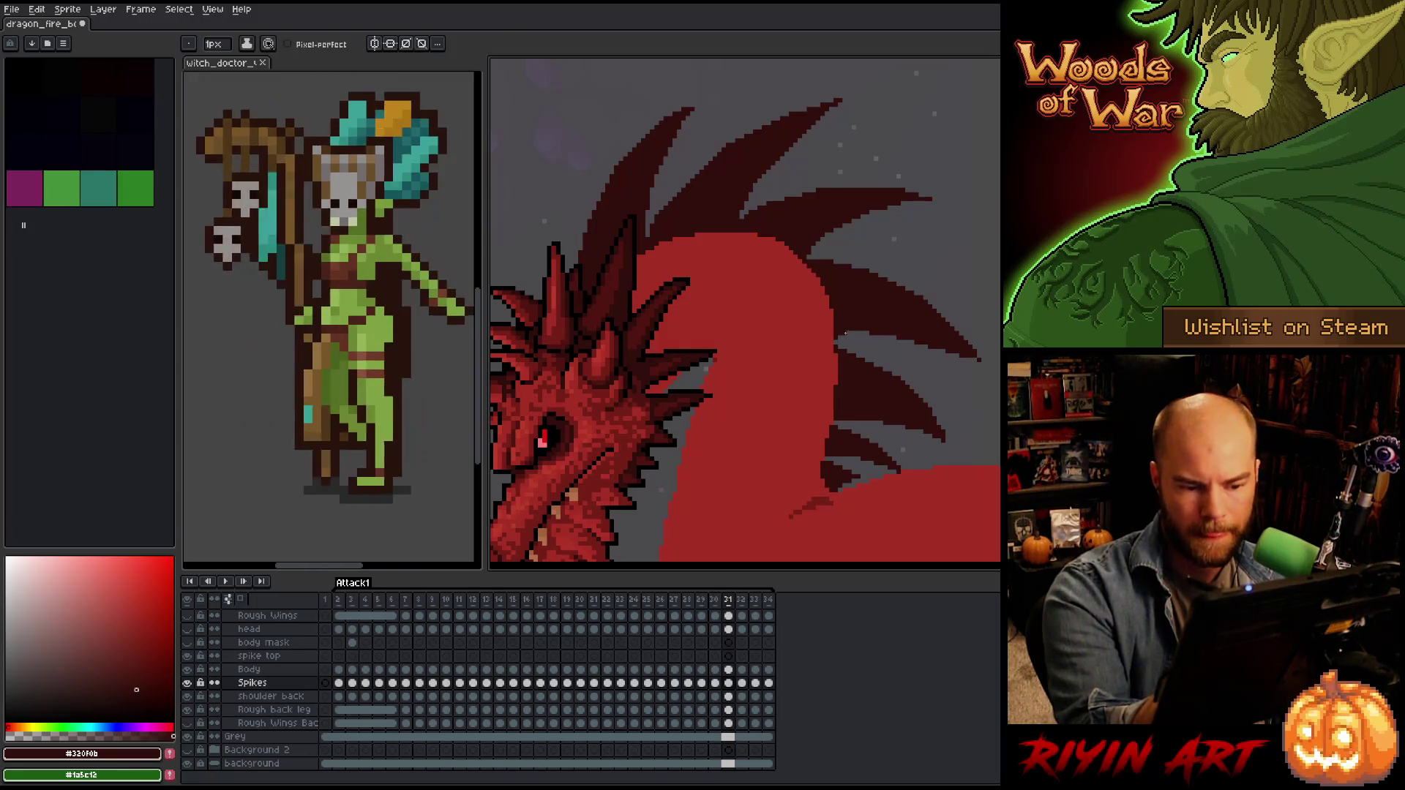
key("b")
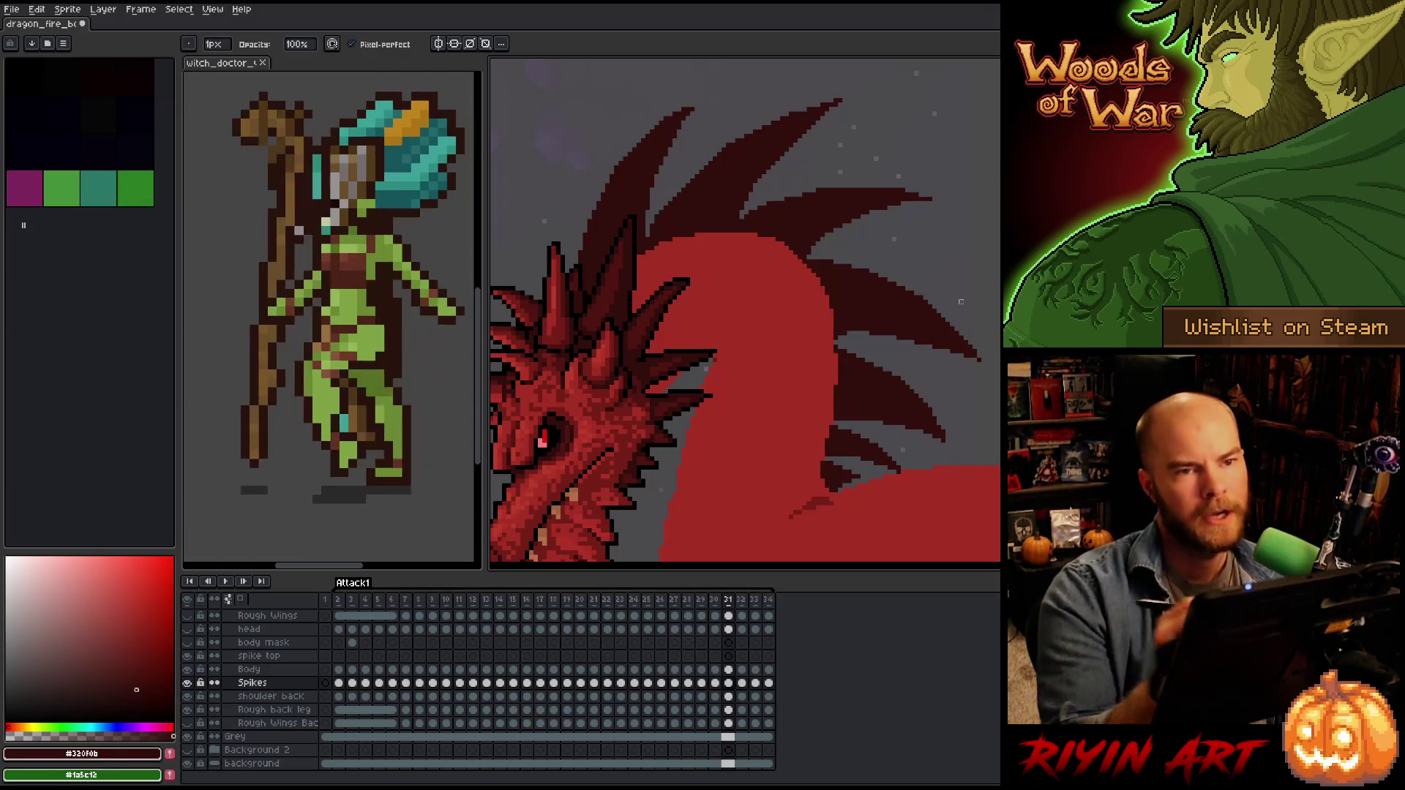
key("ctrl+s")
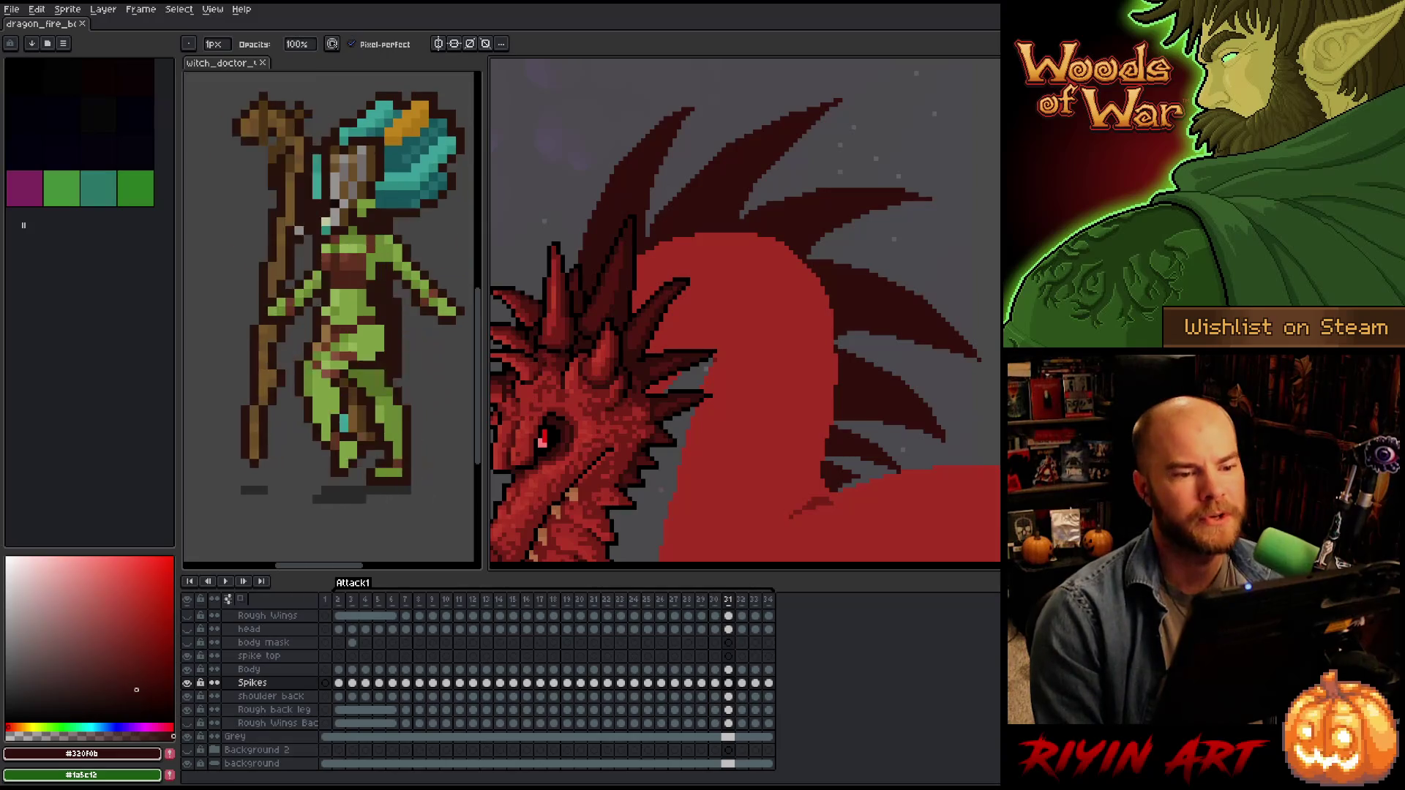
scroll(813, 327, "down", 3)
scroll(813, 327, "up", 3)
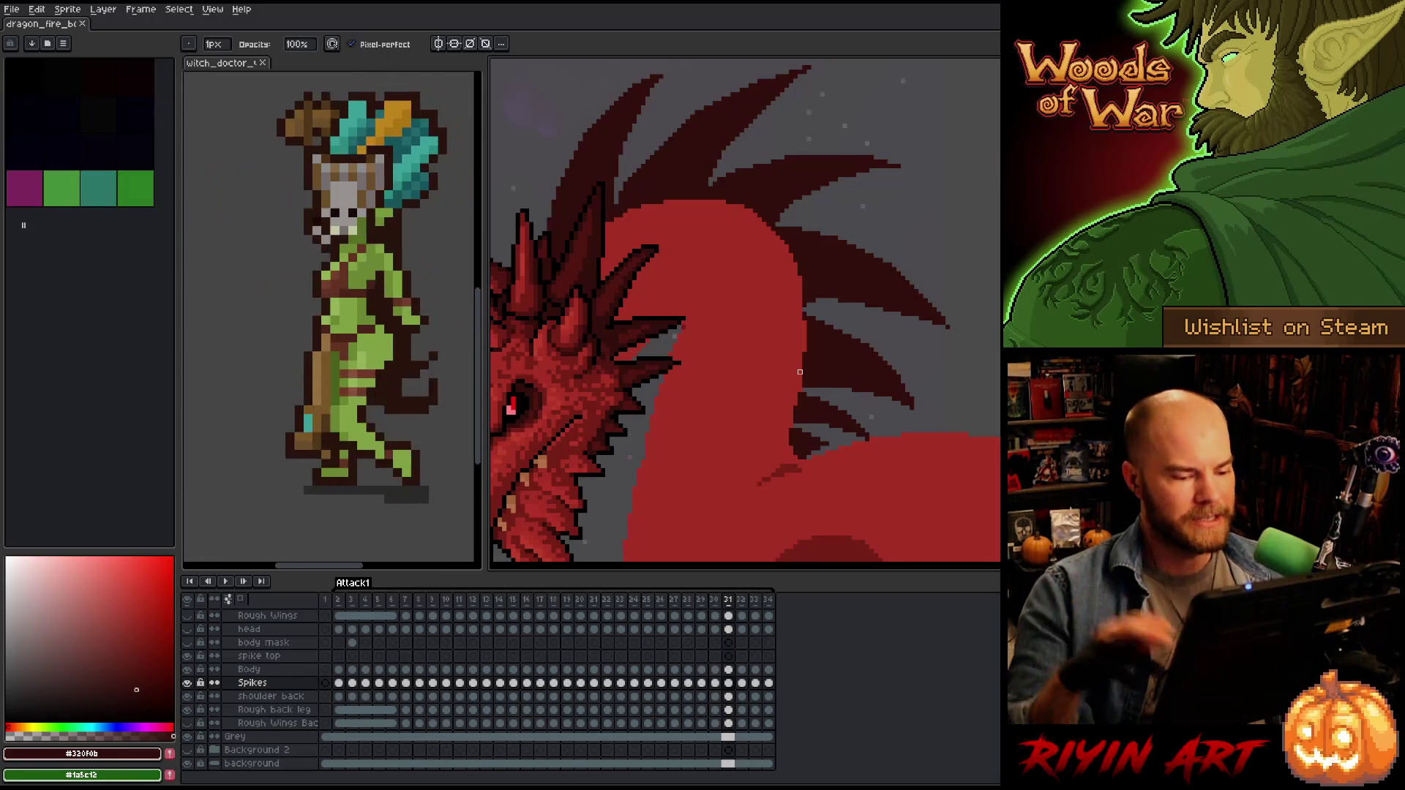
scroll(769, 372, "down", 3)
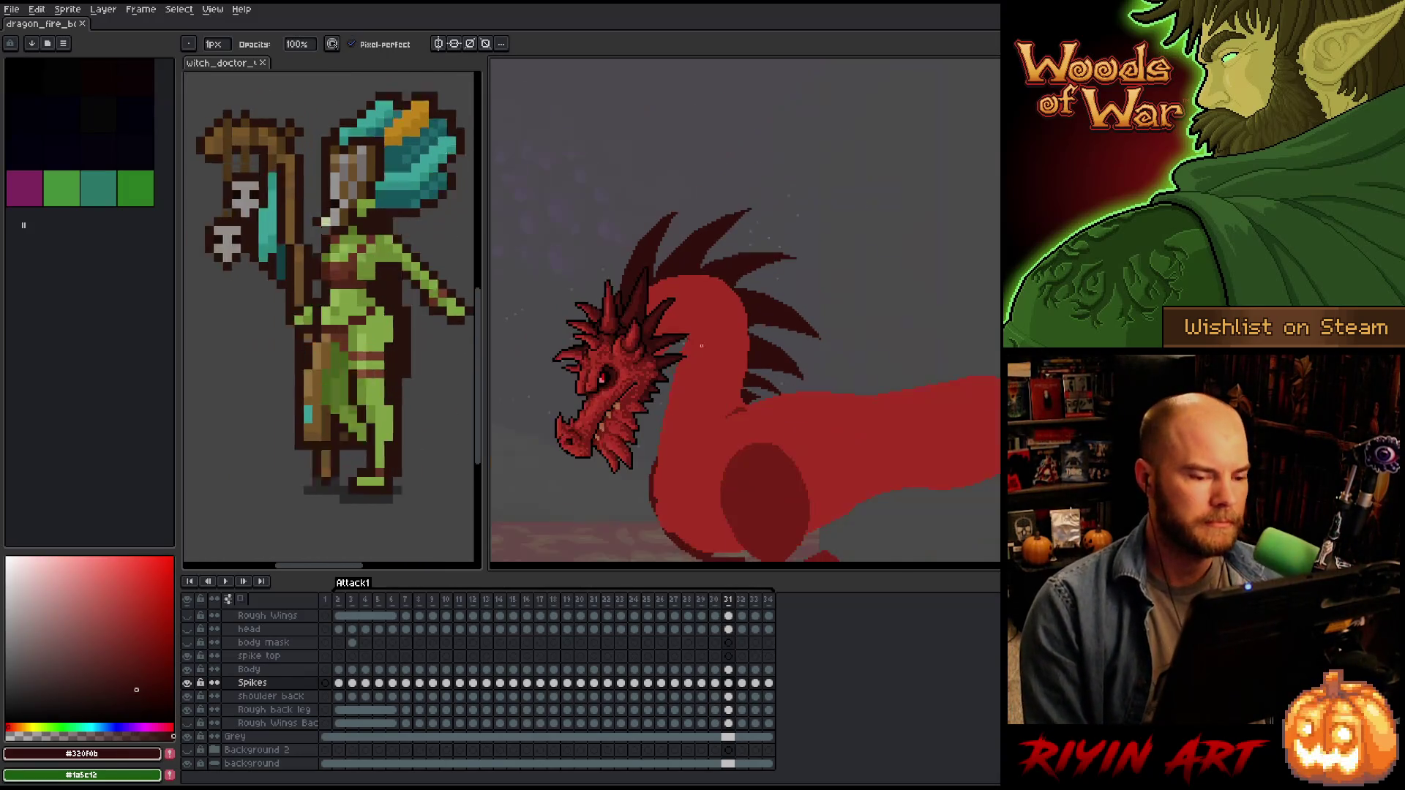
scroll(672, 357, "up", 4)
scroll(672, 357, "down", 3)
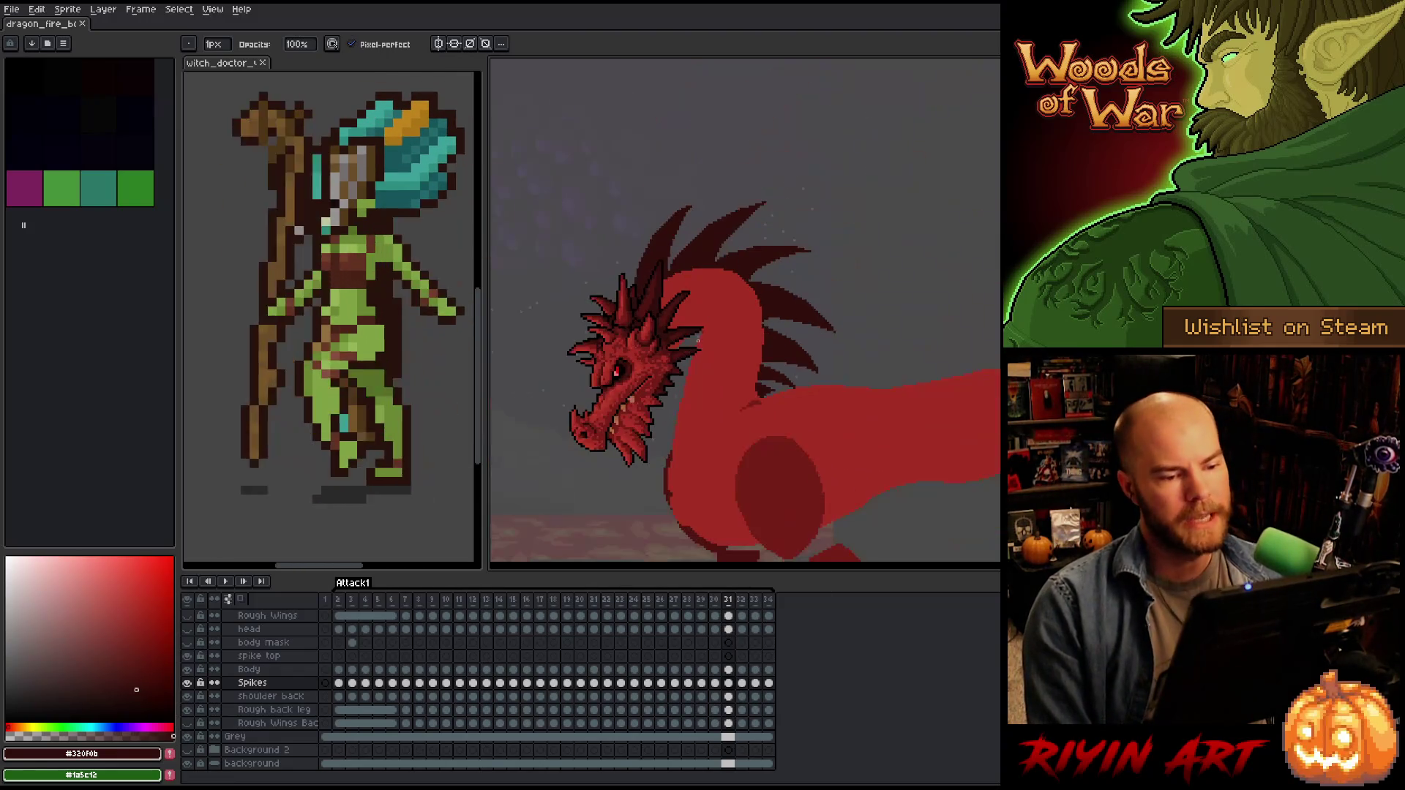
scroll(668, 342, "up", 2)
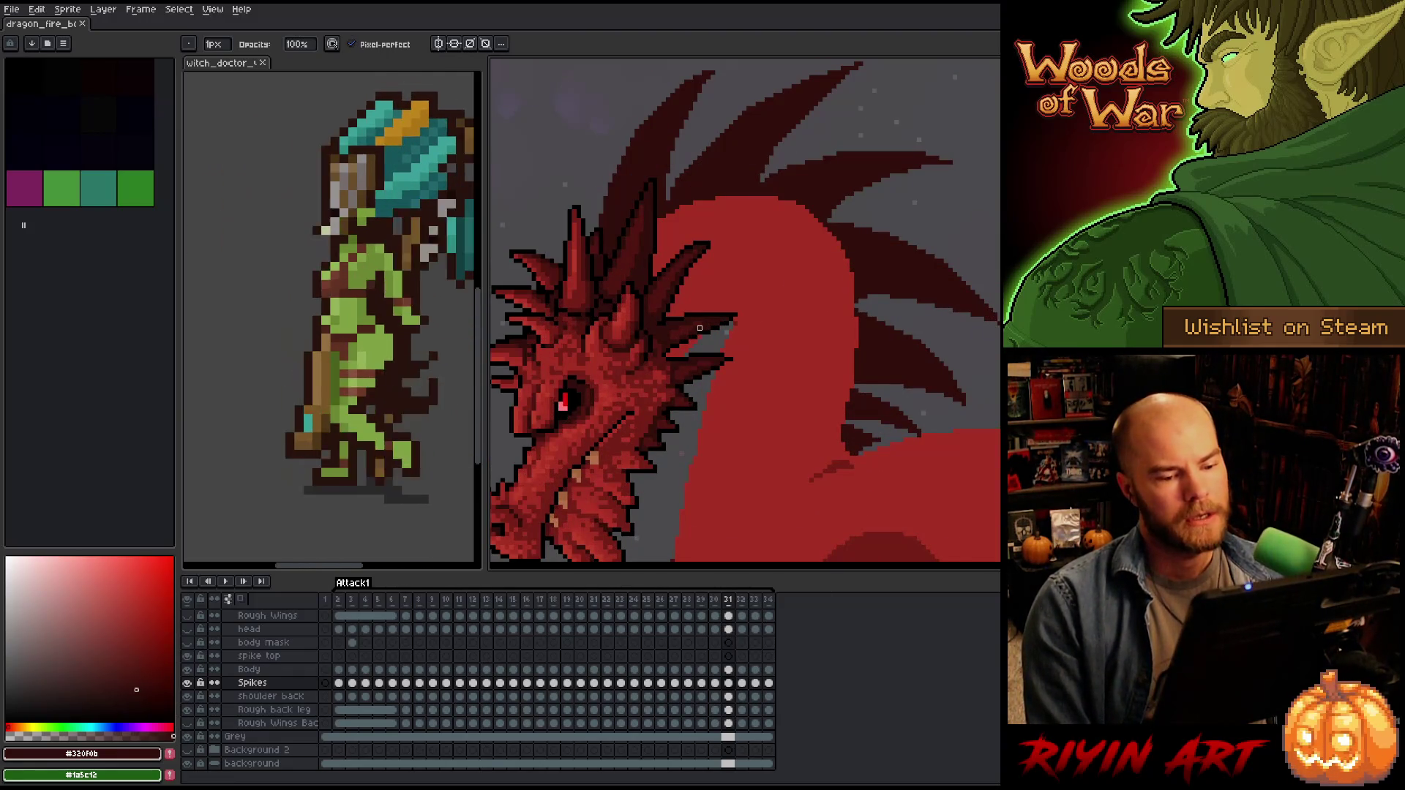
scroll(700, 329, "down", 3)
scroll(863, 342, "up", 4)
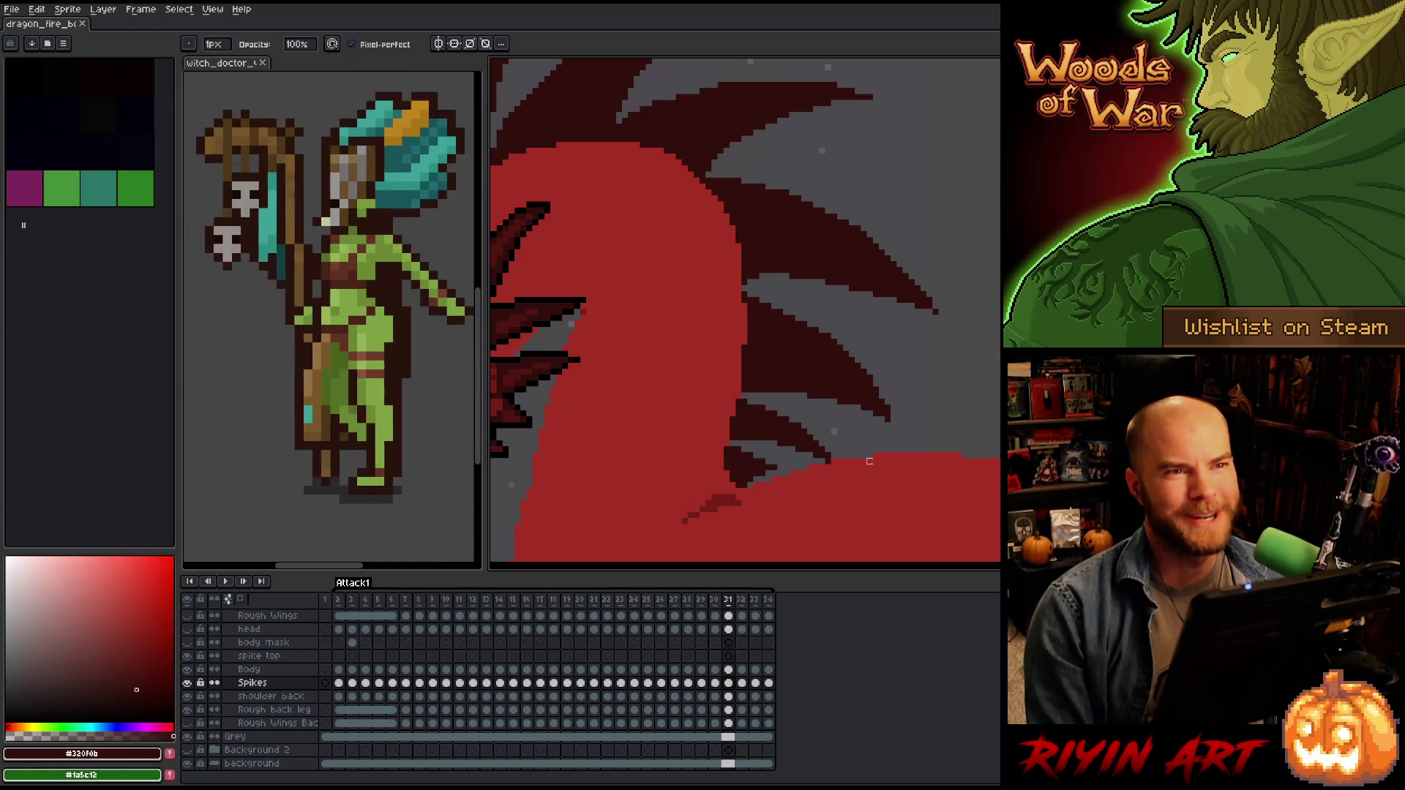
scroll(869, 461, "down", 3)
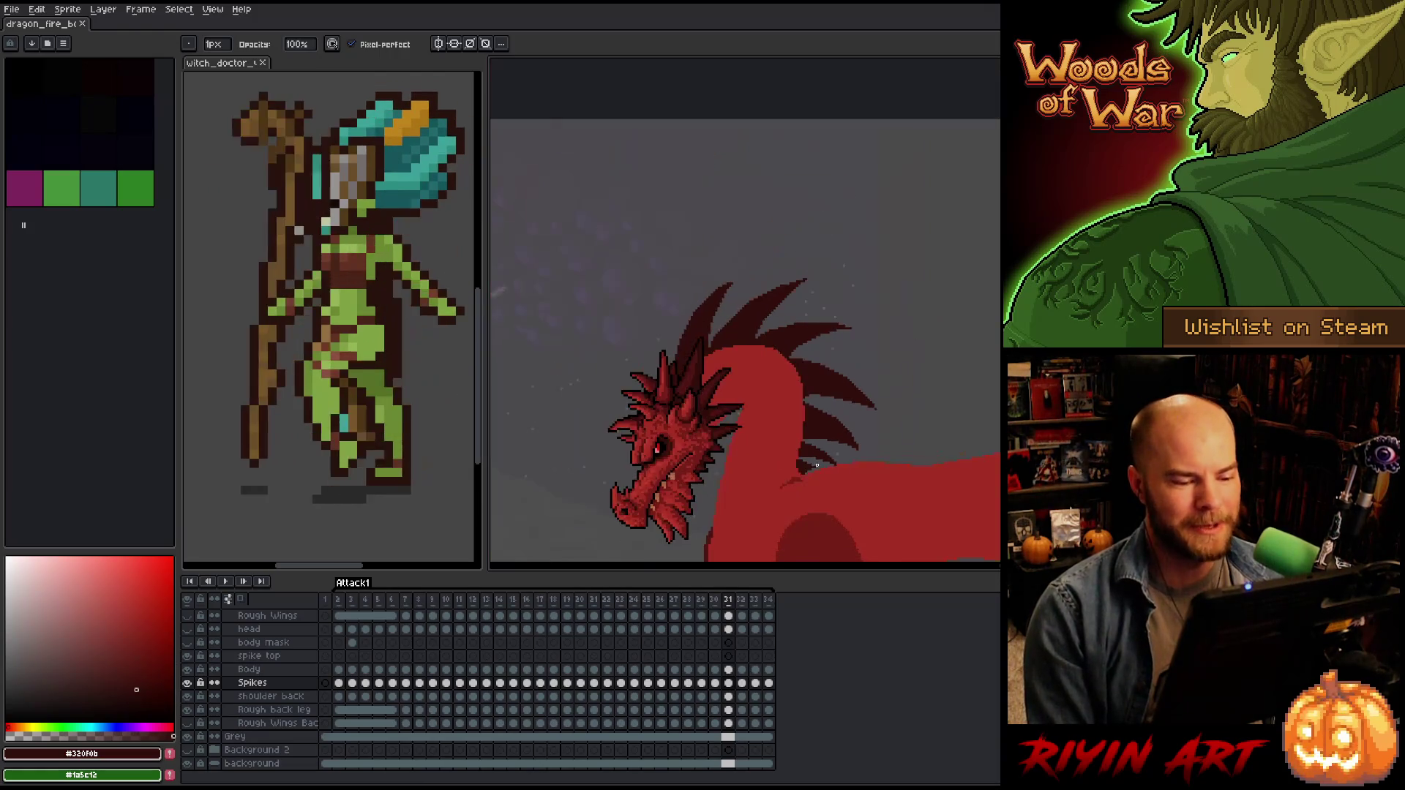
scroll(797, 453, "up", 3)
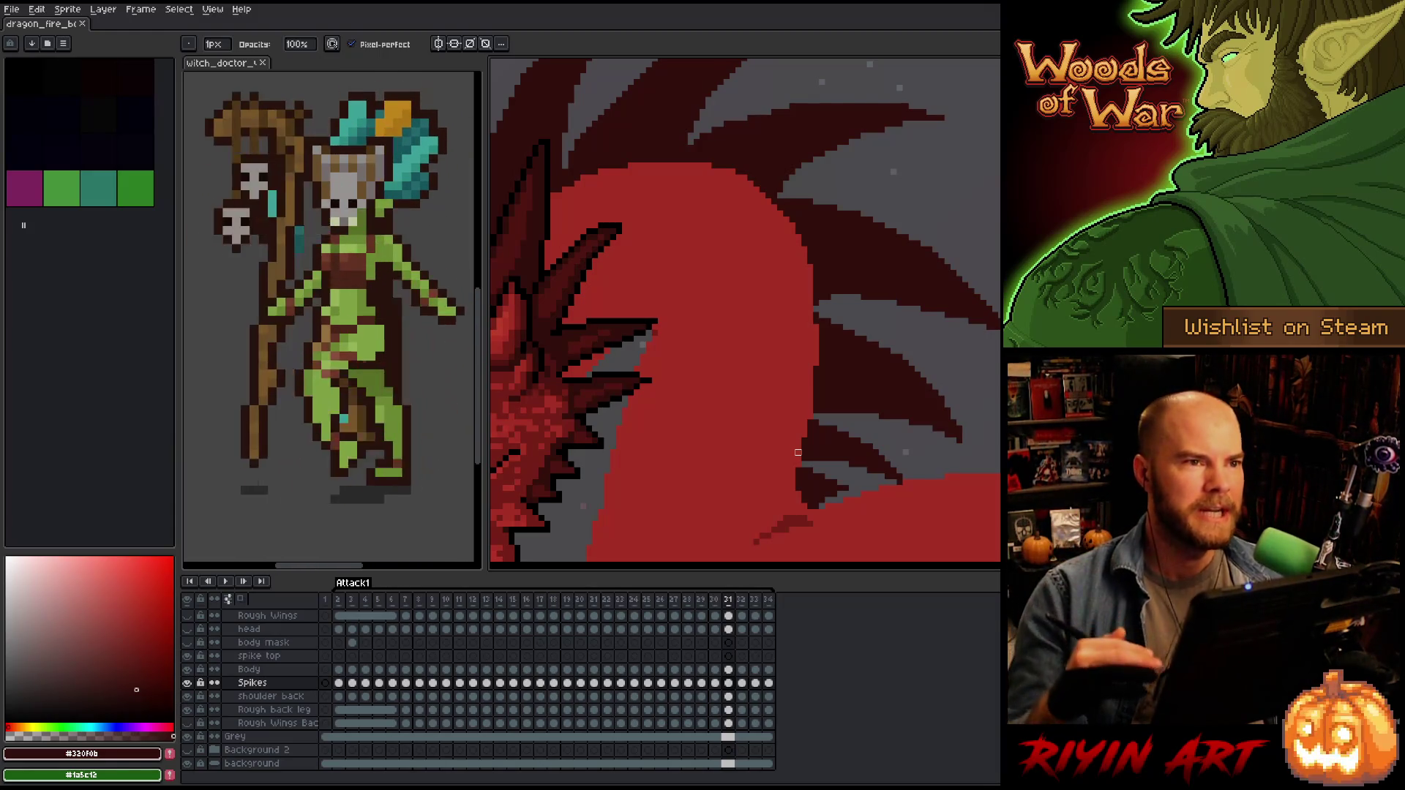
scroll(798, 453, "down", 3)
scroll(812, 432, "up", 3)
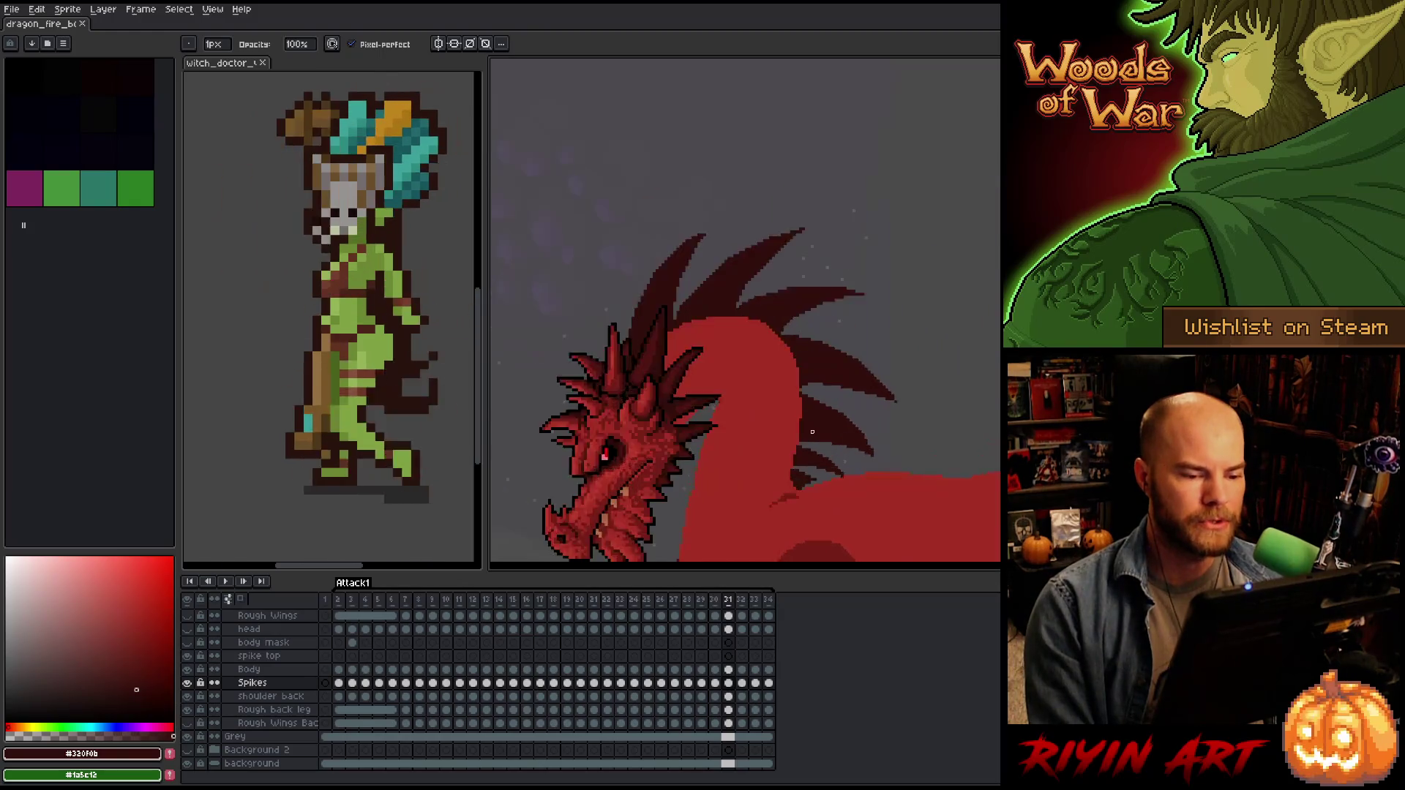
scroll(811, 431, "up", 1)
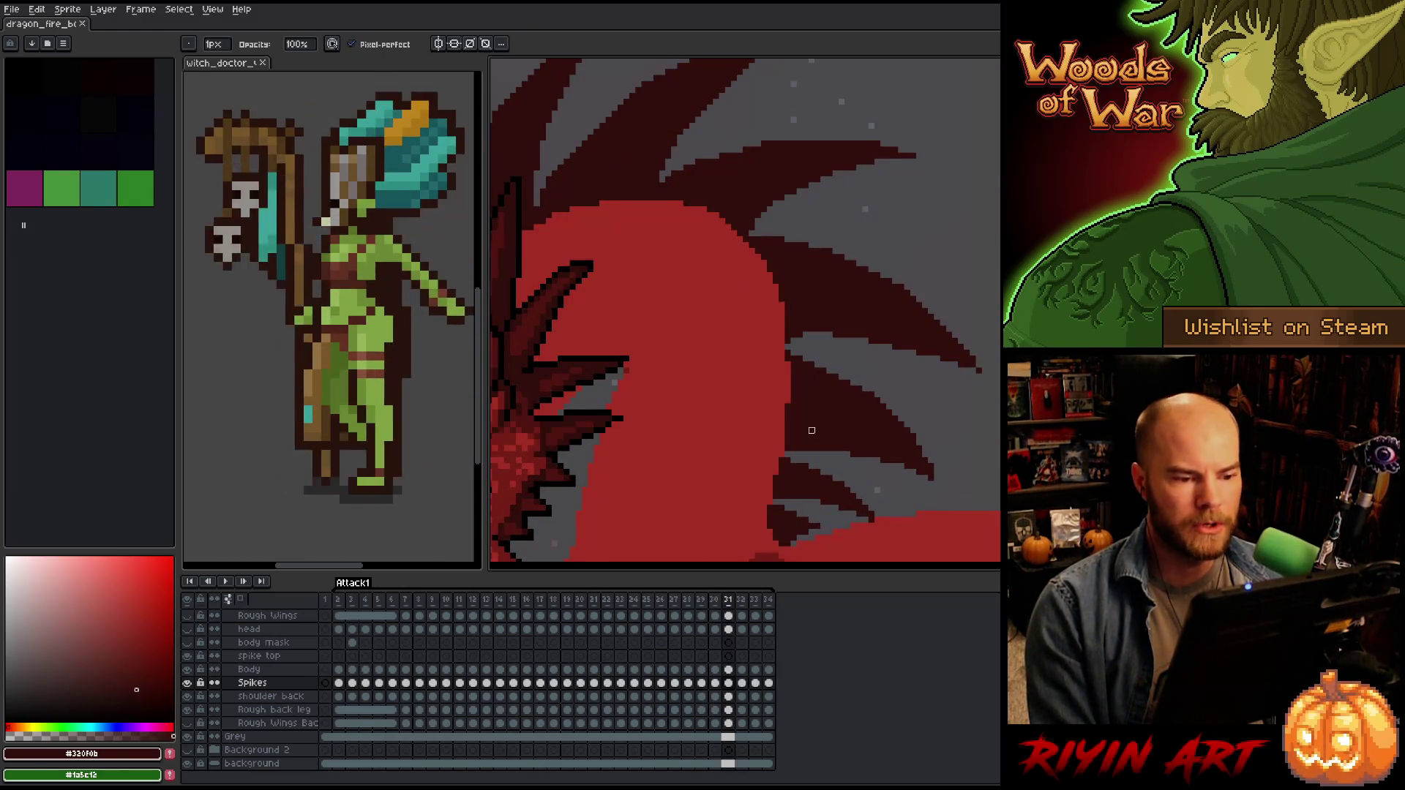
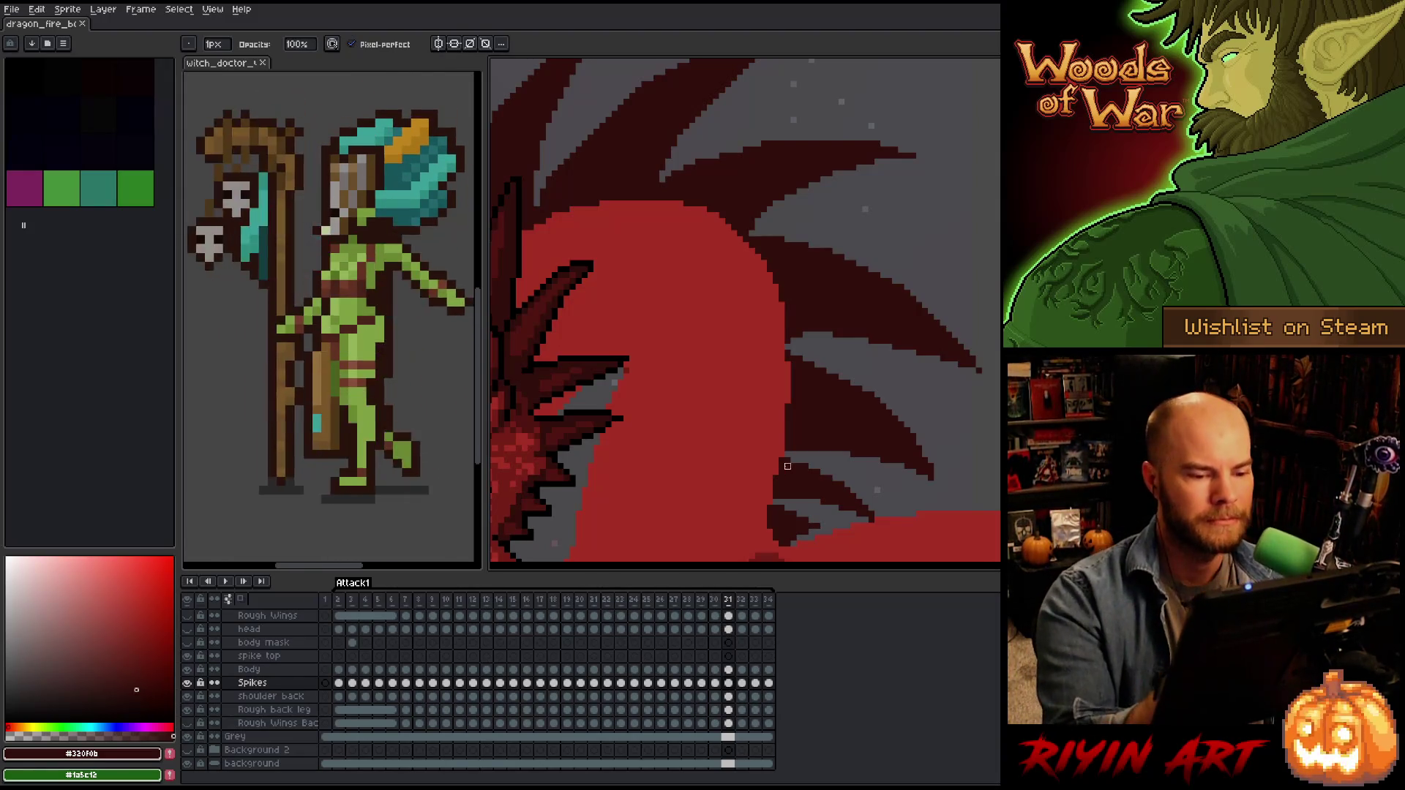
Pan across the dragon's back spikes and go to frame 32 on the Spikes layer.
left_click_drag(929, 427, 888, 355)
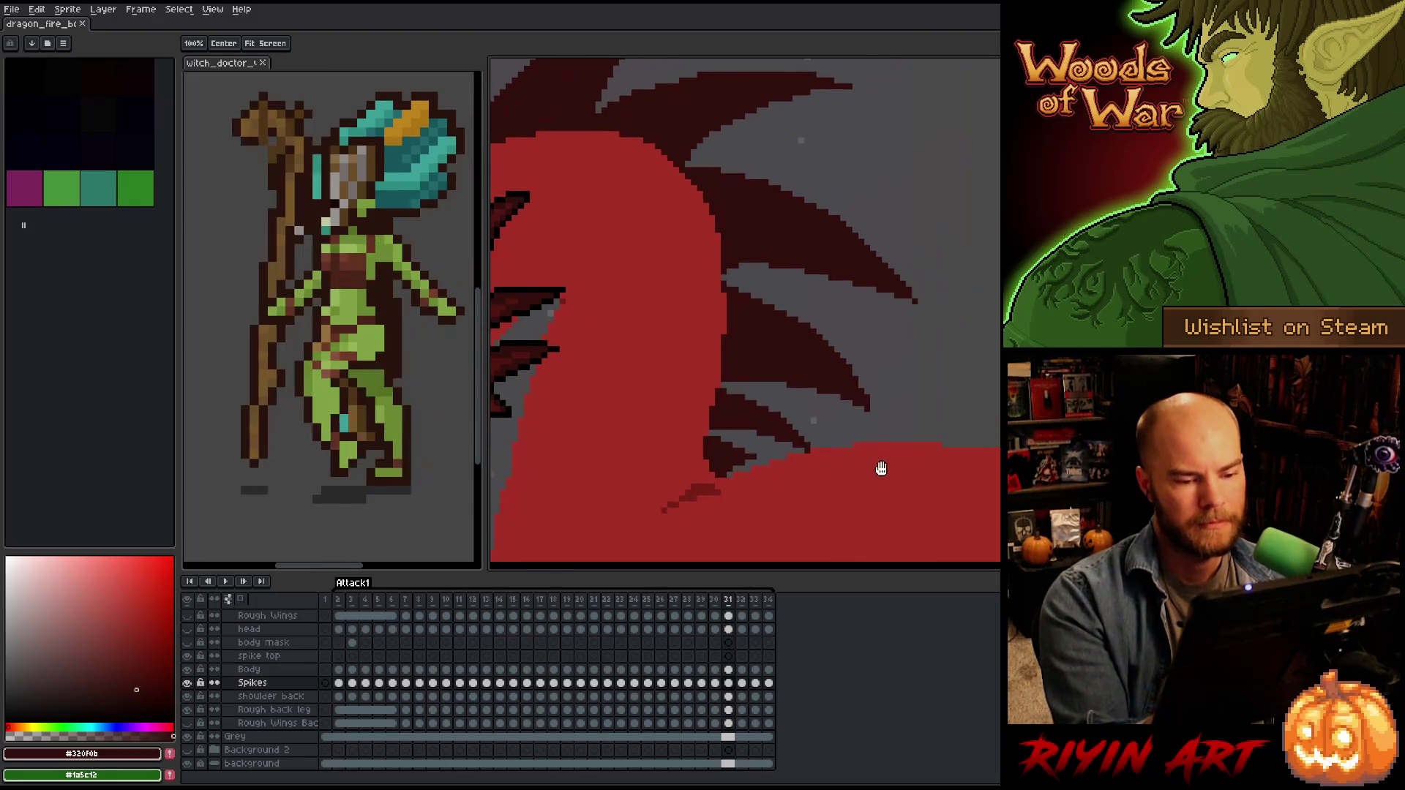
left_click_drag(879, 469, 847, 471)
left_click(742, 682)
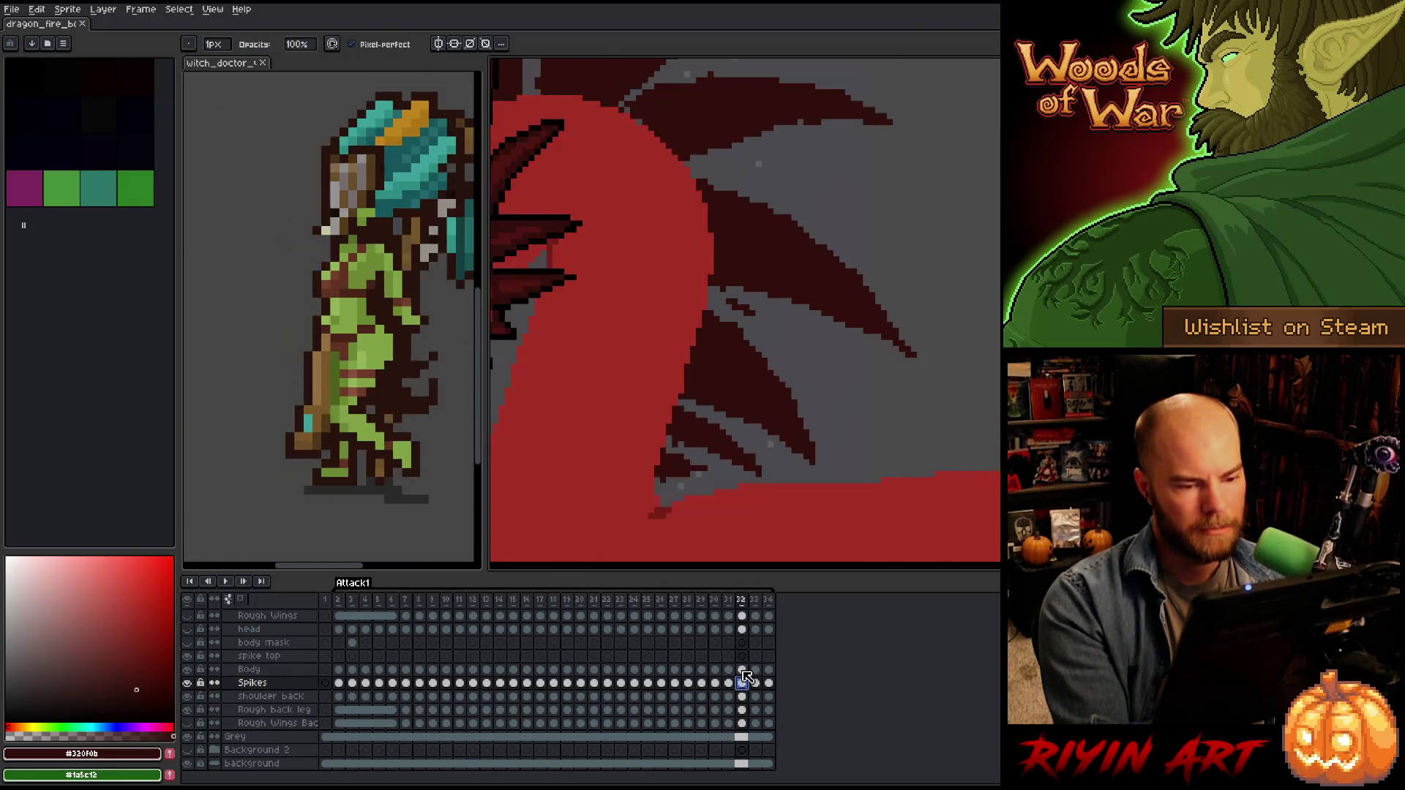
left_click(728, 683)
mouse_move(734, 476)
left_mouse_down()
mouse_move(942, 439)
mouse_move(900, 398)
mouse_move(940, 411)
mouse_move(920, 380)
left_mouse_up()
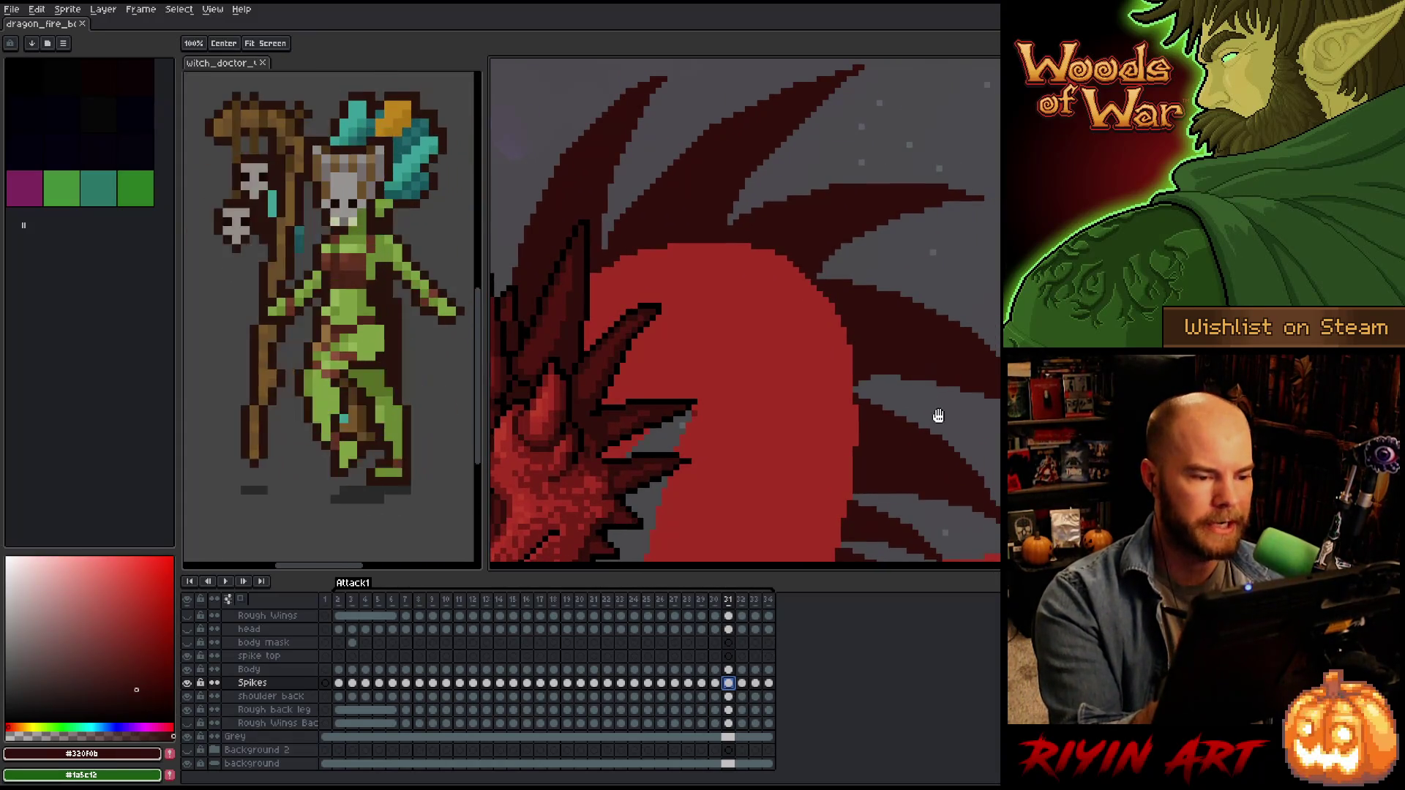
mouse_move(957, 461)
left_mouse_down()
mouse_move(941, 430)
mouse_move(837, 407)
left_mouse_up()
scroll(864, 395, "down", 1)
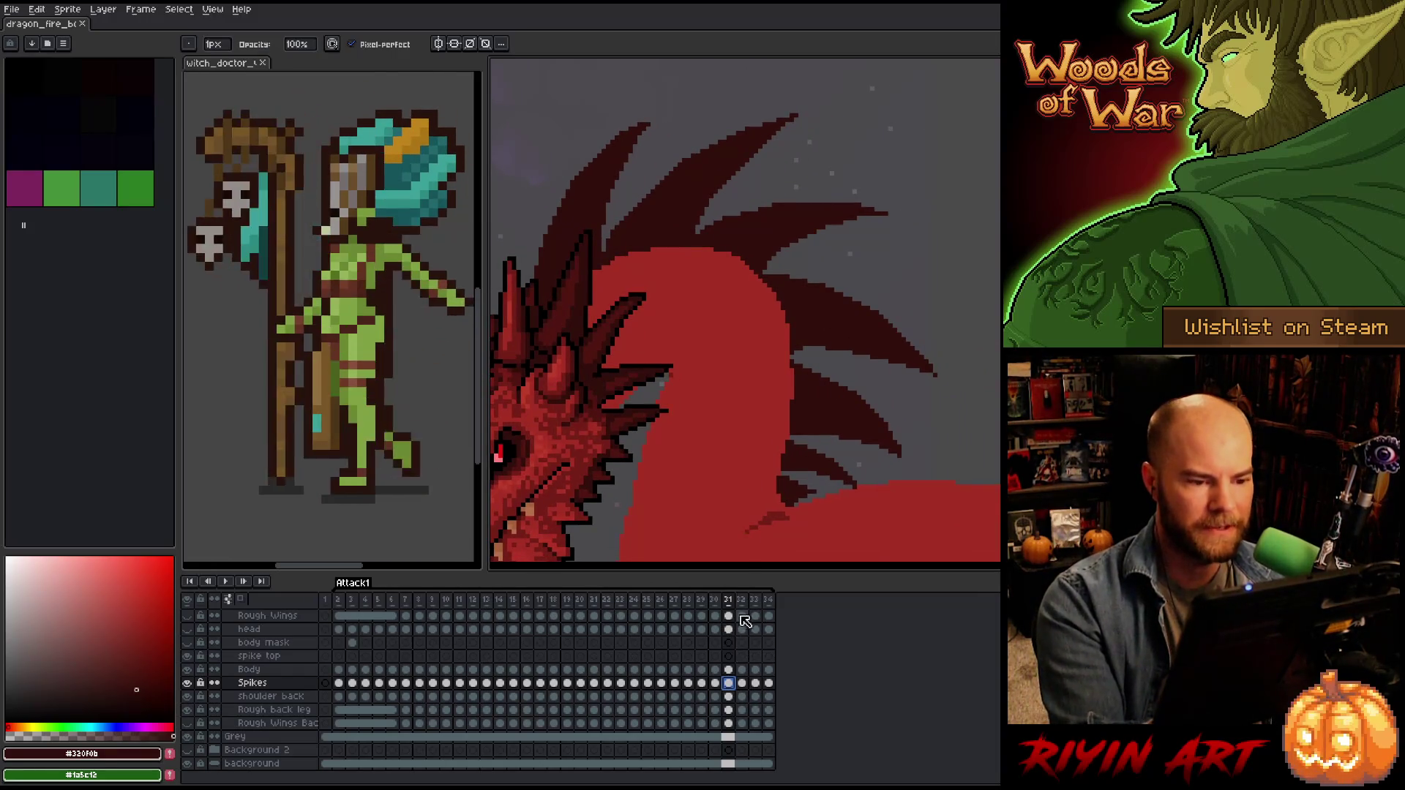
left_click(741, 683)
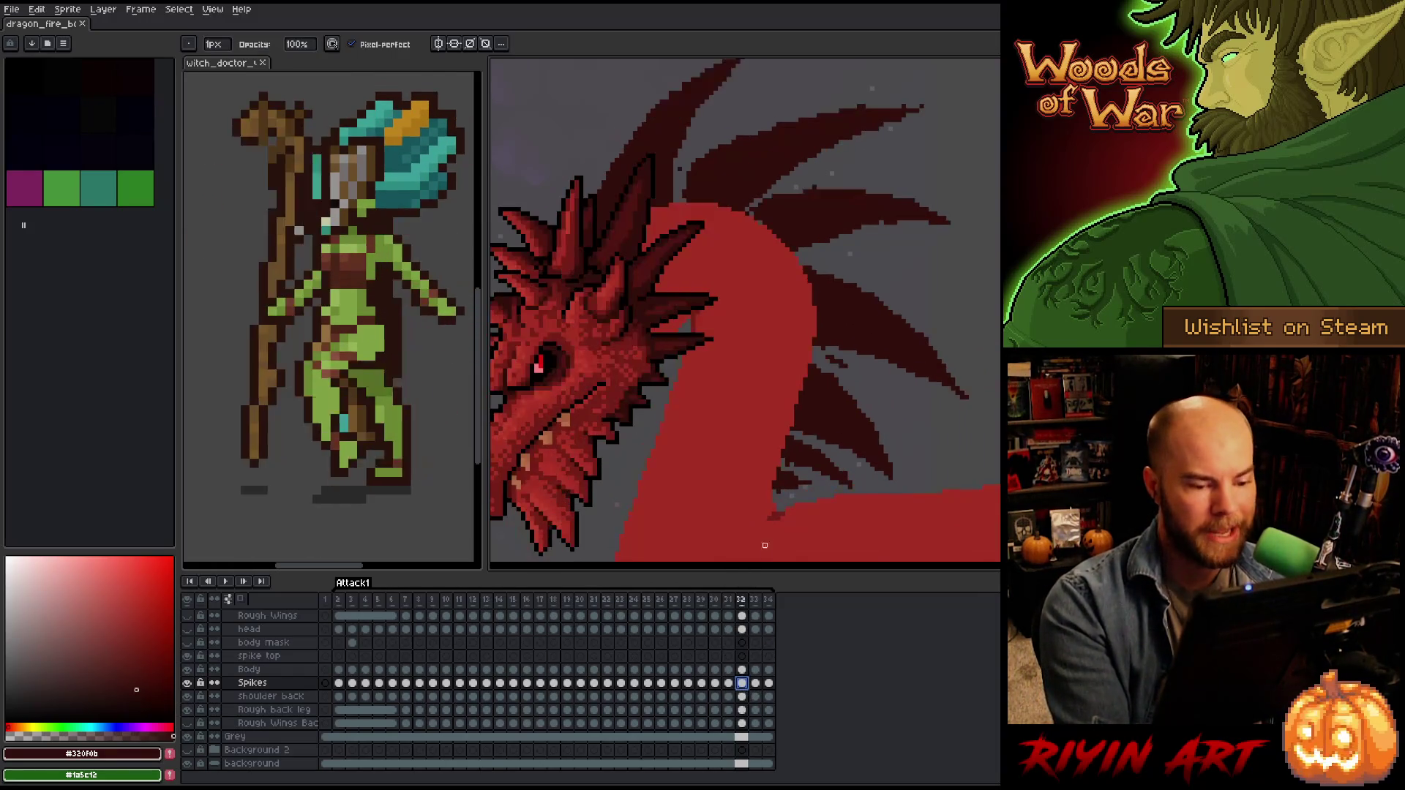
On frame 32, paint dark red over the grey notch in the spike edge.
left_click(845, 361)
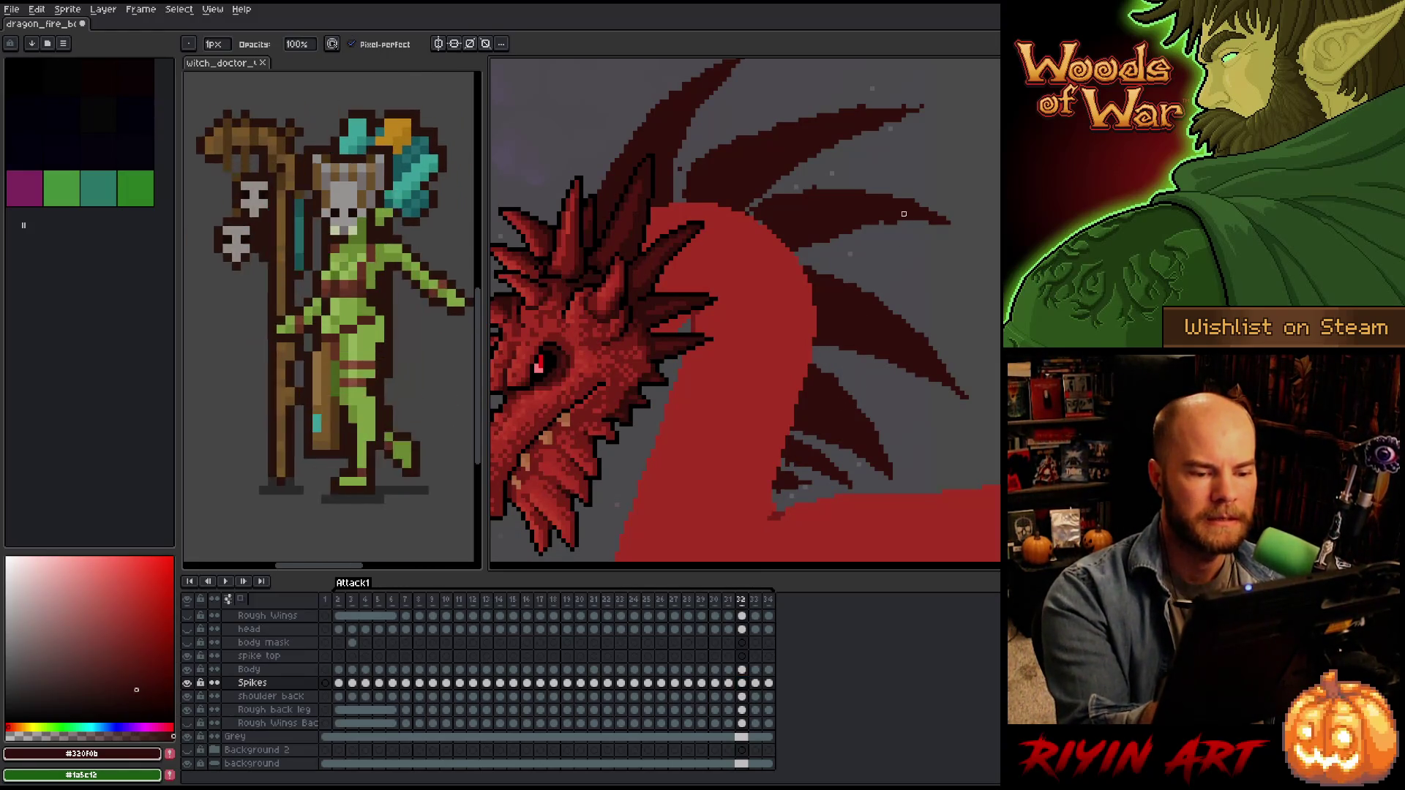
key("e")
key("b")
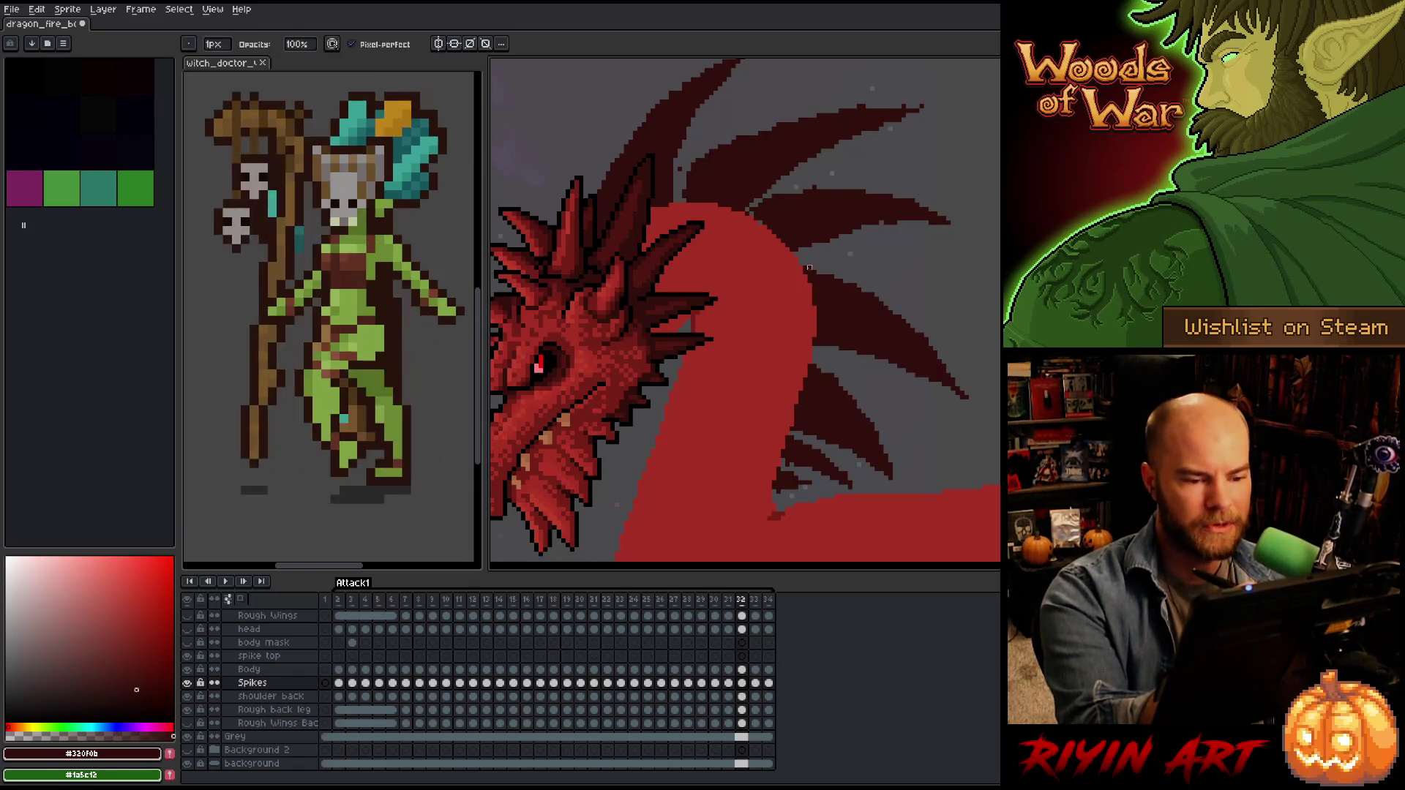
key("e")
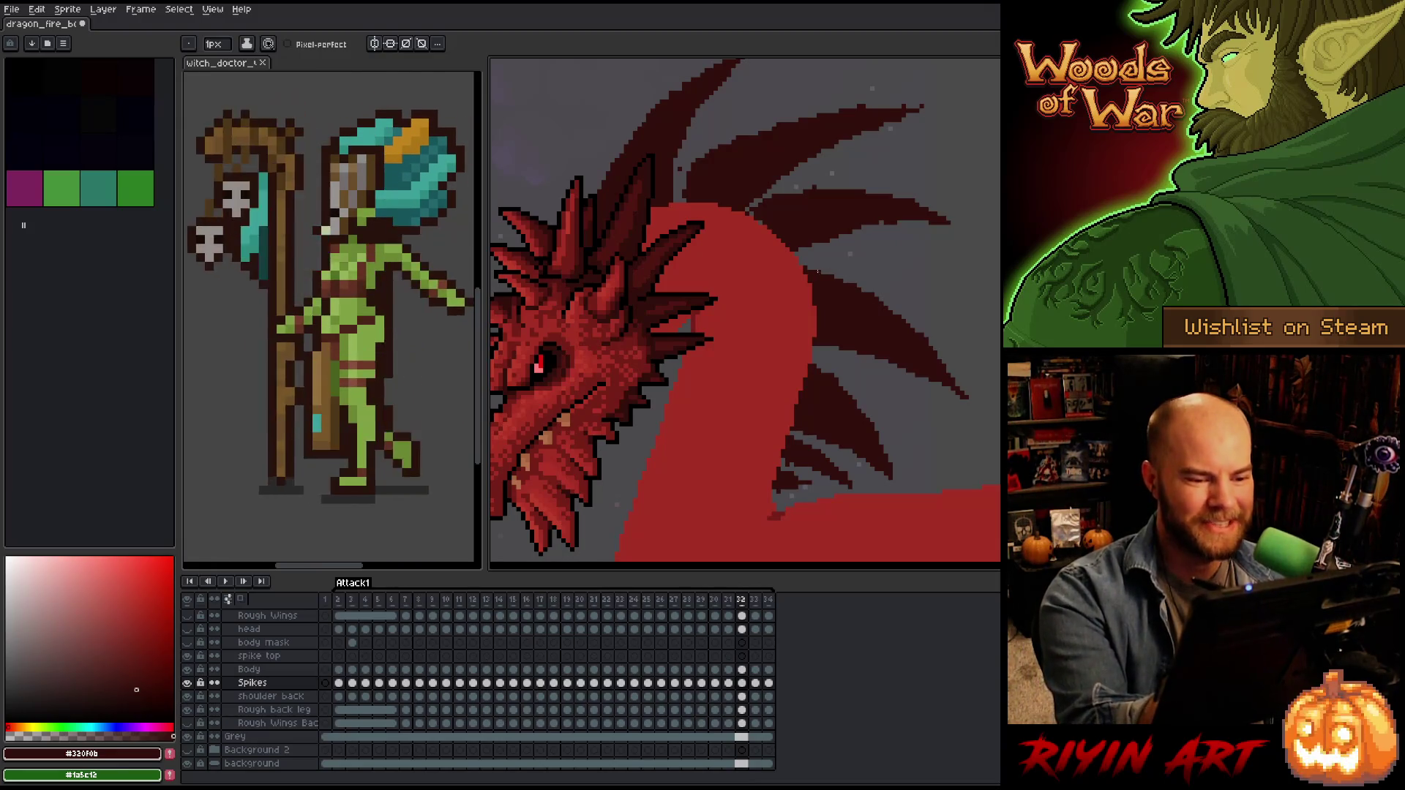
left_click_drag(901, 413, 910, 448)
key("b")
key("e")
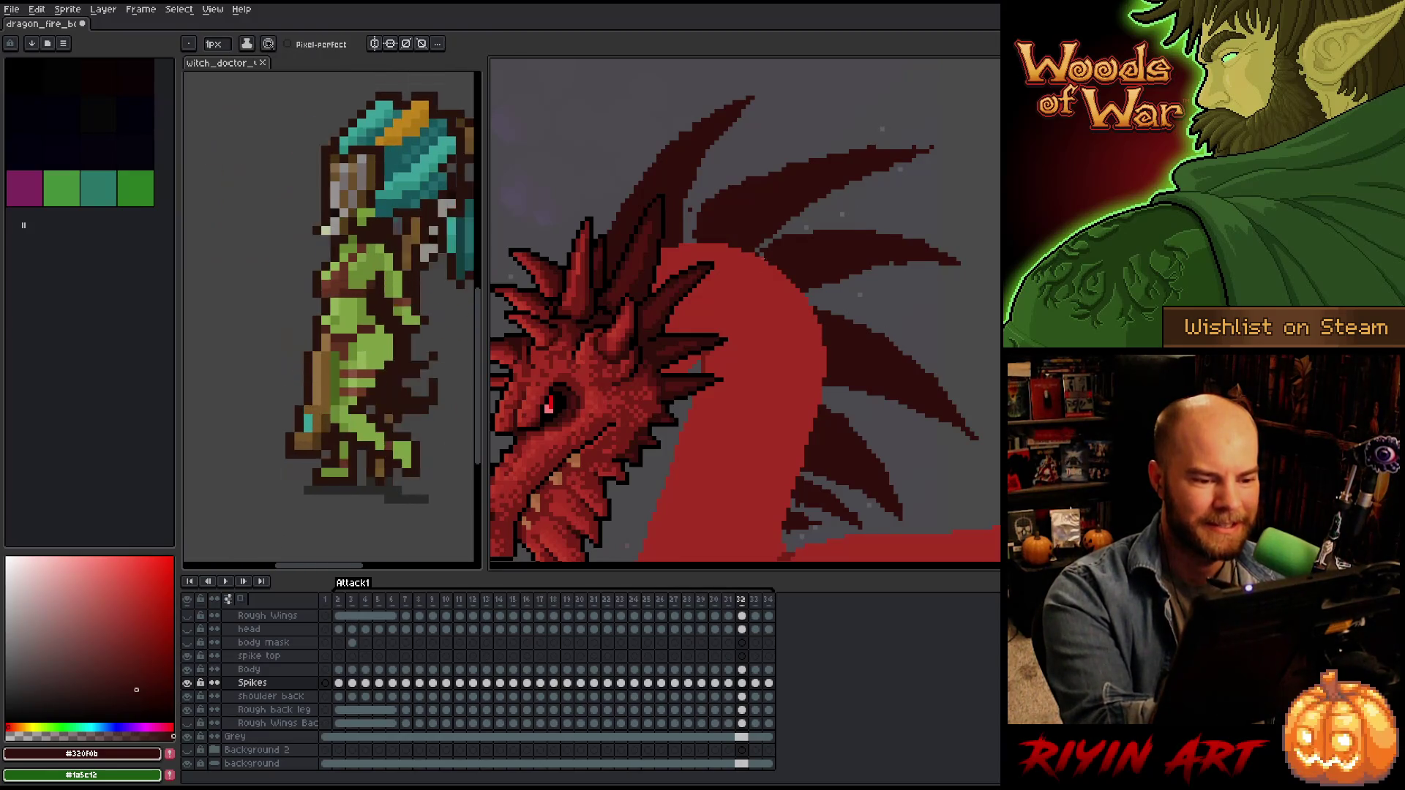
left_click_drag(755, 251, 768, 242)
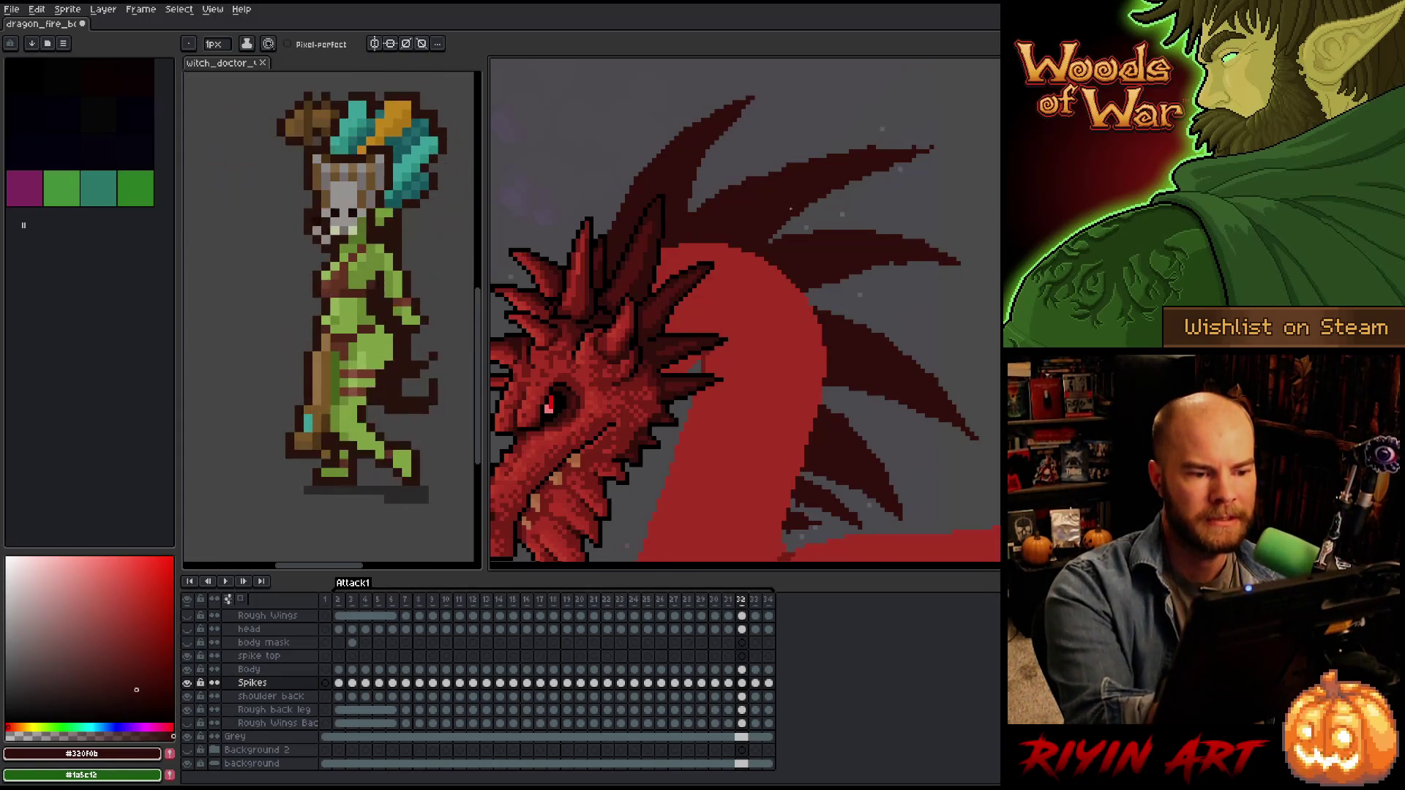
Clean the spike pixels with pencil and eraser, then save with Ctrl+S.
key("b")
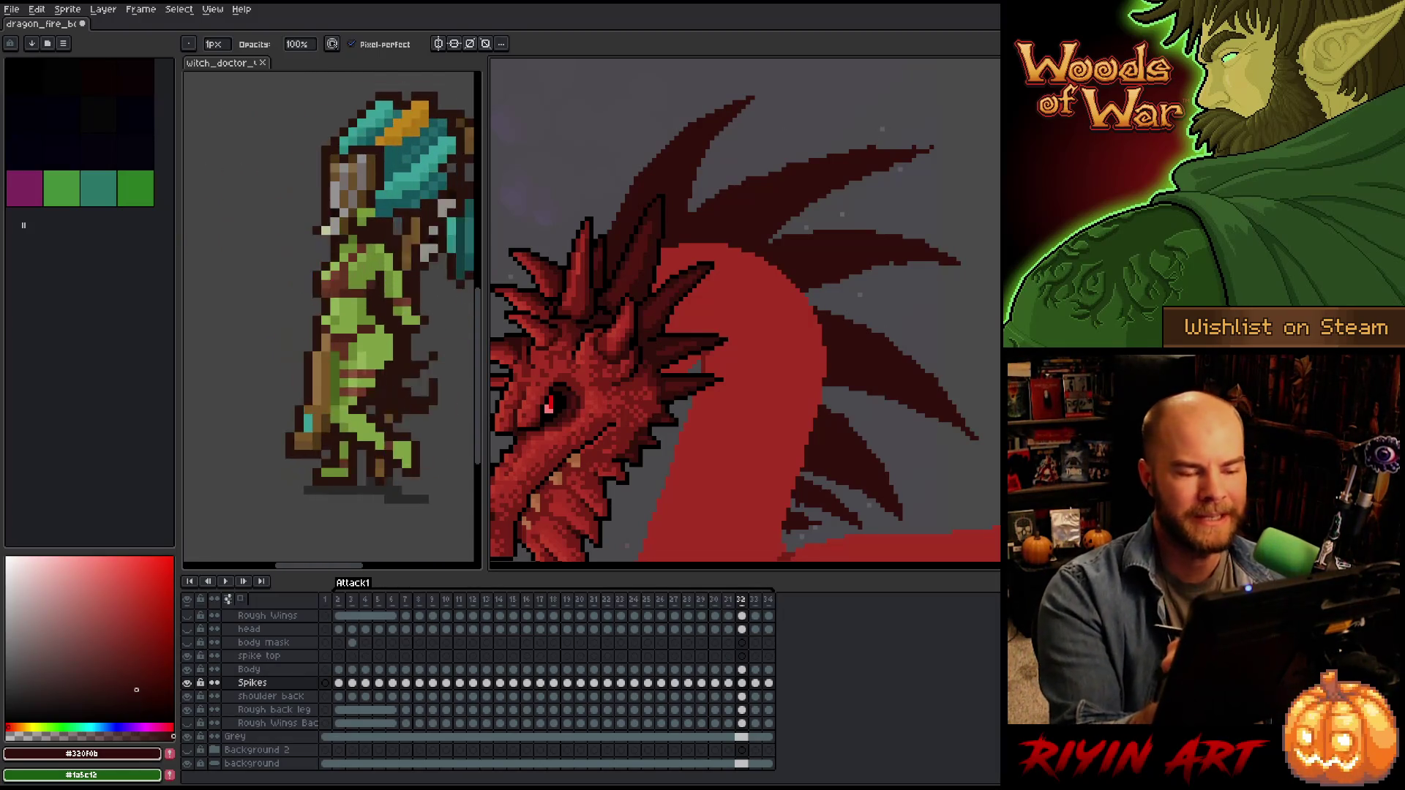
key("e")
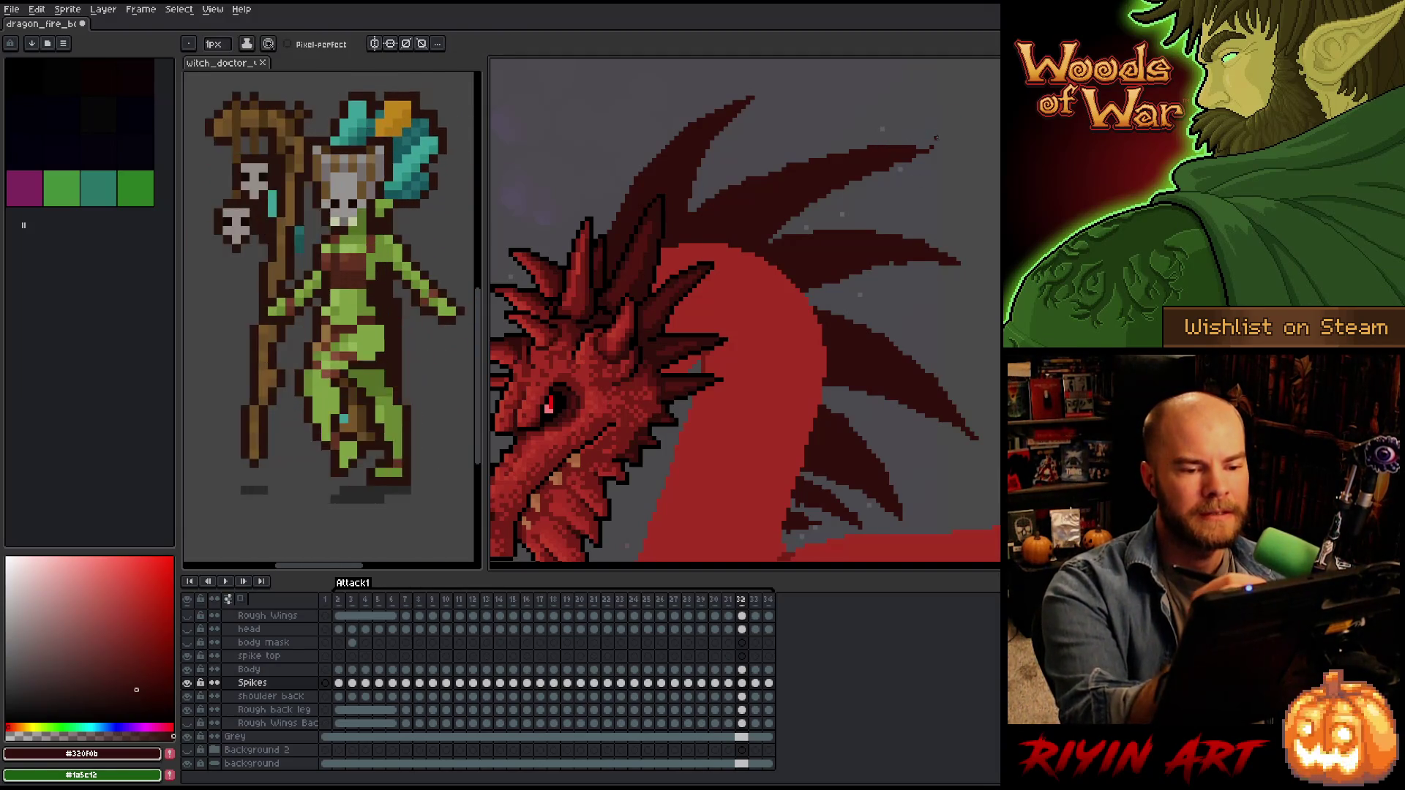
key("b")
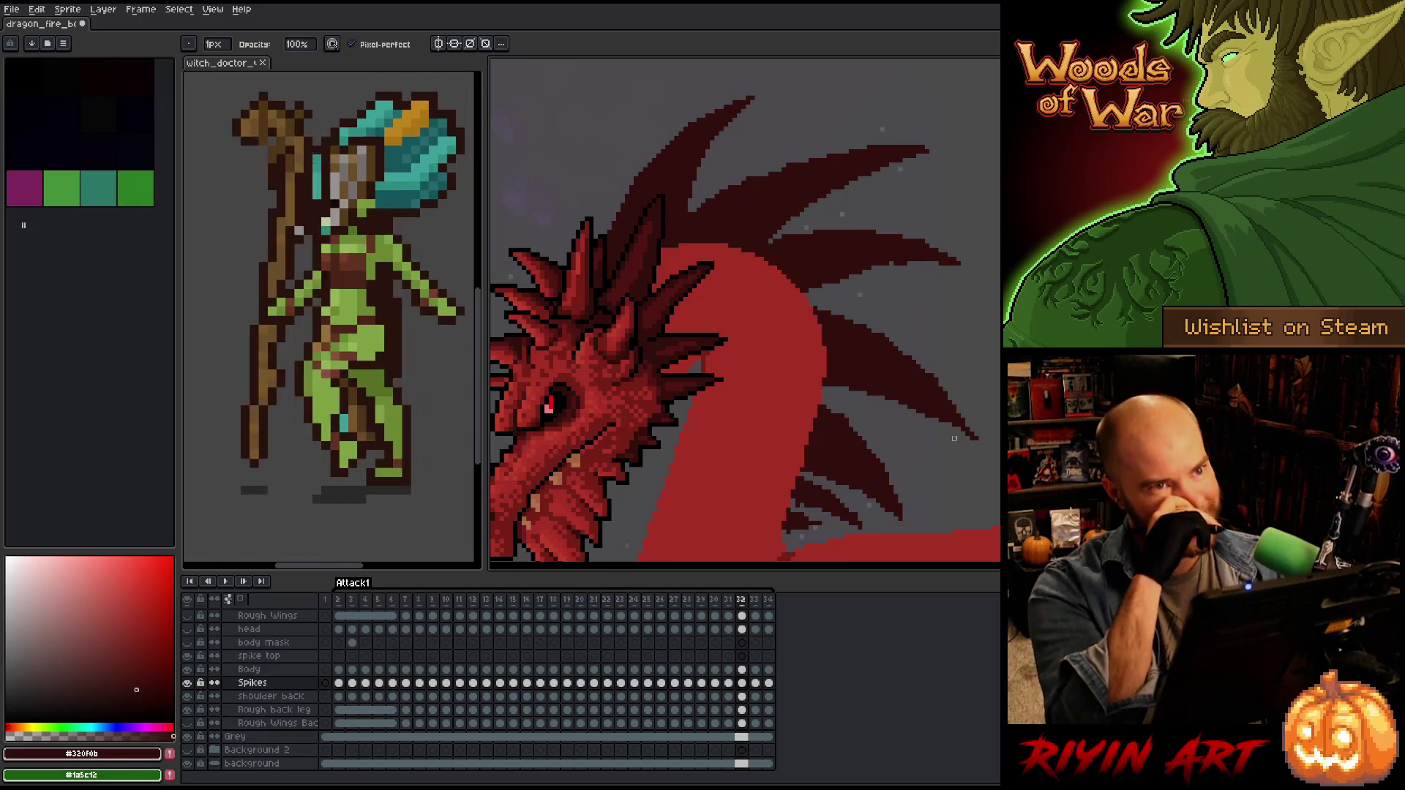
key("ctrl+s")
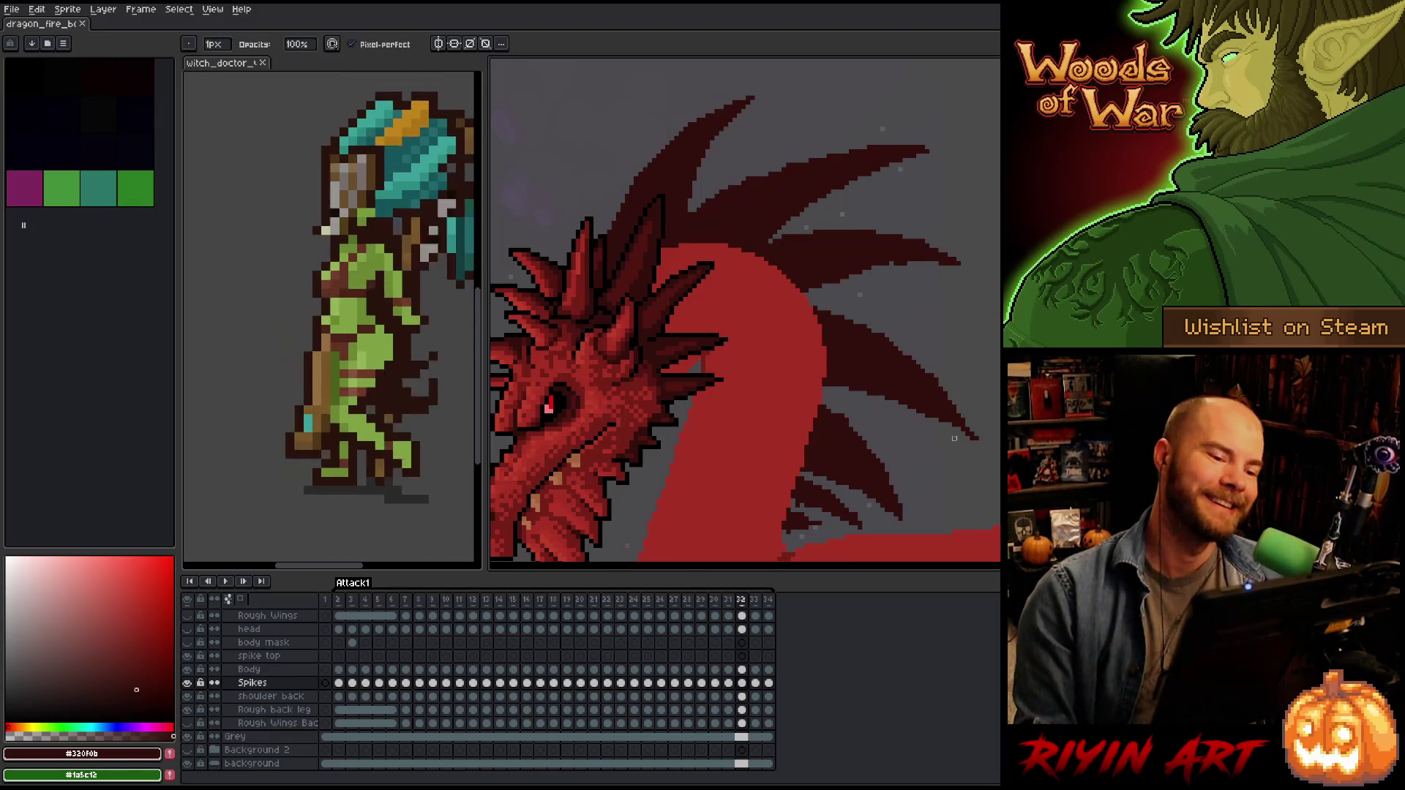
left_click(689, 209)
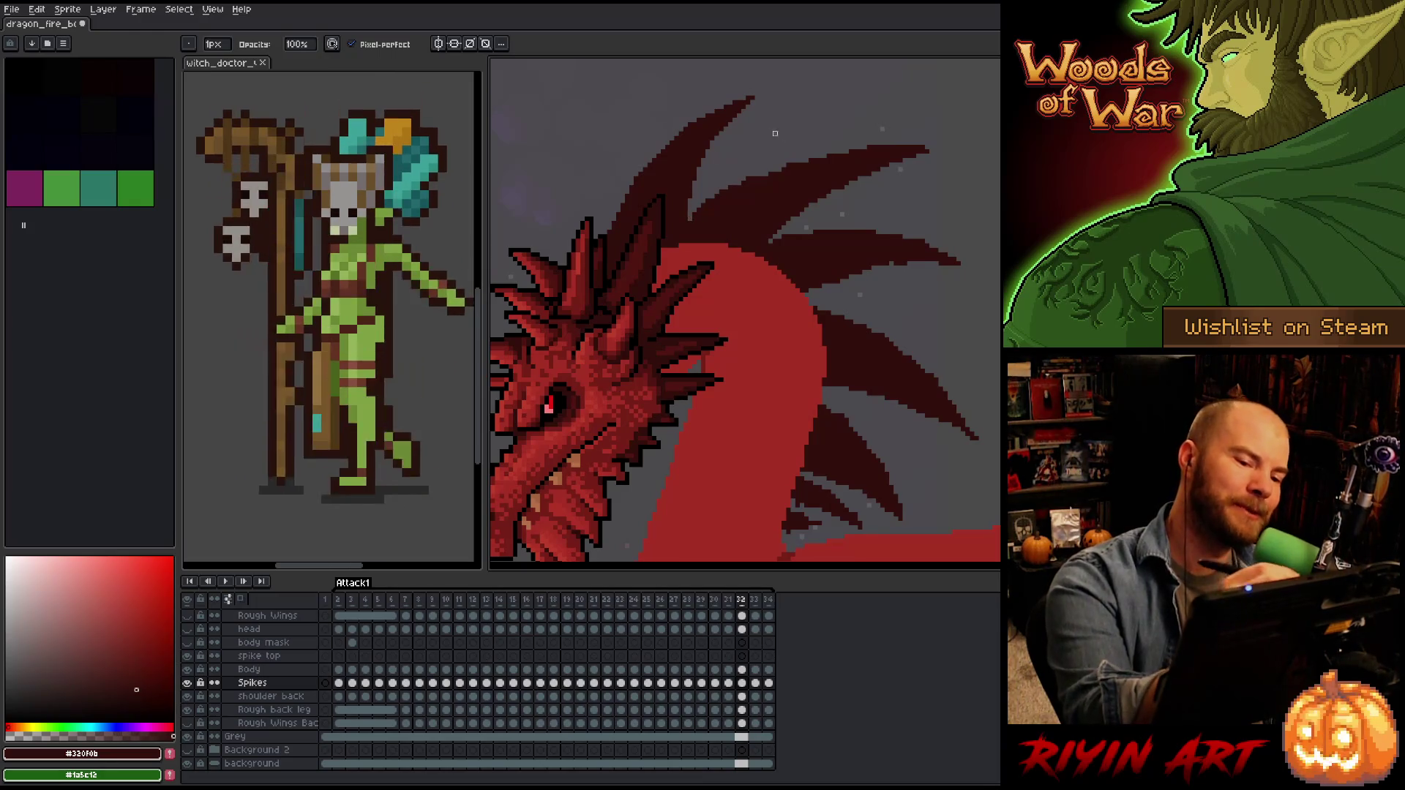
Further tidy the spike edges and save the sprite changes again.
key("e")
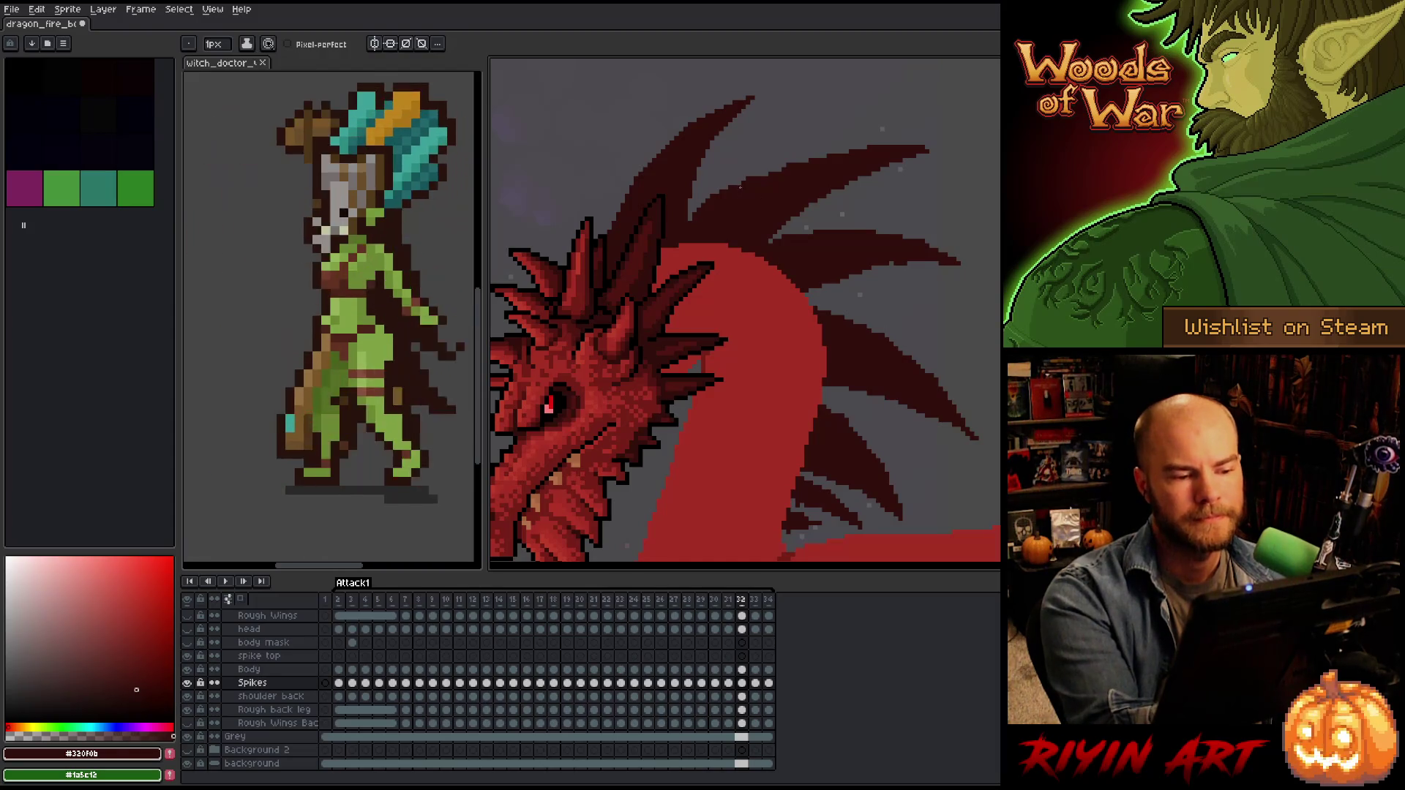
key("b")
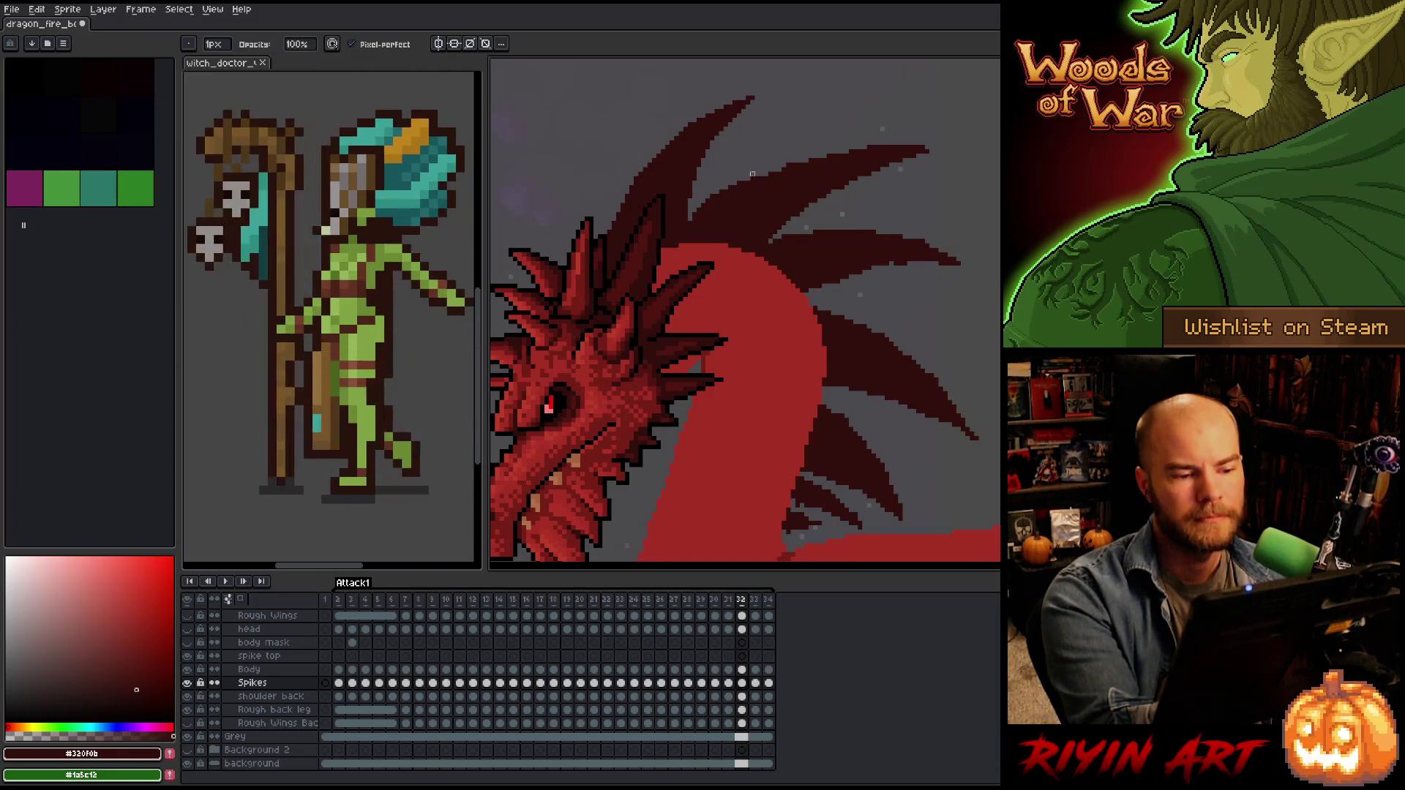
key("e")
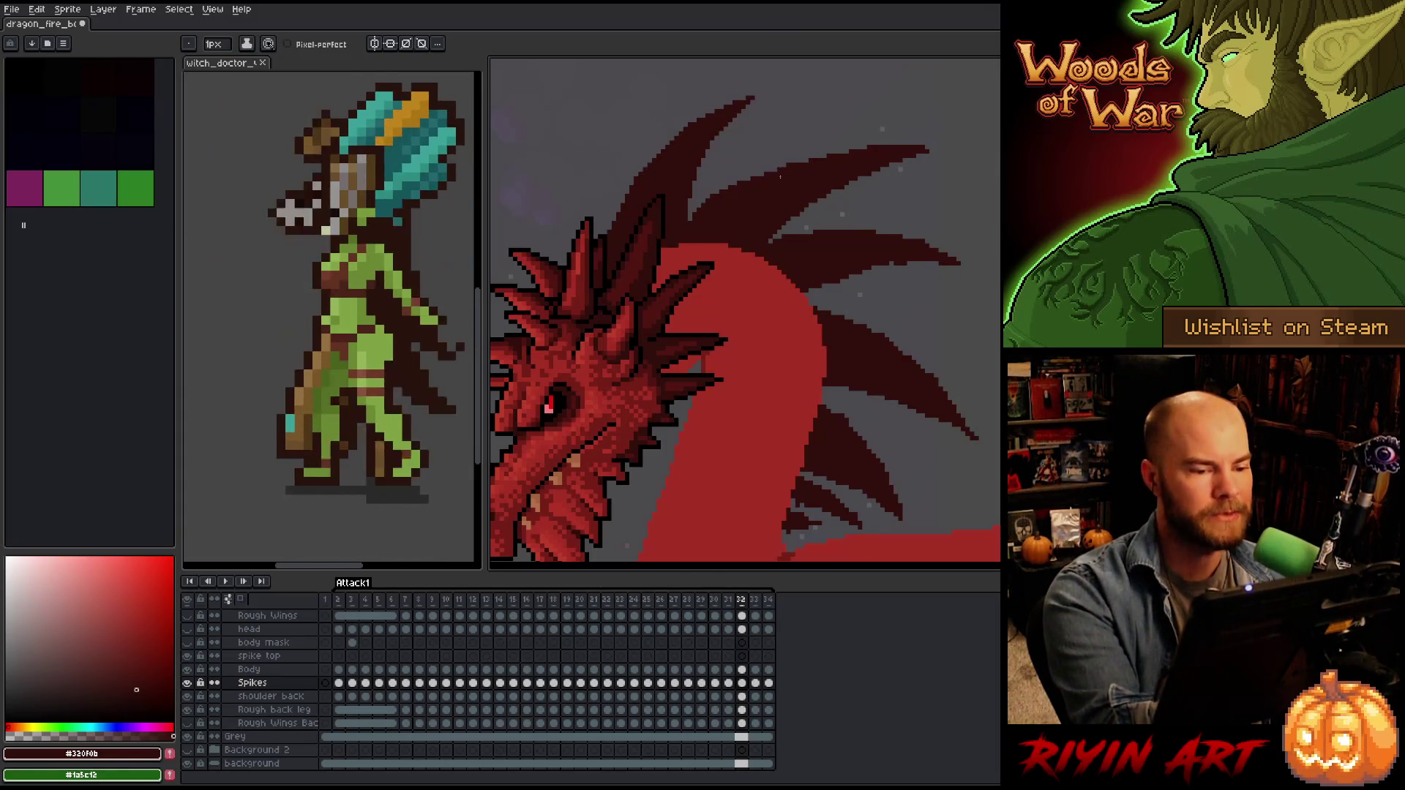
key("b")
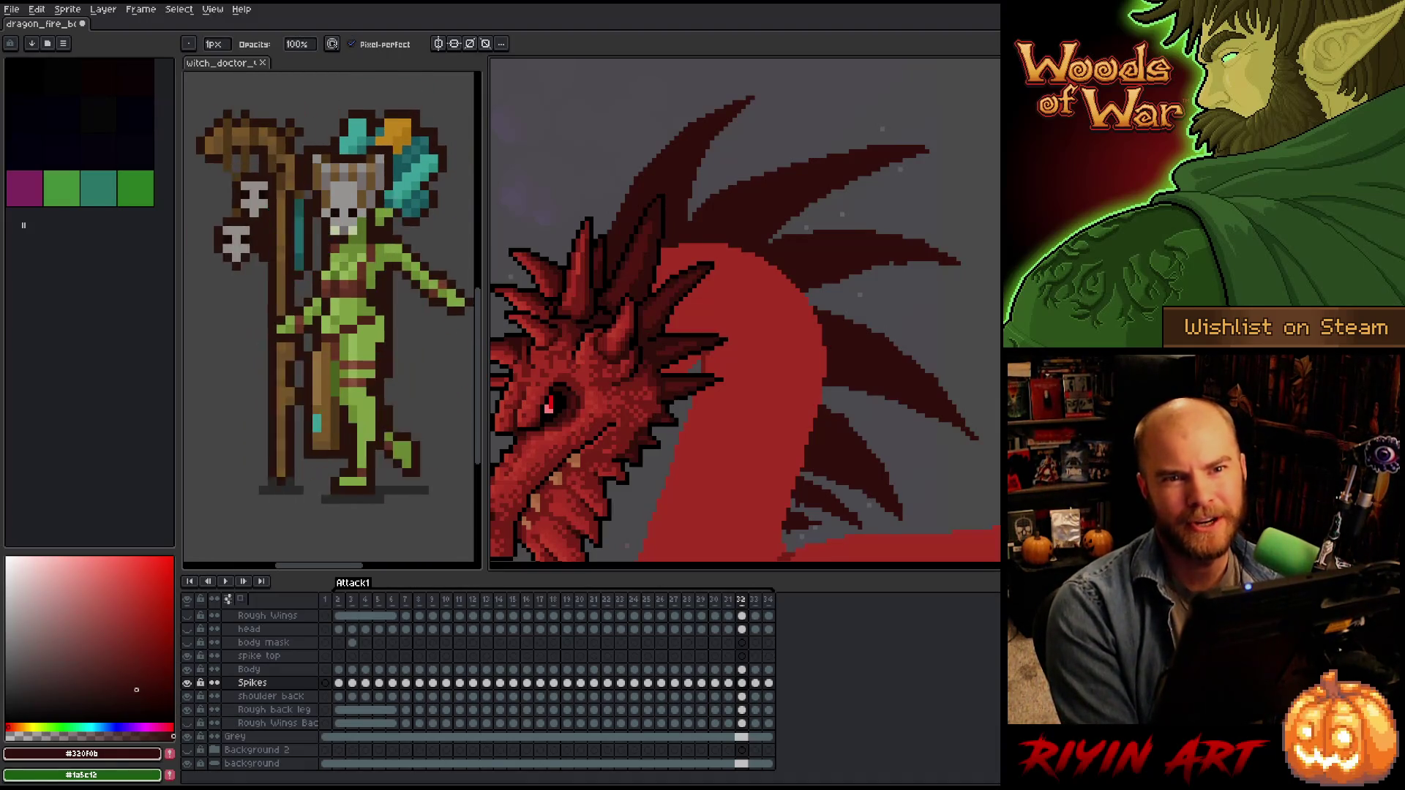
right_click(676, 356)
left_click(703, 404)
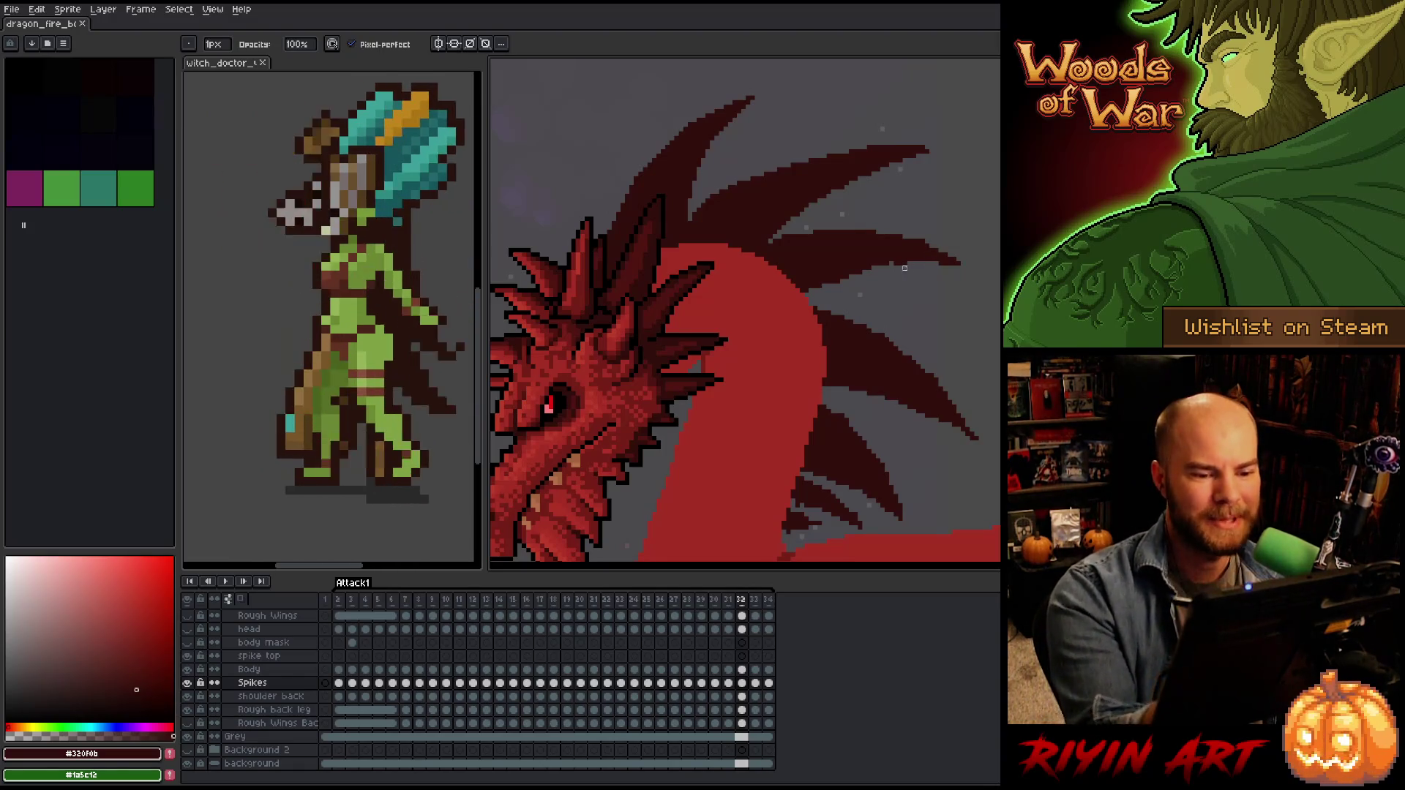
Keep refining the frame-32 spike pixels, alternating pencil and eraser.
key("e")
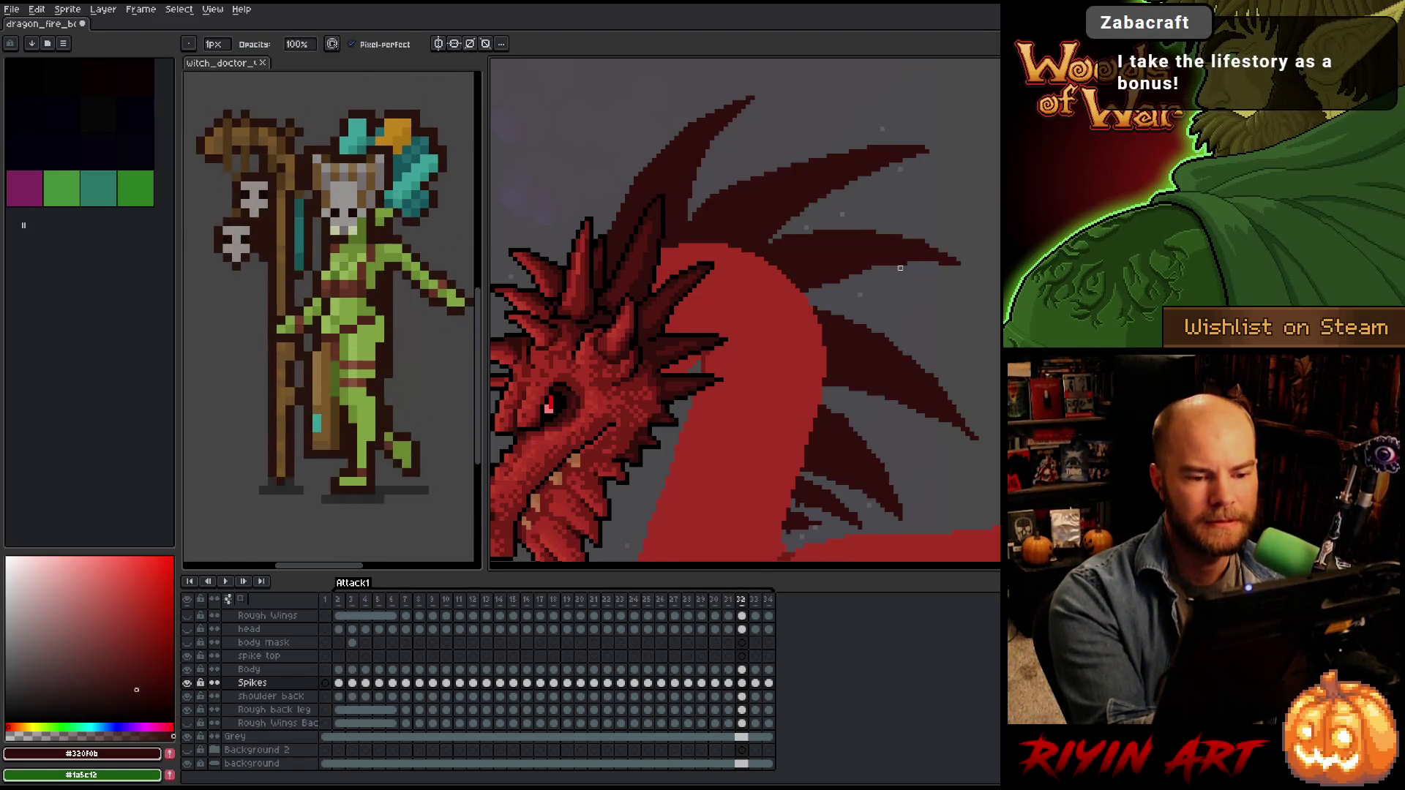
key("b")
key("e")
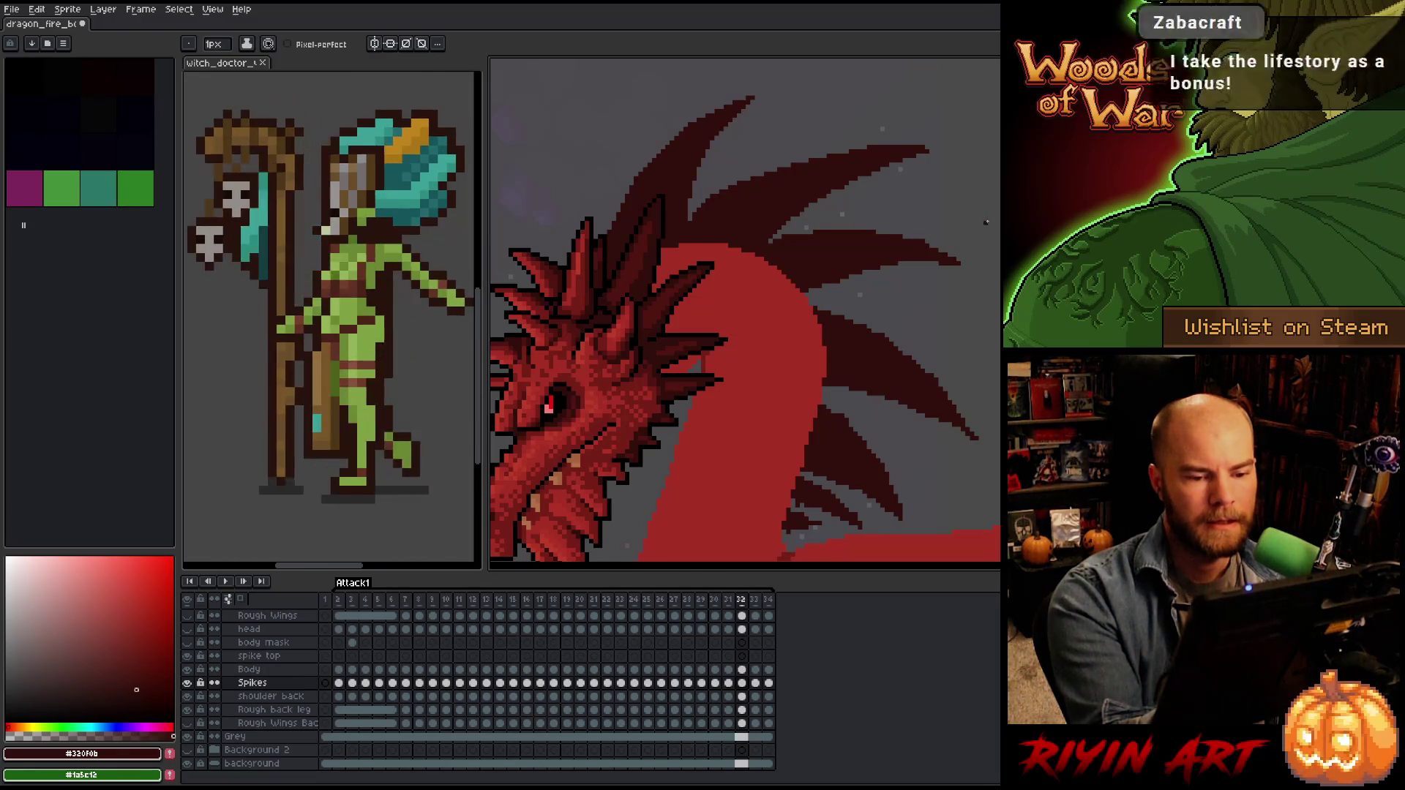
key("b")
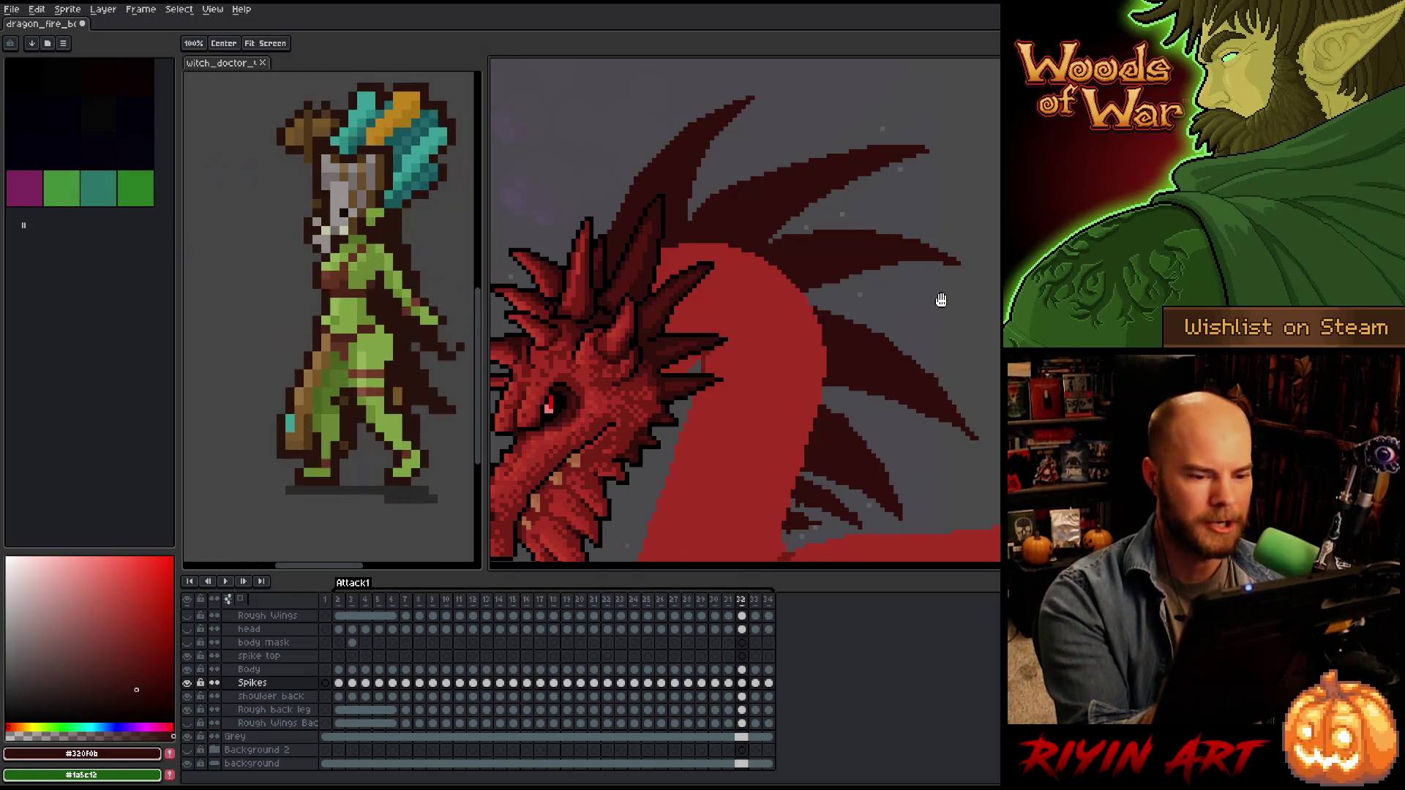
left_click_drag(937, 297, 959, 286)
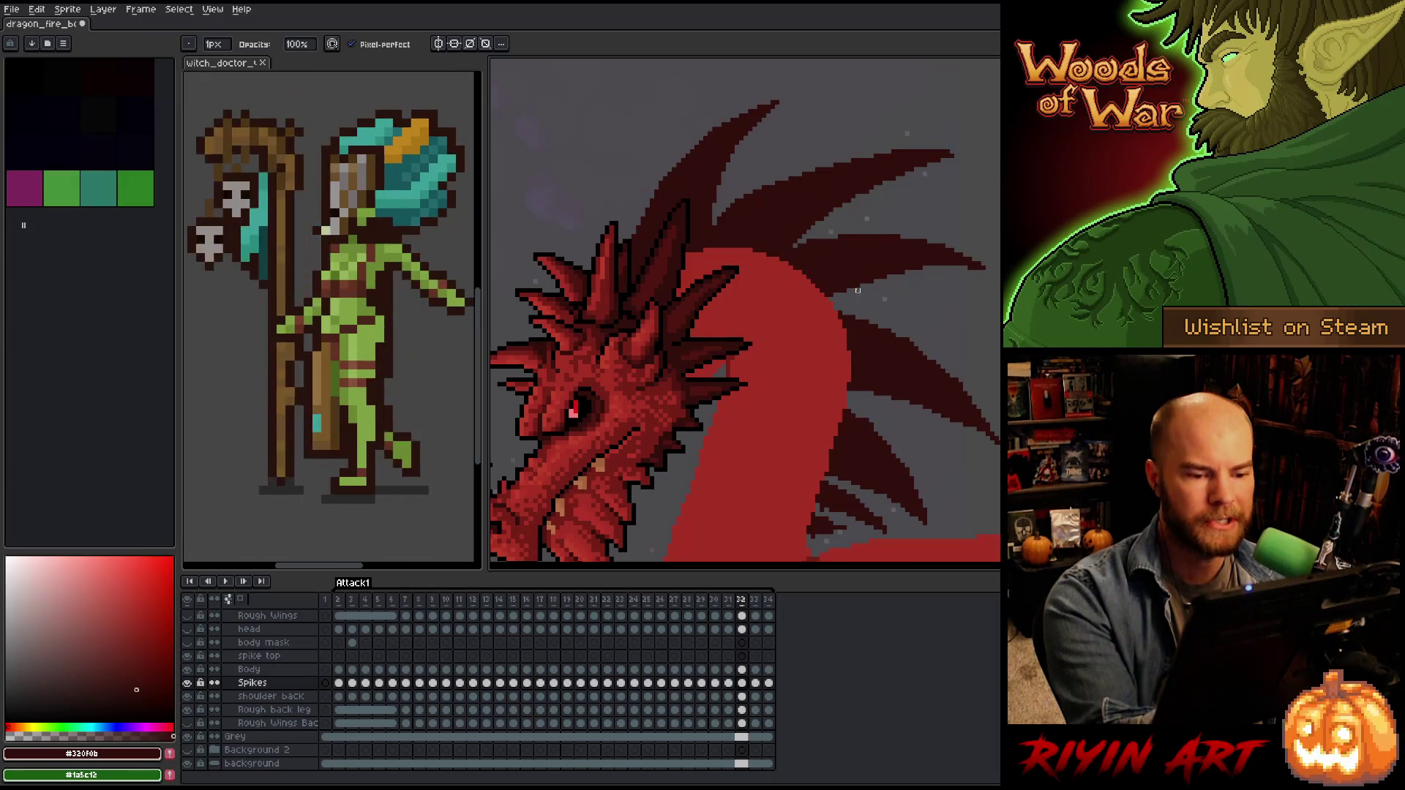
key("e")
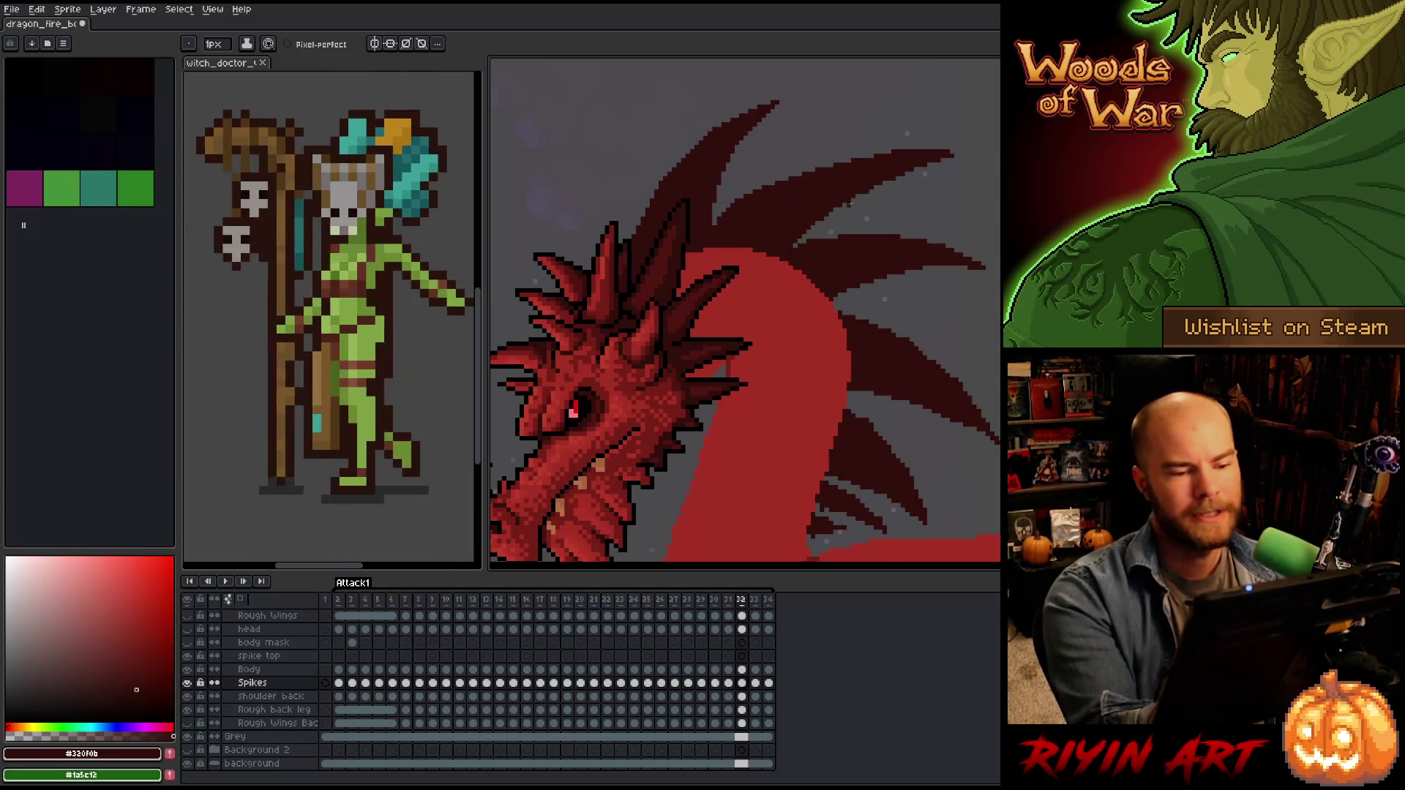
key("b")
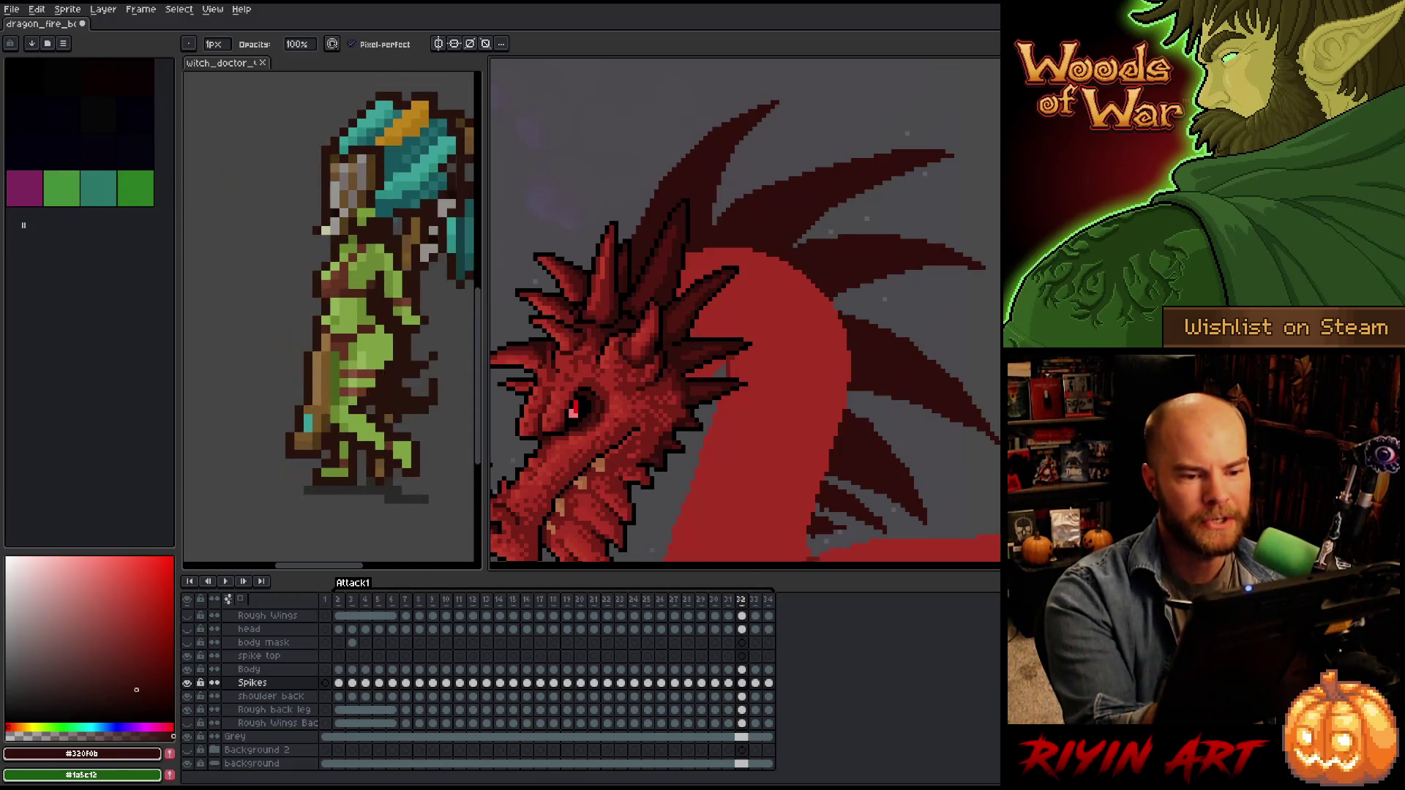
key("e")
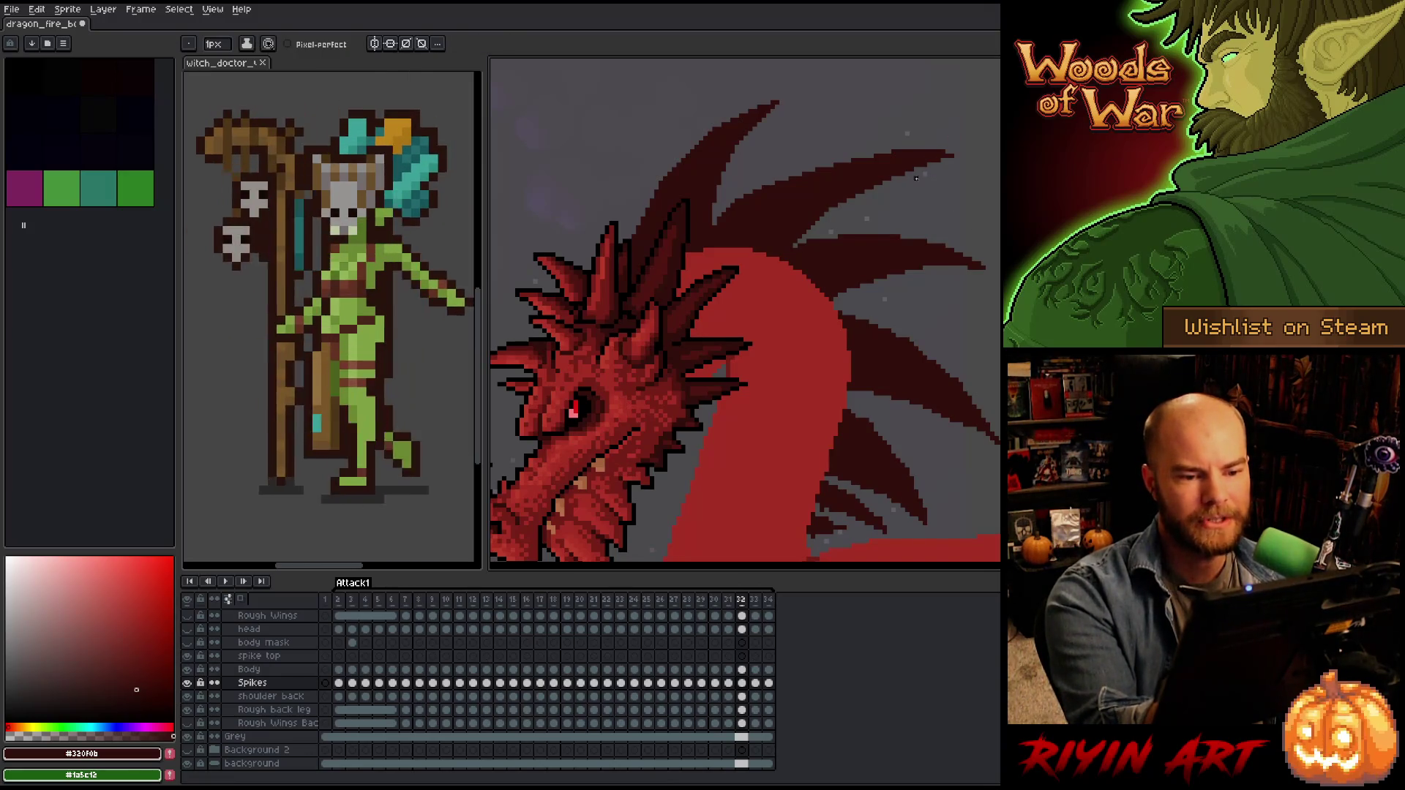
key("b")
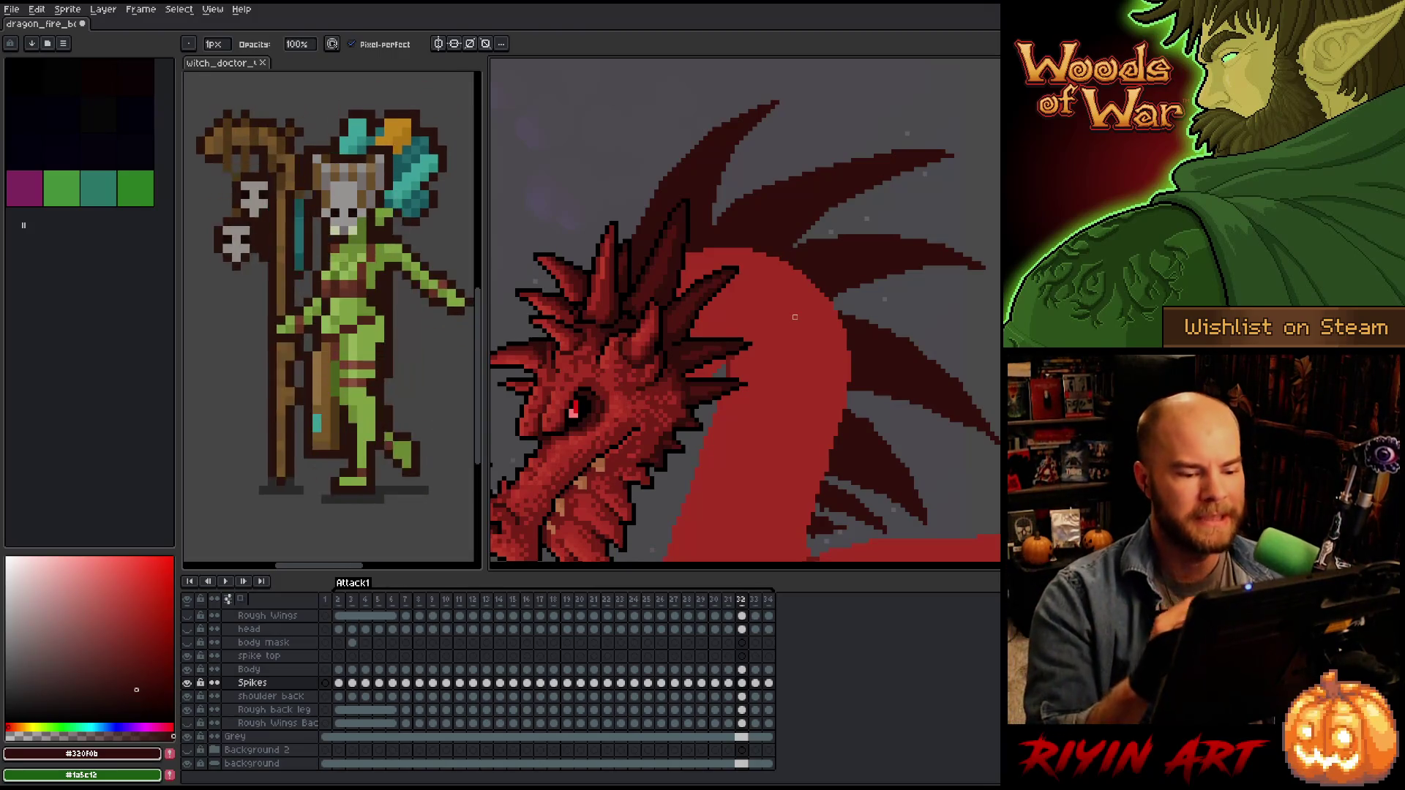
key("e")
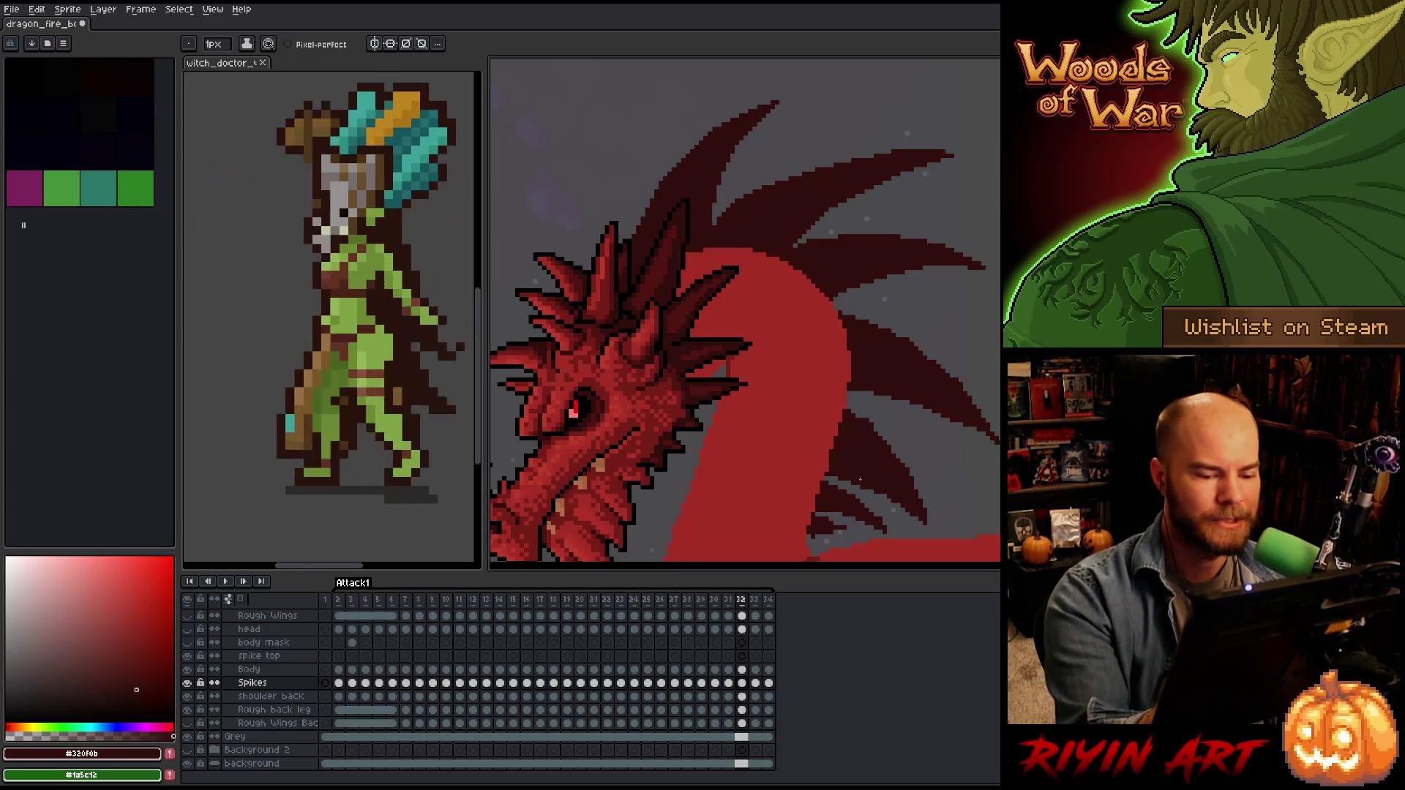
key("b")
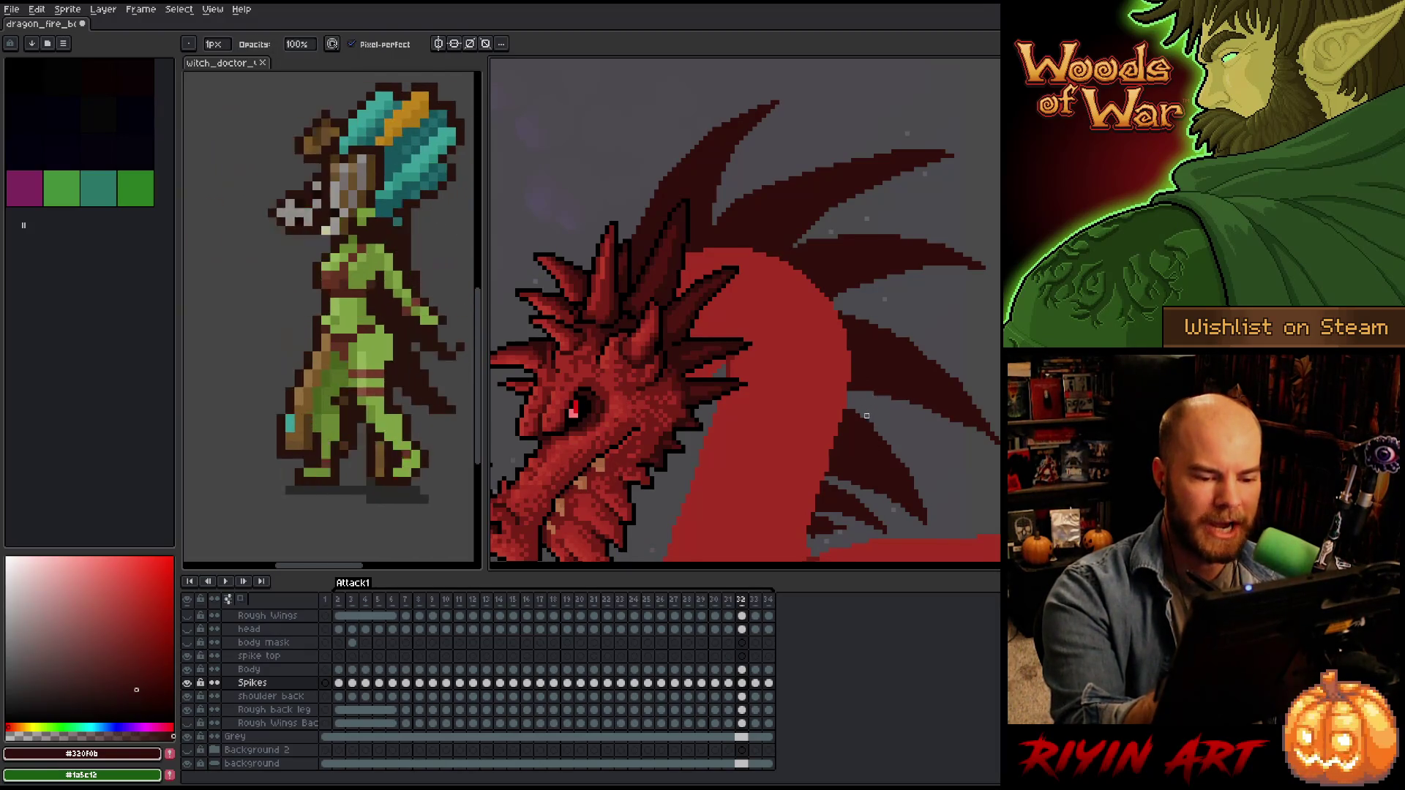
key("e")
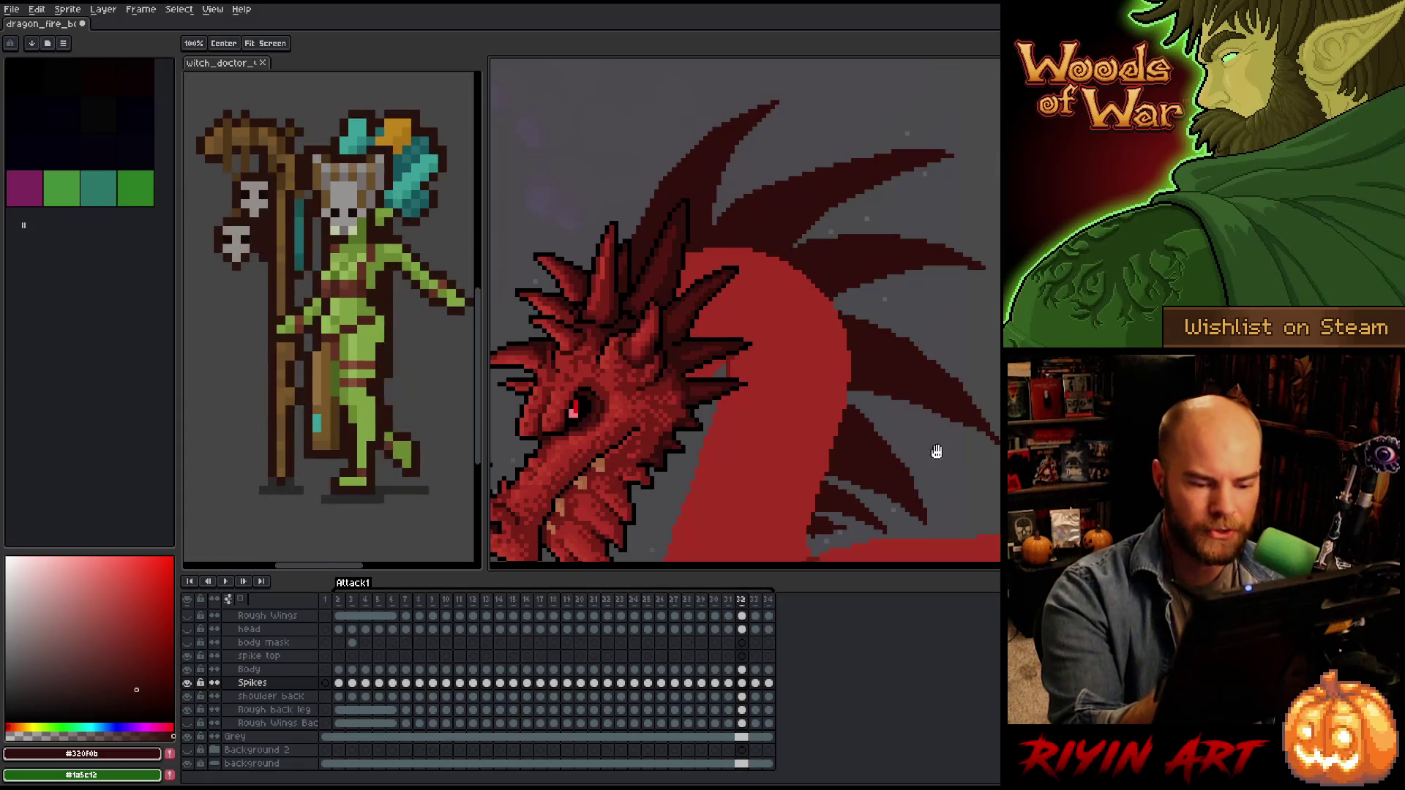
Tidy the back spikes with pencil and eraser, save, then erase stray pixels beside a spike.
left_click_drag(934, 452, 881, 395)
key("b")
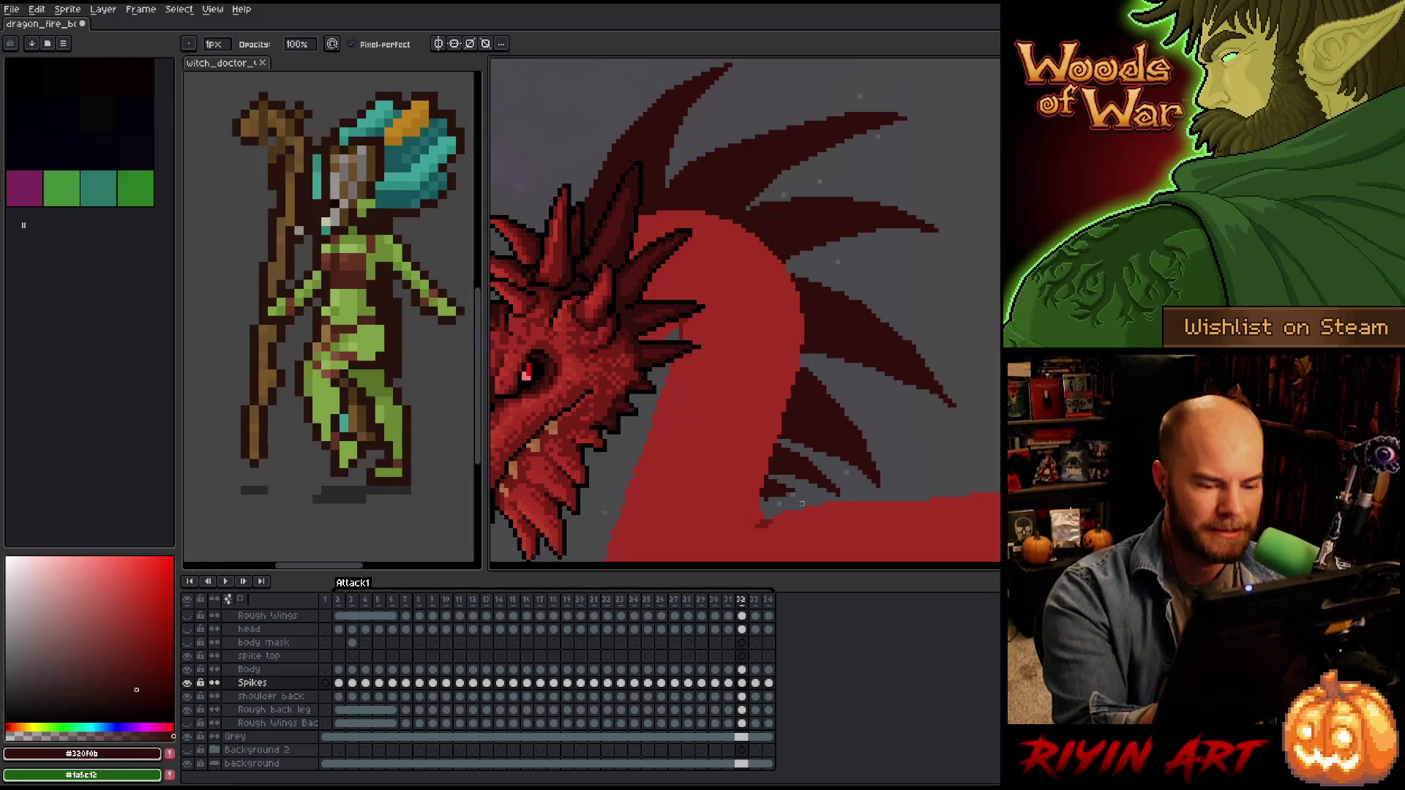
key("e")
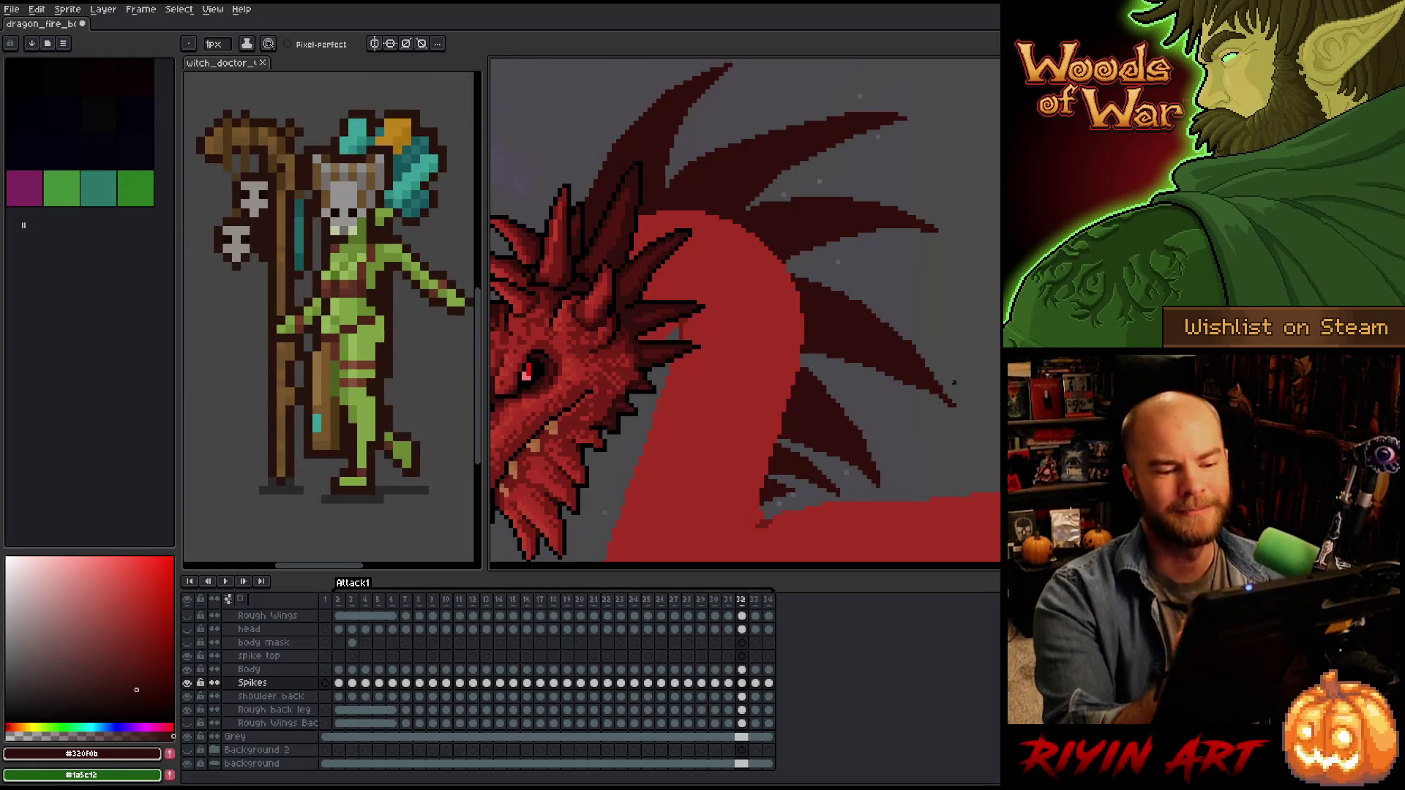
key("b")
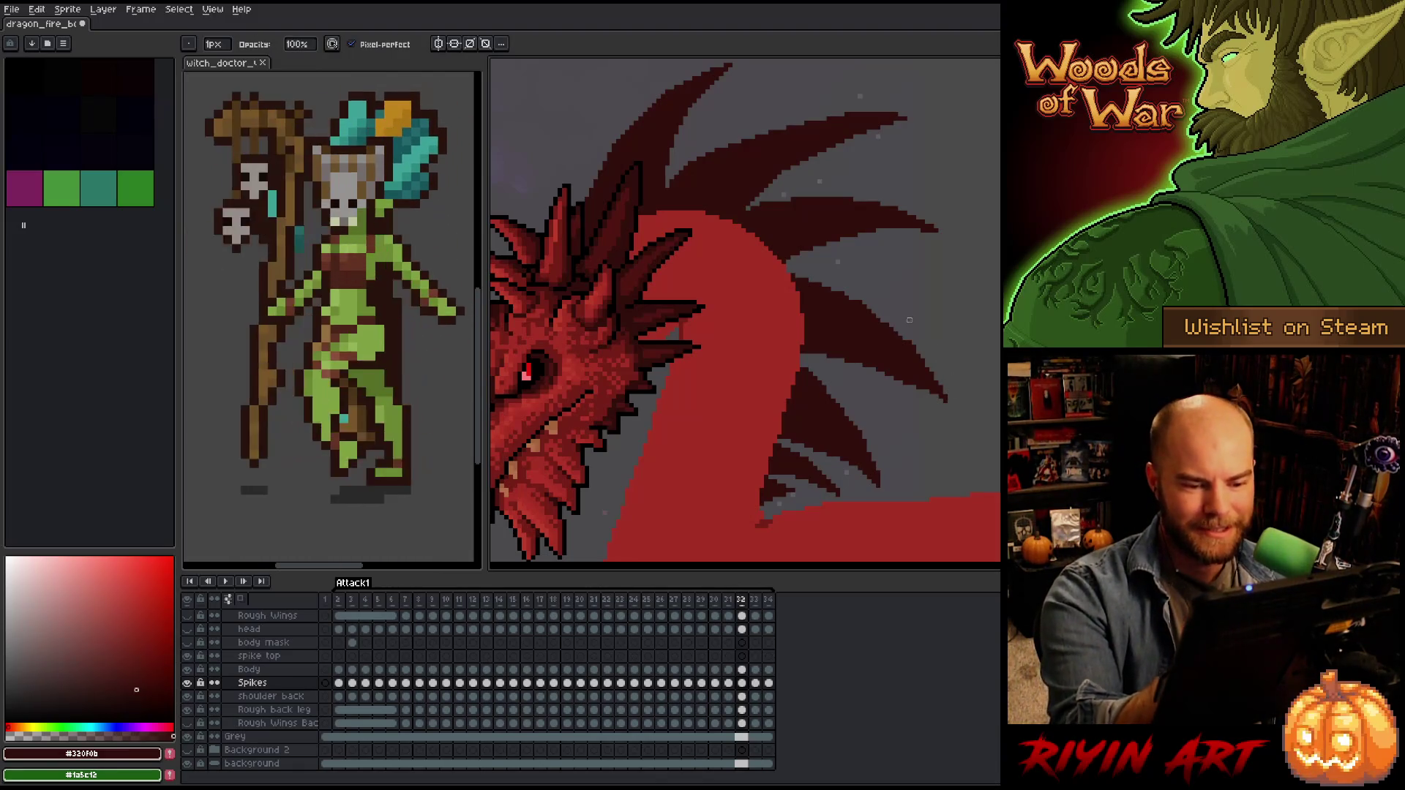
key("e")
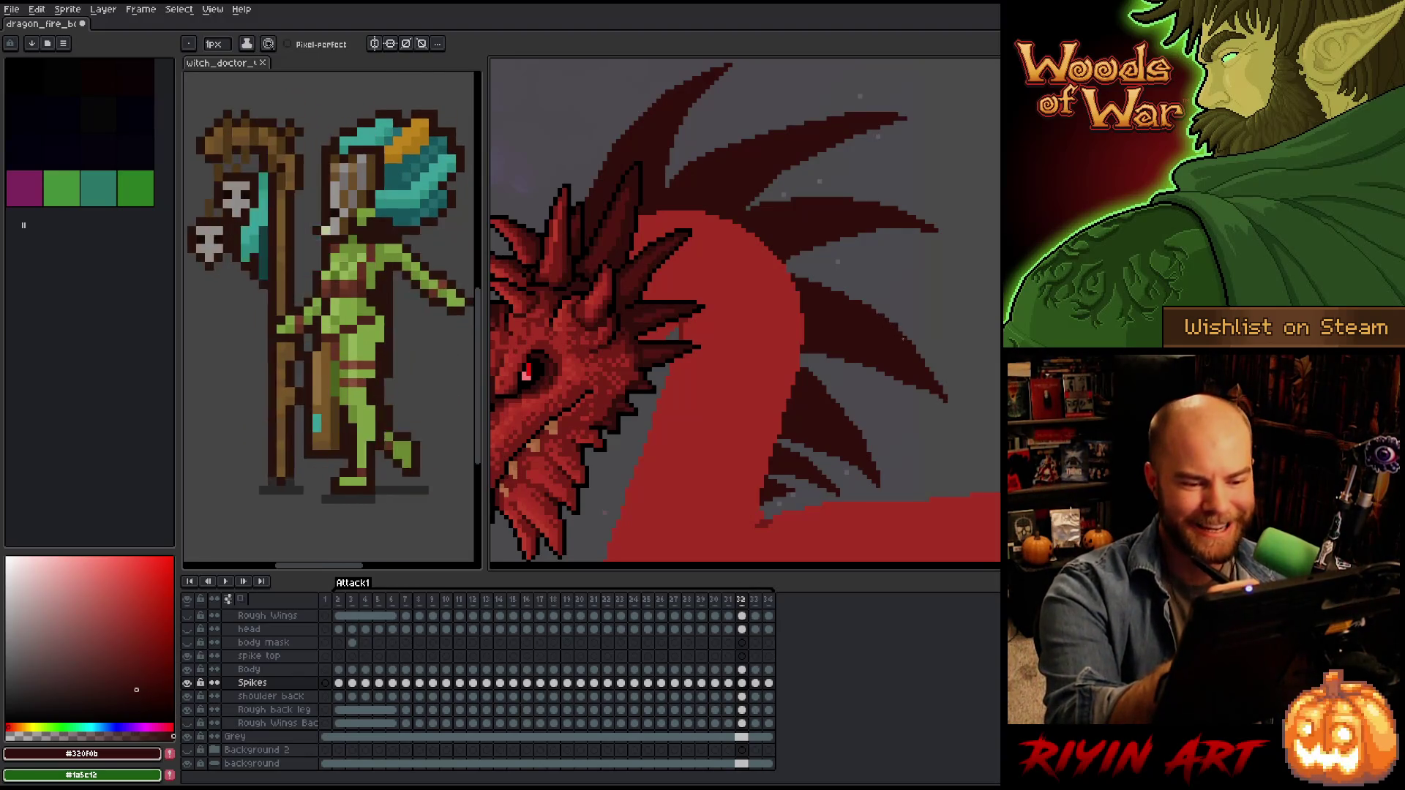
key("b")
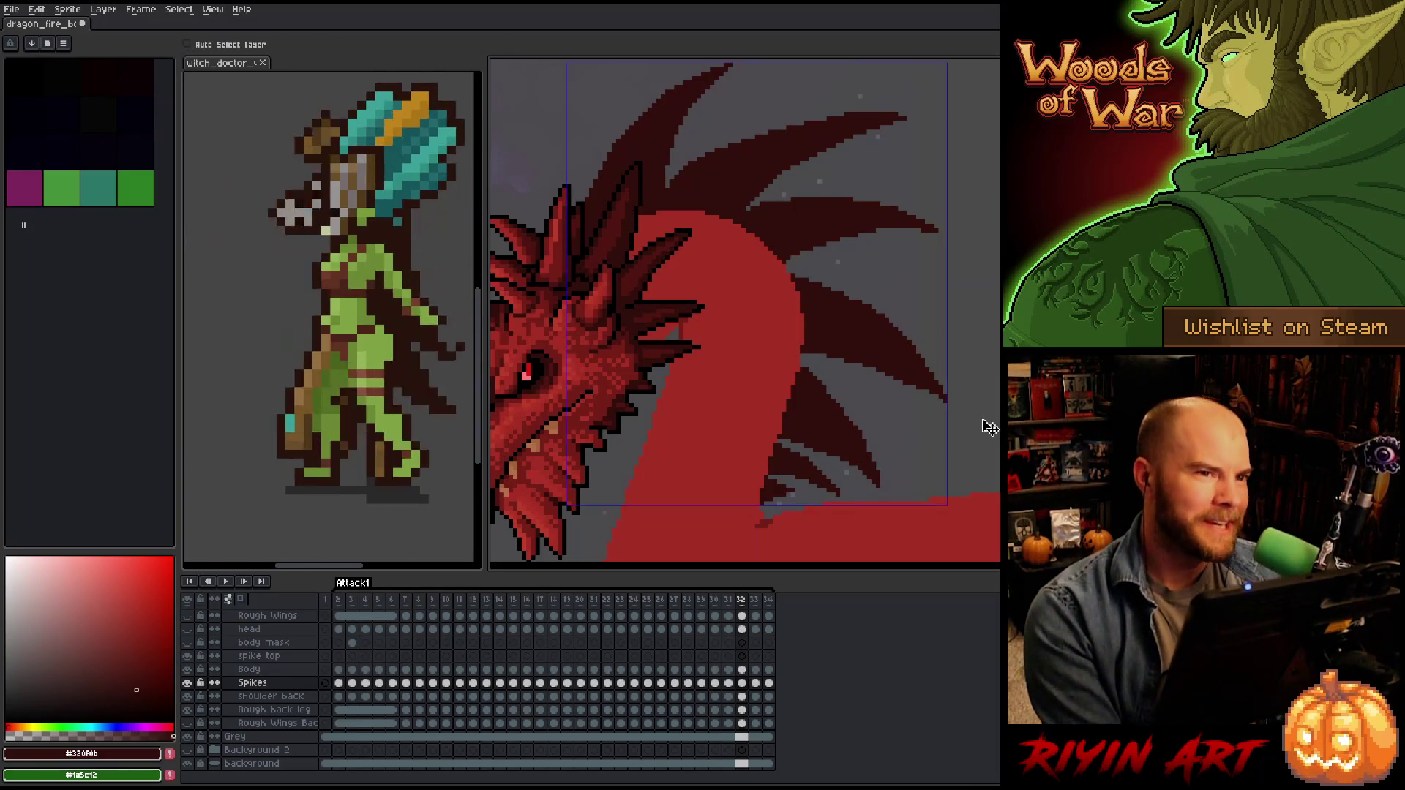
key("ctrl+s")
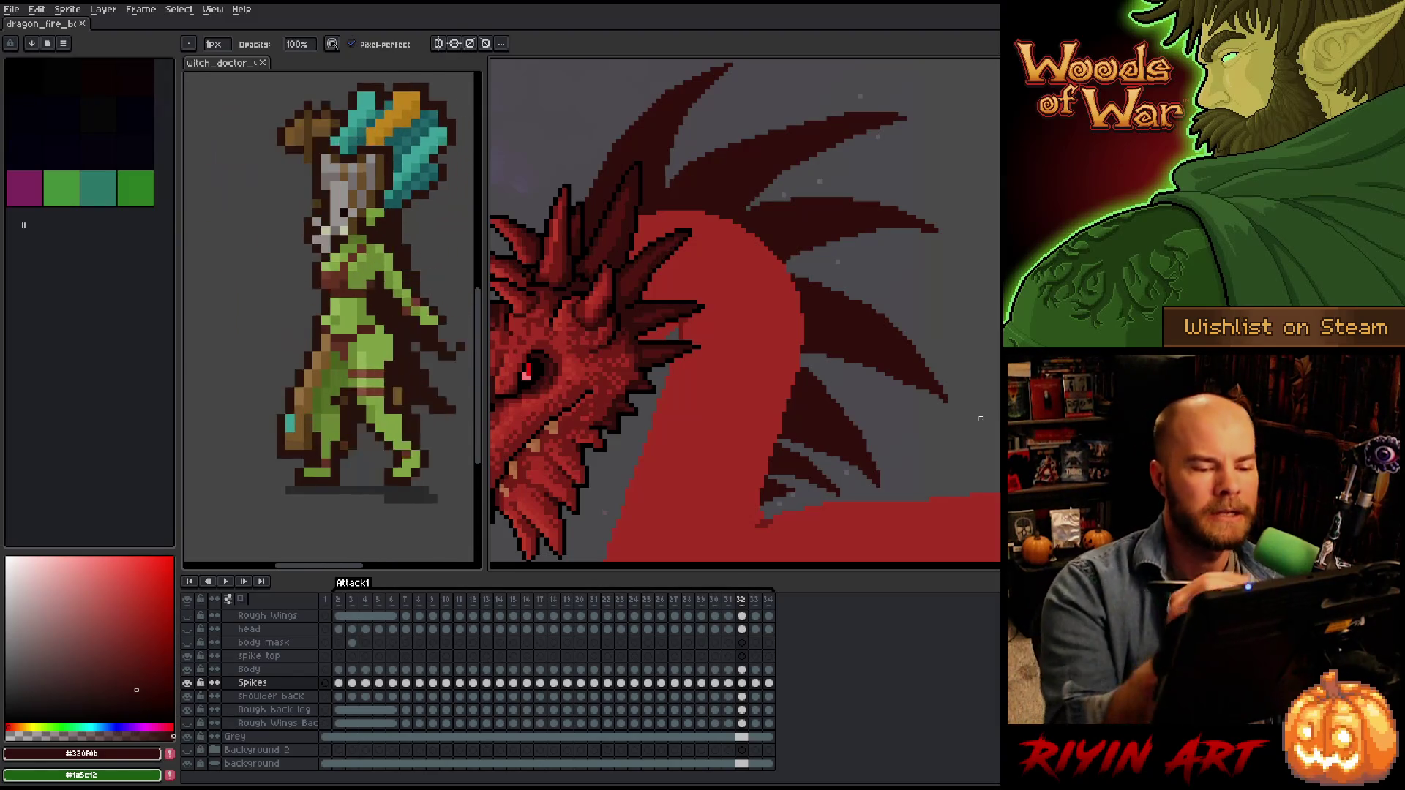
key("e")
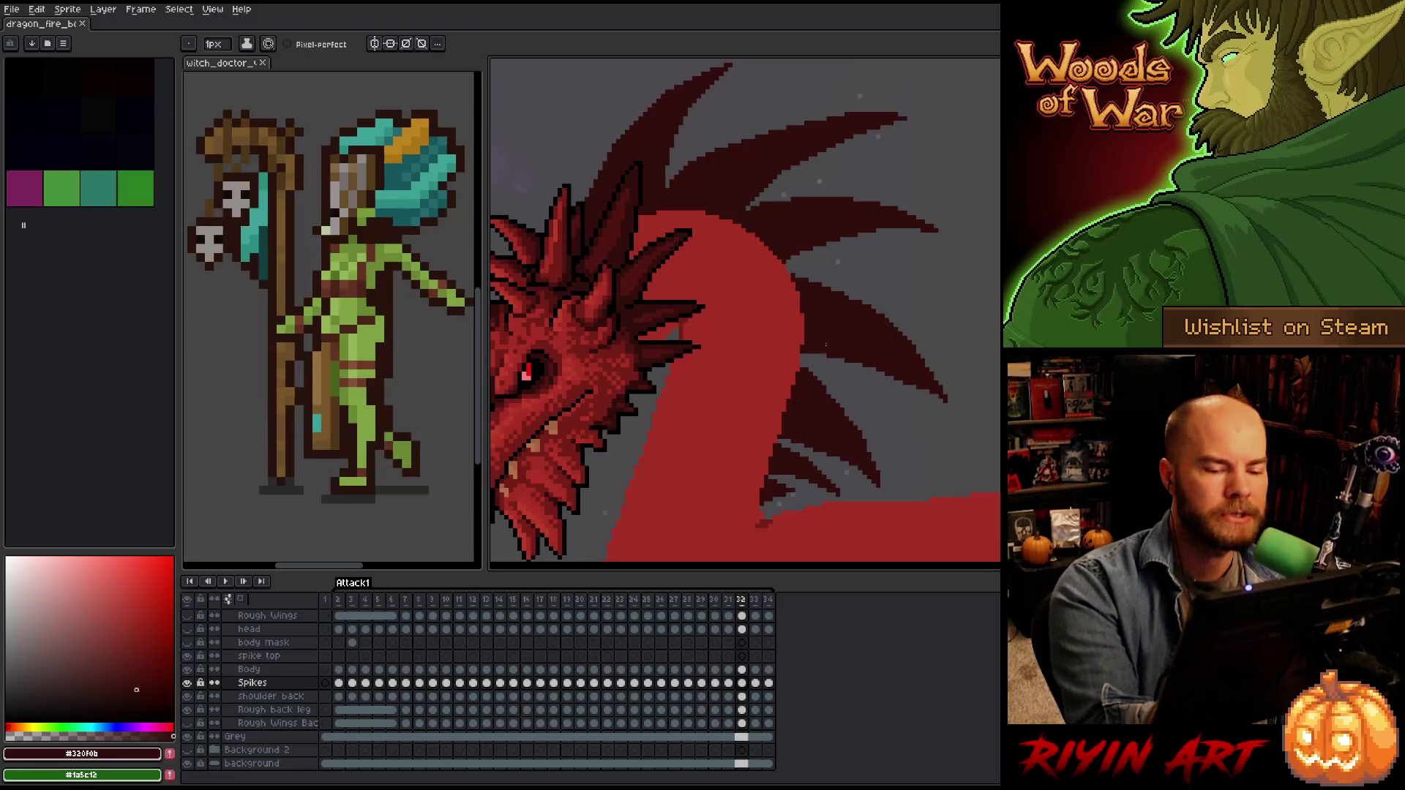
left_click_drag(826, 356, 799, 357)
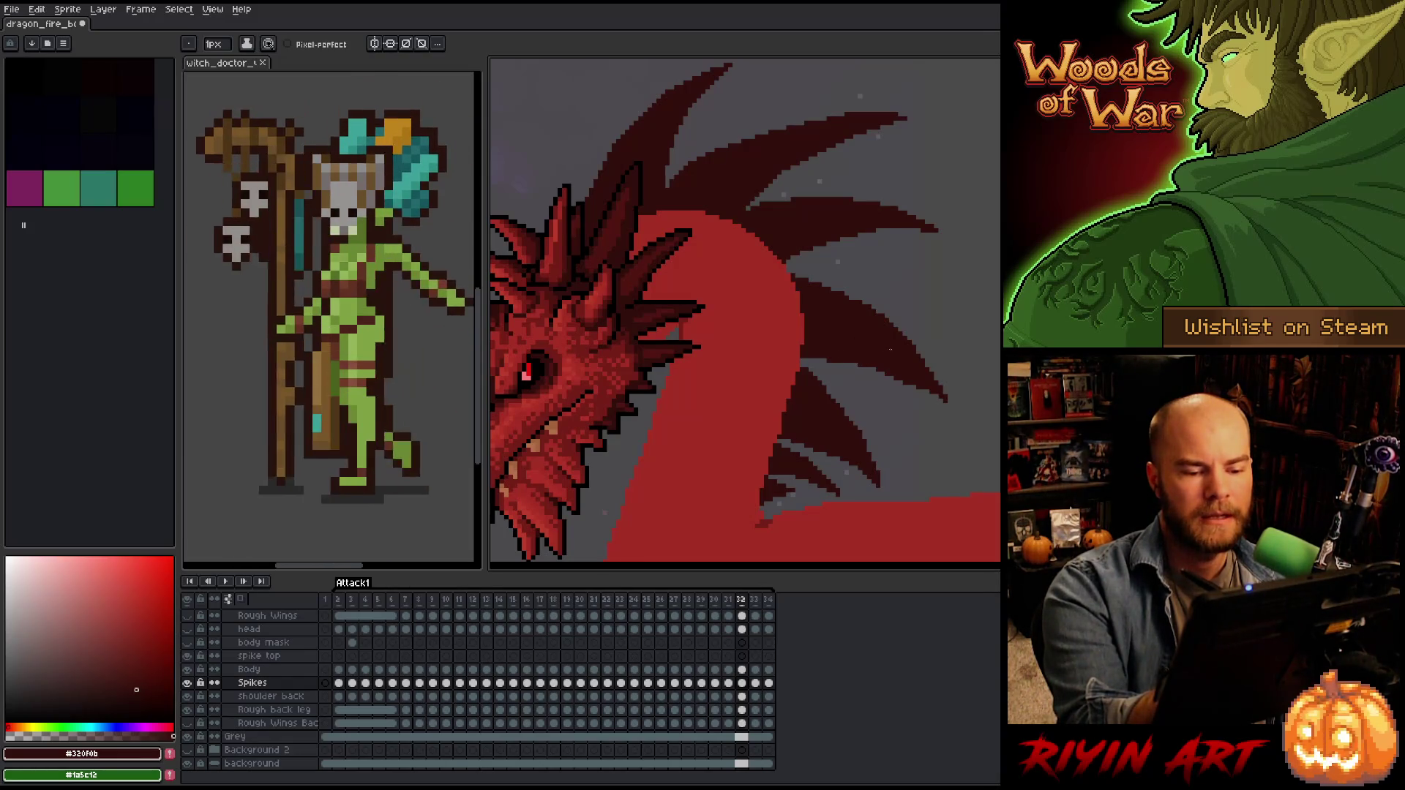
Fix spike edges with the pencil, save with Ctrl+S, and continue pencil/eraser cleanup.
key("b")
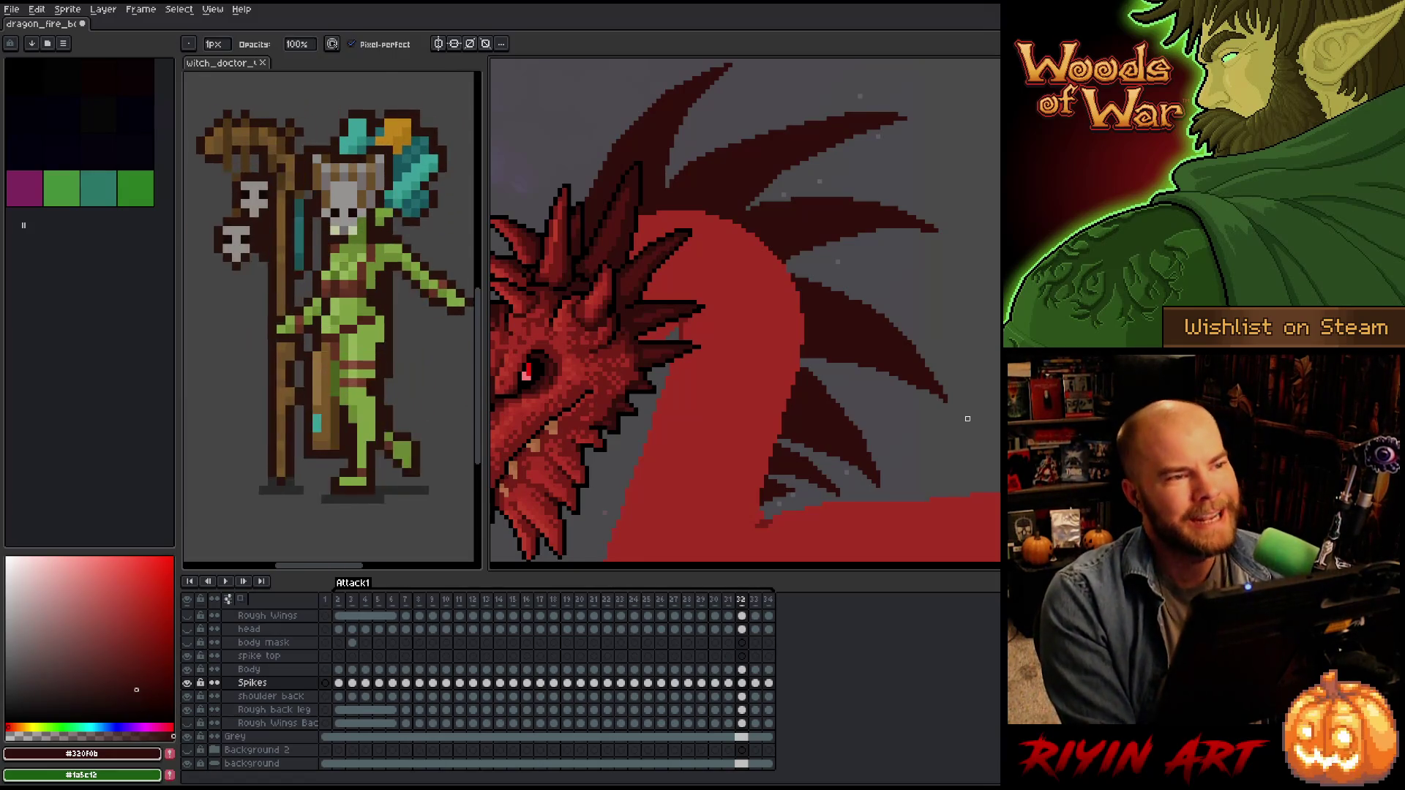
key("ctrl+s")
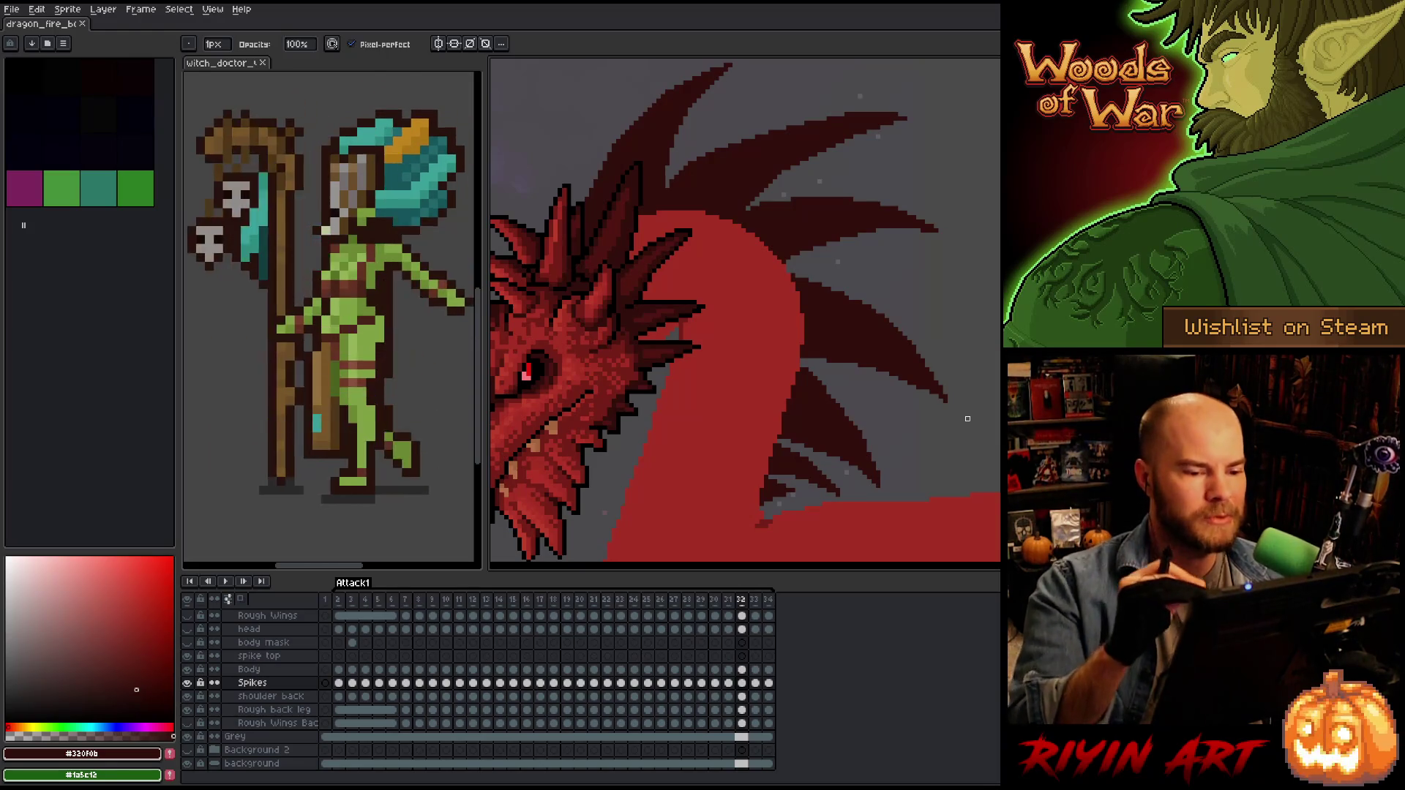
key("e")
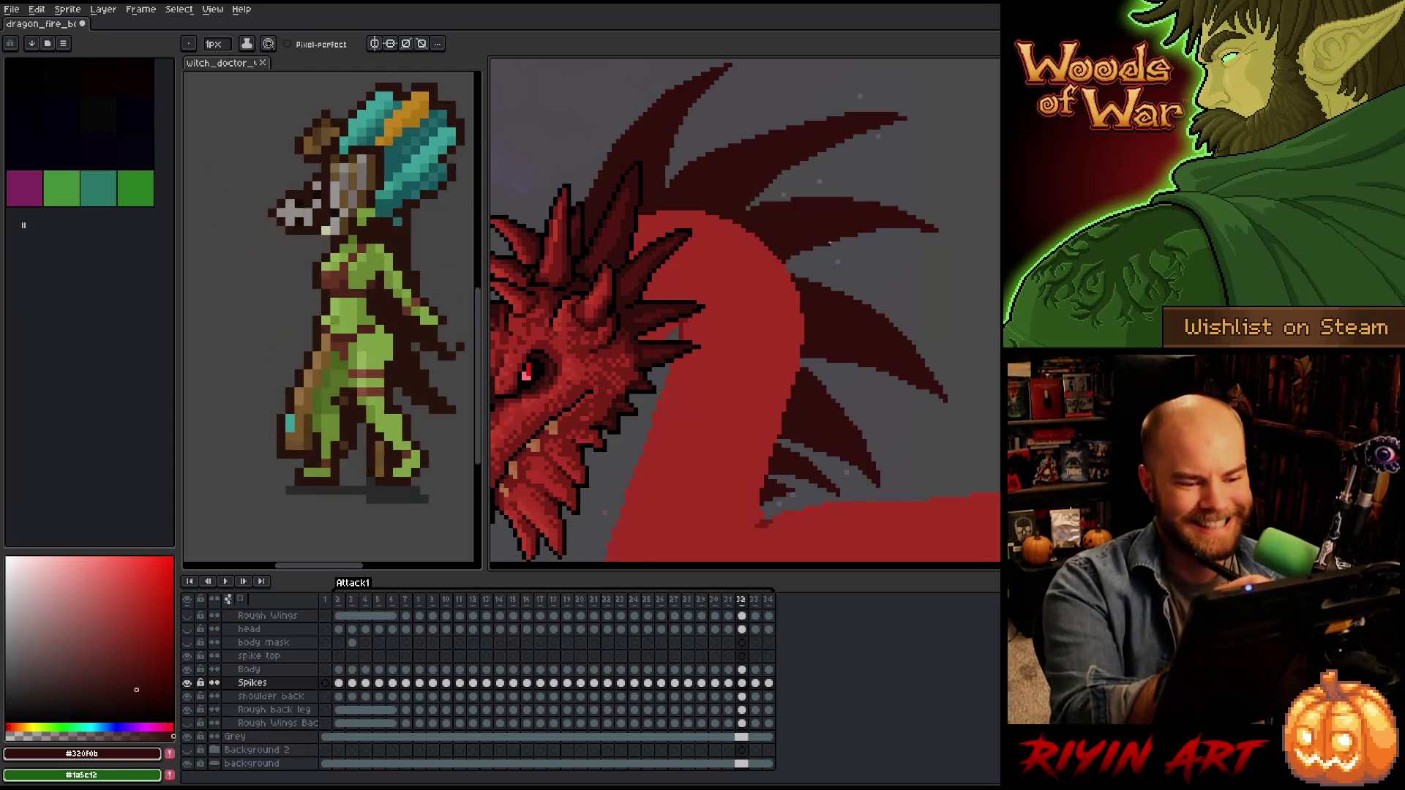
key("b")
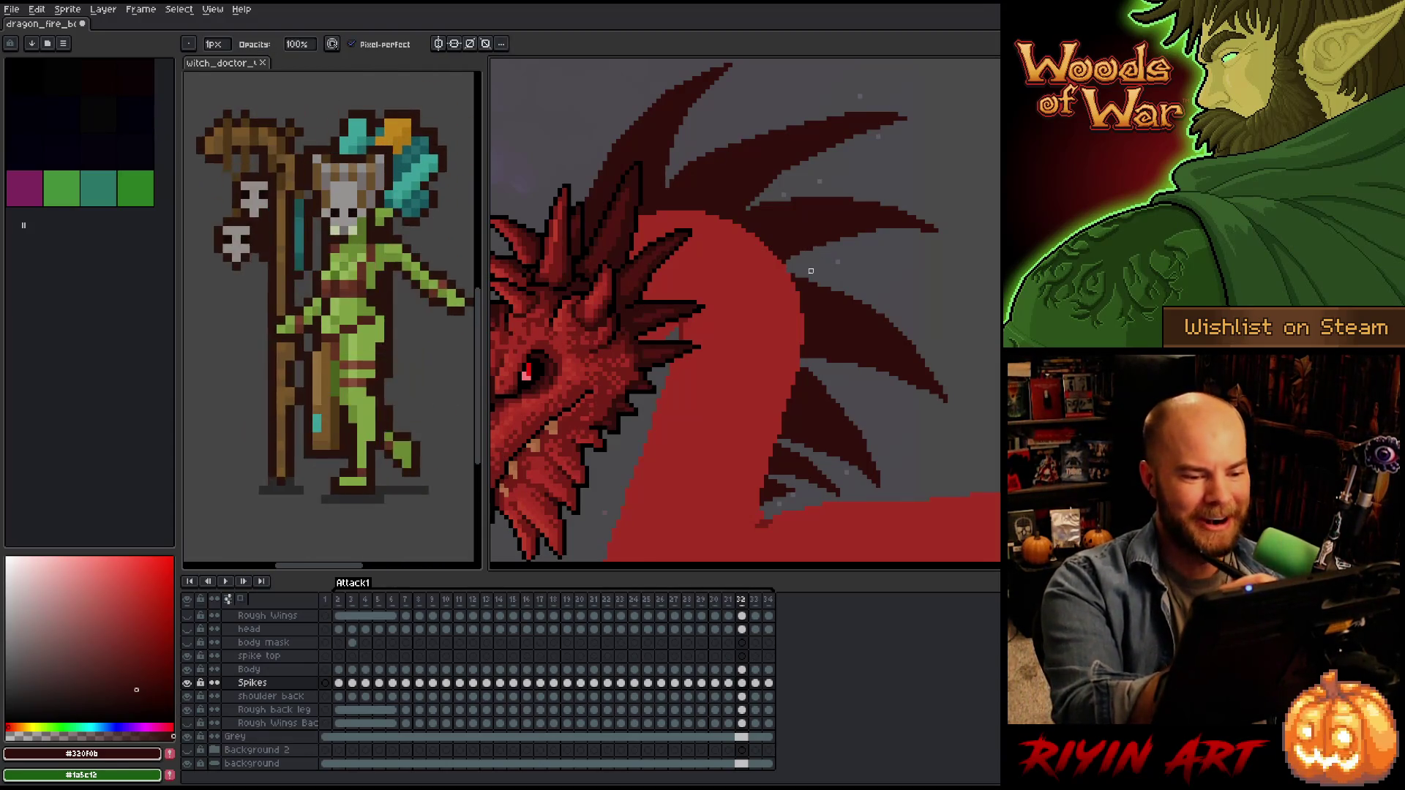
key("e")
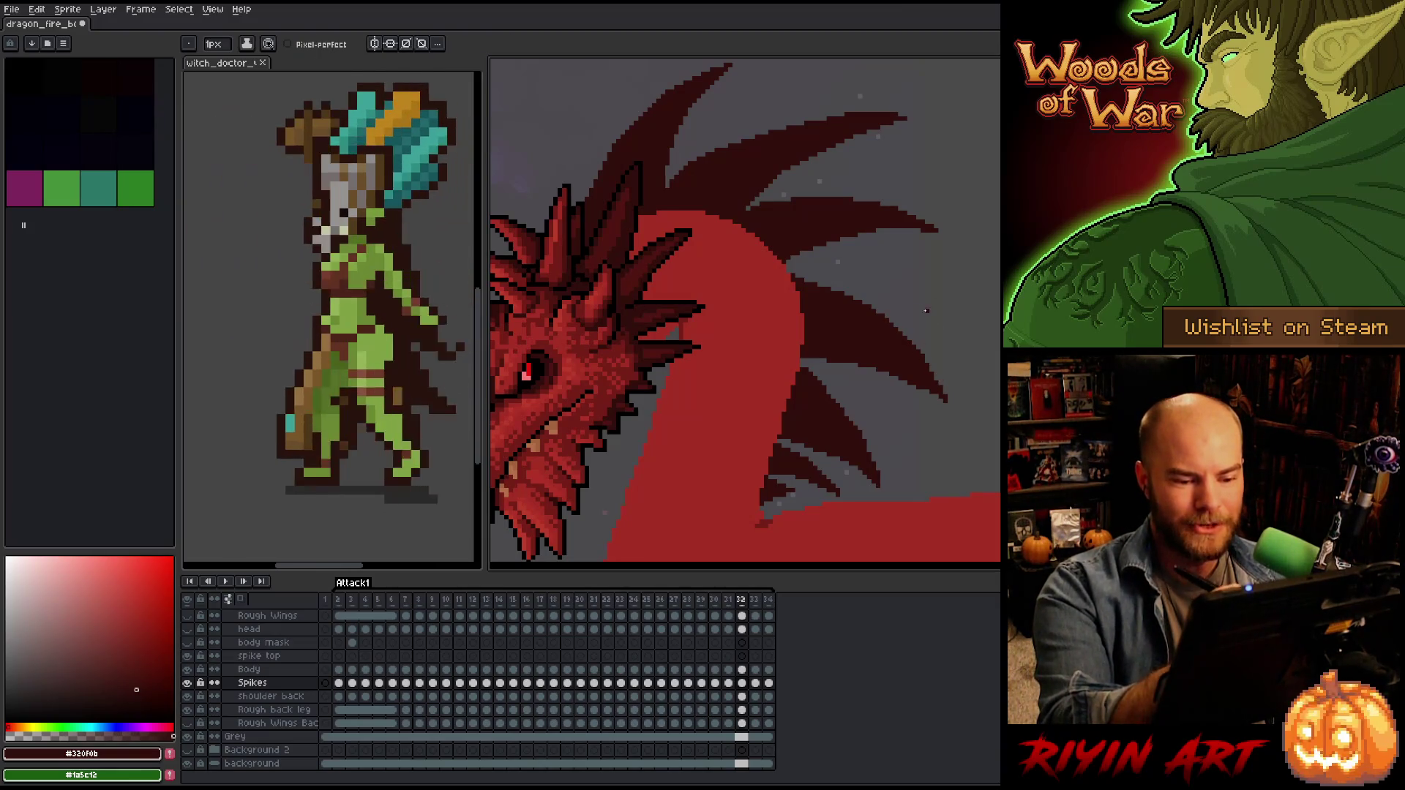
key("b")
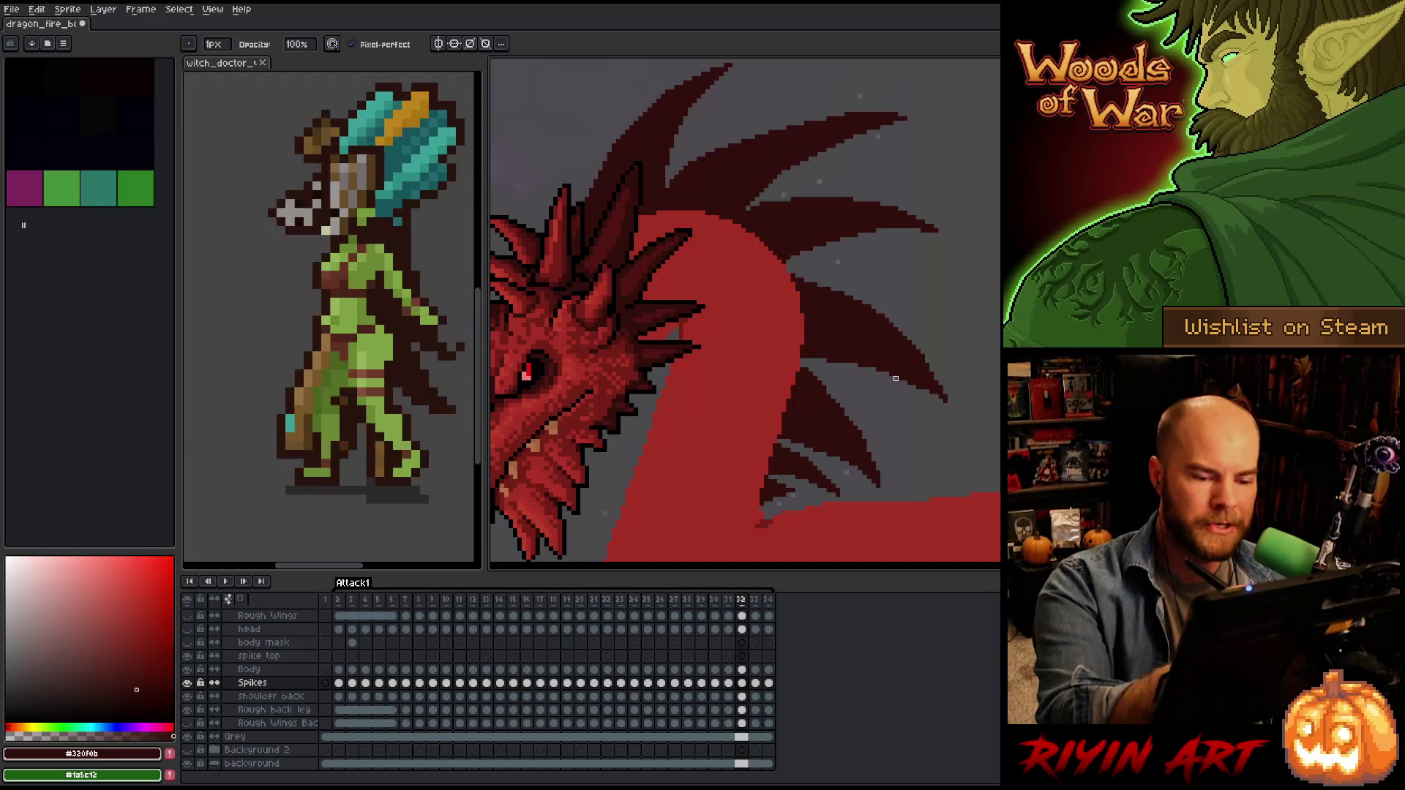
Lasso a lower back spike, deselect it, and keep tidying spike edges with pencil and eraser.
key("m")
mouse_move(828, 368)
left_mouse_down()
mouse_move(885, 355)
mouse_move(924, 384)
mouse_move(938, 421)
left_mouse_up()
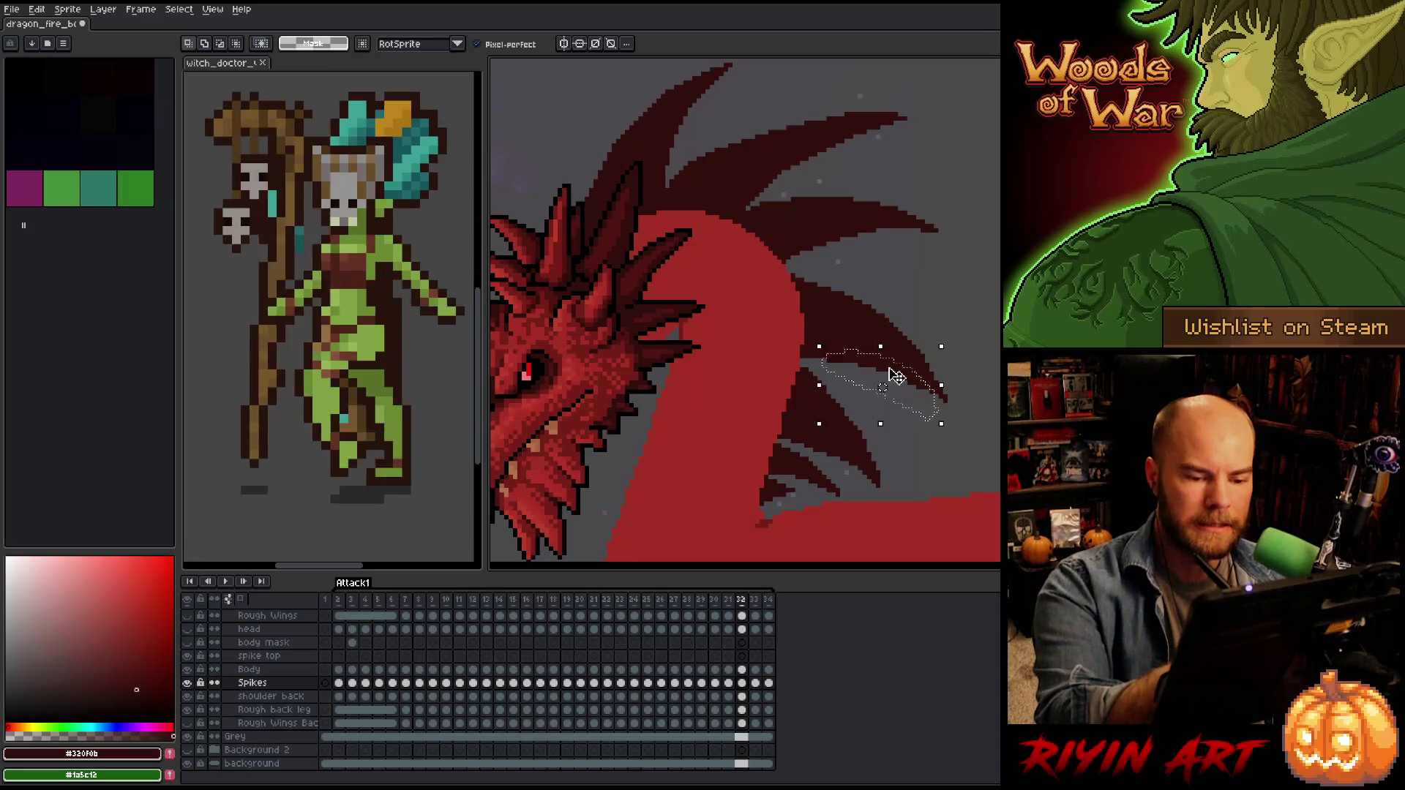
key("ctrl+d")
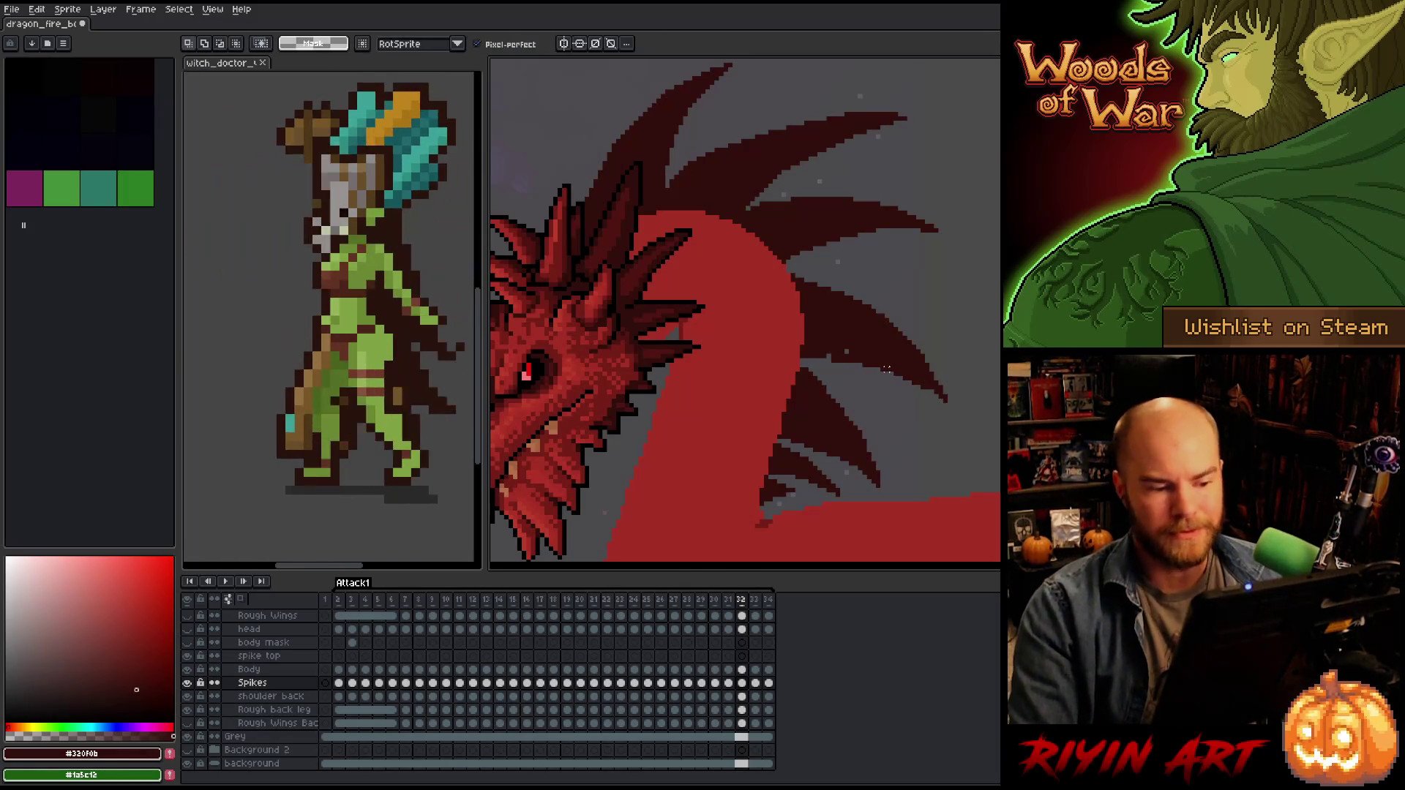
key("b")
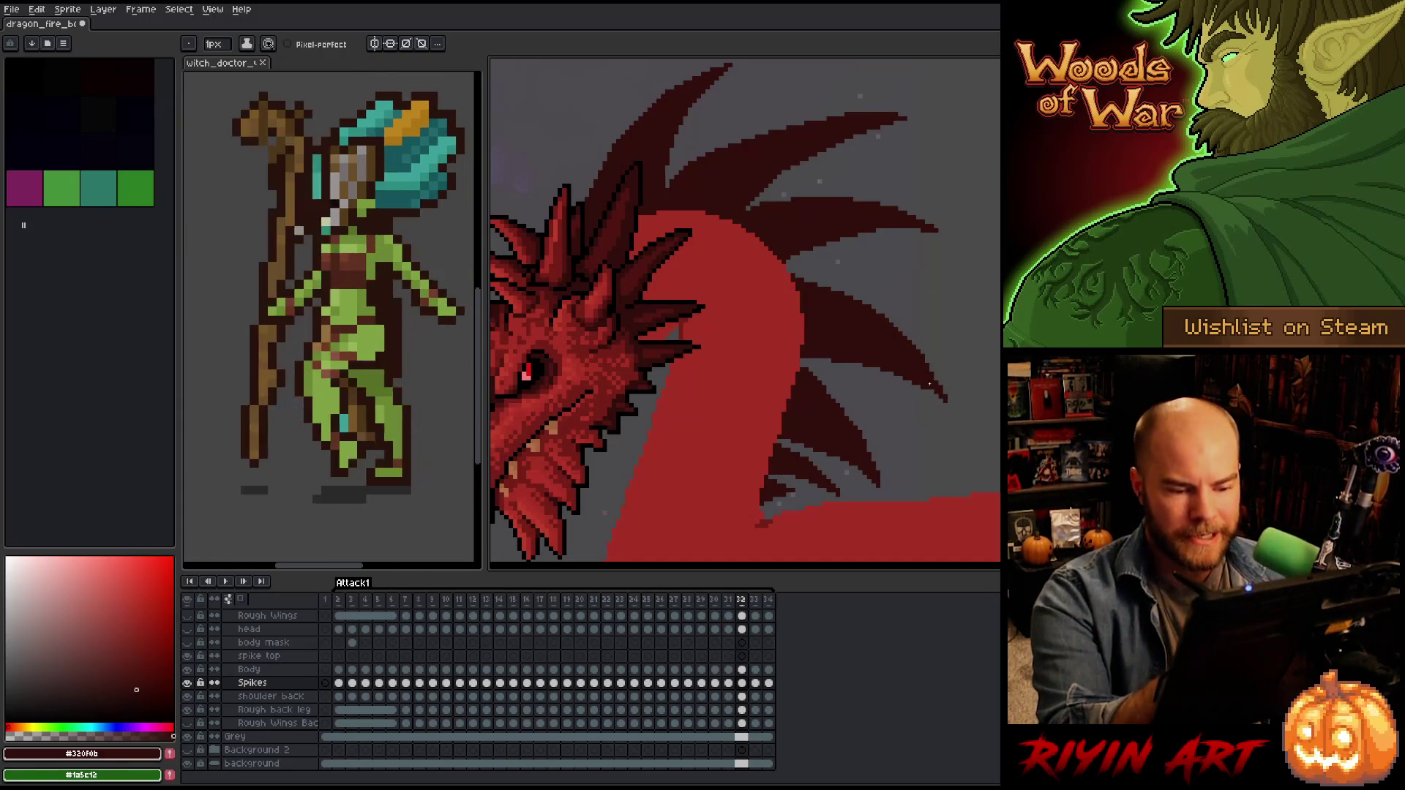
key("e")
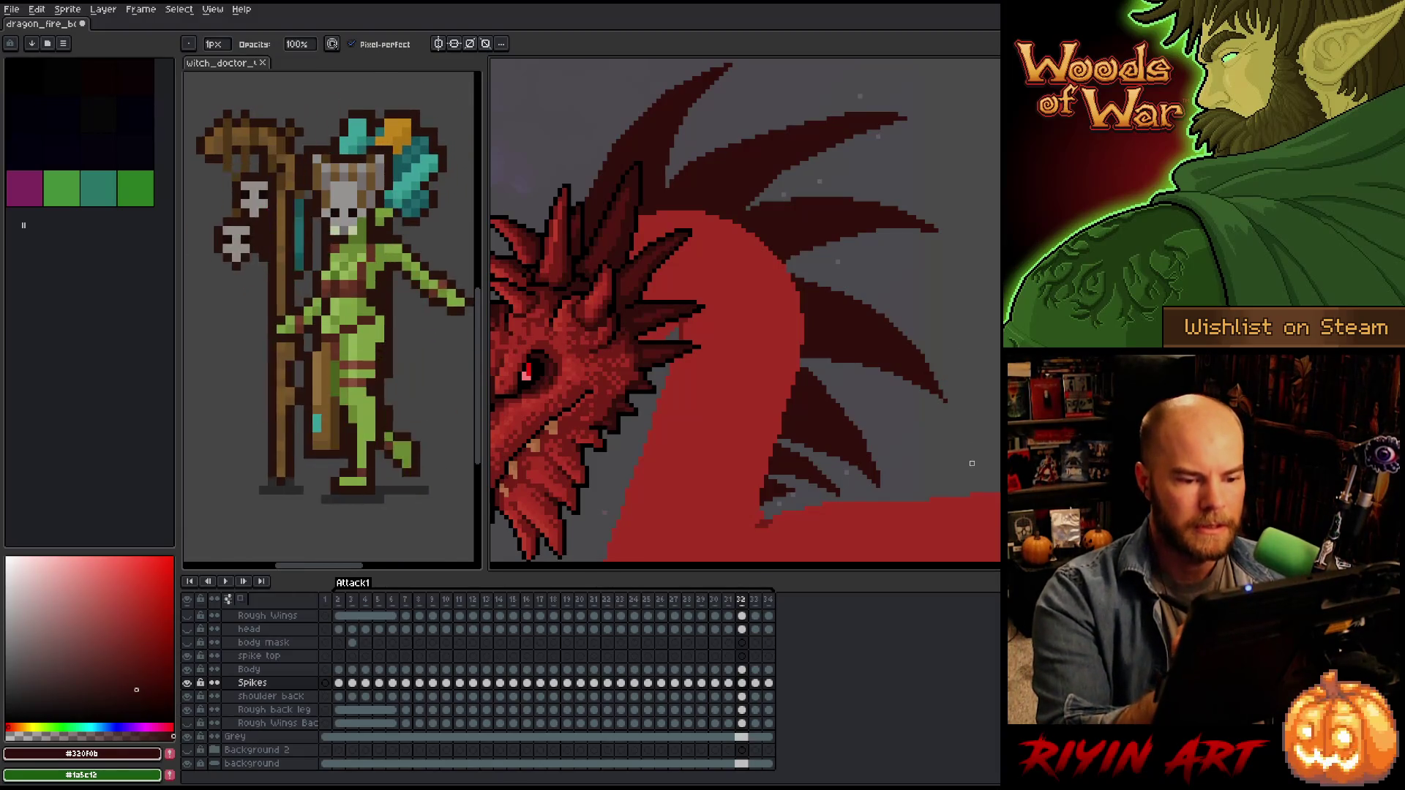
key("e")
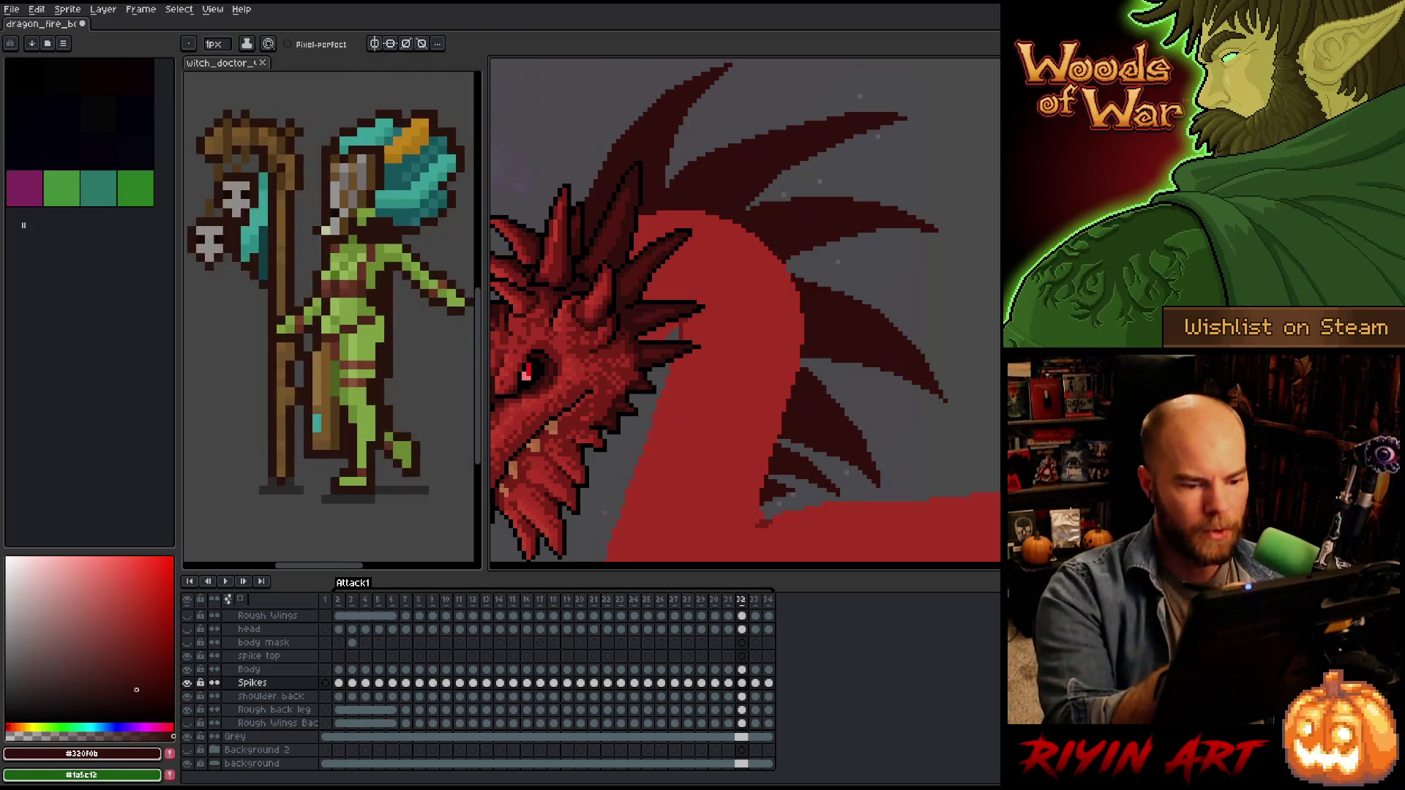
key("b")
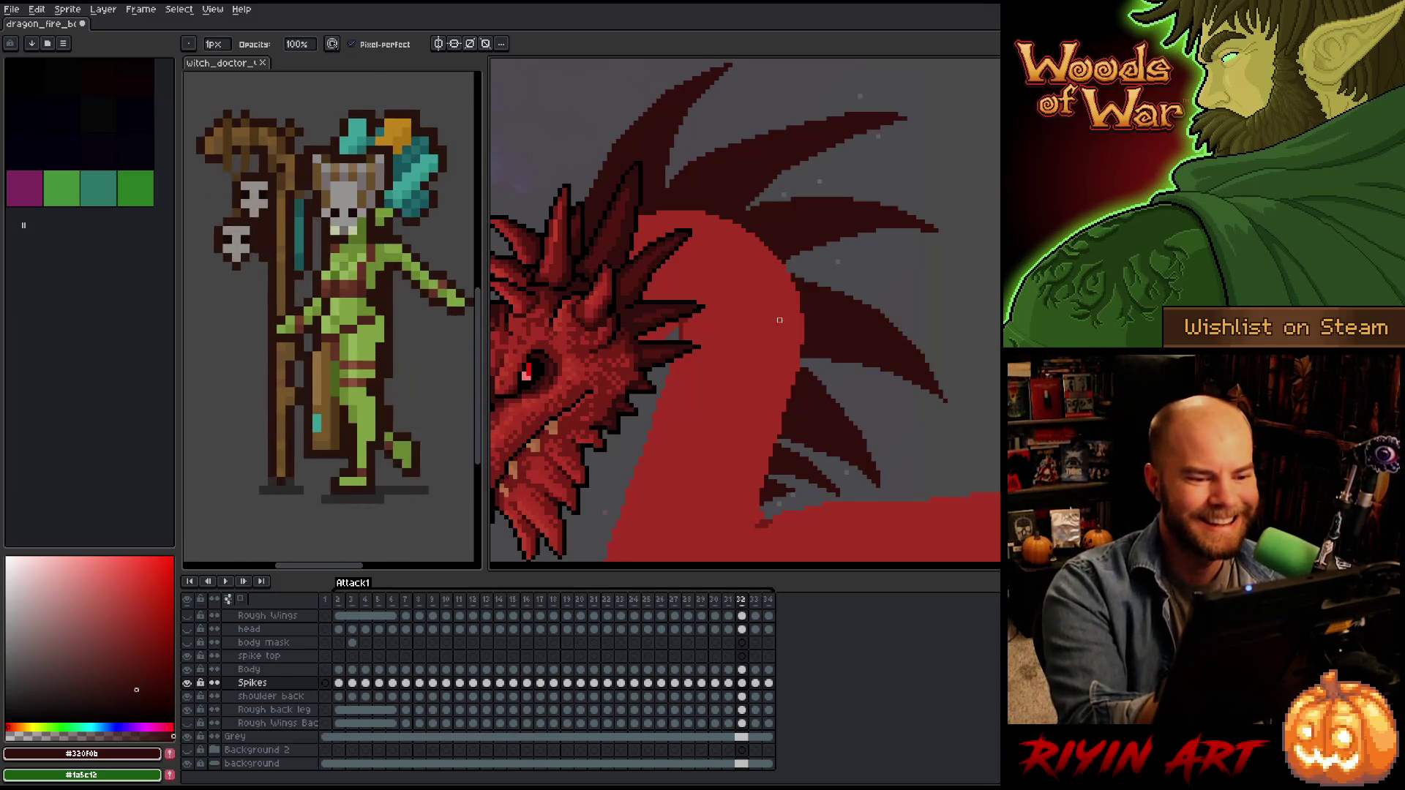
key("e")
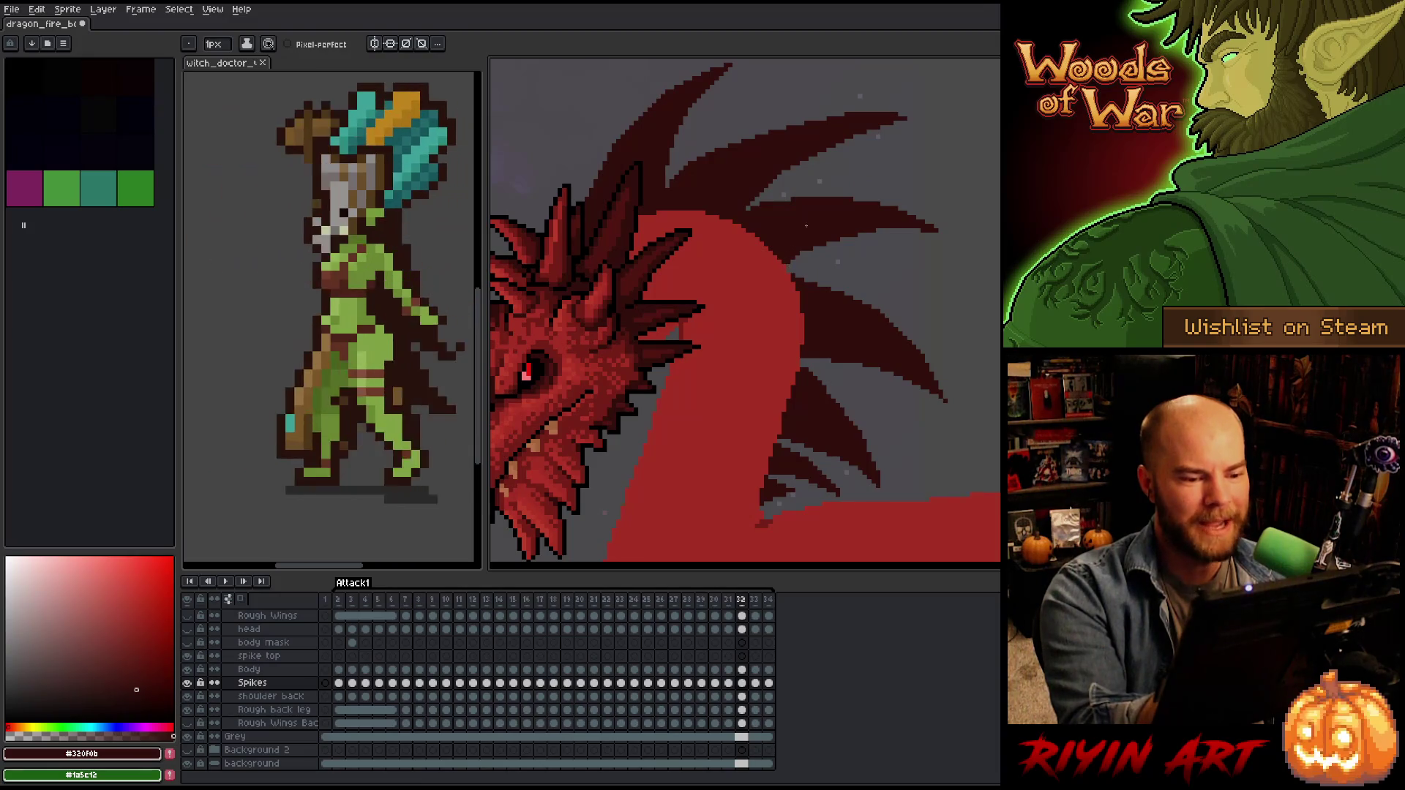
key("b")
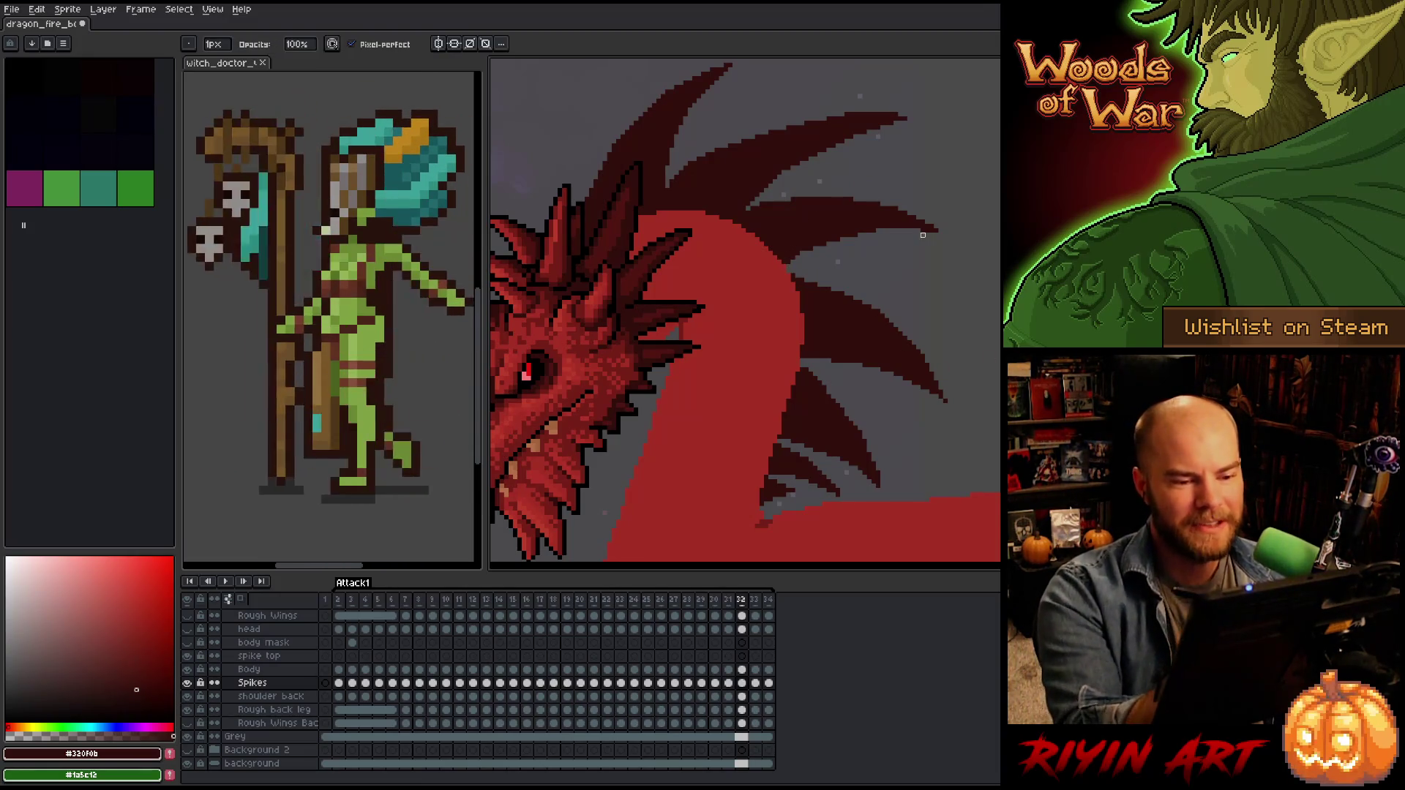
mouse_move(976, 343)
left_mouse_down()
mouse_move(944, 305)
mouse_move(890, 298)
left_mouse_up()
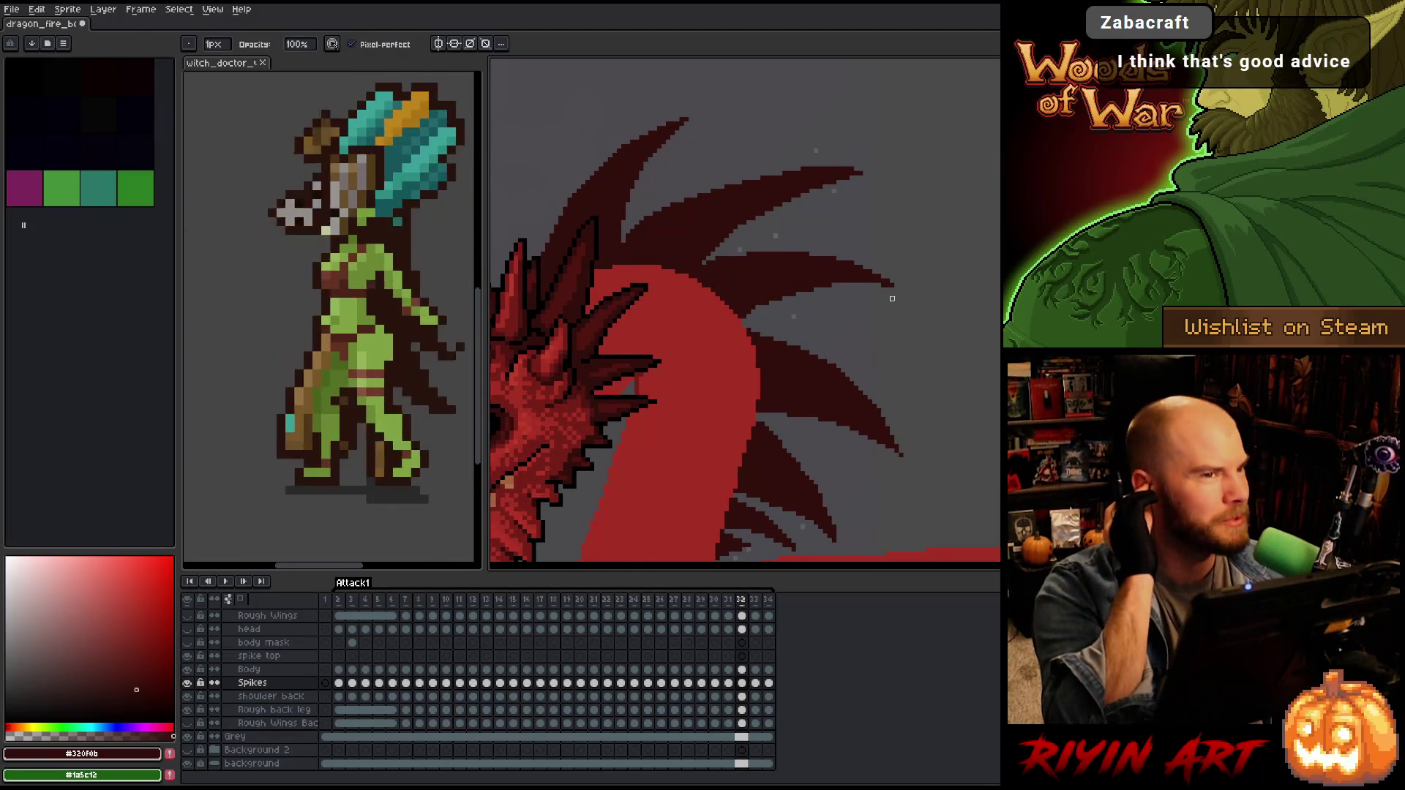
scroll(909, 395, "down", 1)
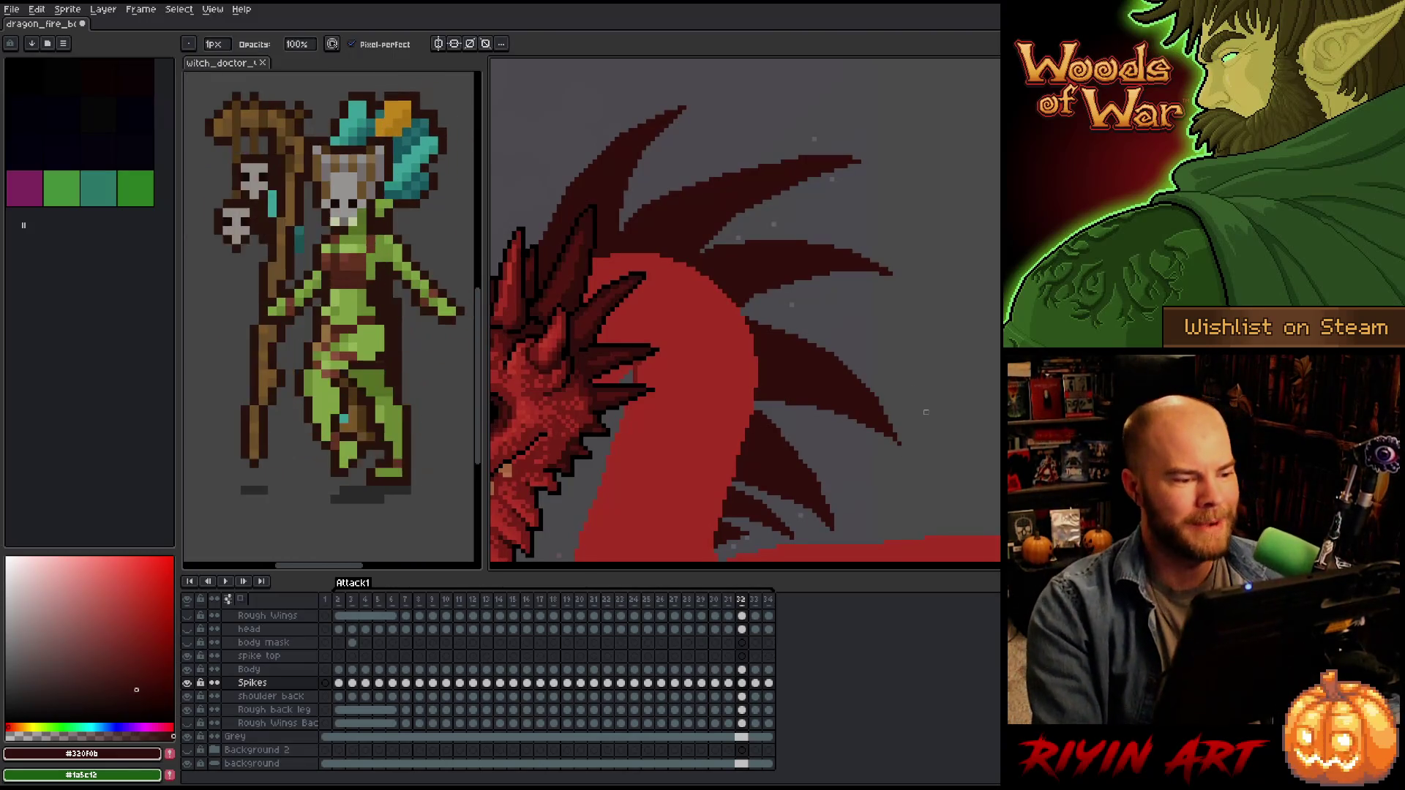
scroll(926, 412, "down", 3)
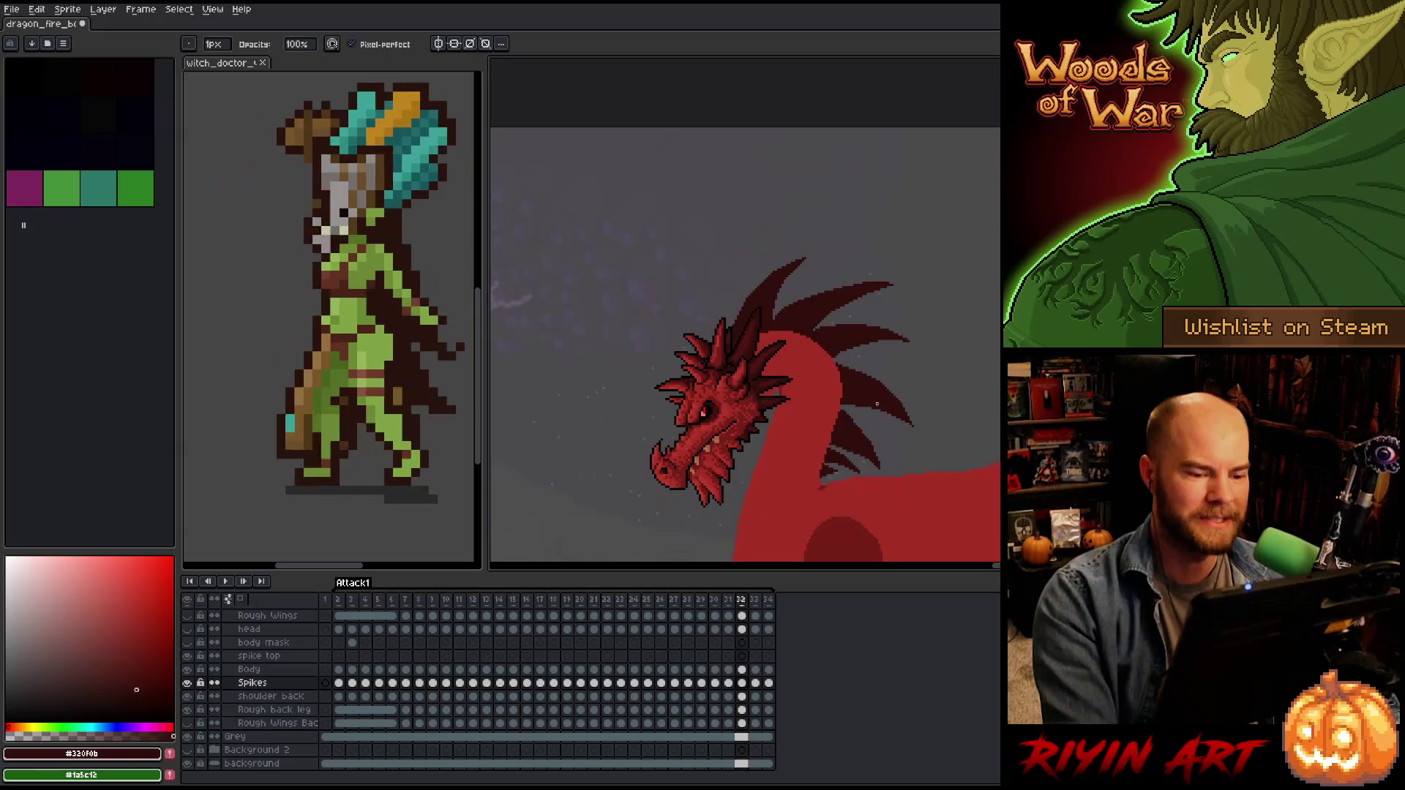
scroll(842, 406, "up", 4)
scroll(826, 393, "down", 3)
scroll(898, 493, "up", 3)
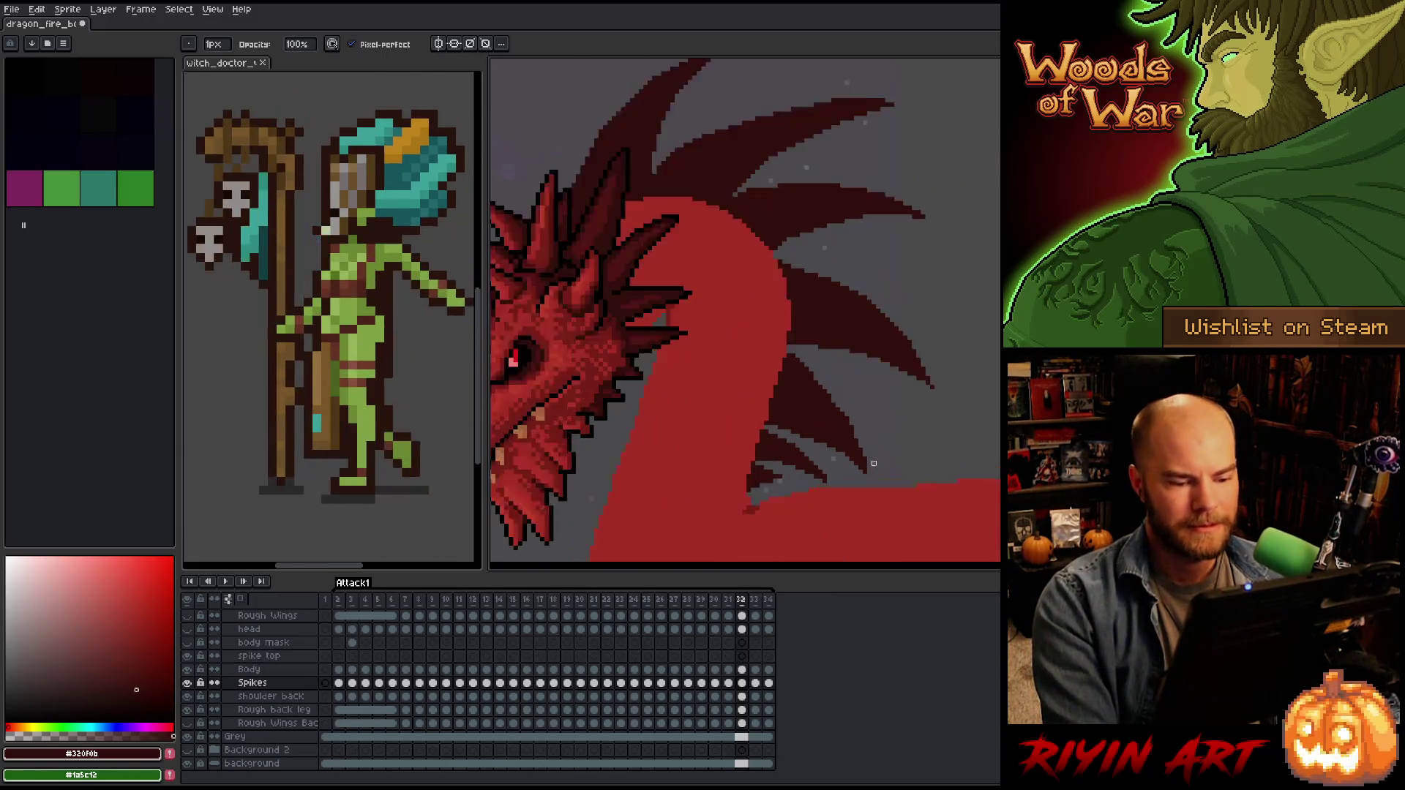
scroll(844, 487, "up", 2)
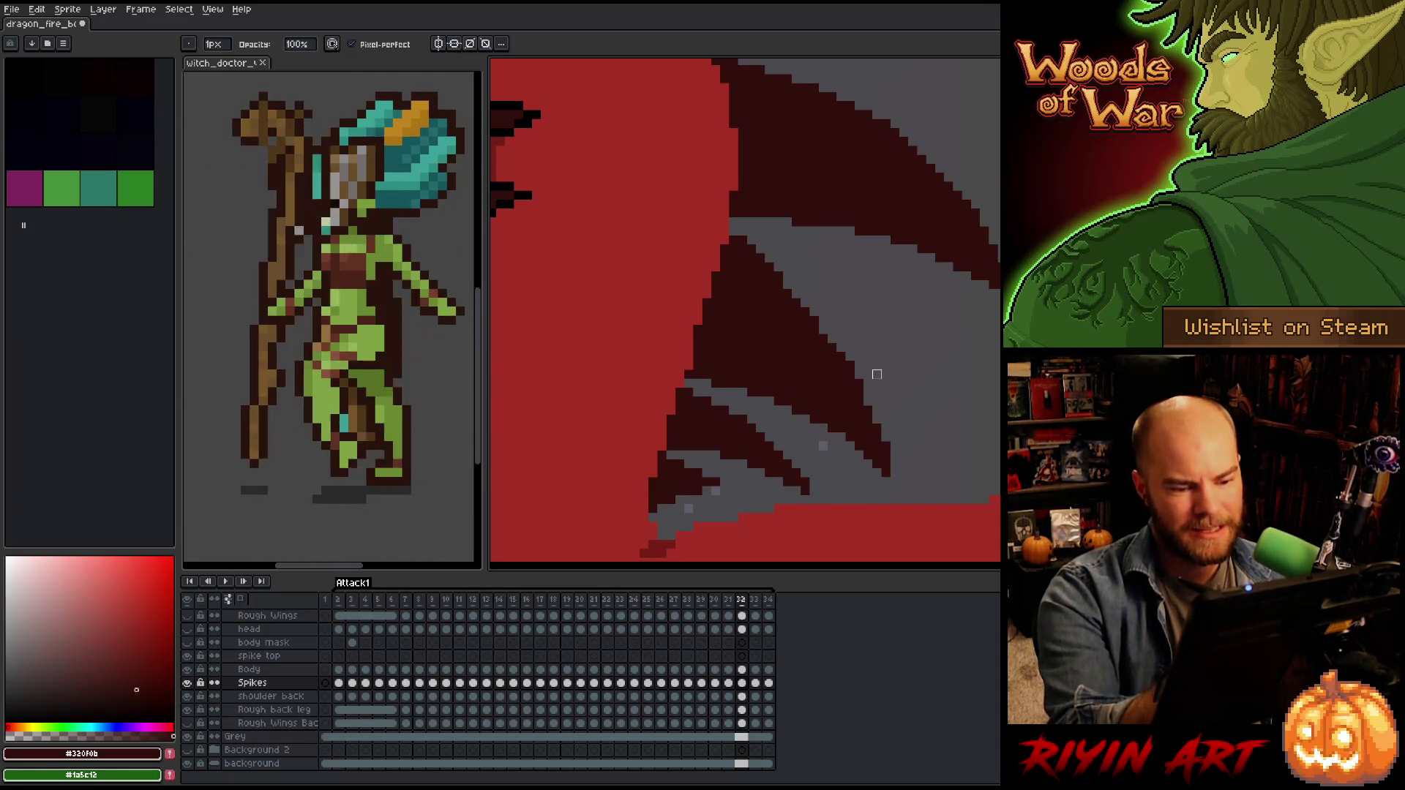
key("e")
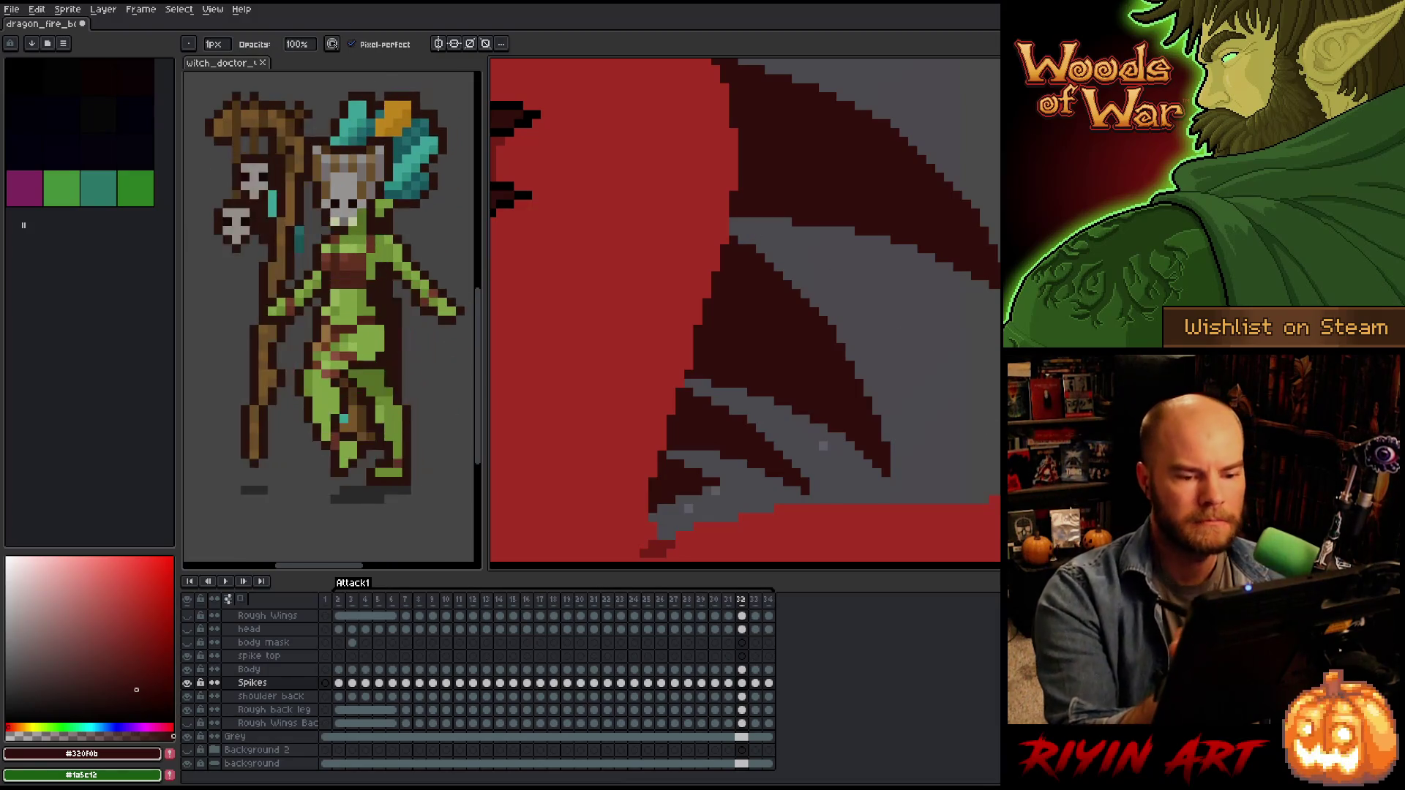
scroll(910, 318, "down", 3)
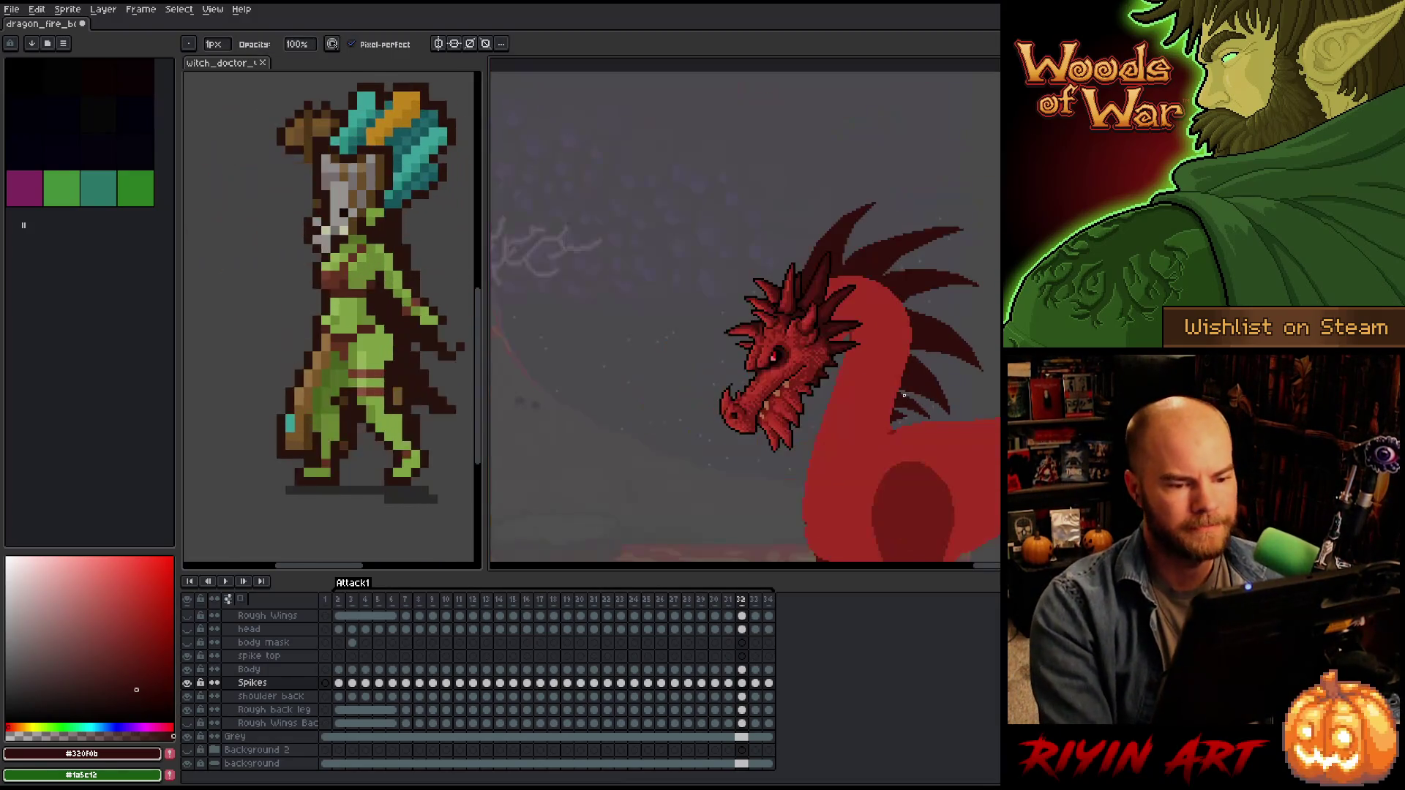
Save the file and zoom in on the upper back spikes.
scroll(909, 318, "up", 1)
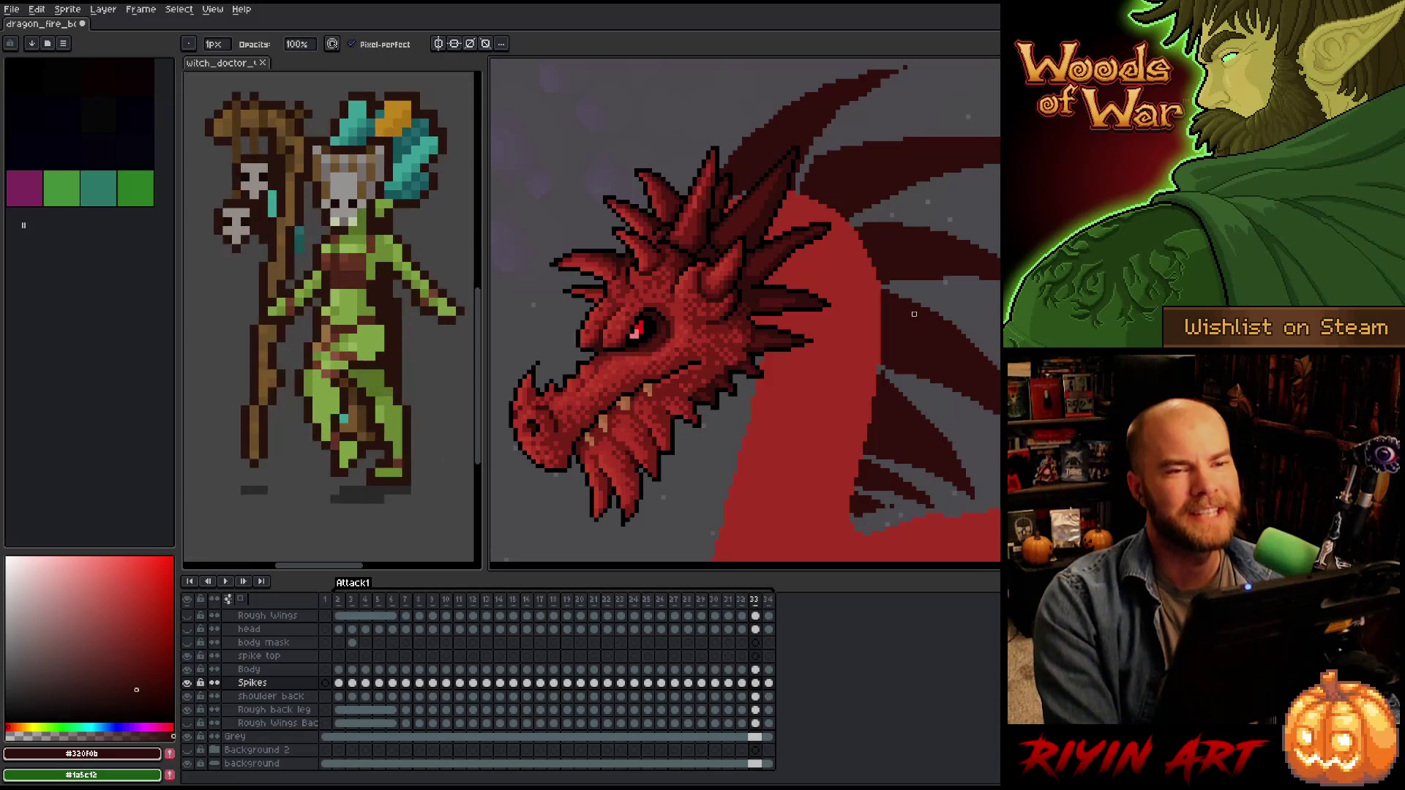
key("ctrl+s")
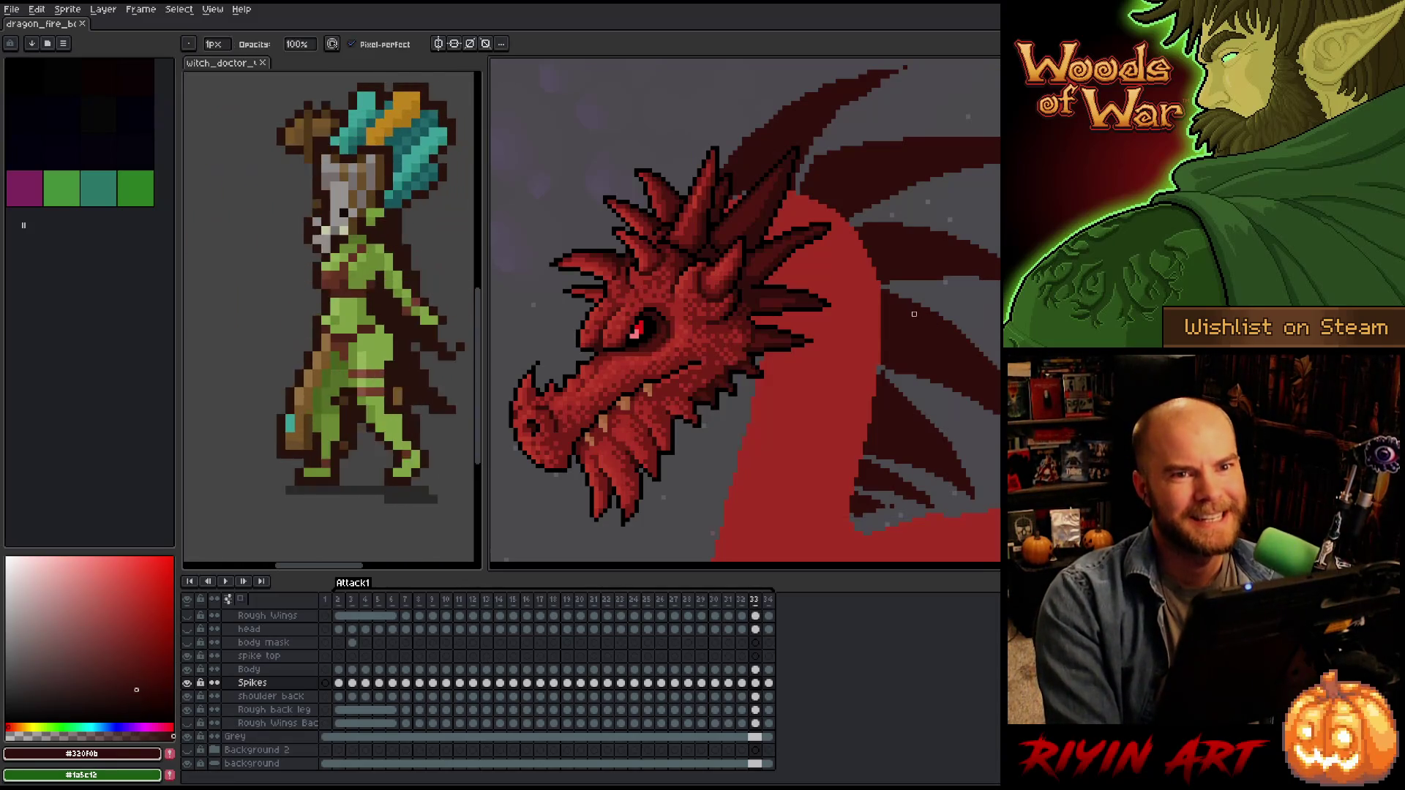
scroll(766, 175, "down", 2)
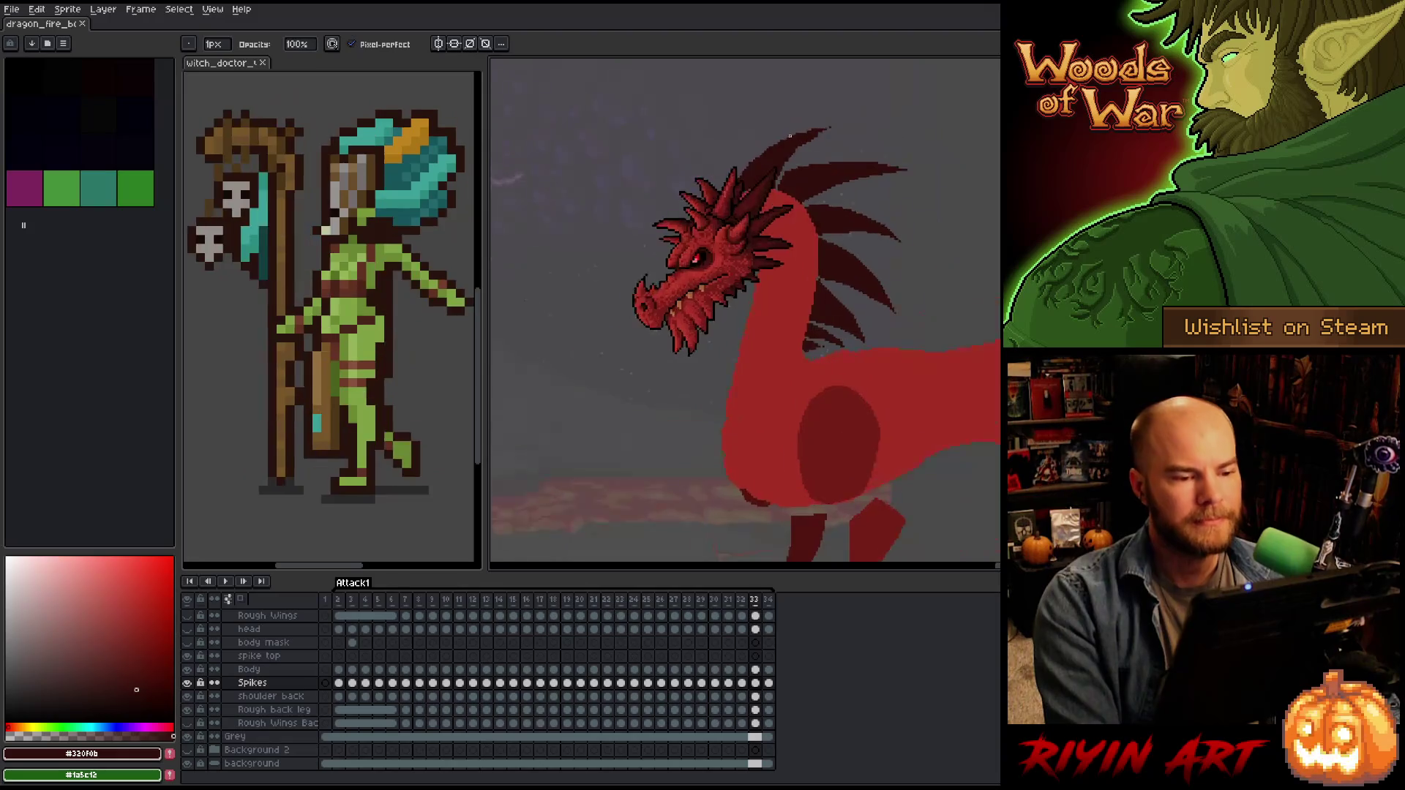
scroll(772, 187, "up", 4)
scroll(775, 194, "down", 4)
scroll(779, 202, "up", 4)
scroll(779, 202, "down", 2)
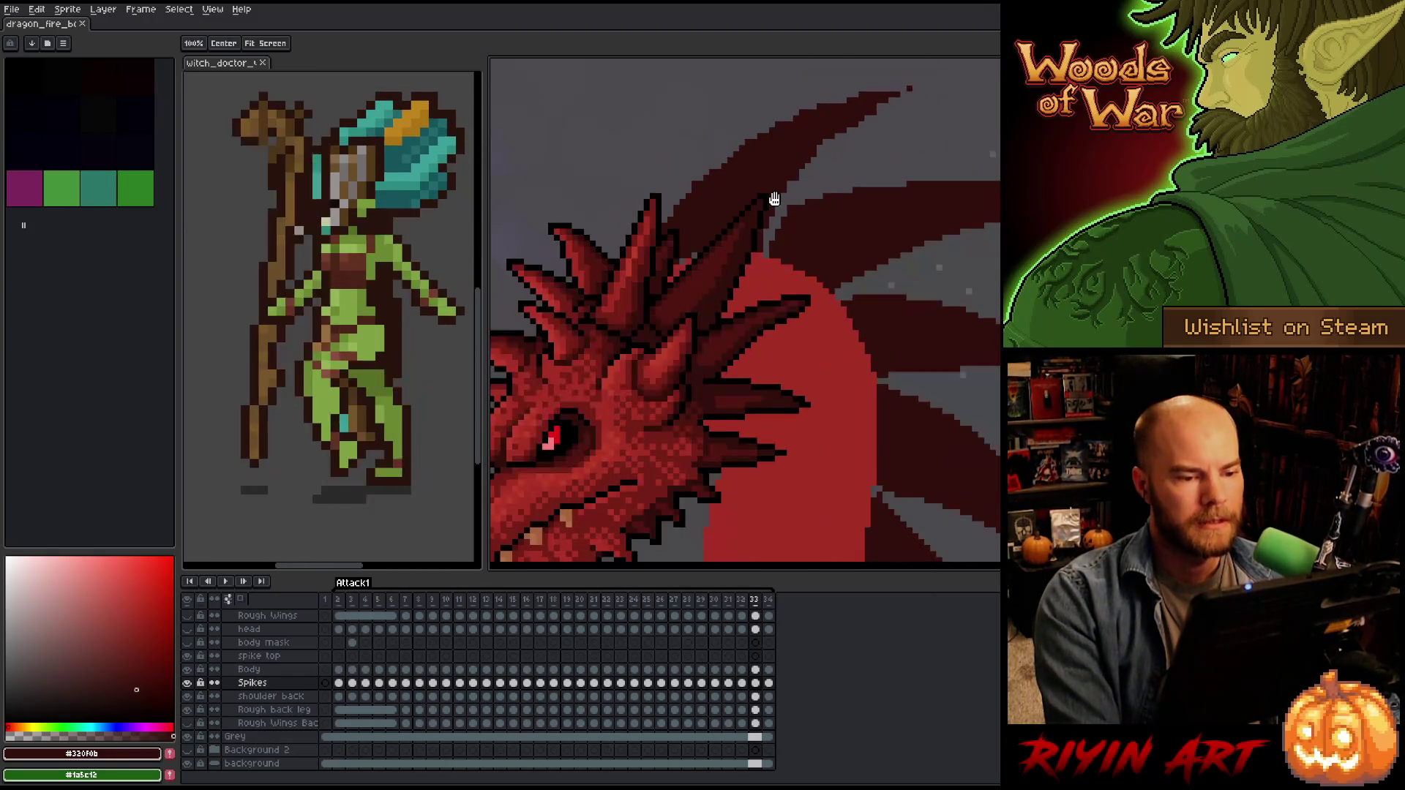
scroll(865, 251, "down", 2)
scroll(860, 248, "up", 4)
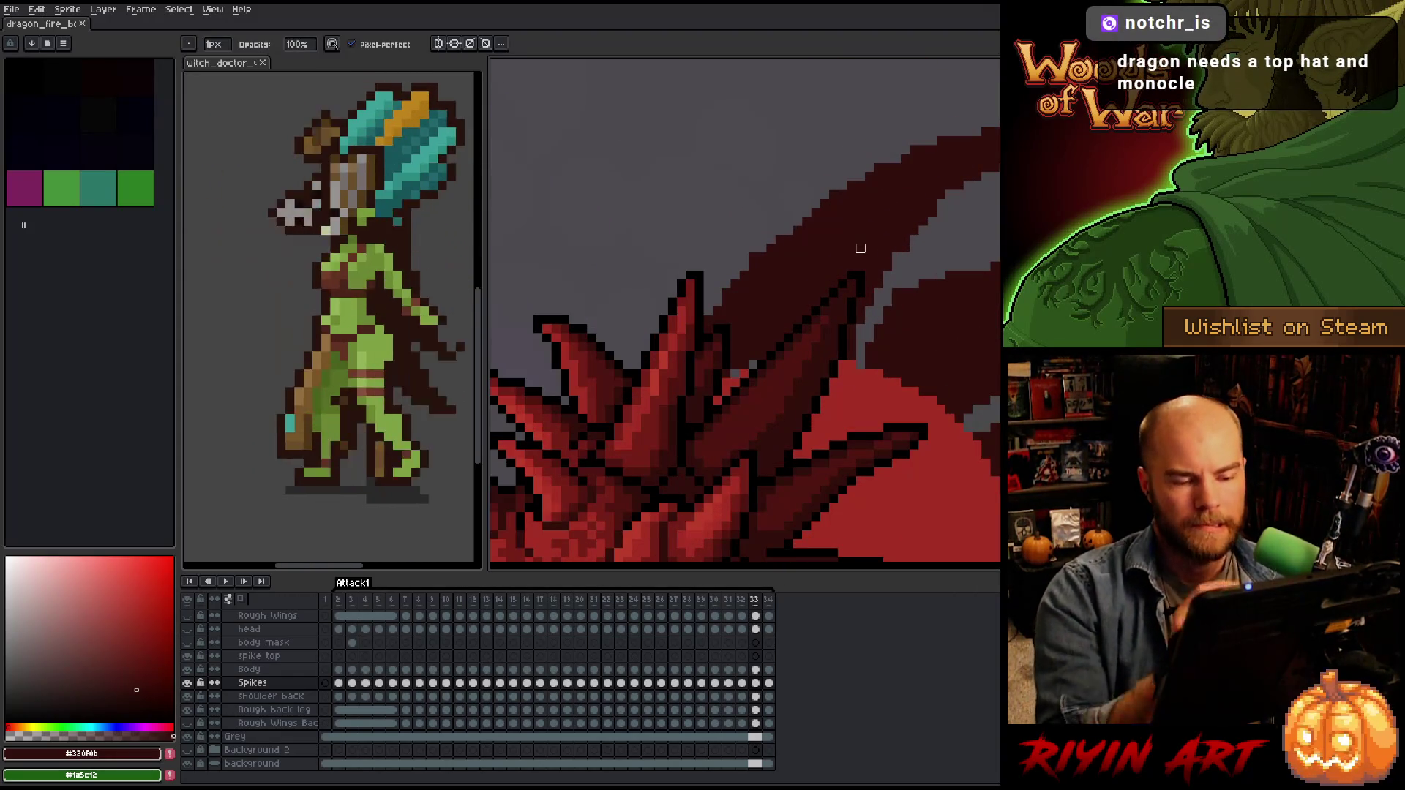
left_click_drag(903, 339, 792, 419)
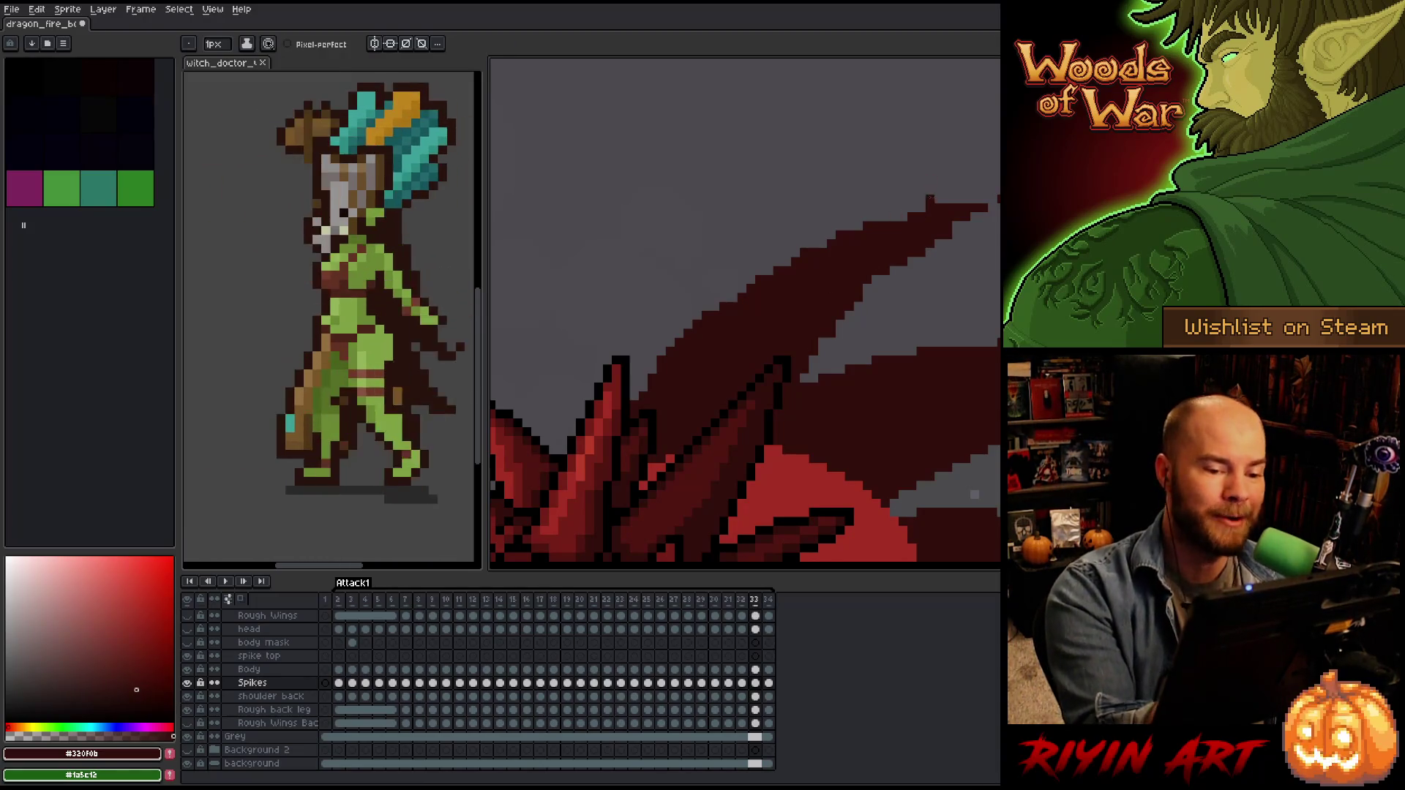
Fill dark pixels along an upper spike's edge, then bring the lower spikes into view.
key("e")
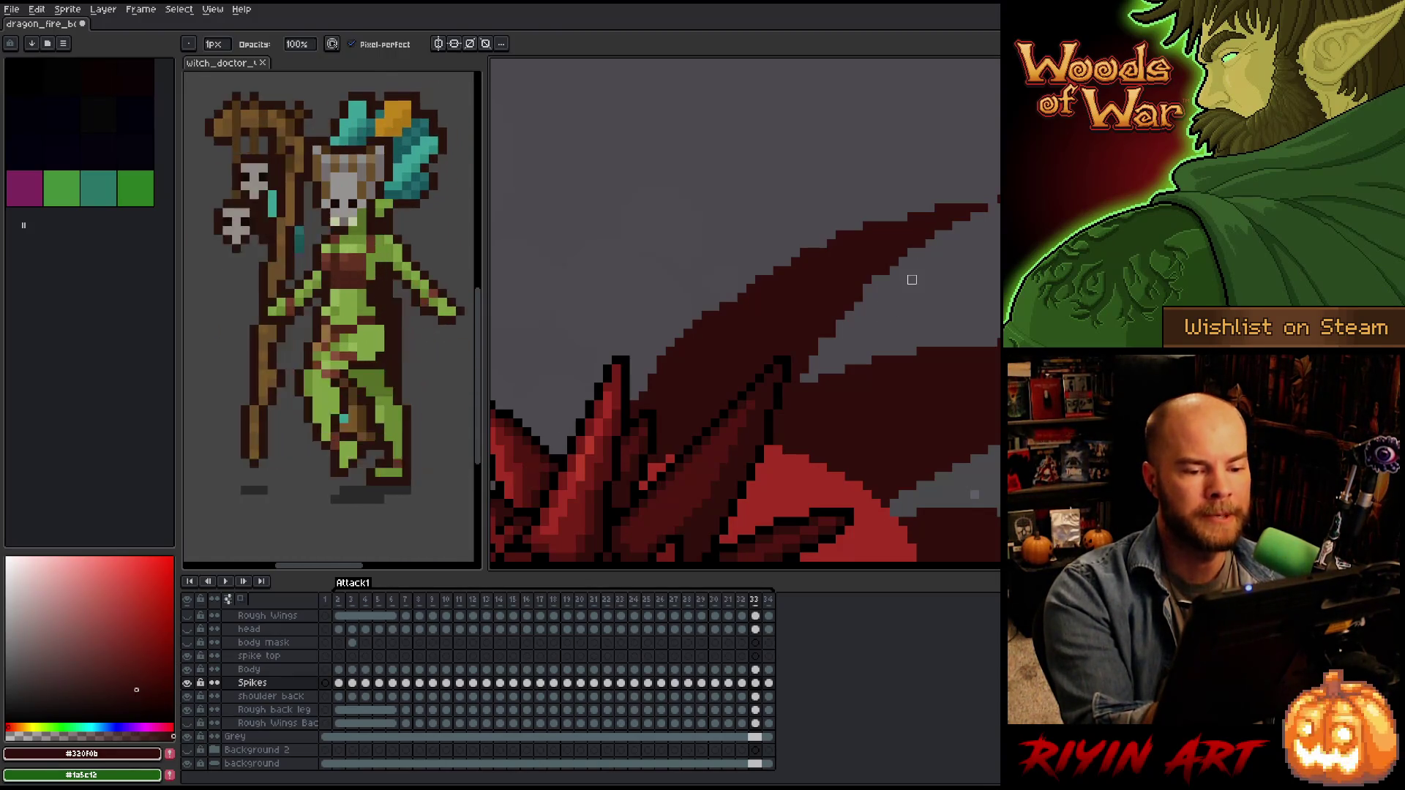
key("e")
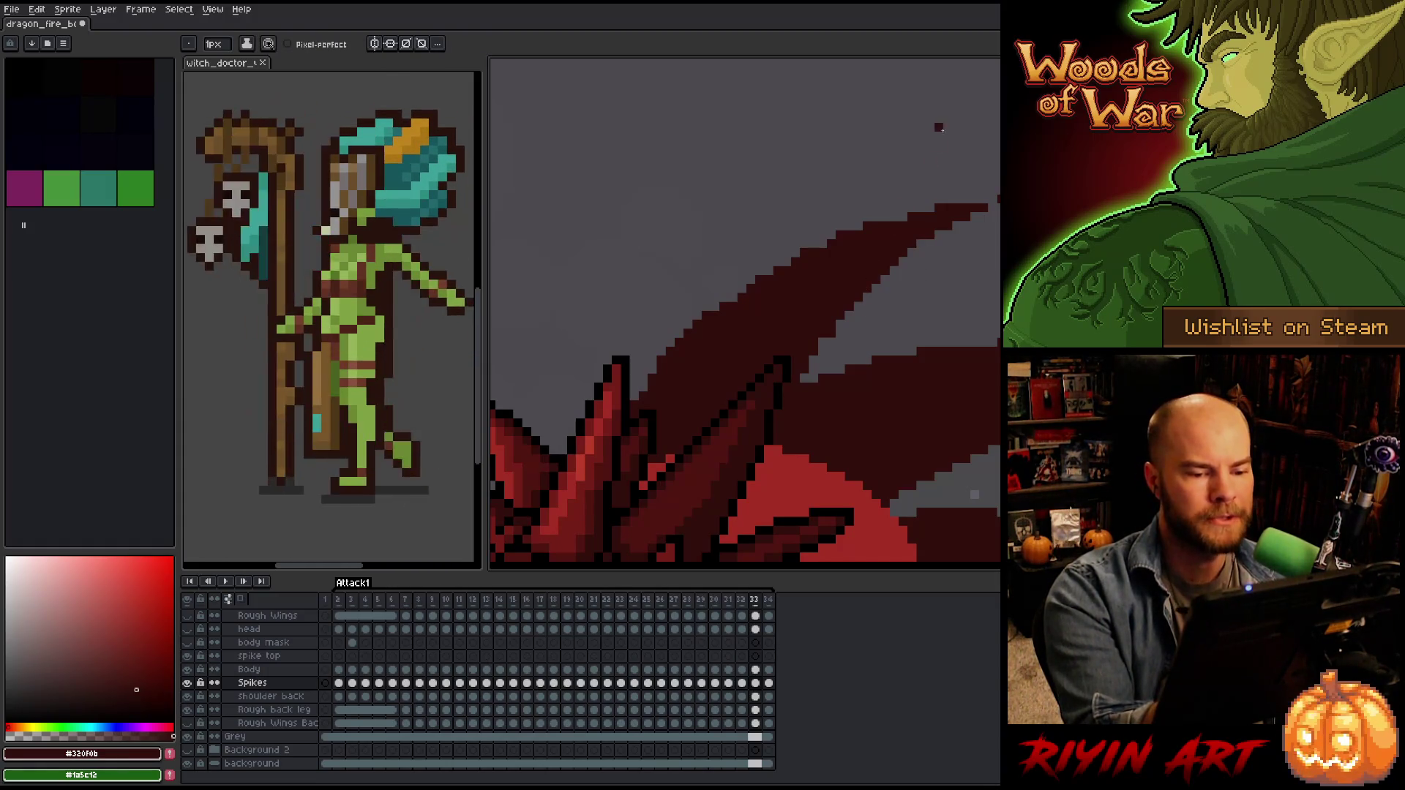
key("b")
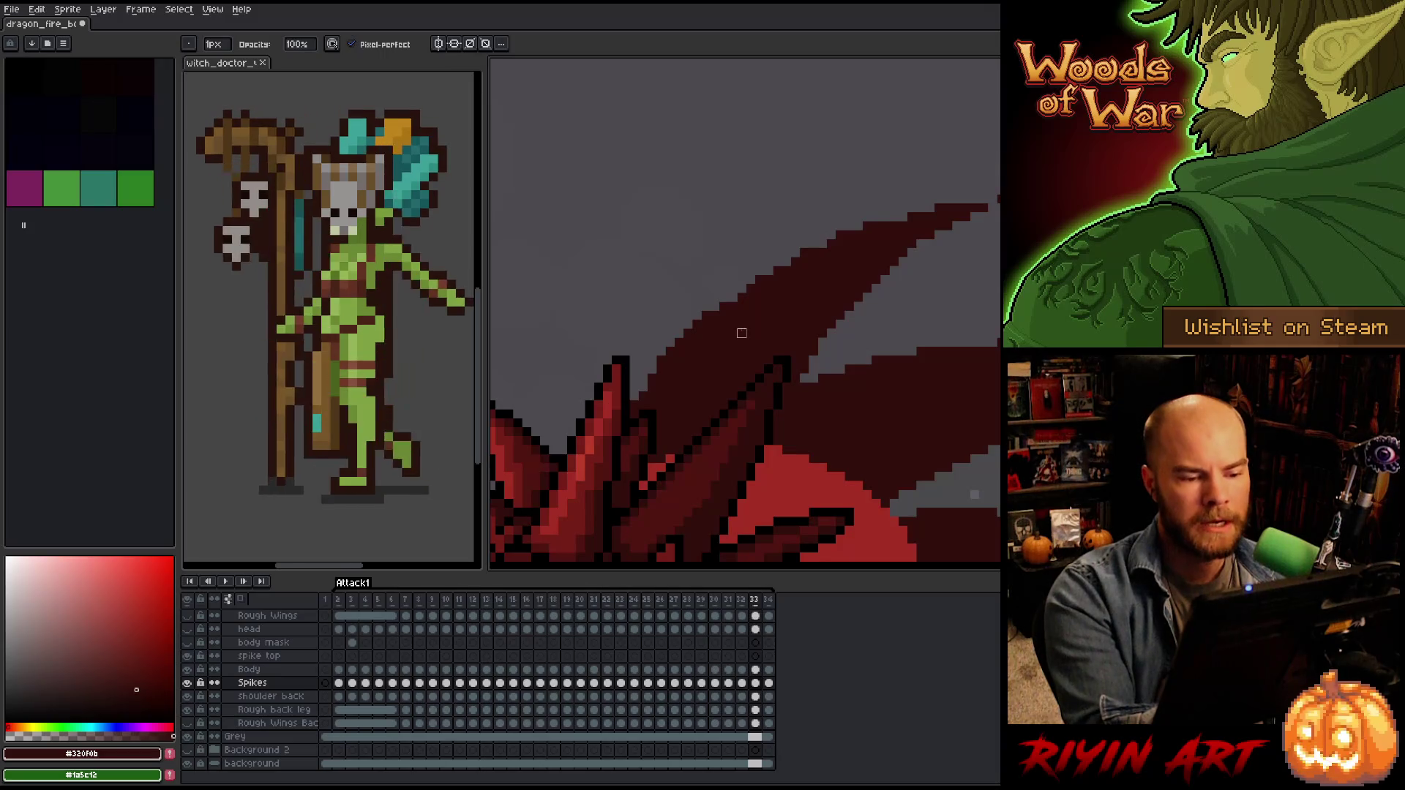
key("e")
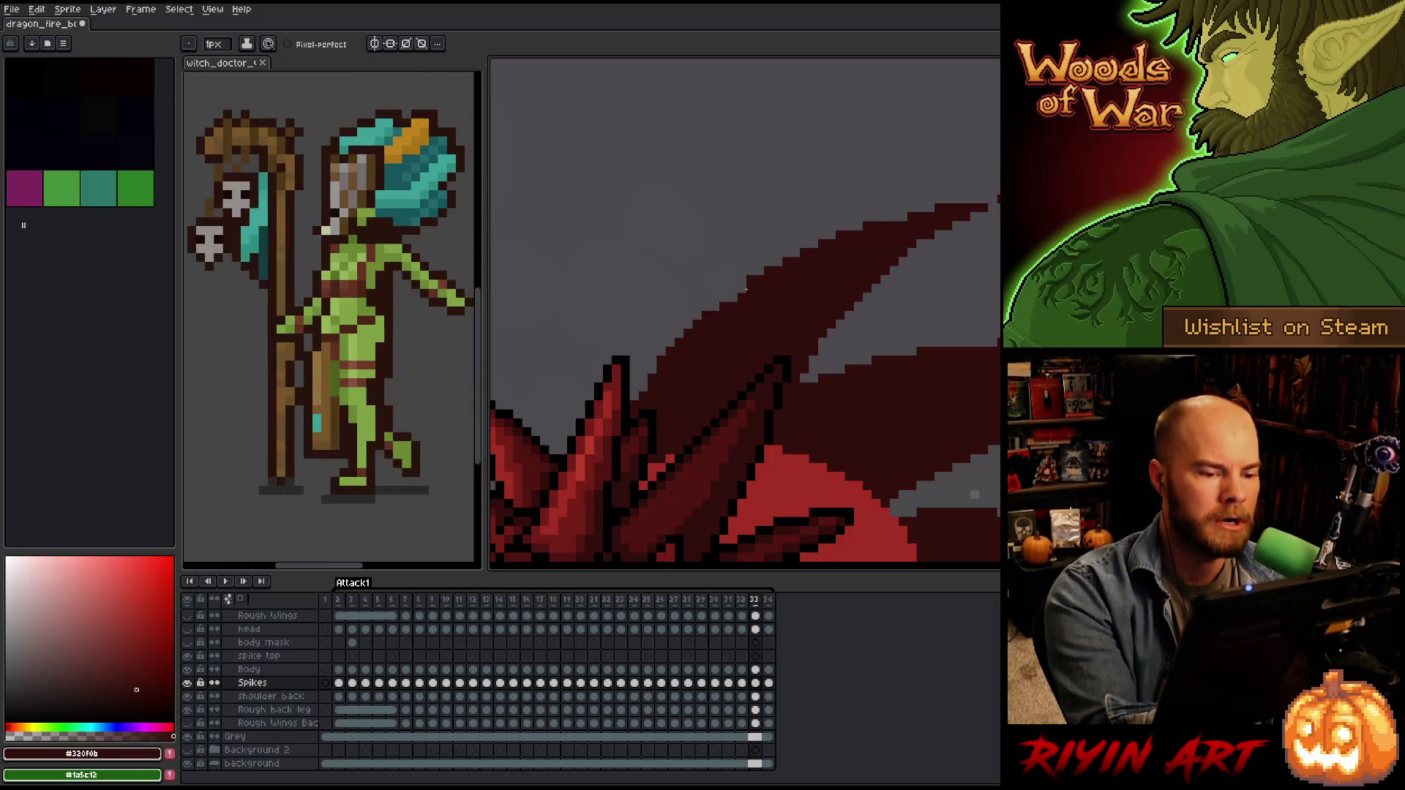
left_click_drag(722, 296, 750, 294)
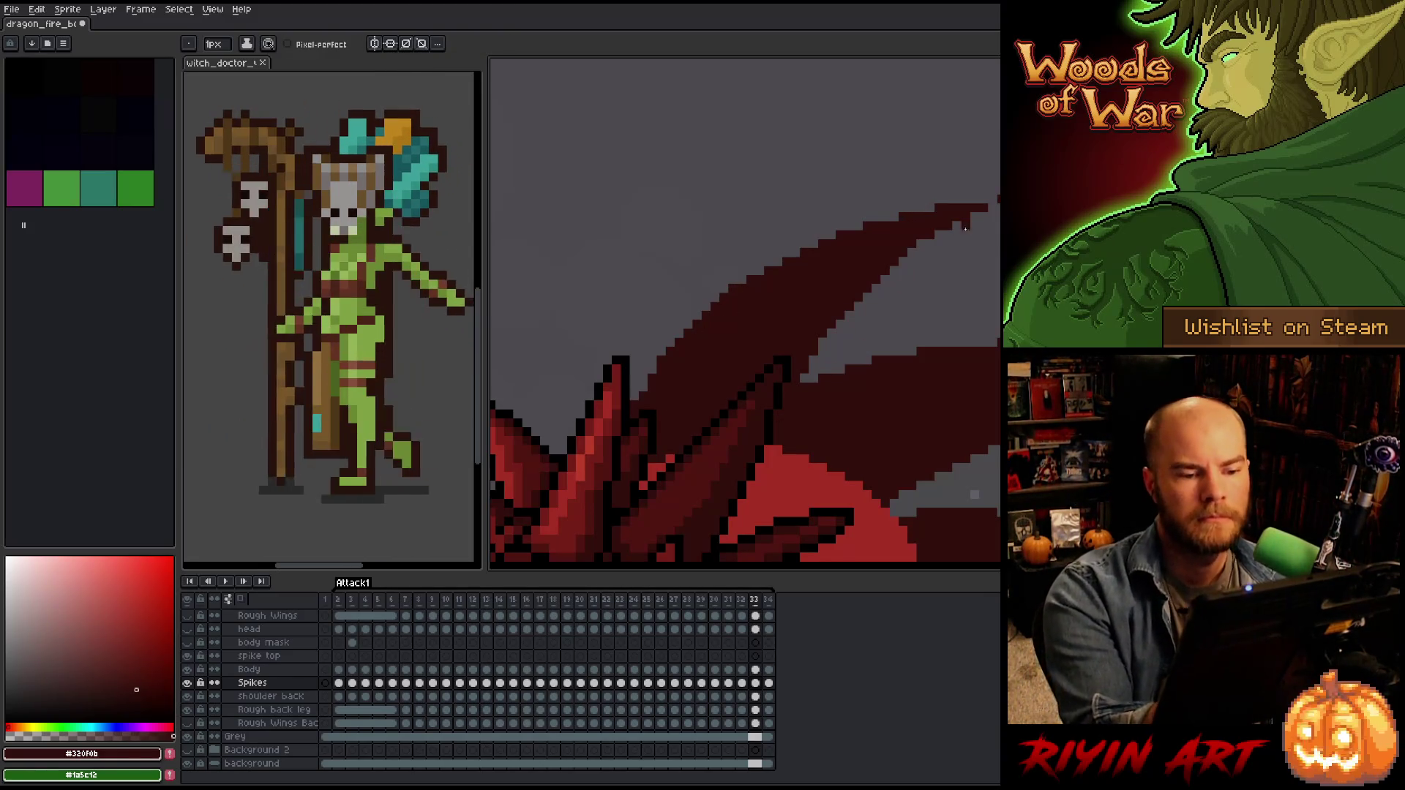
left_click_drag(1104, 348, 956, 298)
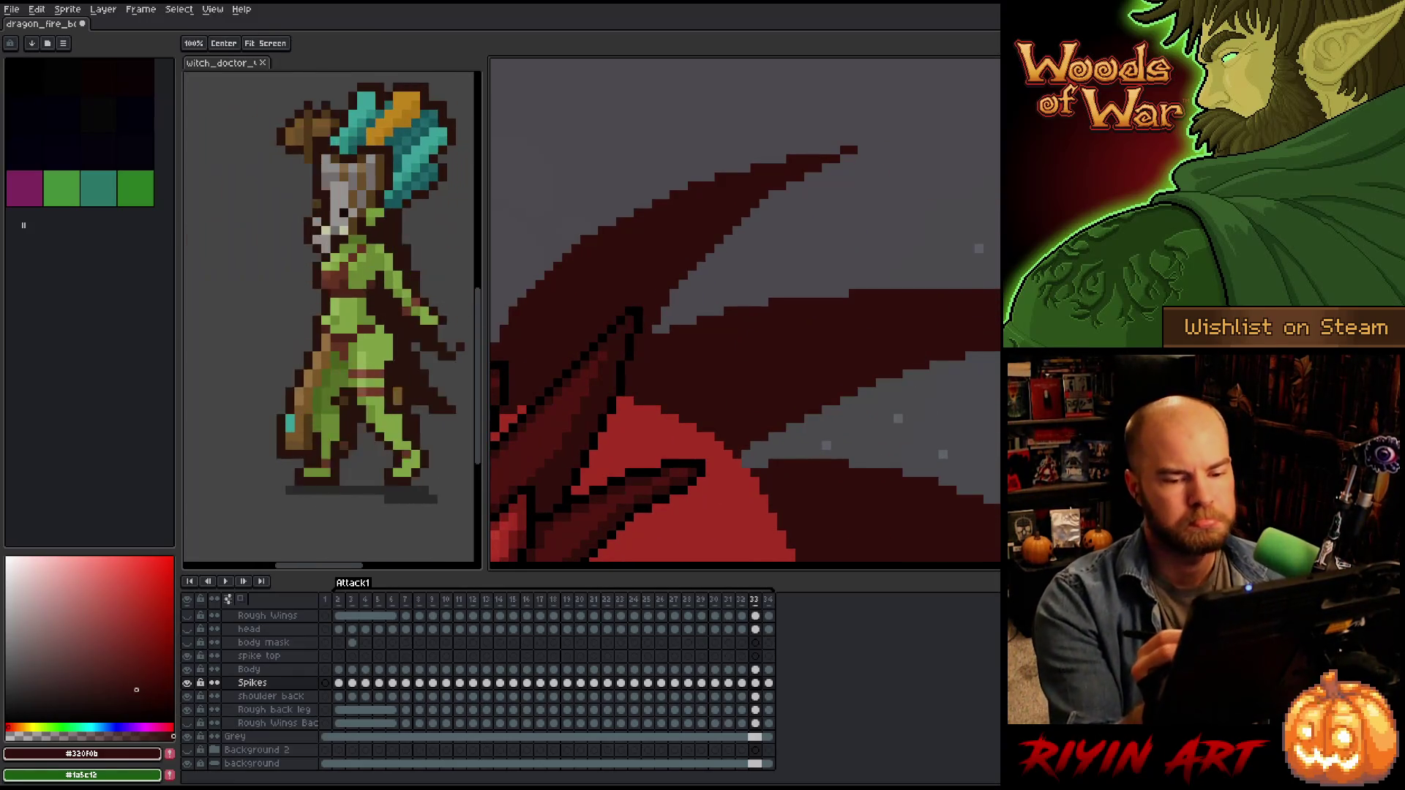
Paint dark pixels into the grey gap between spikes, then pan down to check the lowest spikes.
scroll(745, 309, "down", 3)
key("b")
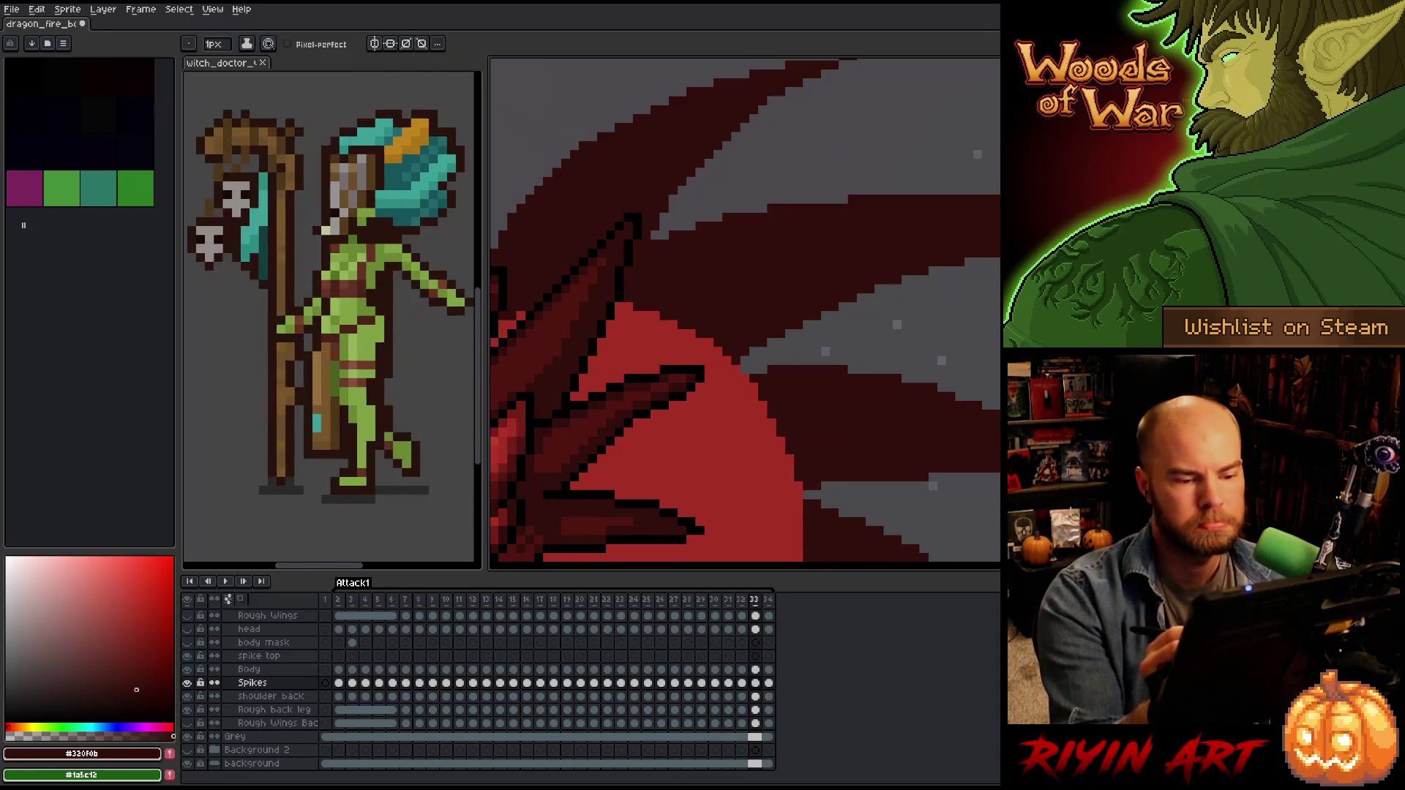
left_click_drag(769, 369, 733, 374)
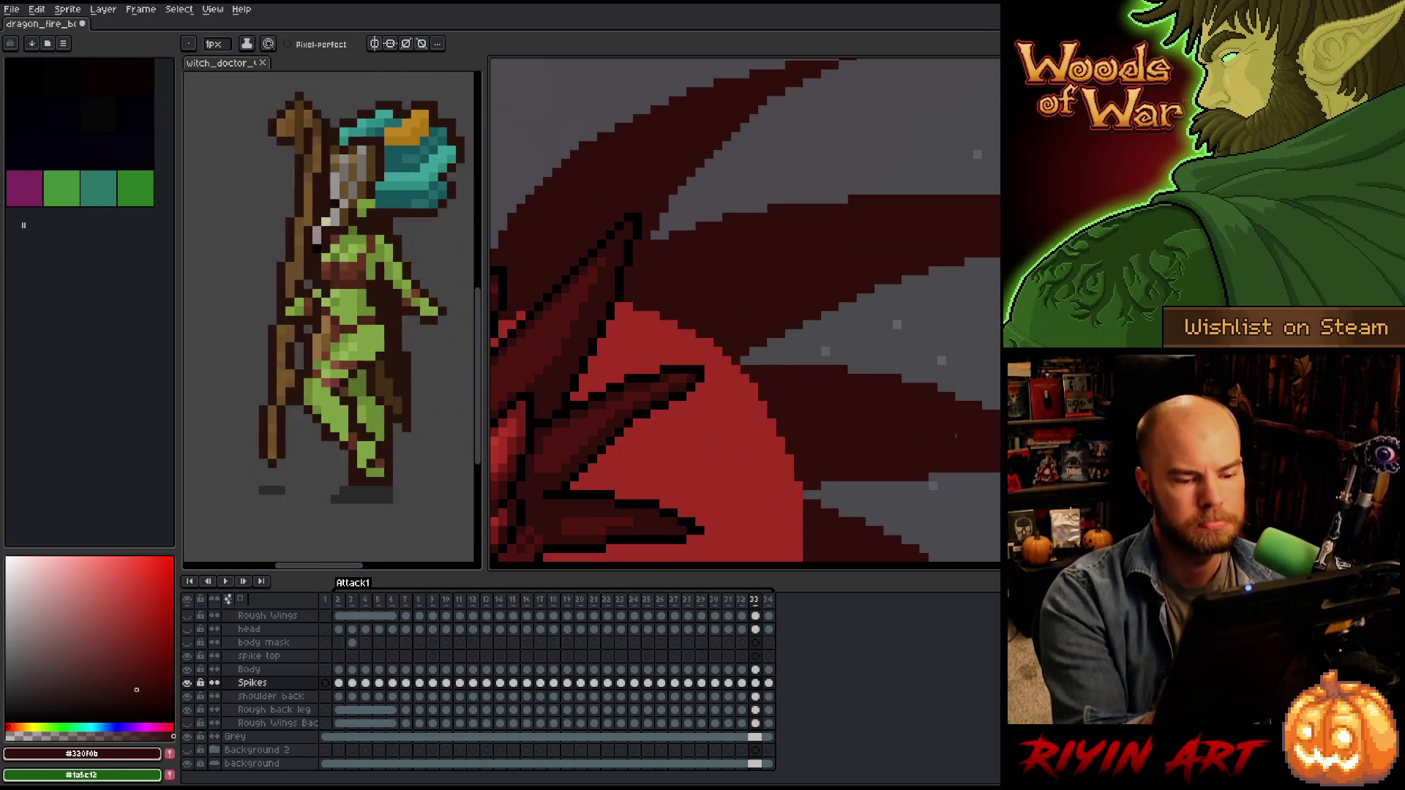
left_click_drag(948, 438, 802, 339)
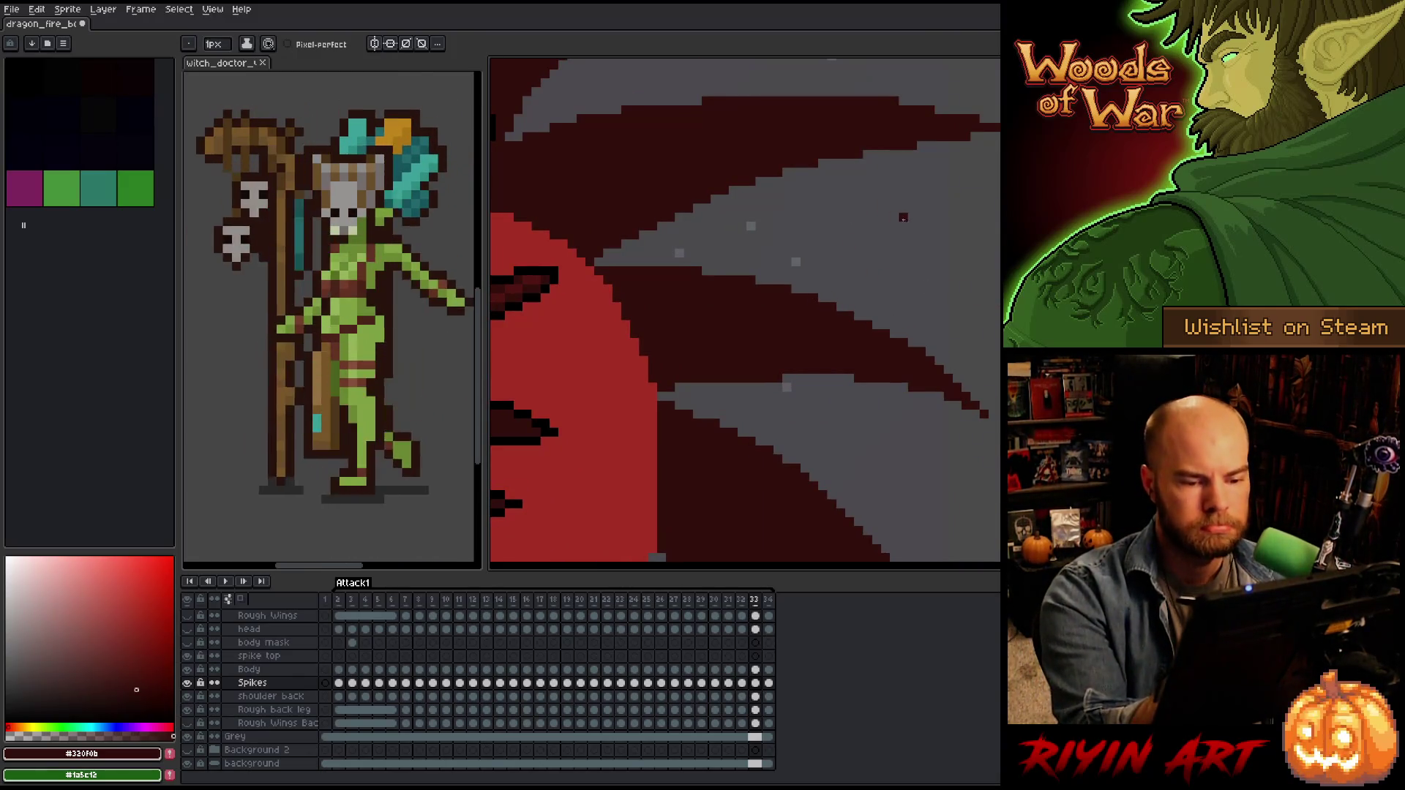
key("b")
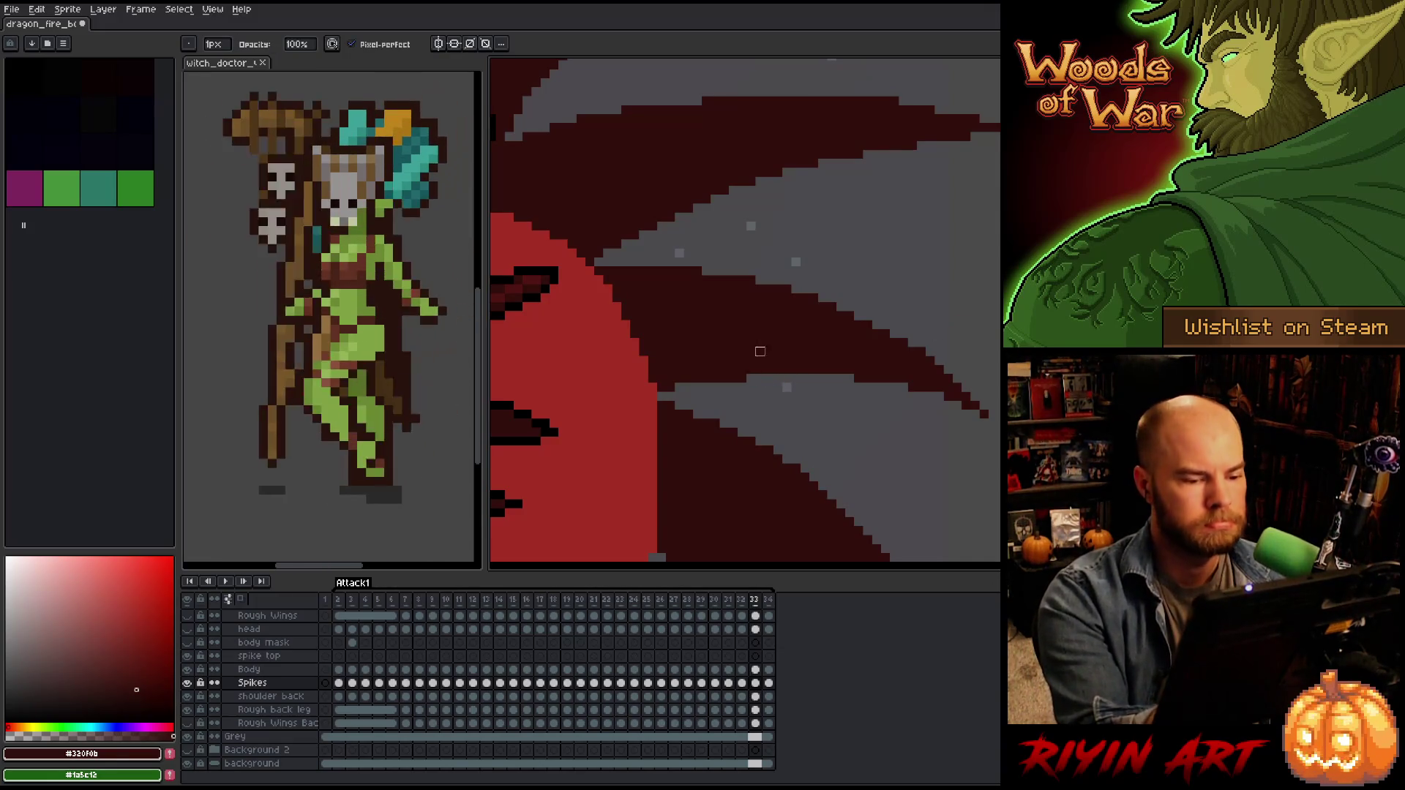
left_click_drag(787, 271, 757, 183)
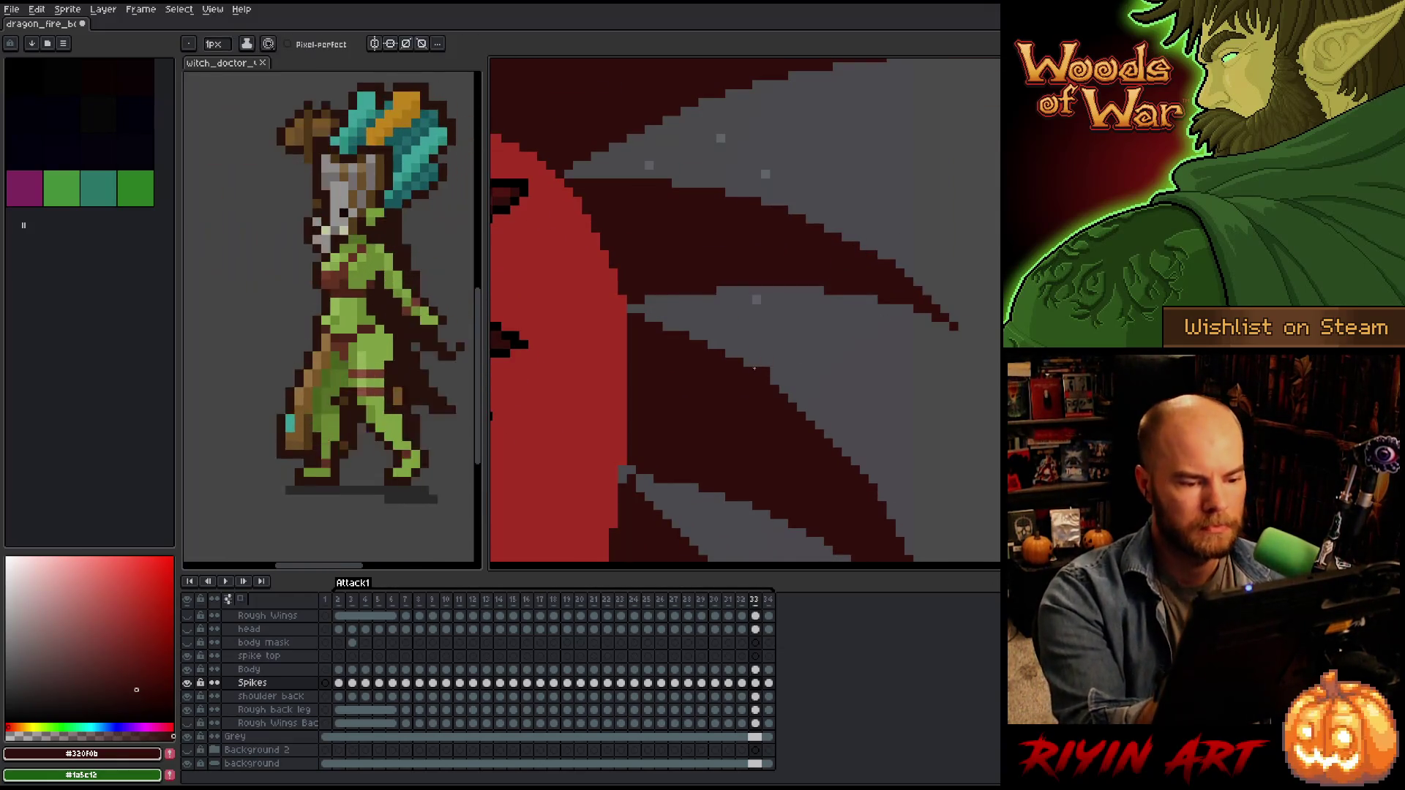
left_click_drag(811, 344, 835, 176)
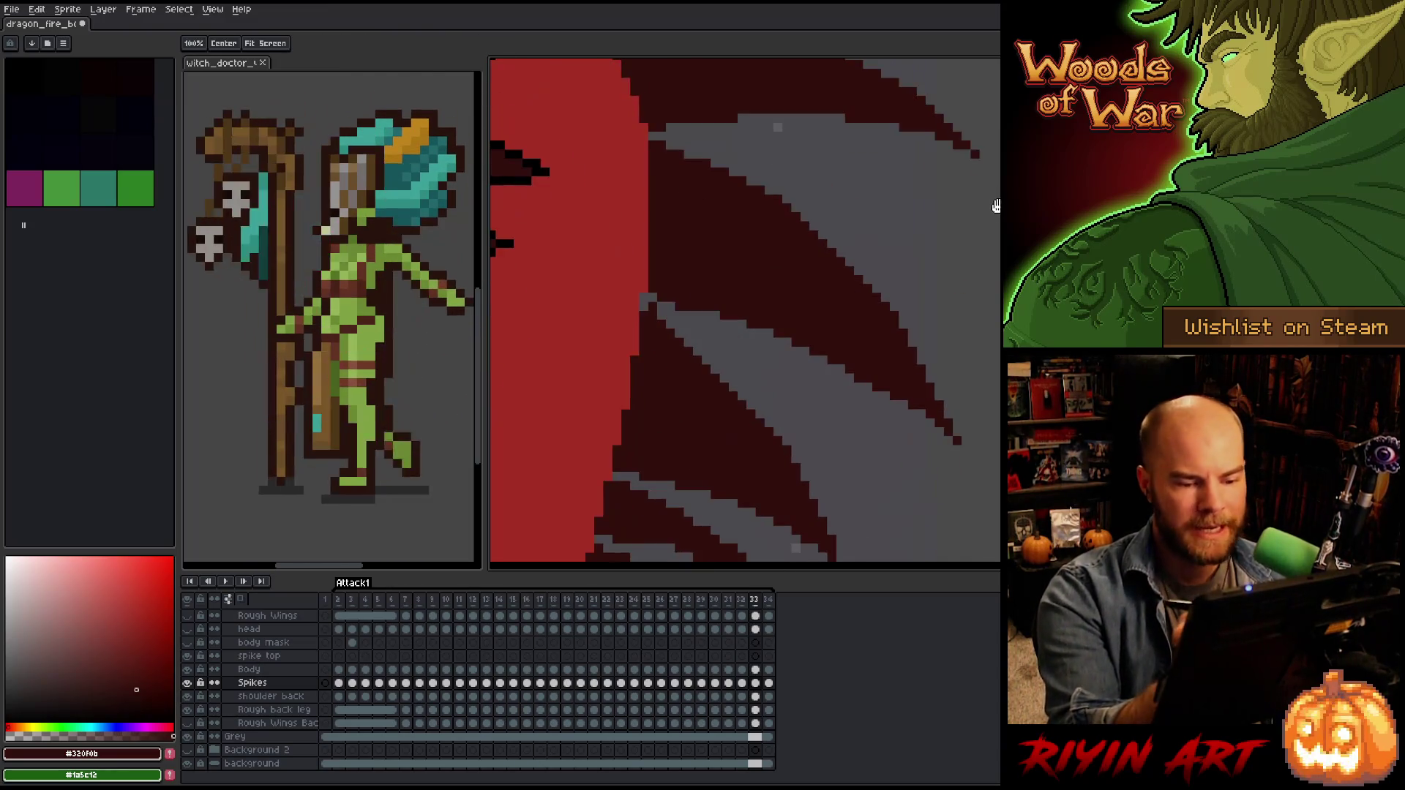
key("e")
key("b")
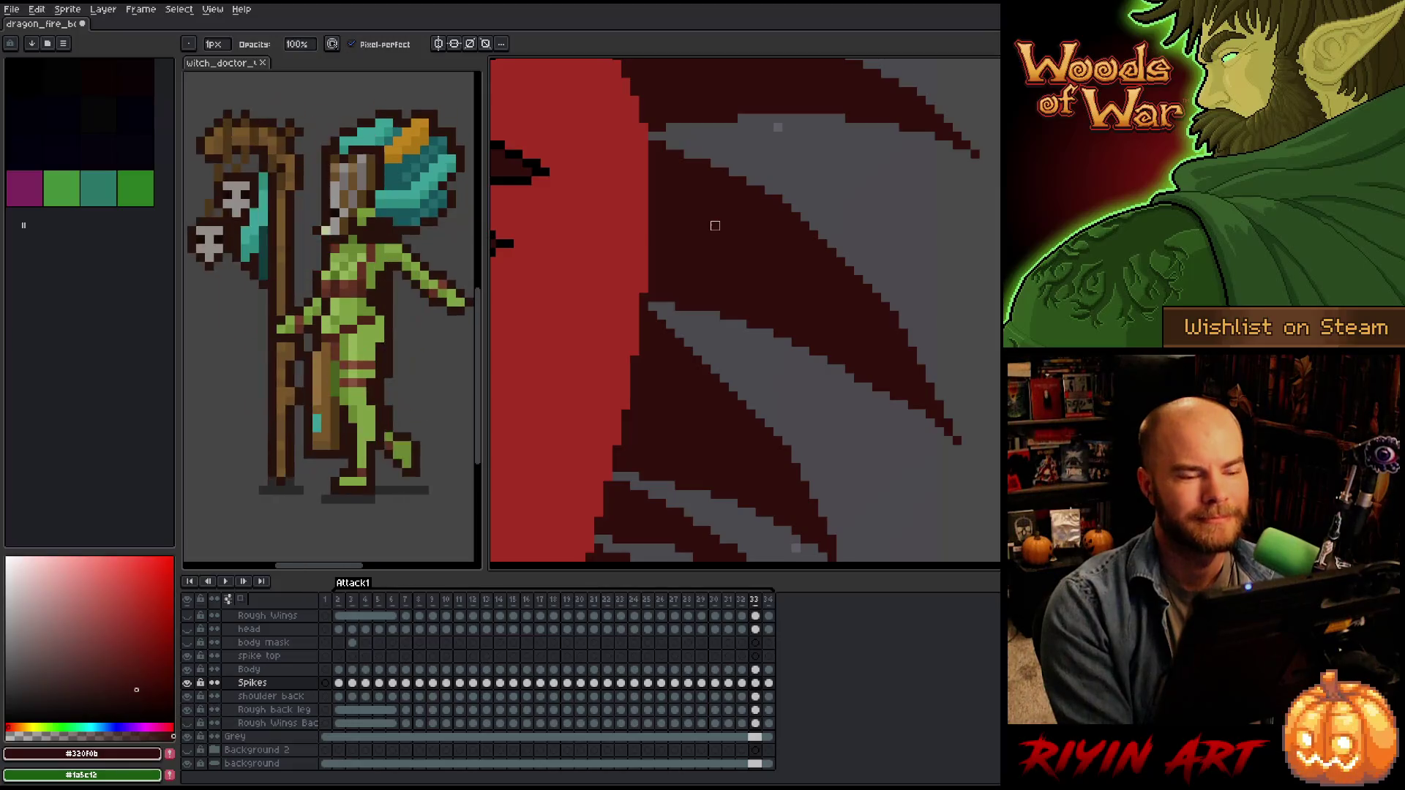
mouse_move(863, 399)
left_mouse_down()
mouse_move(963, 364)
mouse_move(973, 166)
left_mouse_up()
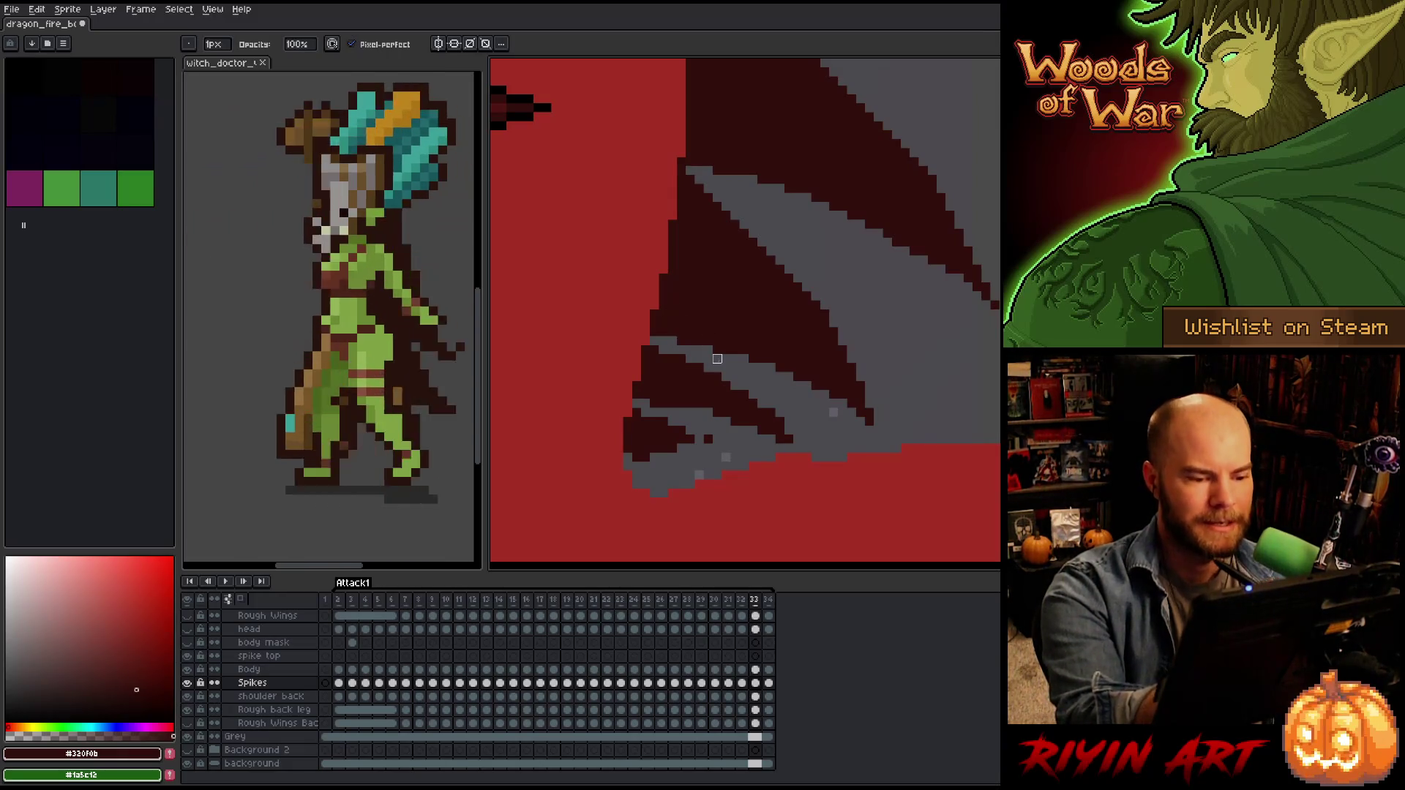
key("e")
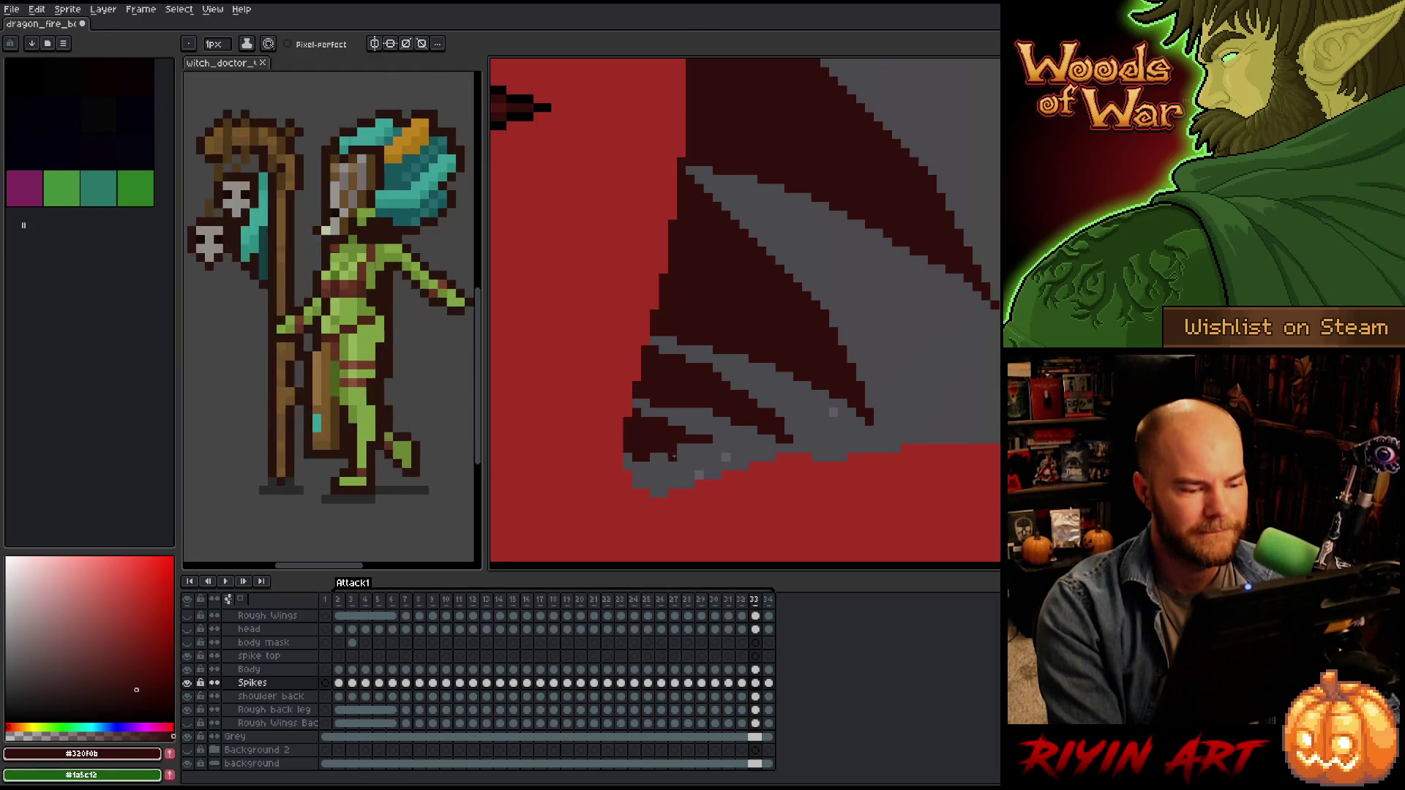
key("e")
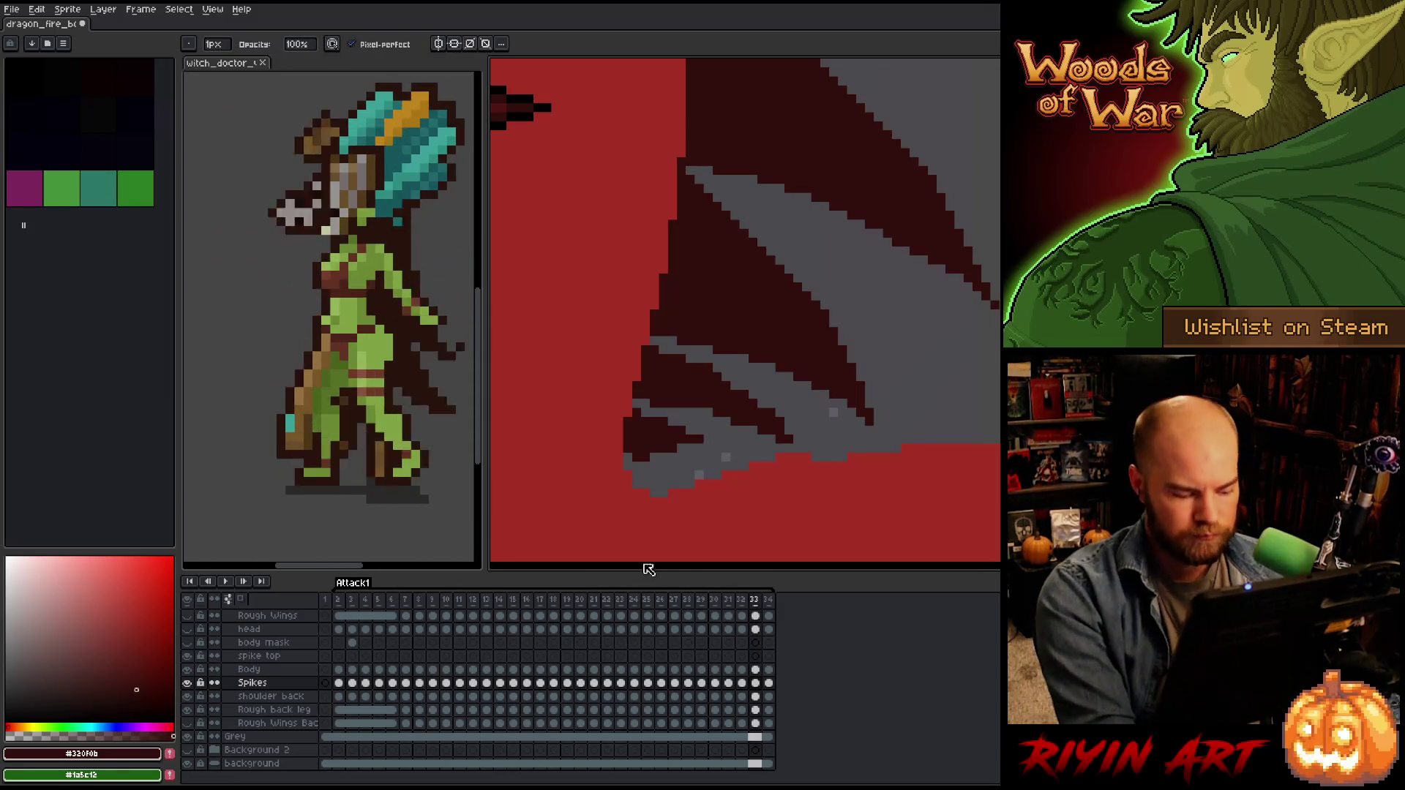
key("b")
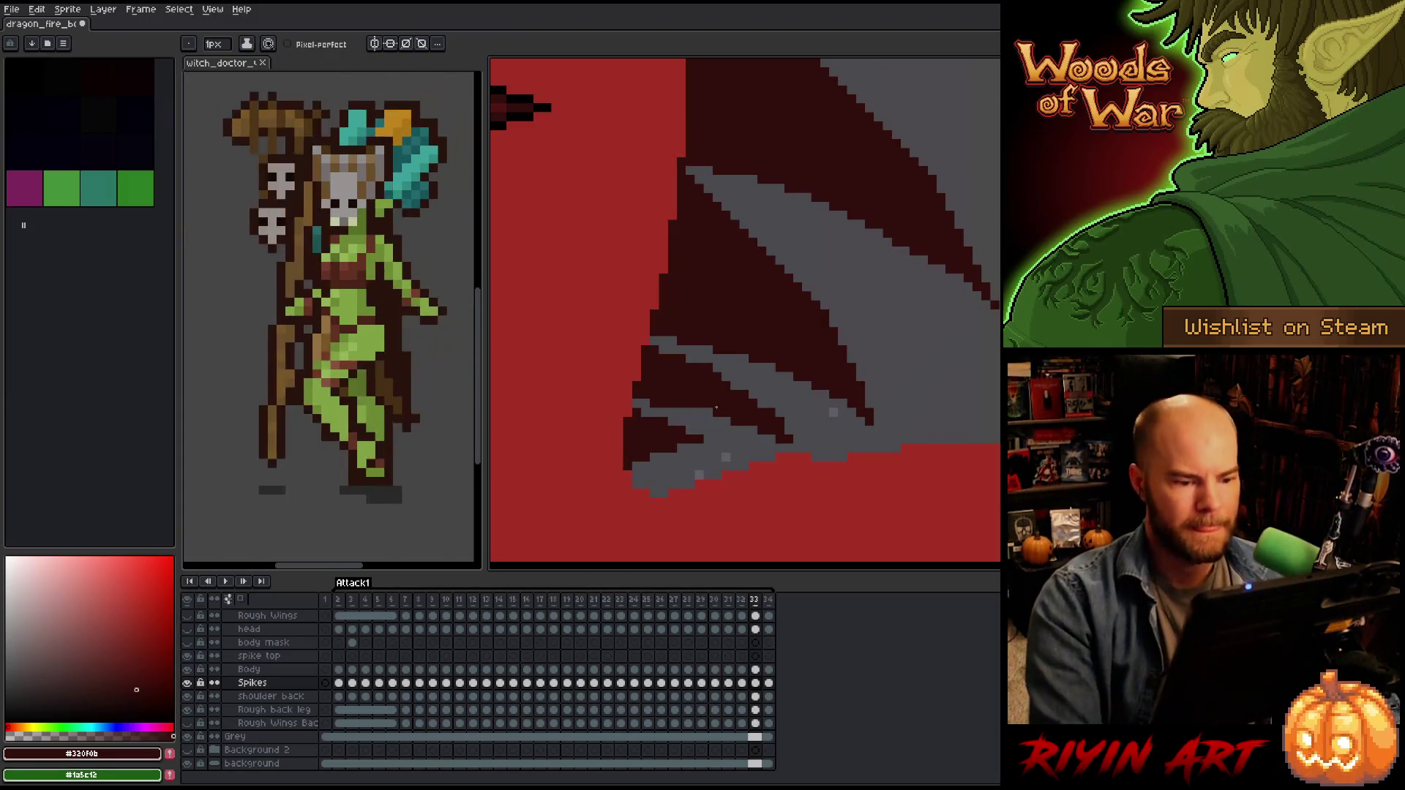
key("e")
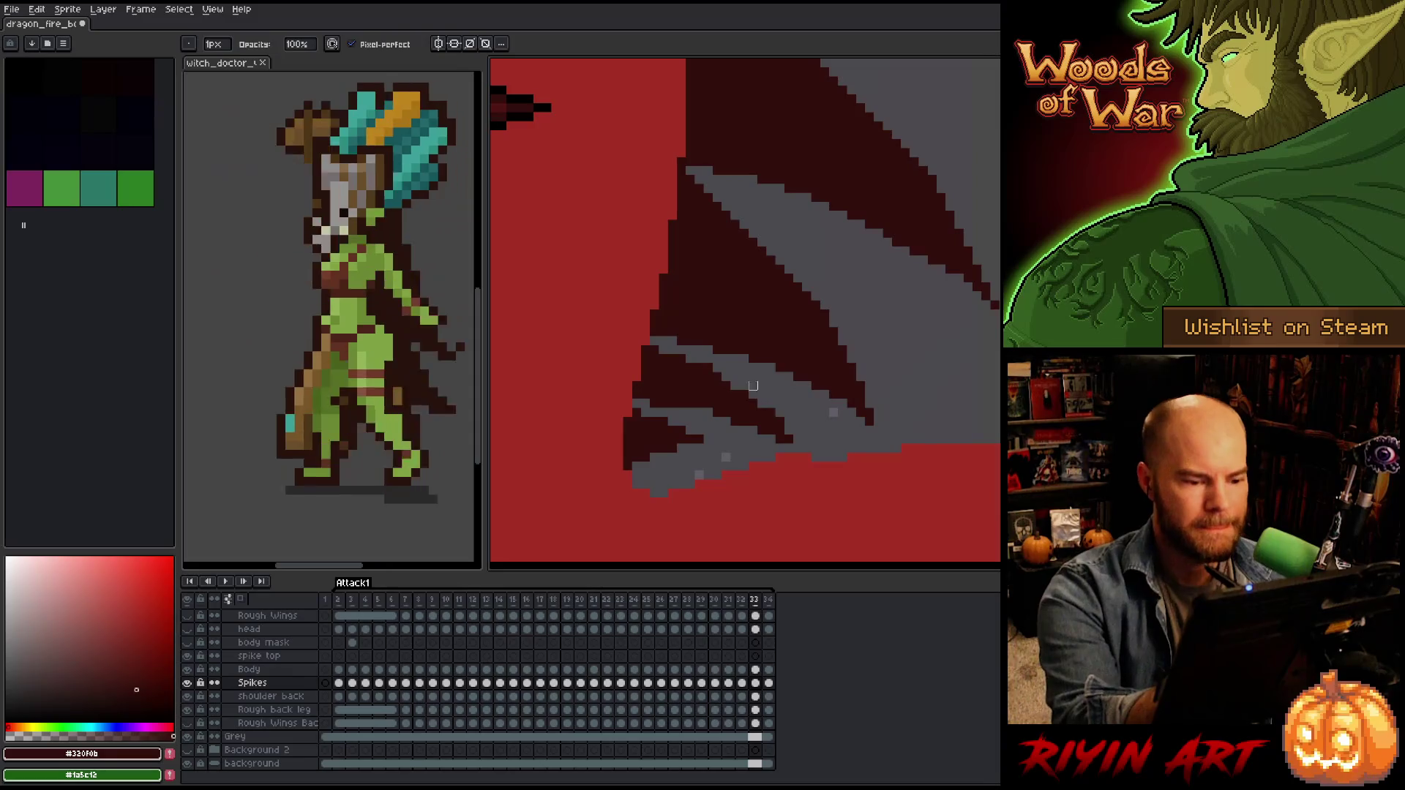
key("b")
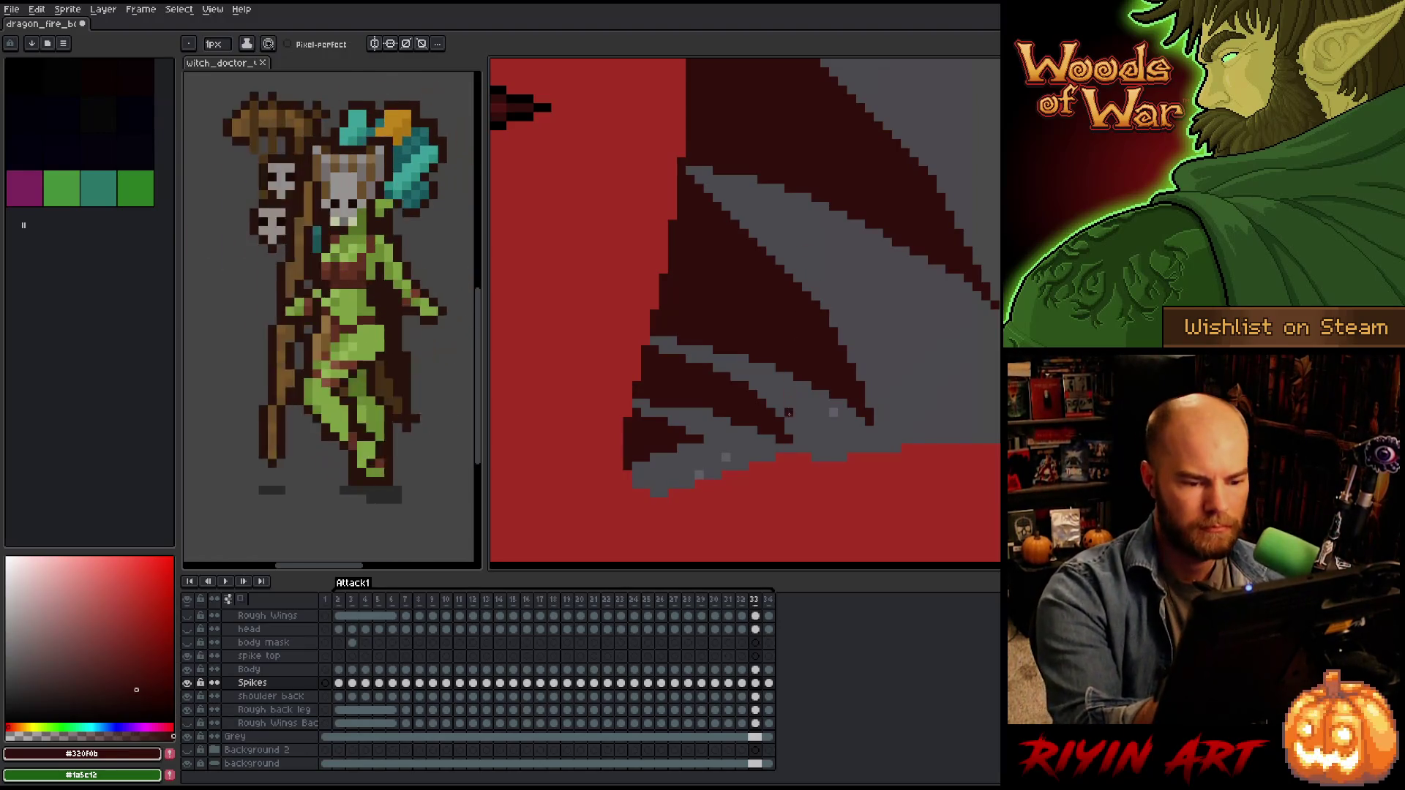
Flip between frames 32 and 33 to compare the spikes and wing, ending on frame 32.
key("b")
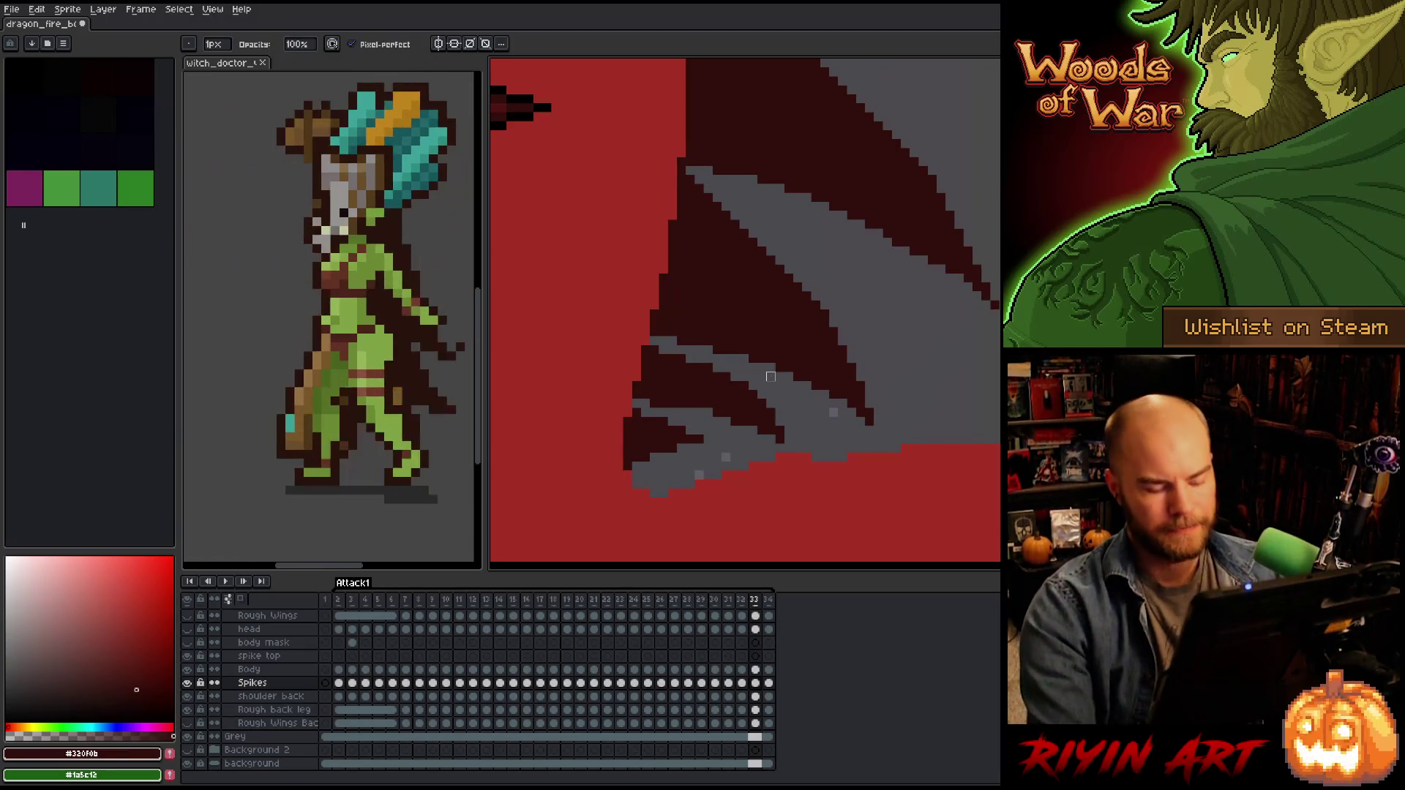
key("comma")
key("period")
key("comma")
key("period")
key("comma")
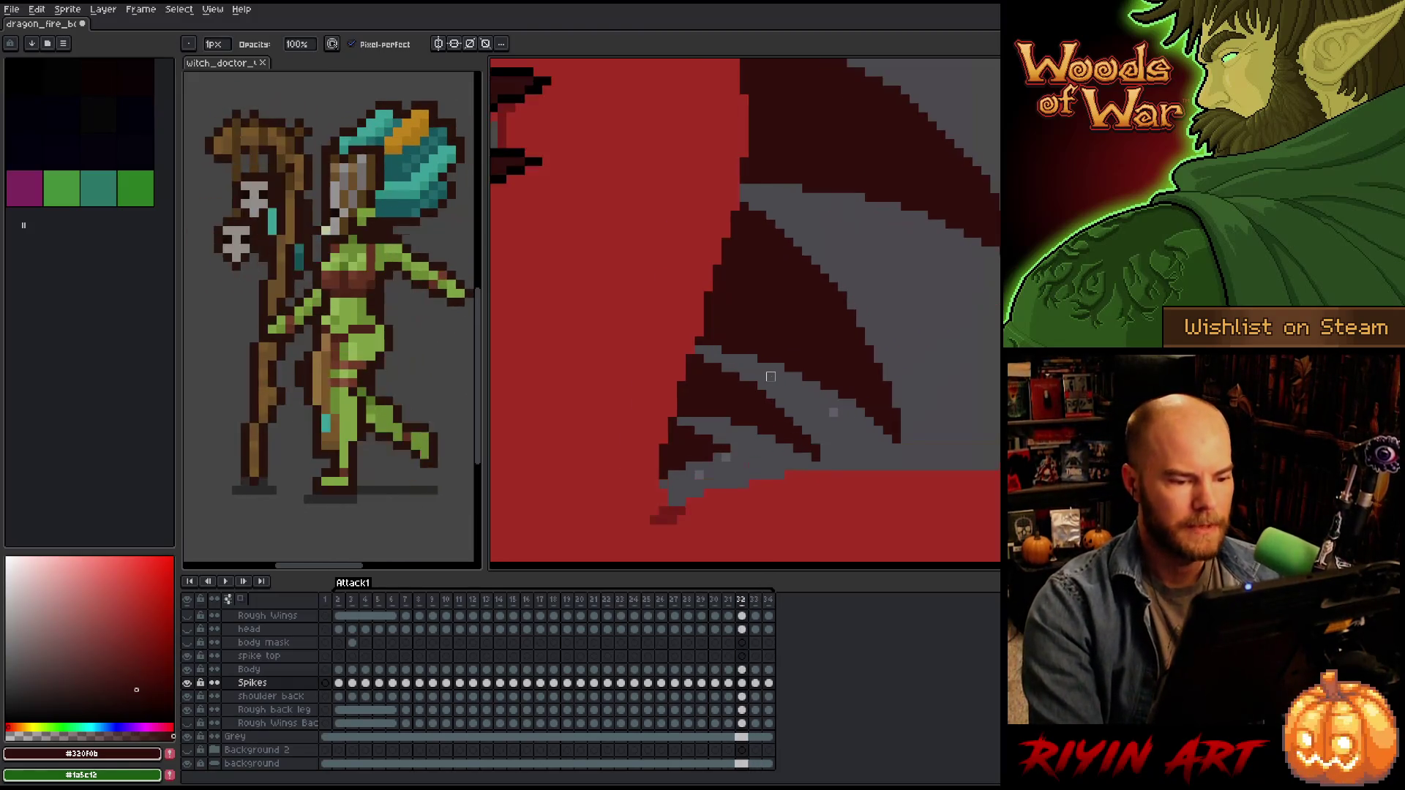
key("period")
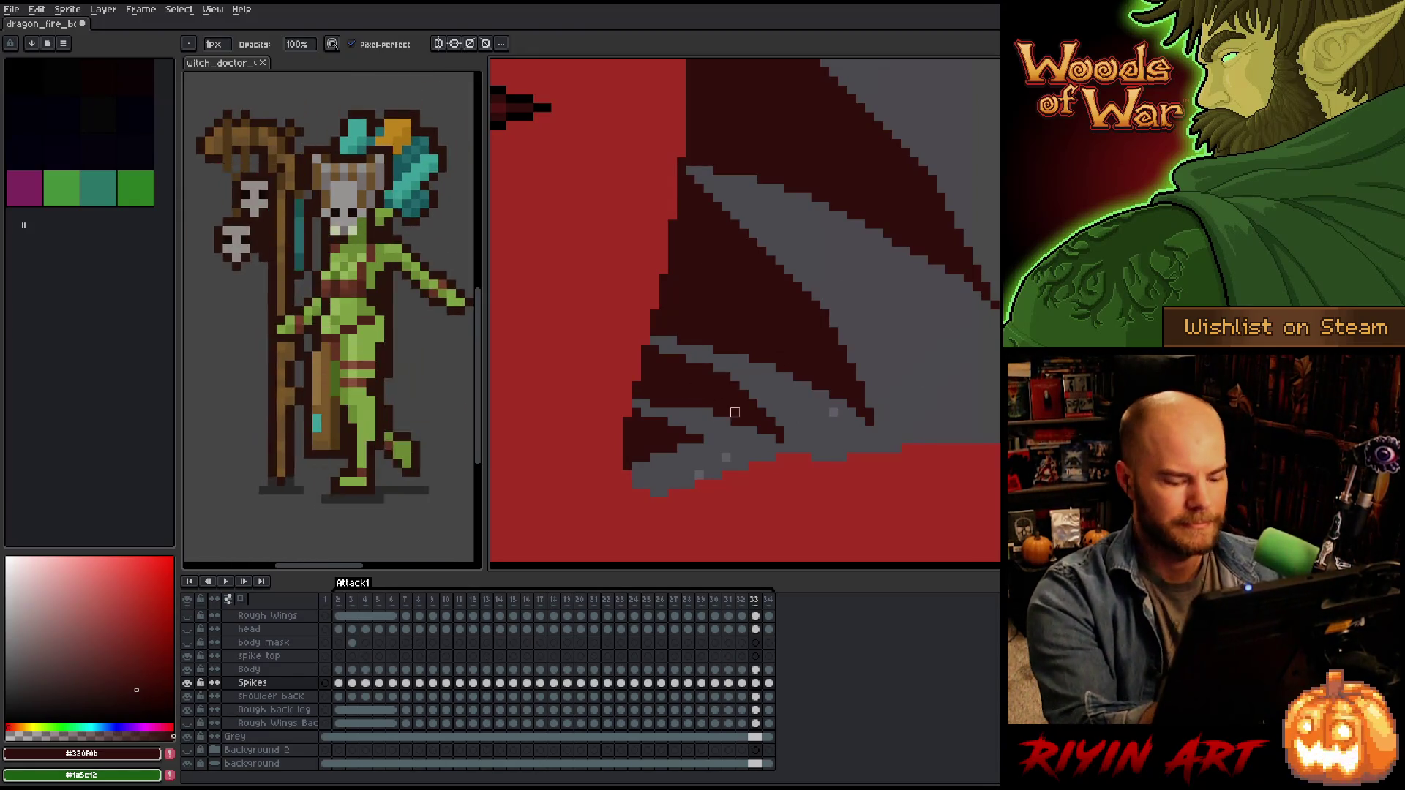
key("comma")
key("period")
key("comma")
key("period")
key("e")
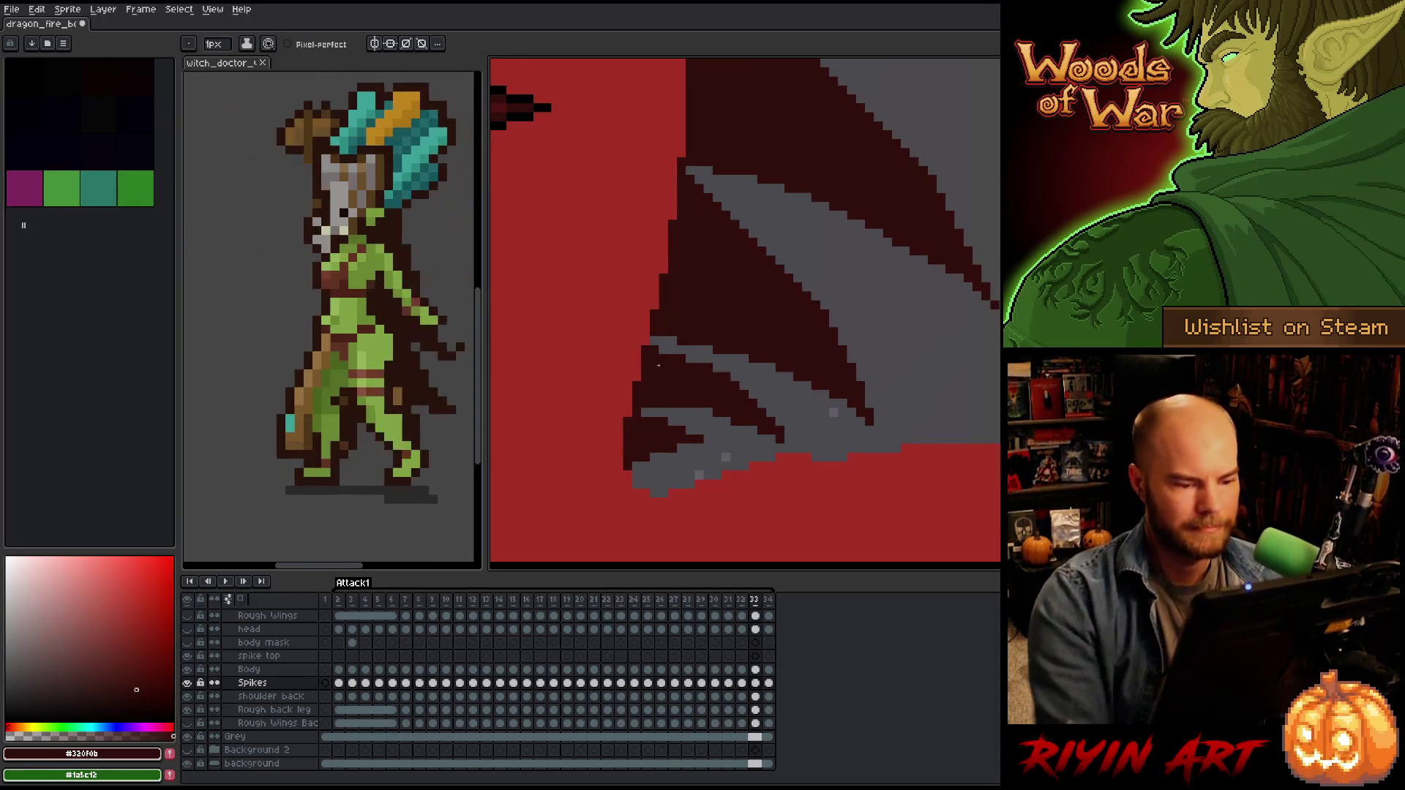
key("comma")
key("period")
key("comma")
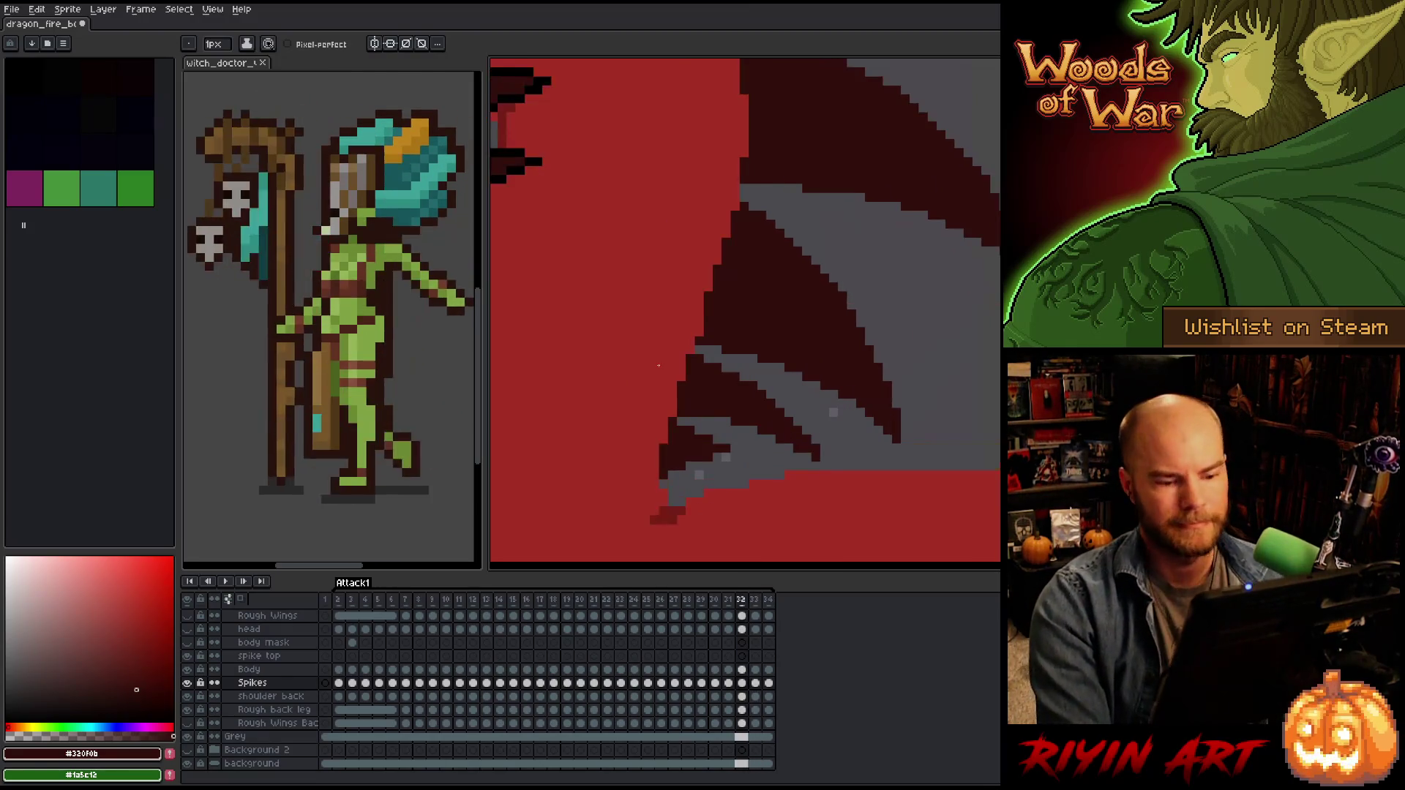
key("period")
key("comma")
key("period")
key("comma")
key("period")
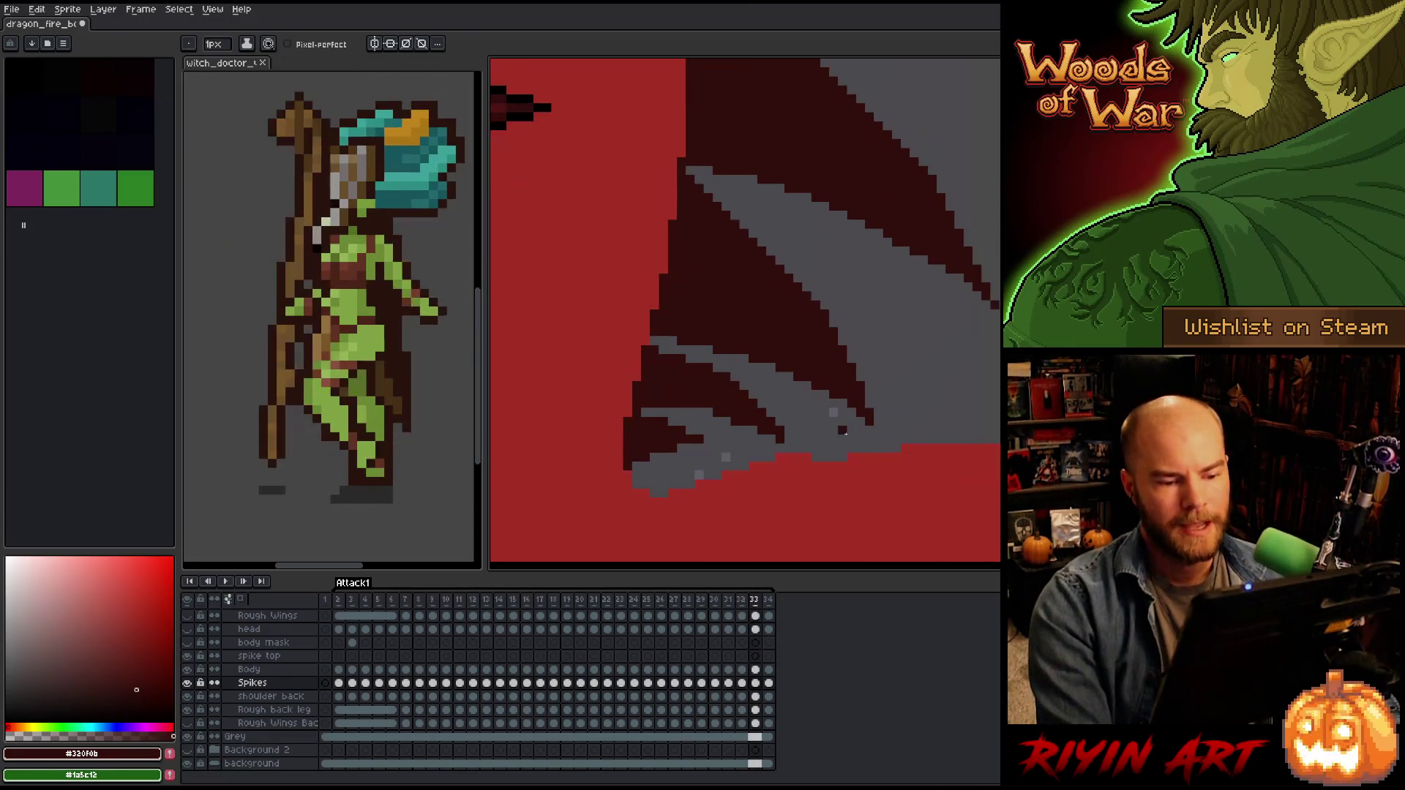
key("comma")
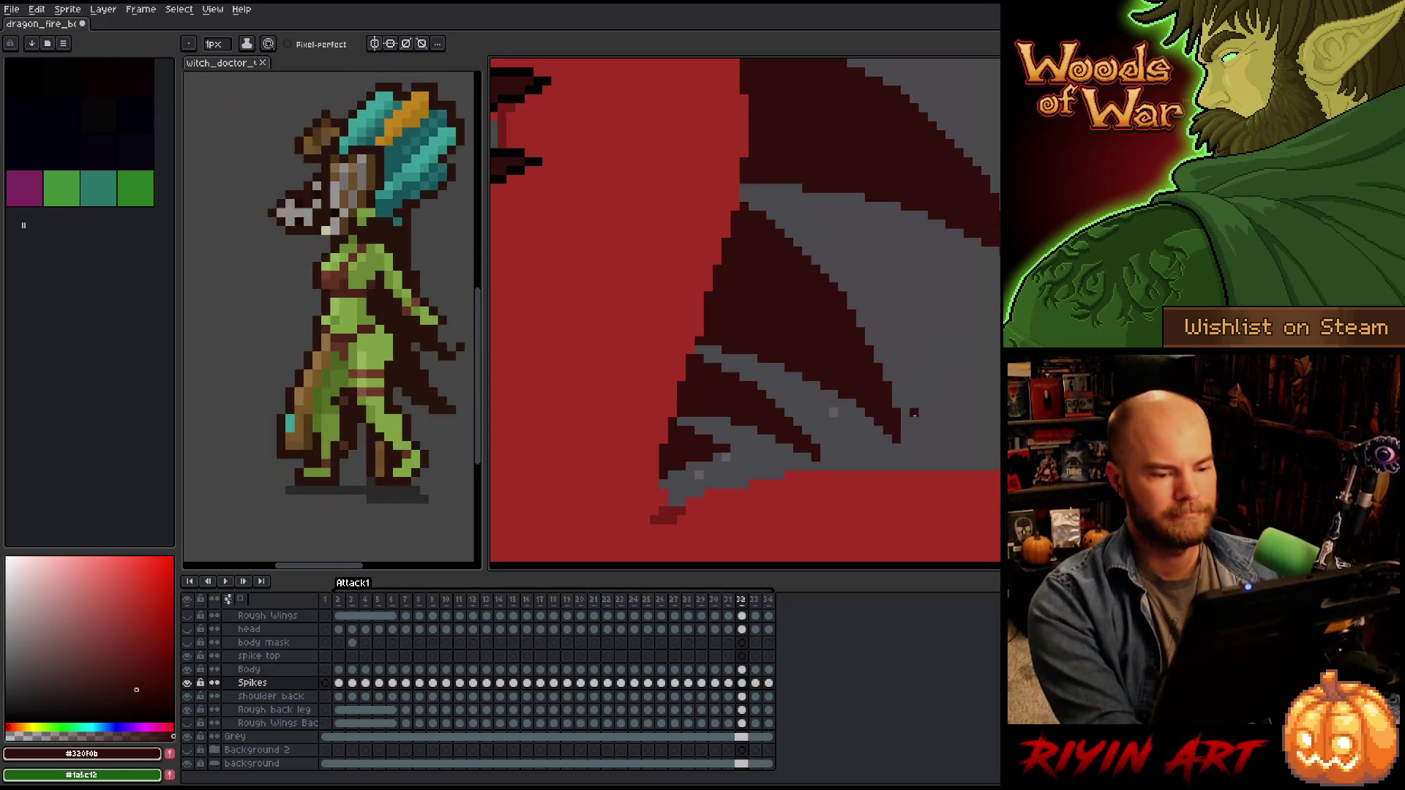
key("b")
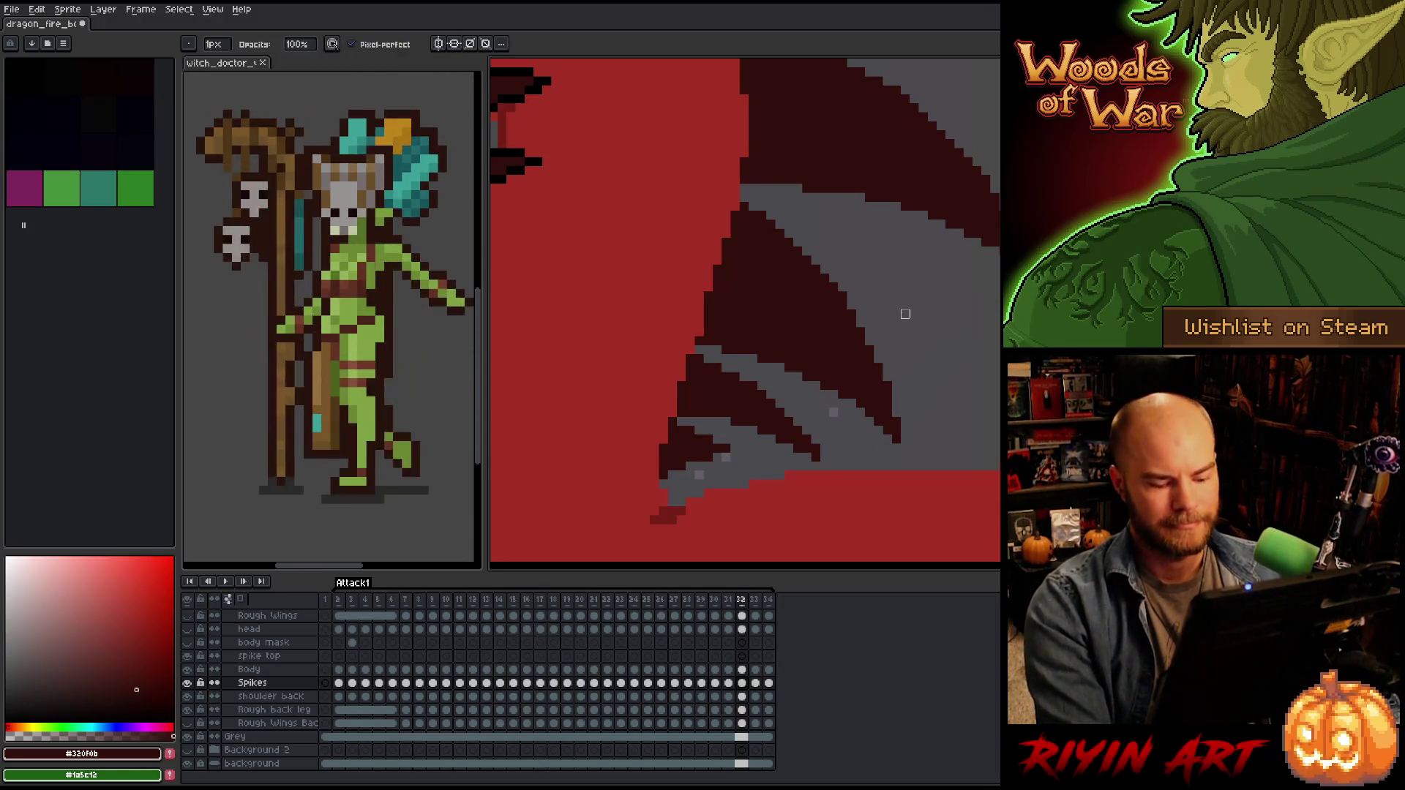
Play the animation to review the dragon, stop it, then play it again.
scroll(905, 314, "down", 5)
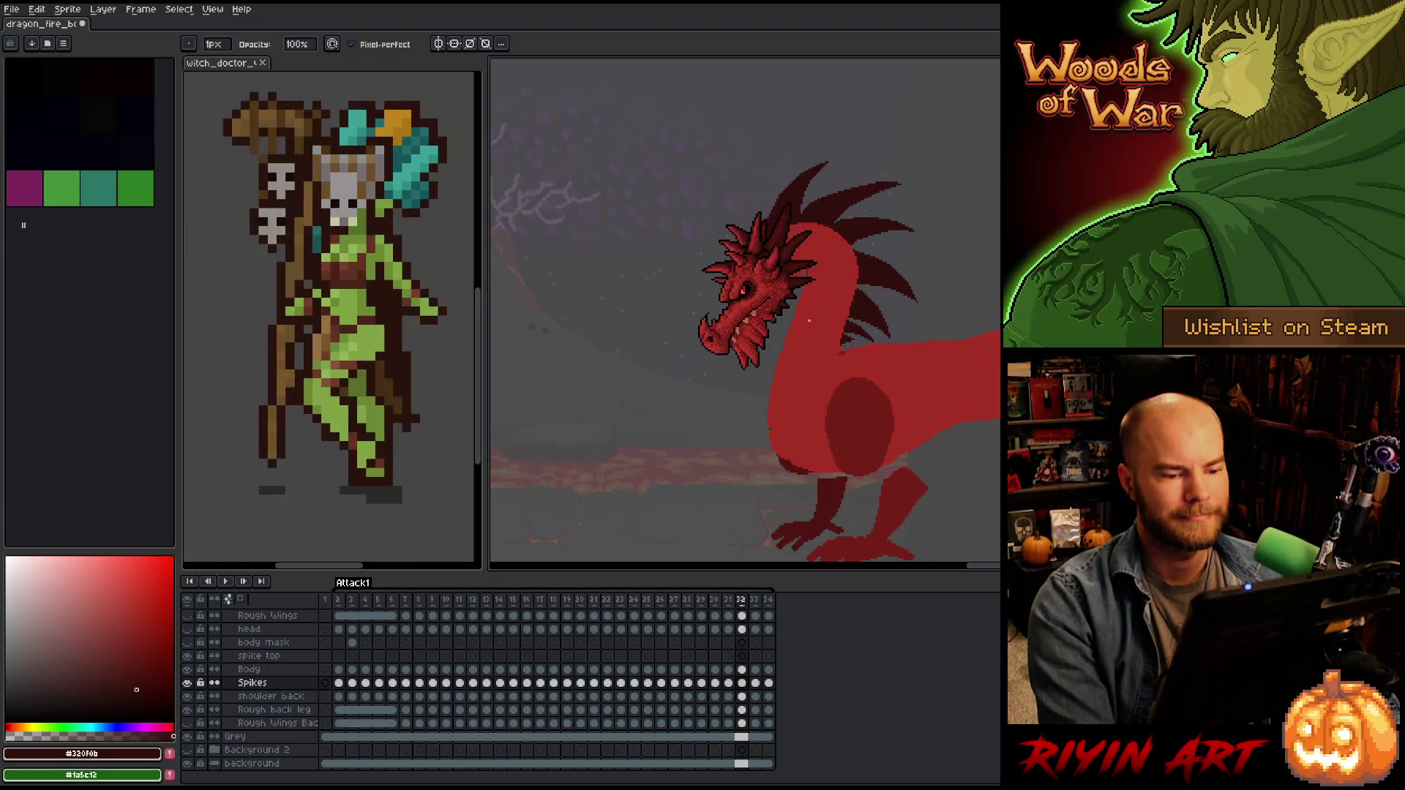
scroll(882, 335, "up", 5)
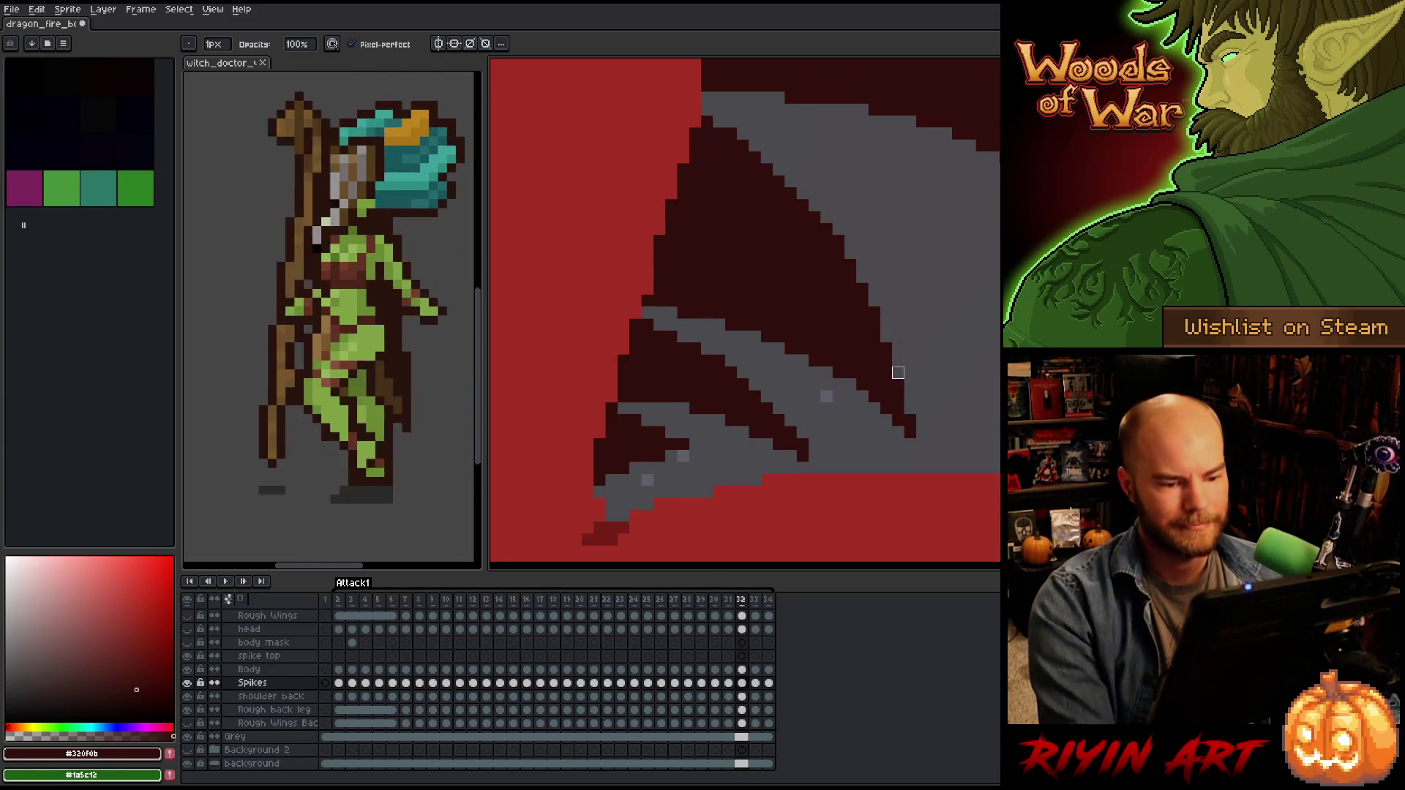
scroll(611, 364, "down", 5)
key("Return")
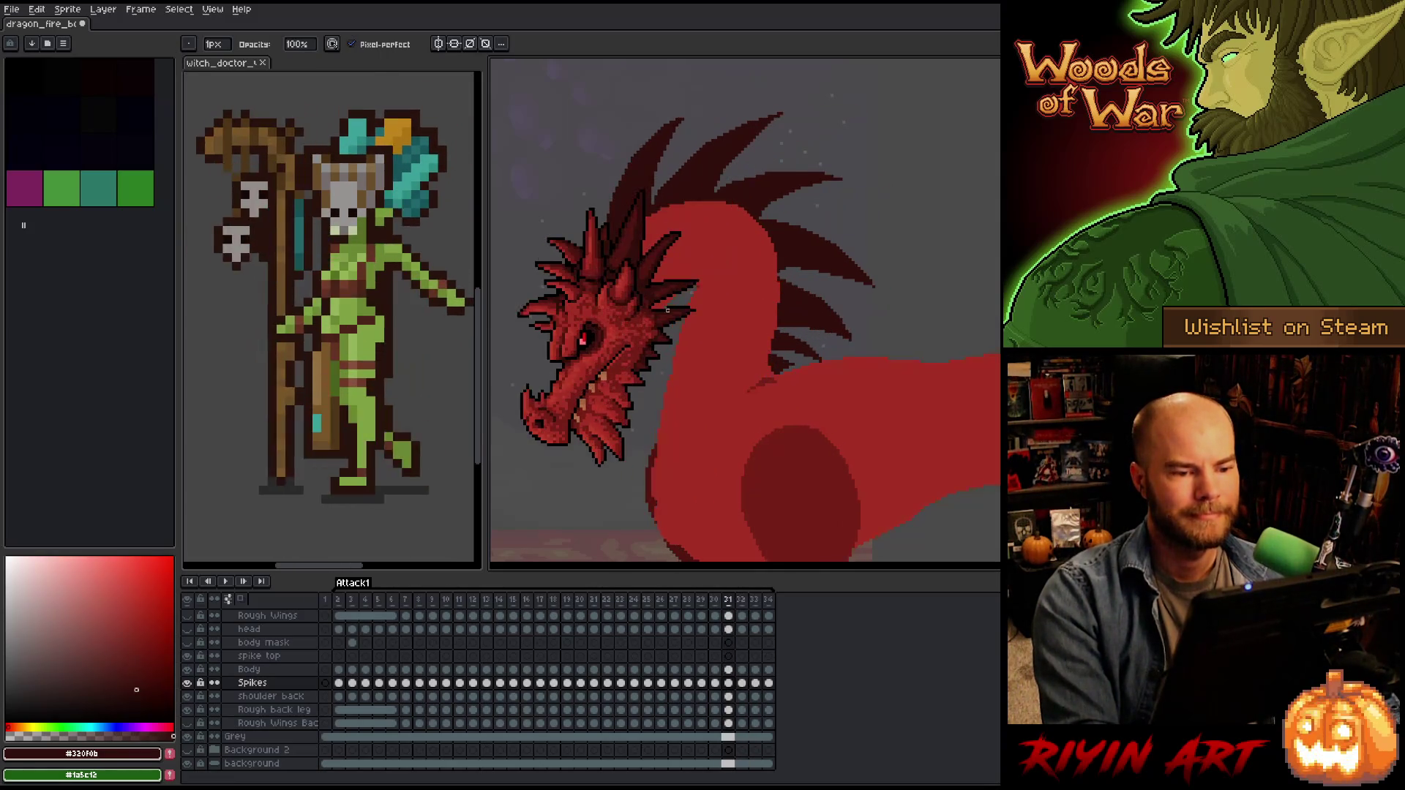
key("Return")
scroll(665, 313, "up", 5)
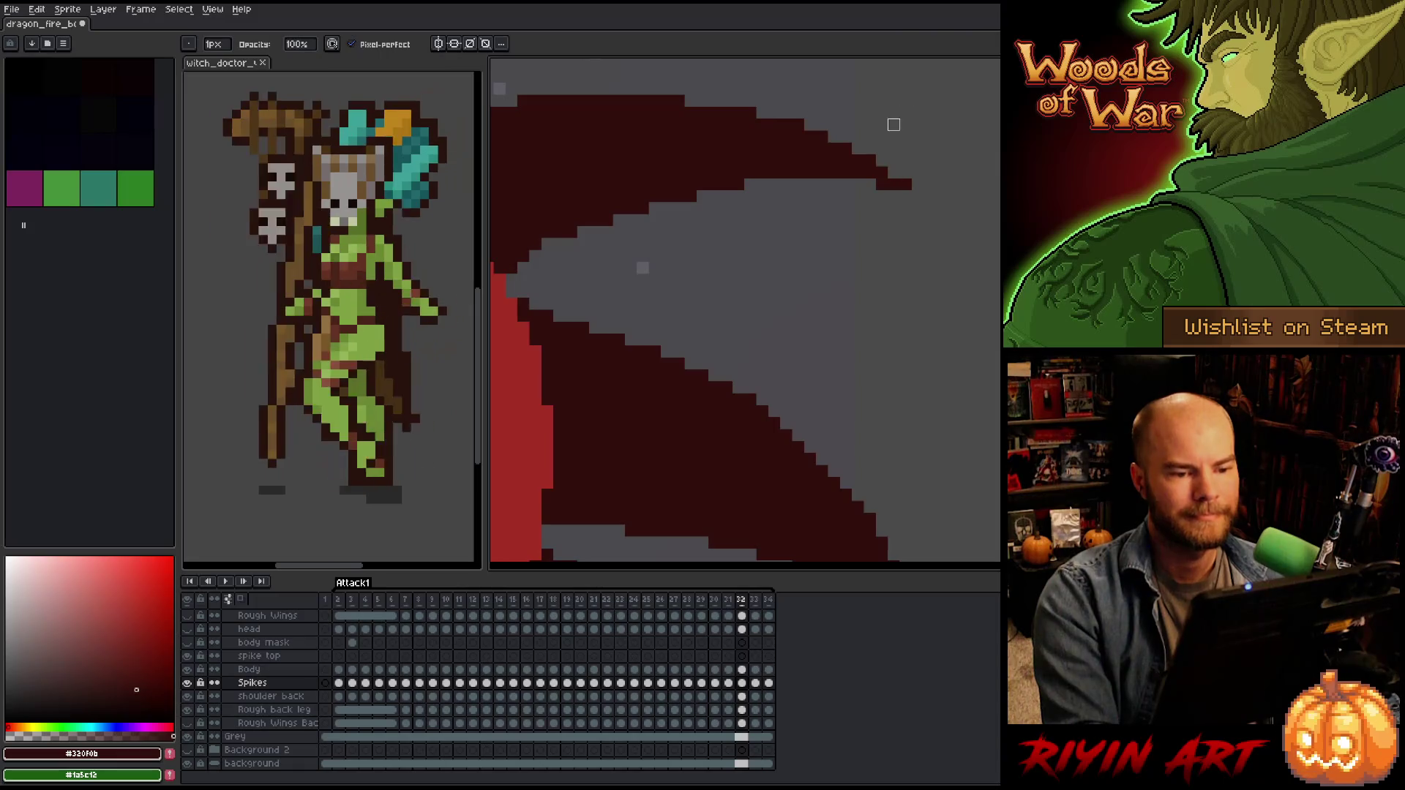
scroll(905, 184, "down", 5)
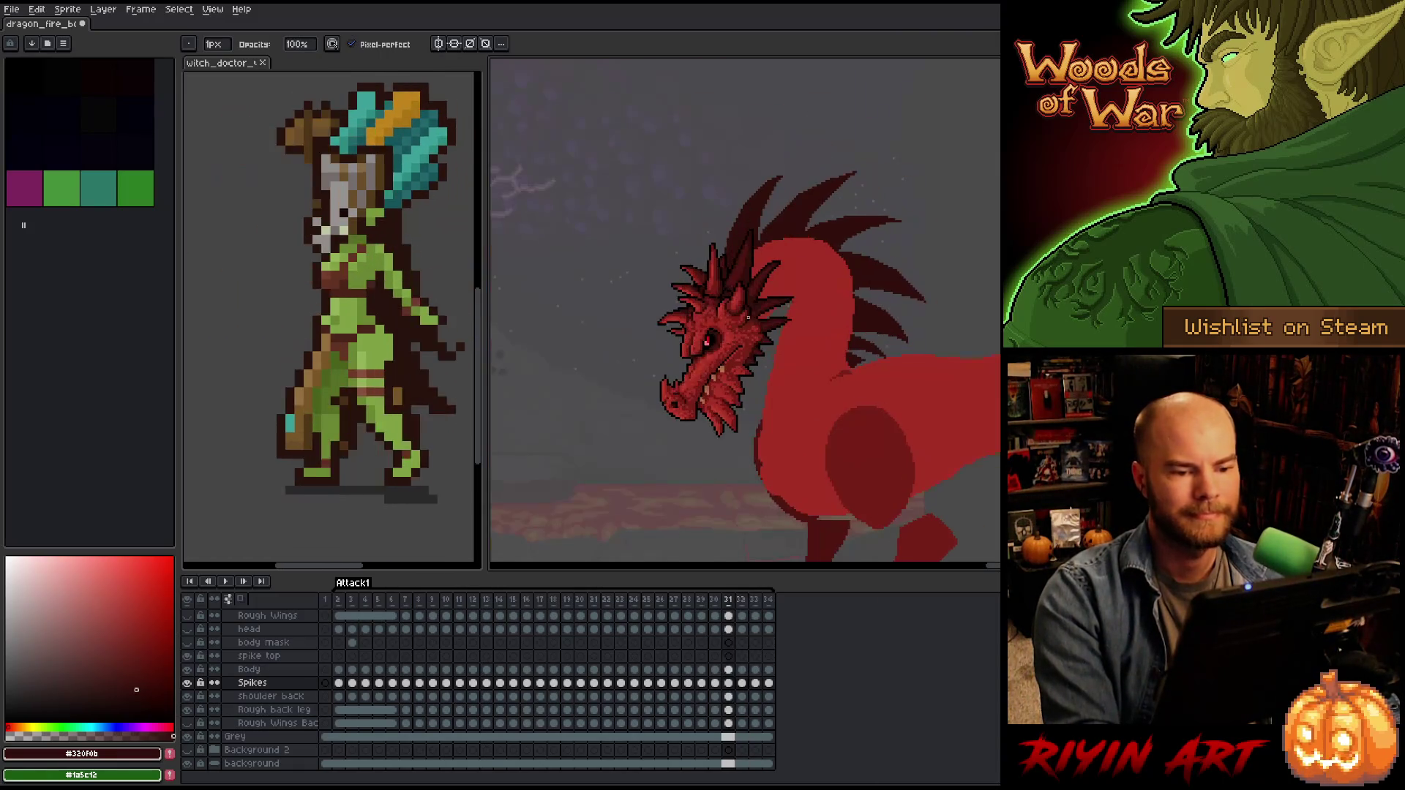
key("Return")
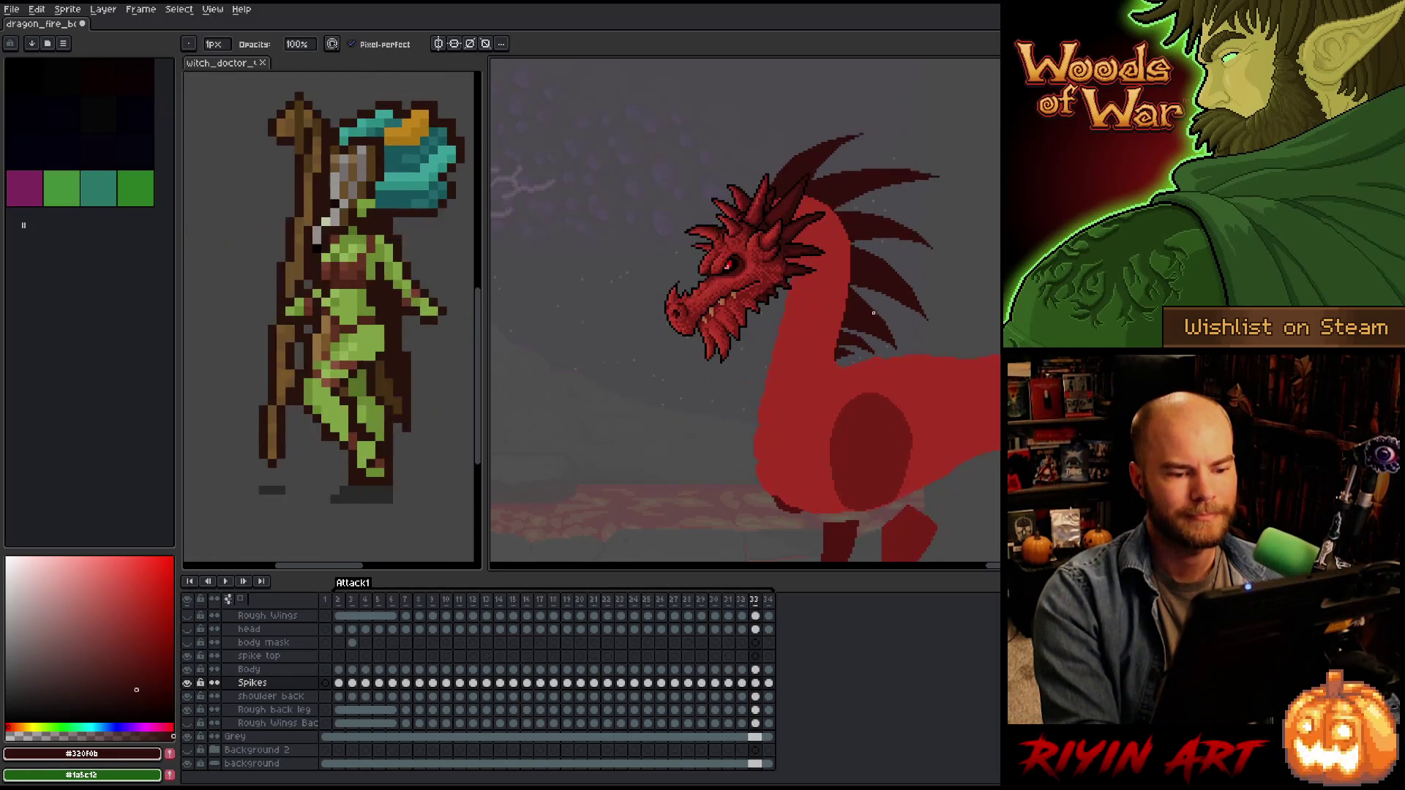
scroll(911, 301, "up", 3)
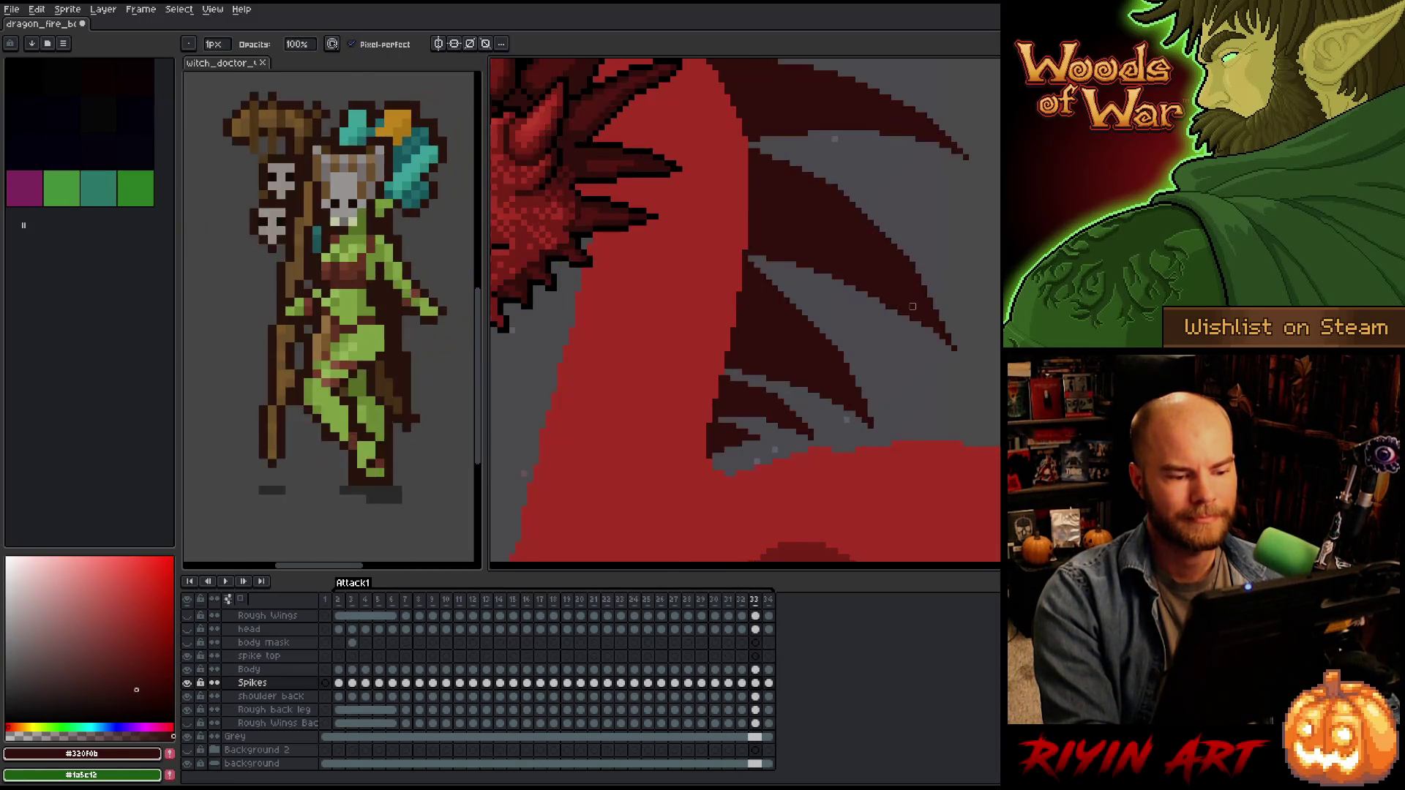
scroll(740, 494, "up", 2)
Recolour the stray black outline pixels at the spike base and wing edge in maroon.
key("e")
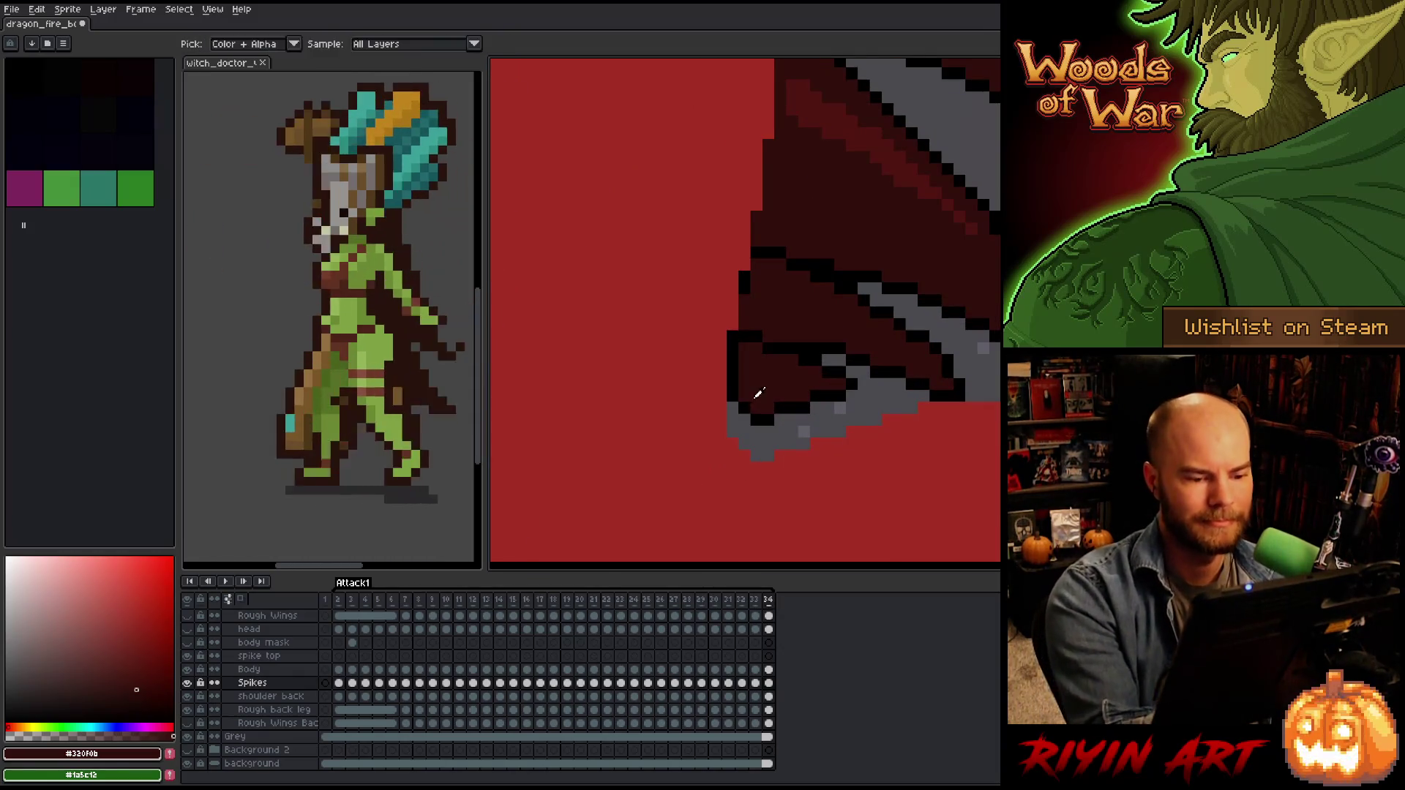
left_click_drag(754, 407, 748, 396)
left_click_drag(733, 344, 733, 403)
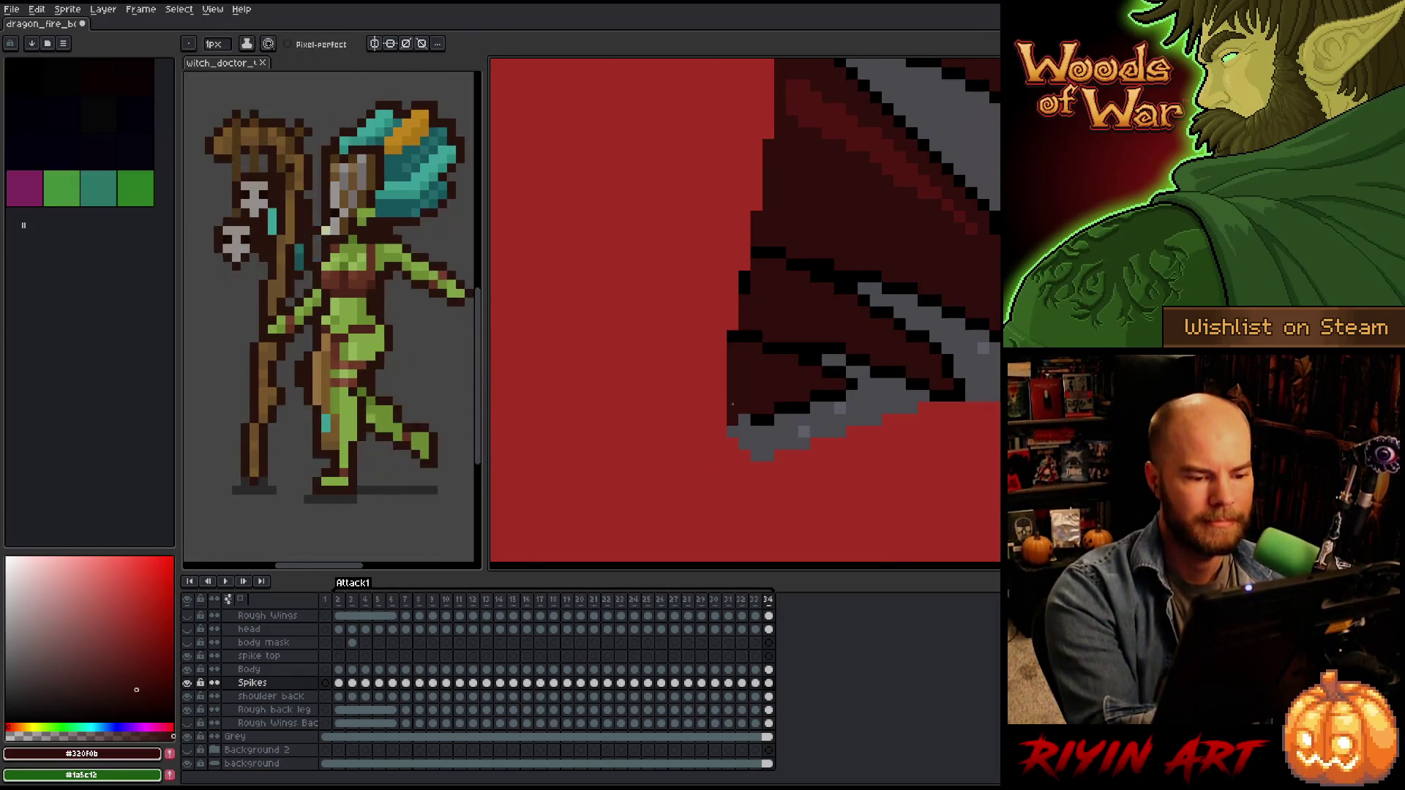
left_click_drag(744, 291, 744, 272)
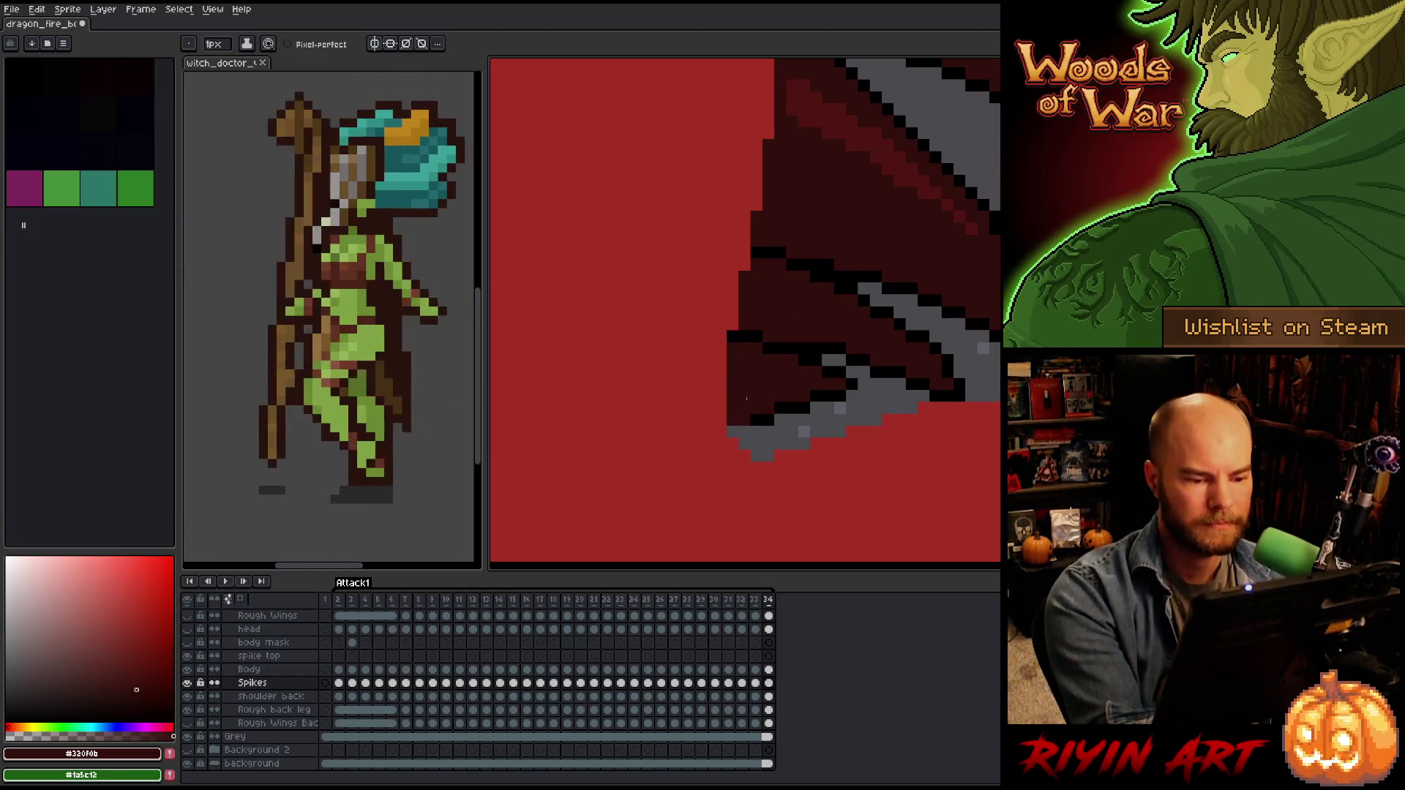
left_click(766, 417, "alt")
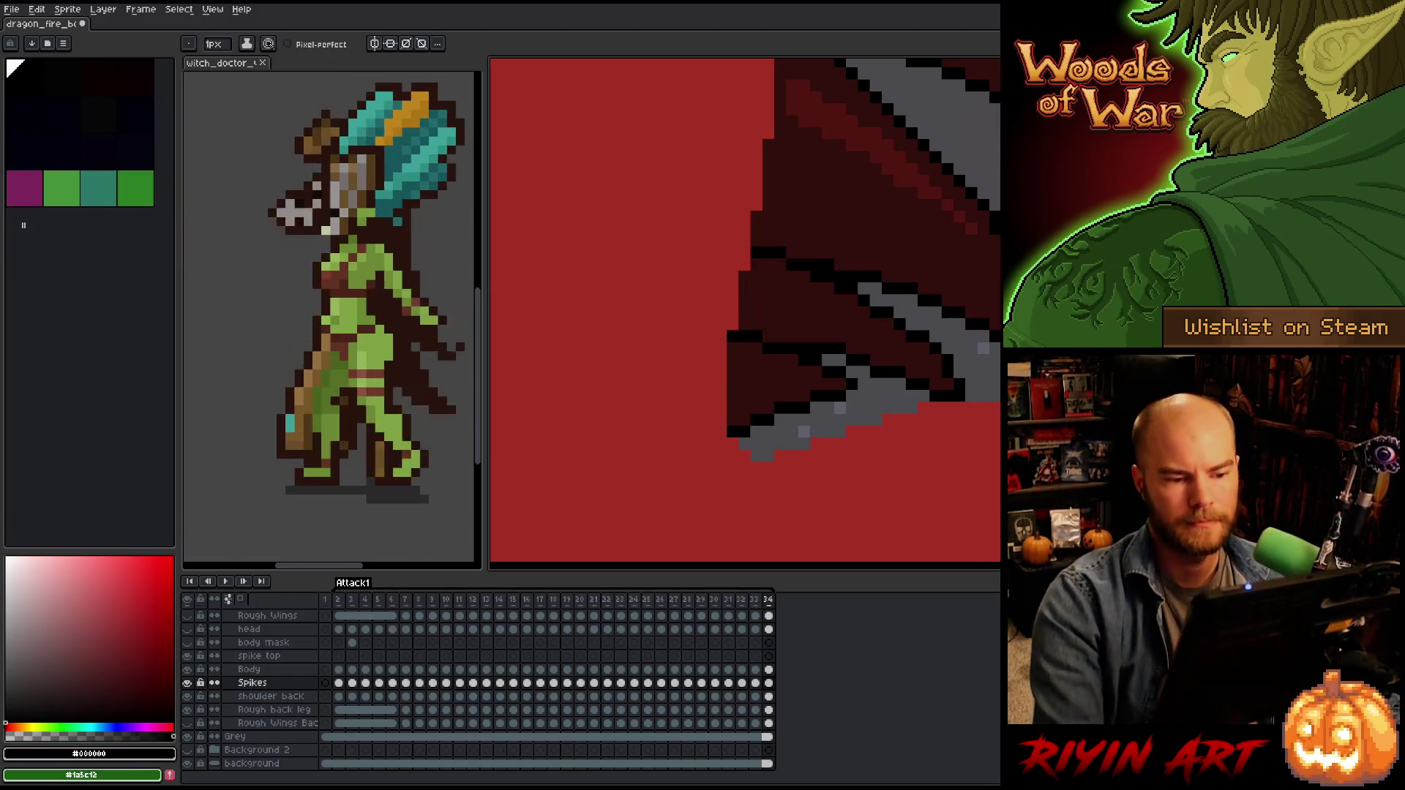
scroll(736, 406, "down", 4)
scroll(745, 315, "up", 3)
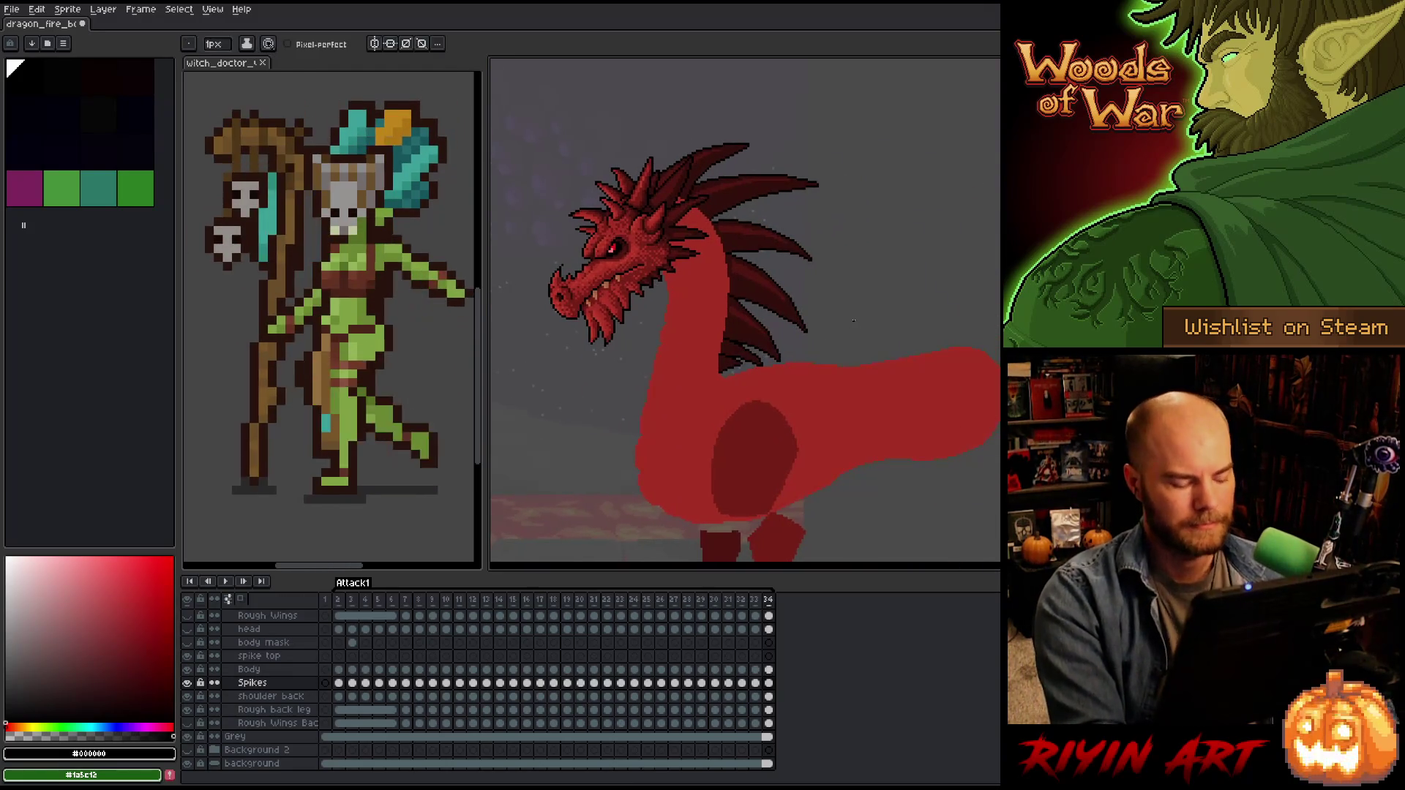
Play the fire-breath animation through, then stop playback.
right_click(676, 356)
key("Escape")
key("Return")
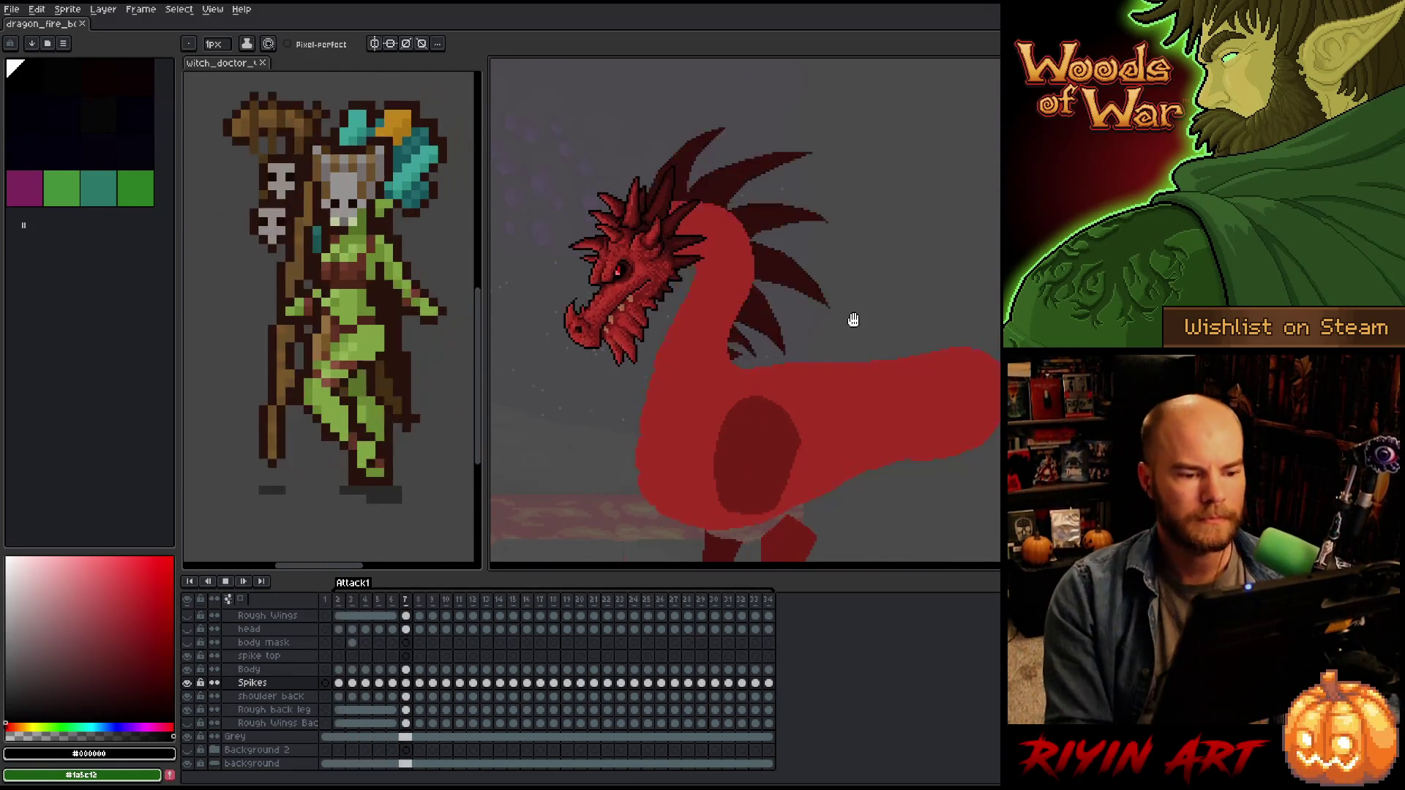
scroll(740, 304, "down", 2)
scroll(868, 405, "up", 2)
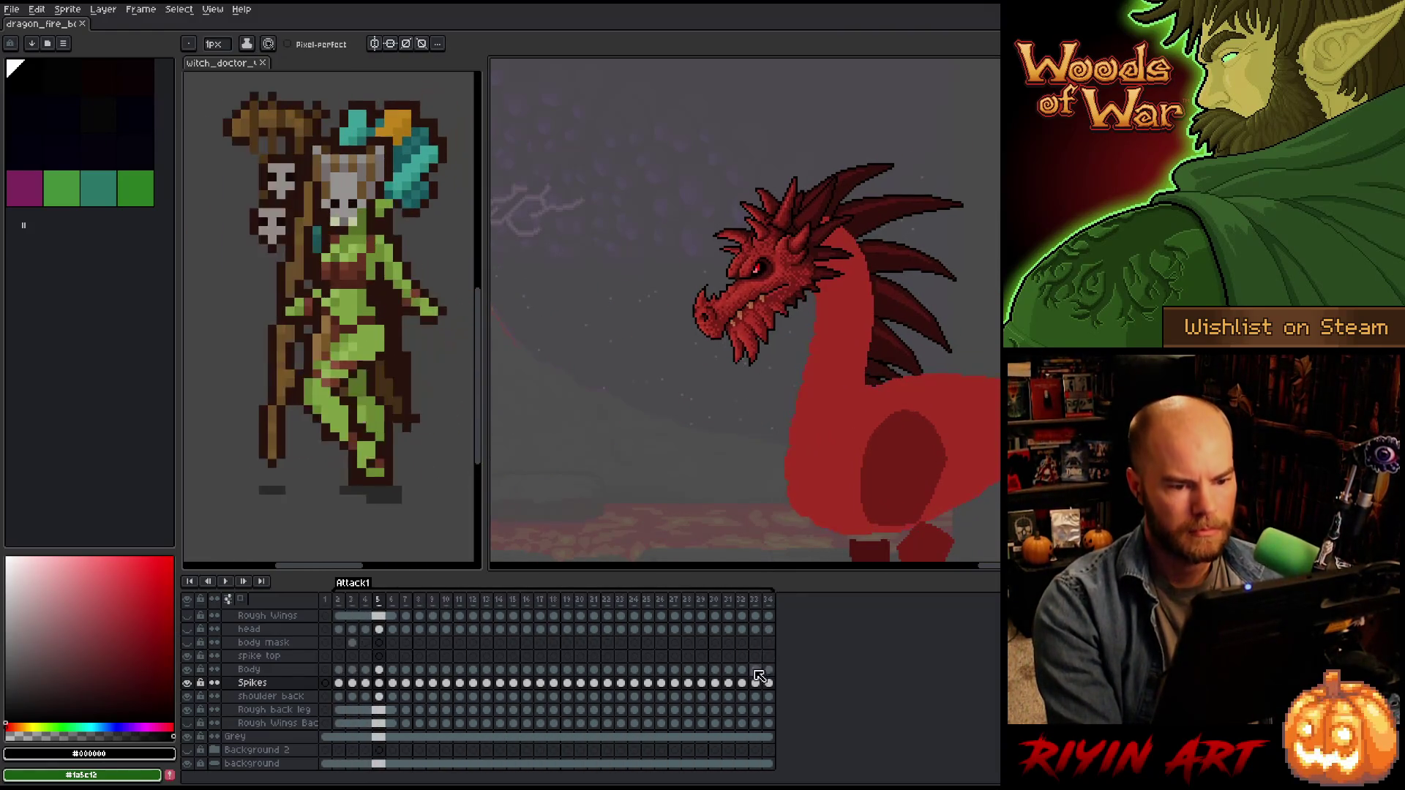
key("Return")
scroll(745, 310, "up", 5)
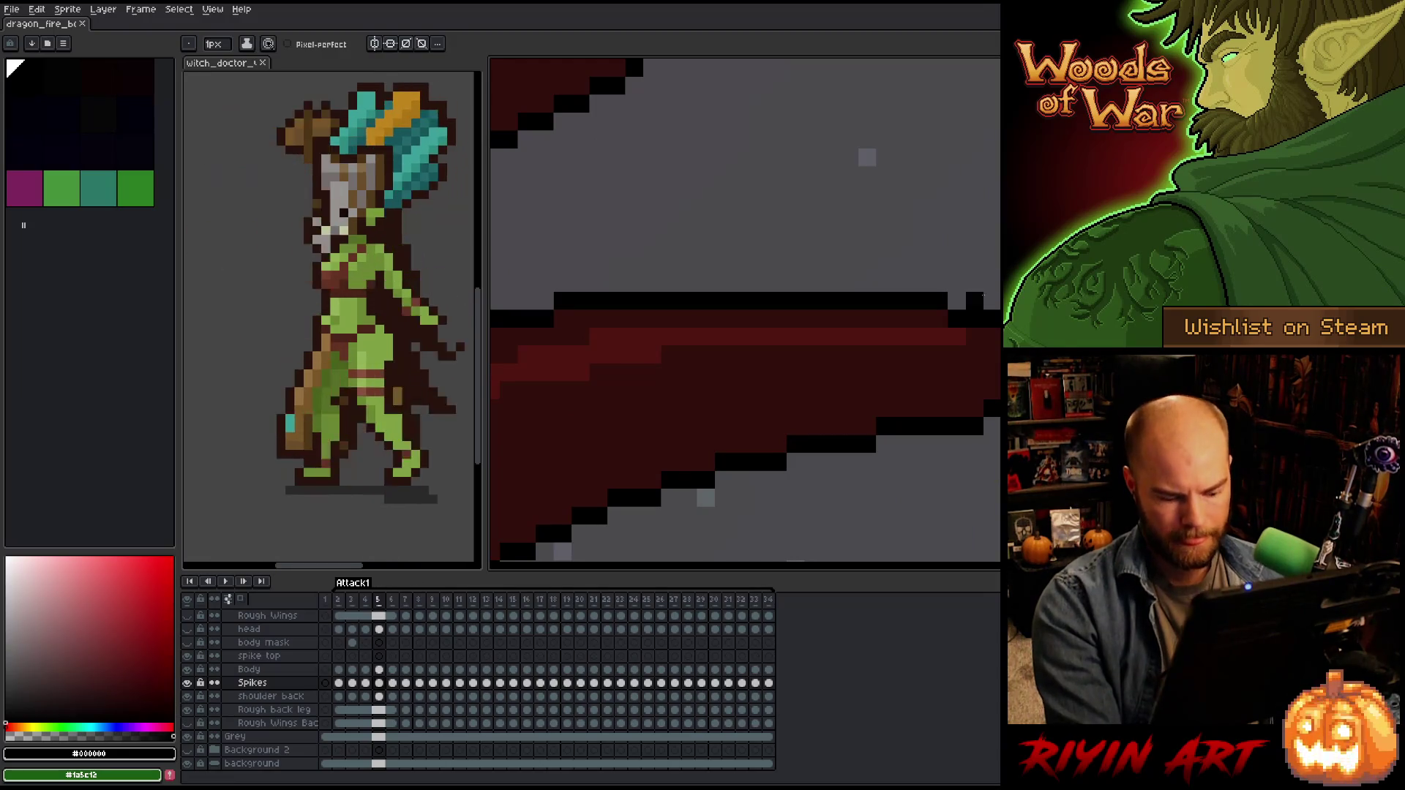
Pick the eyedropper and step from frame 3 to the Spikes cel on frame 7.
key("i")
scroll(908, 292, "down", 4)
scroll(806, 279, "up", 2)
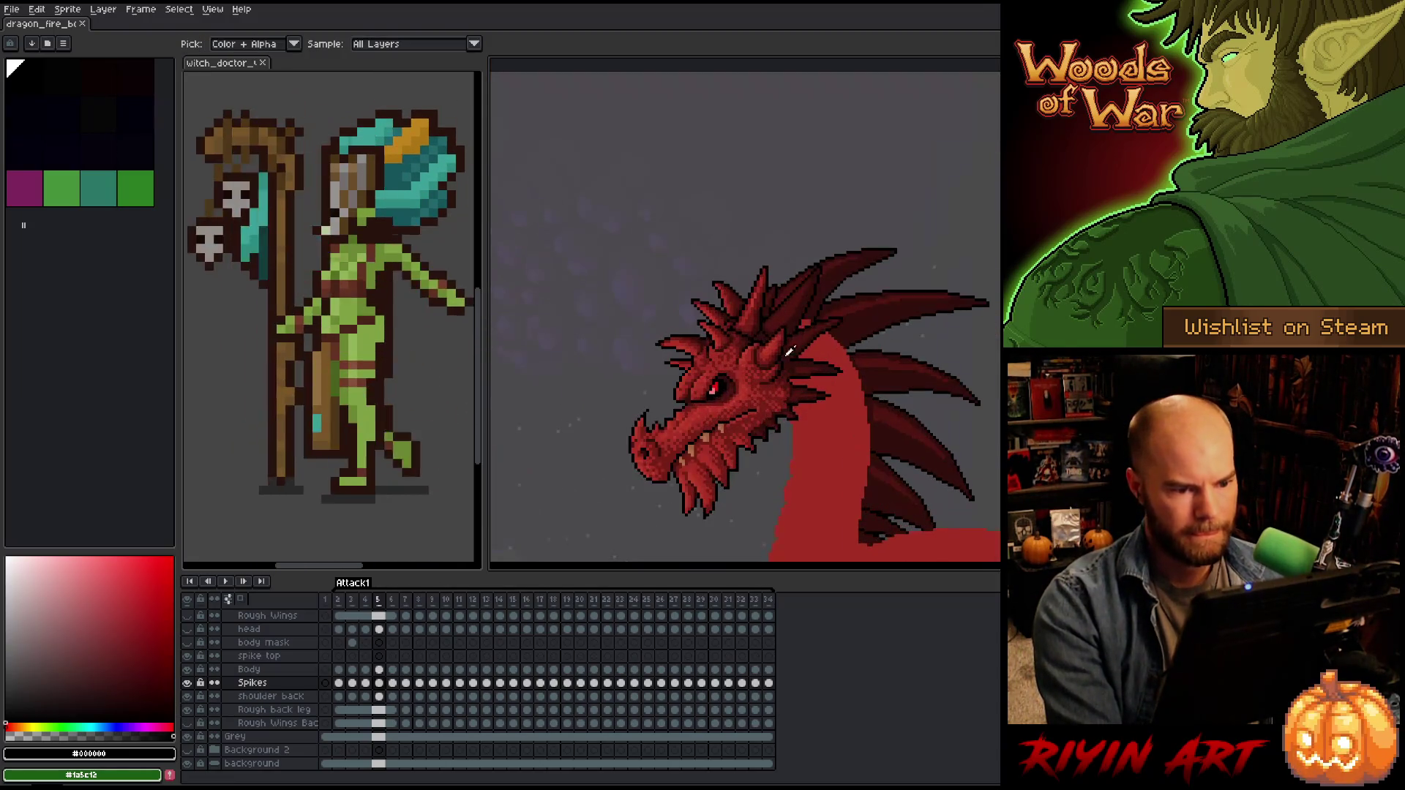
scroll(806, 279, "down", 1)
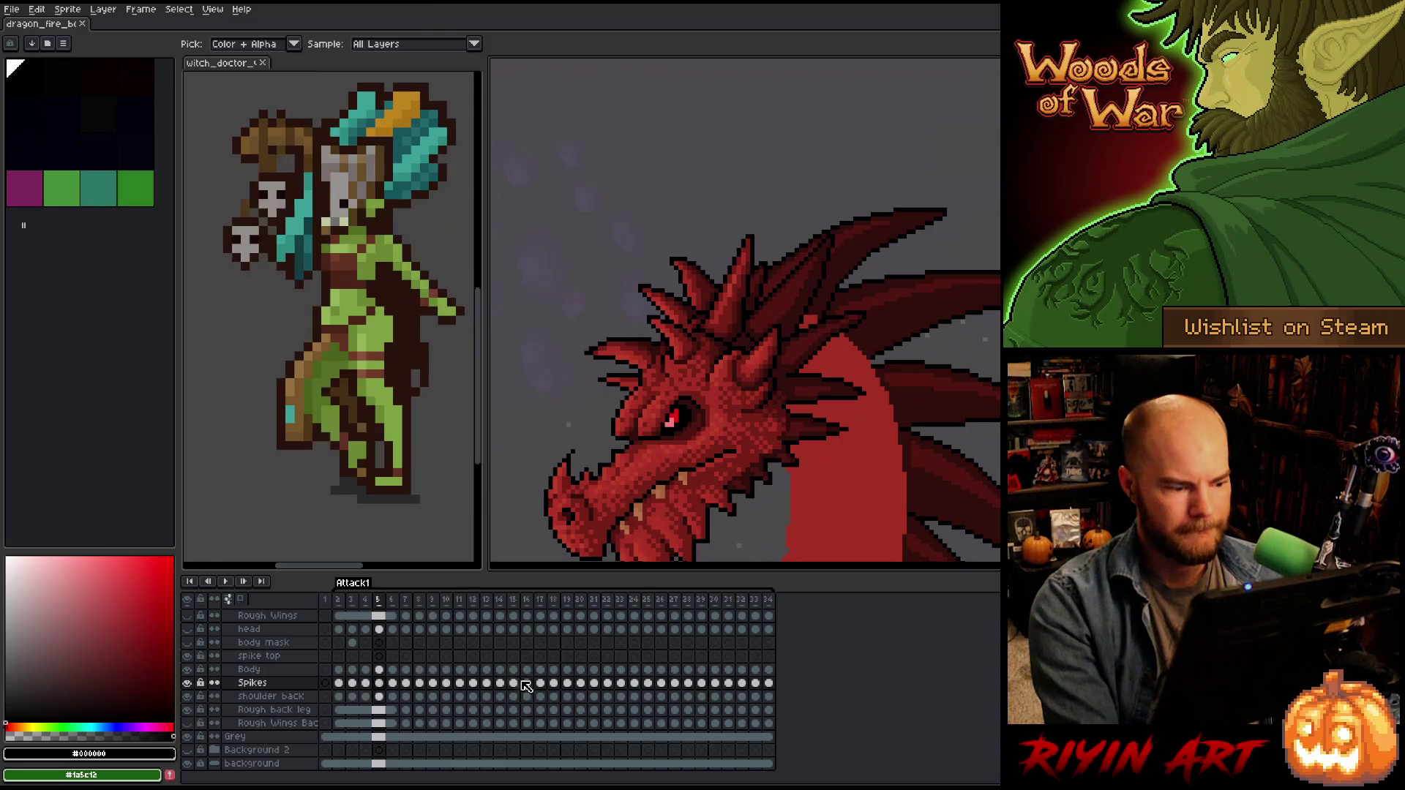
left_click(357, 683)
key("Right")
key("Right")
key("Right")
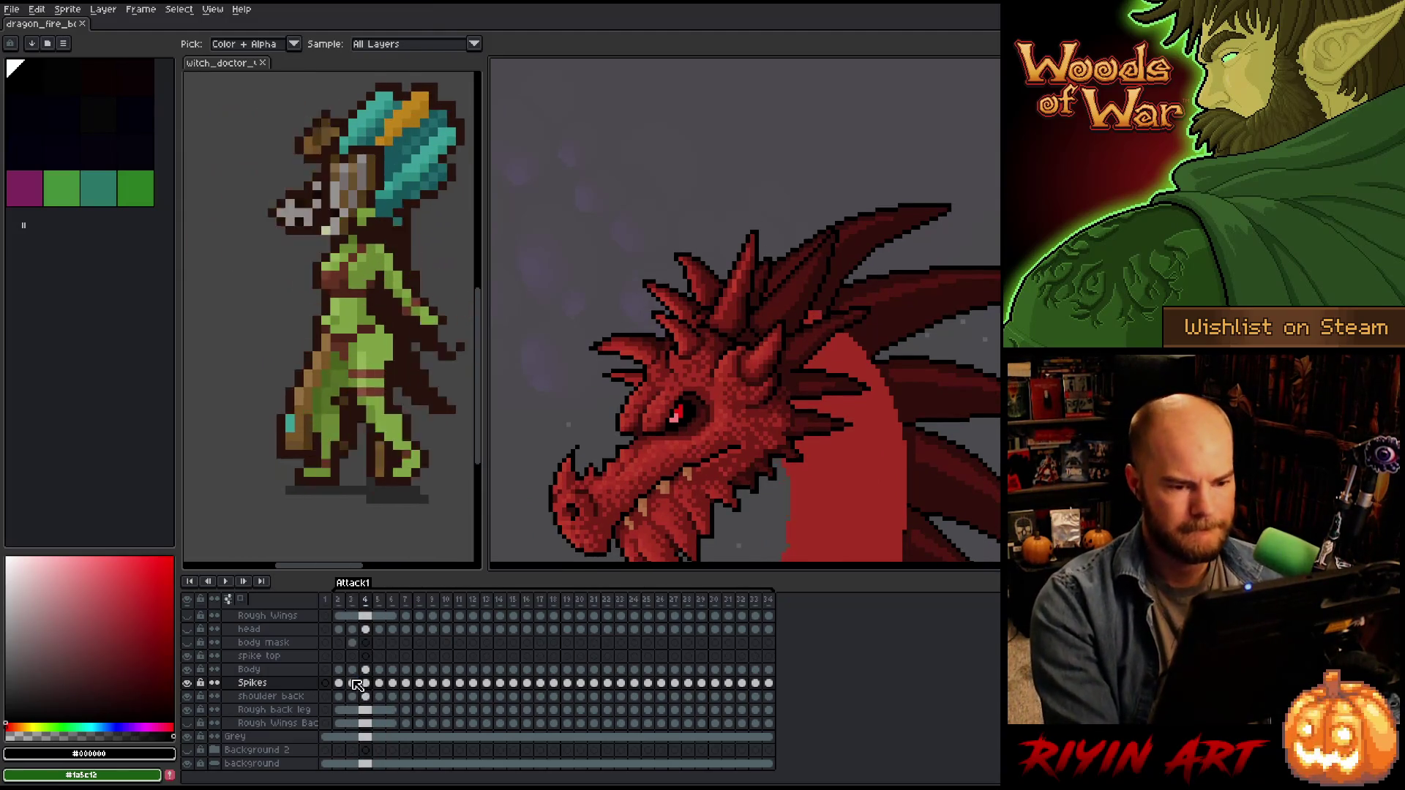
key("Right")
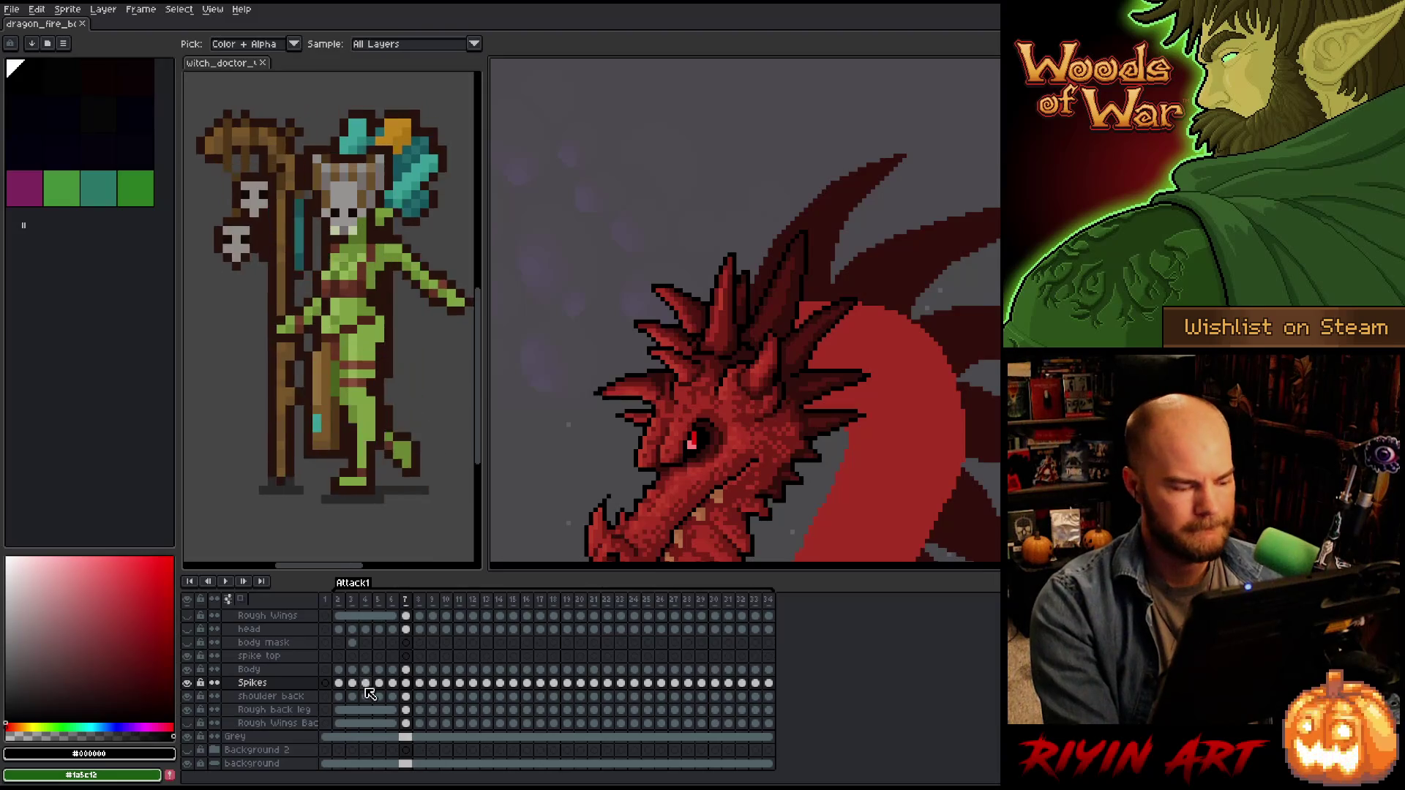
left_click(407, 683)
Apply a black outline to the Spikes layer cels from frame 7 to 32.
left_click_drag(411, 690, 764, 691)
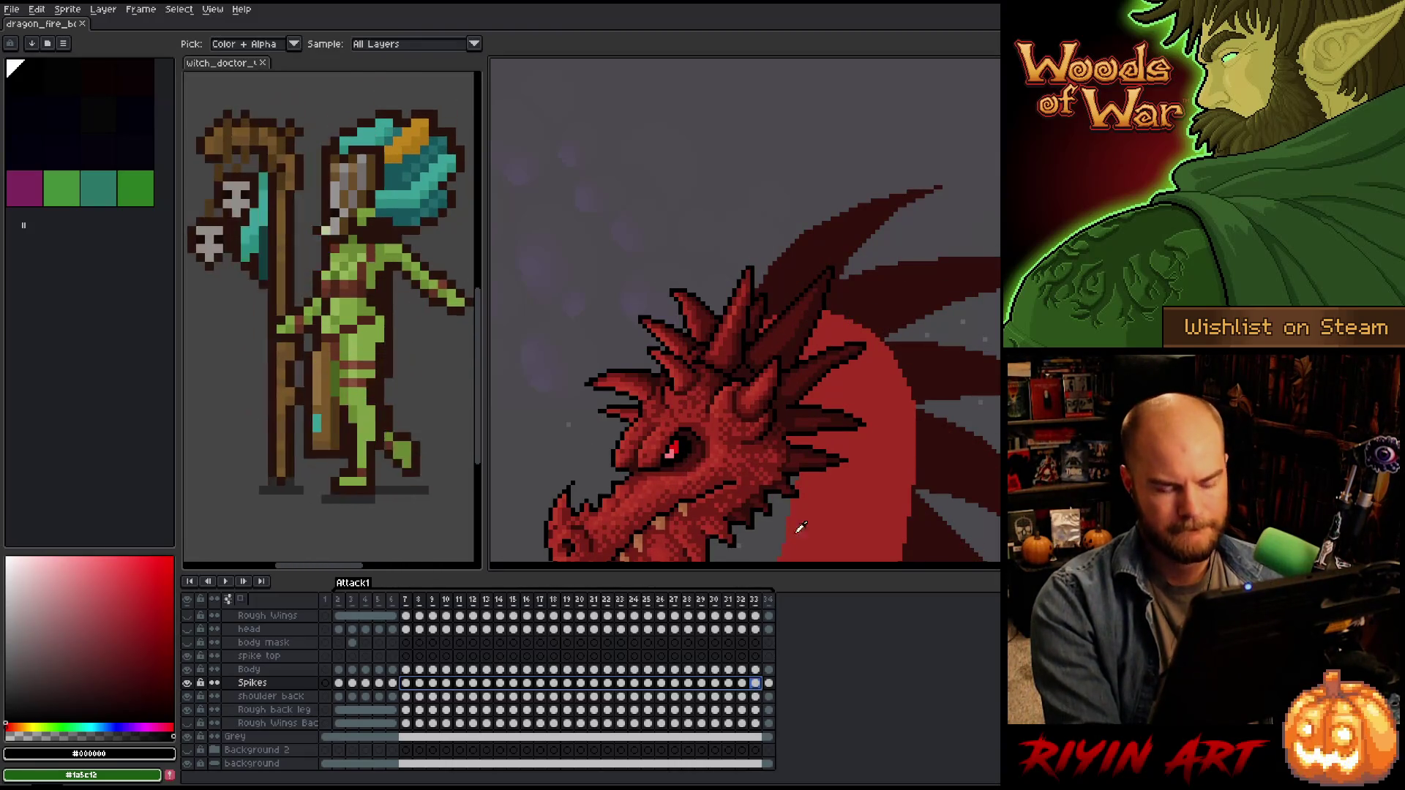
key("shift+o")
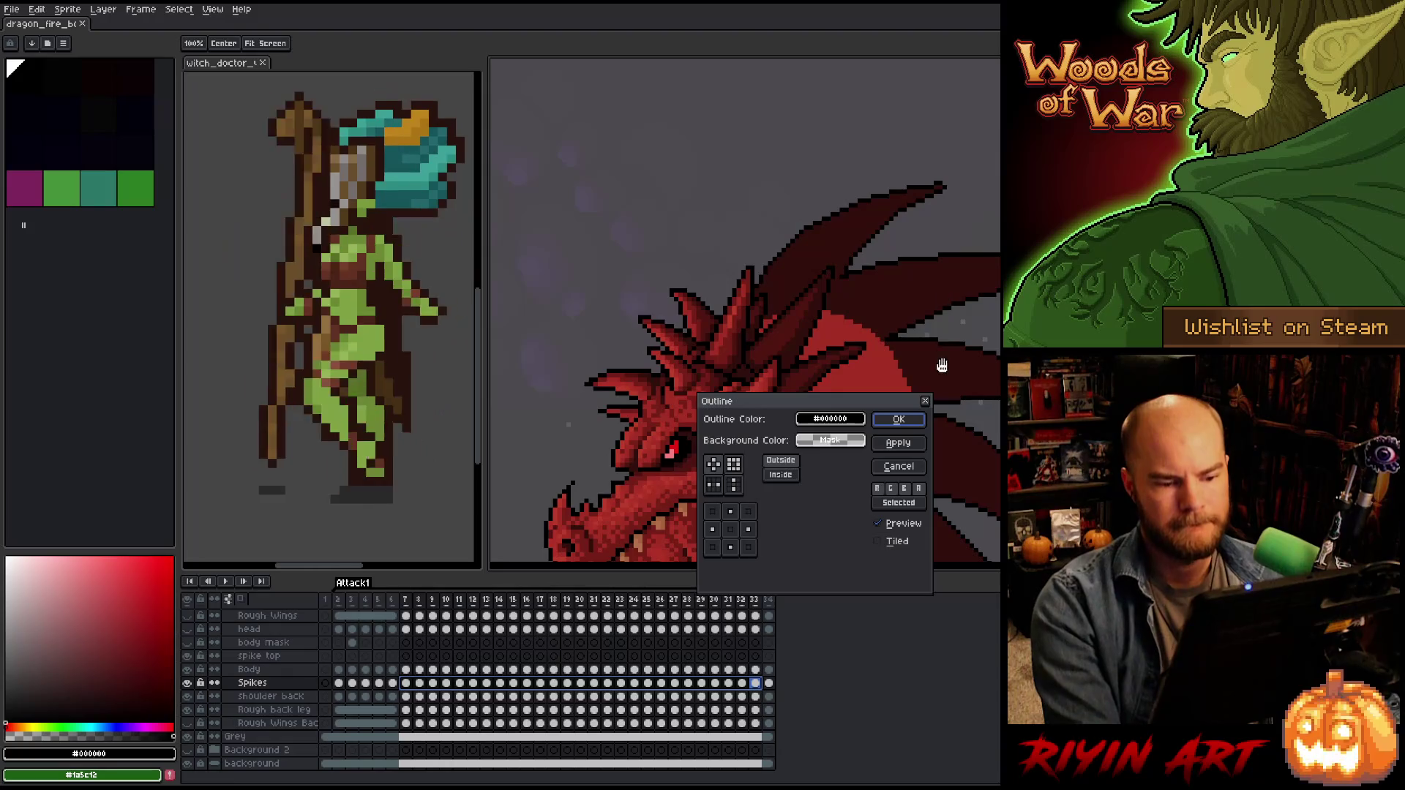
left_click(893, 418)
Play the animation to check the new spike outlines.
key("Return")
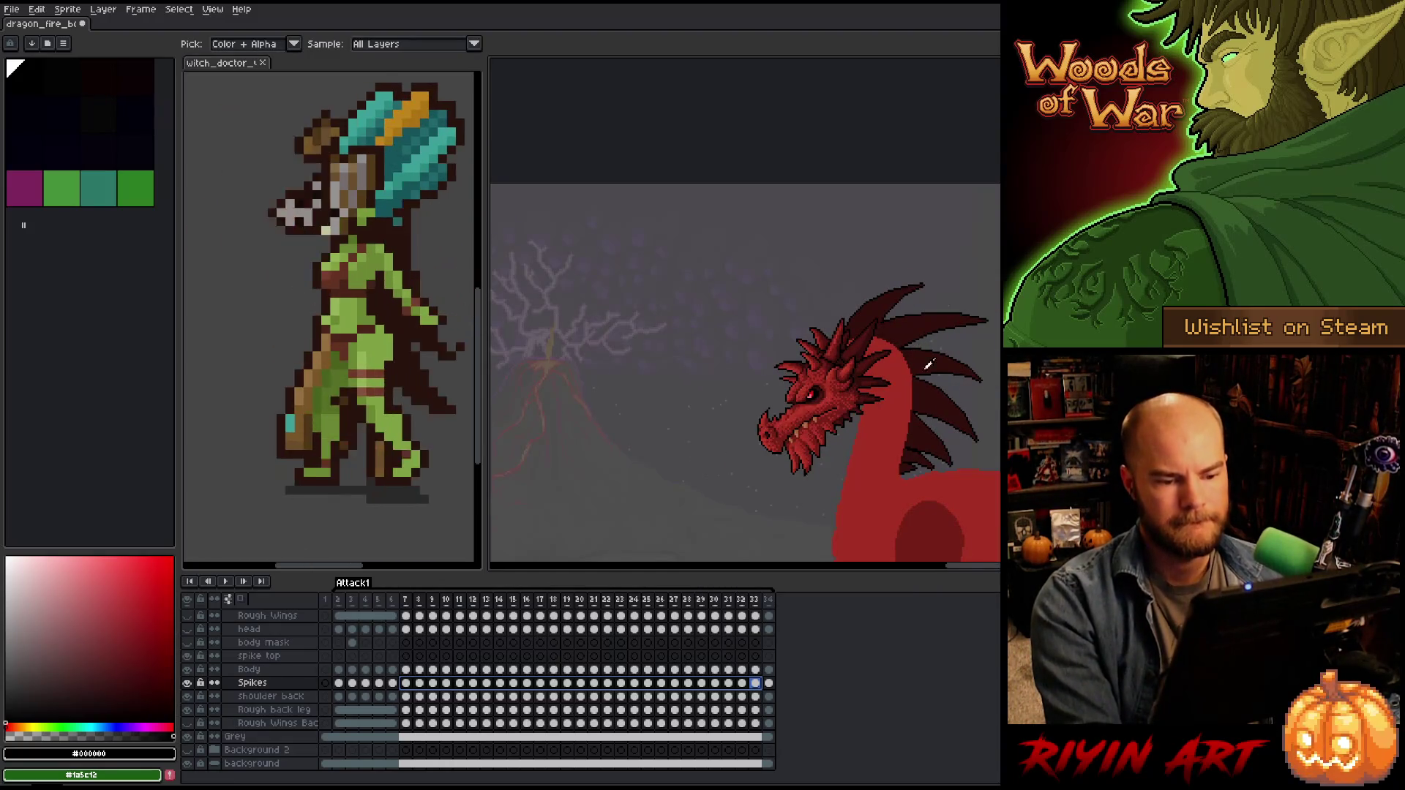
key("h")
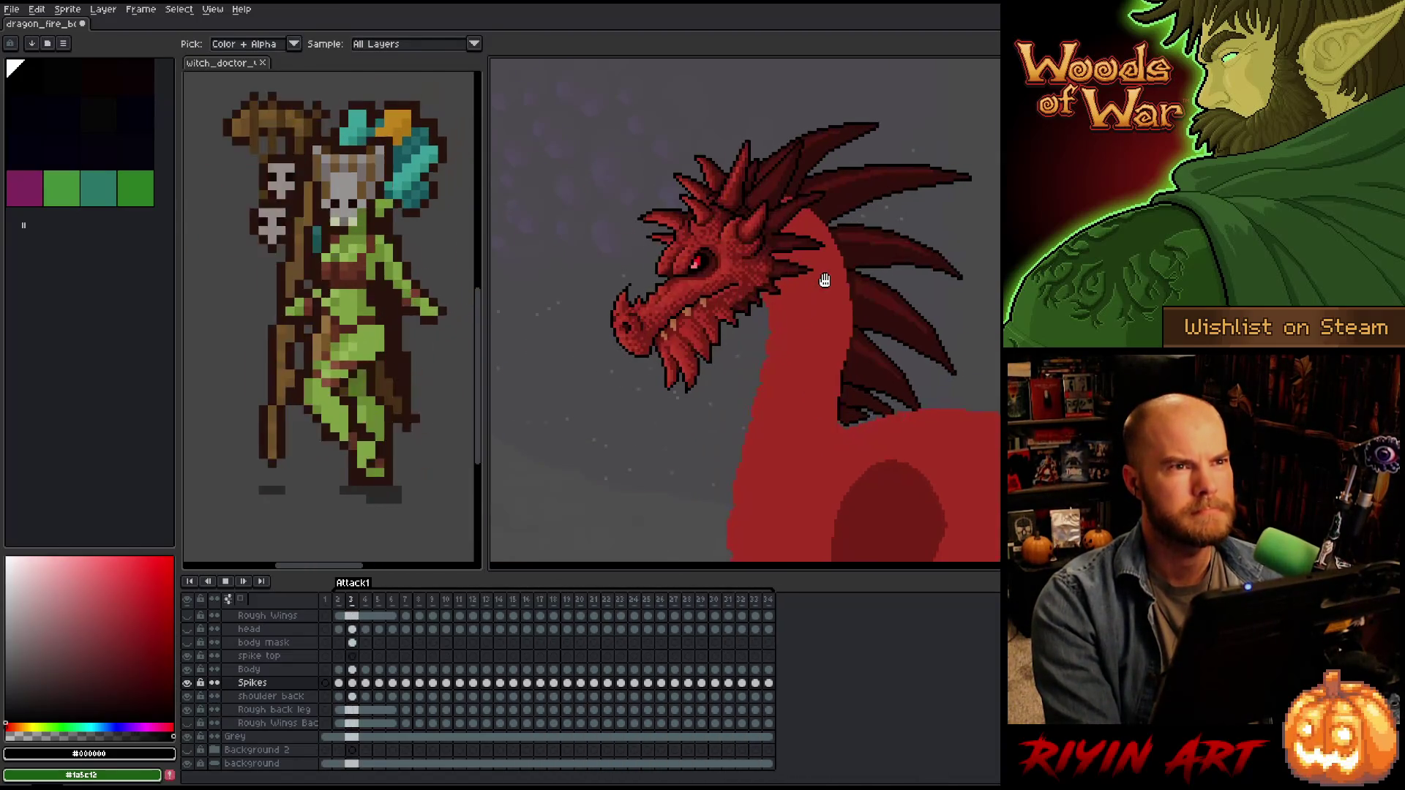
key("i")
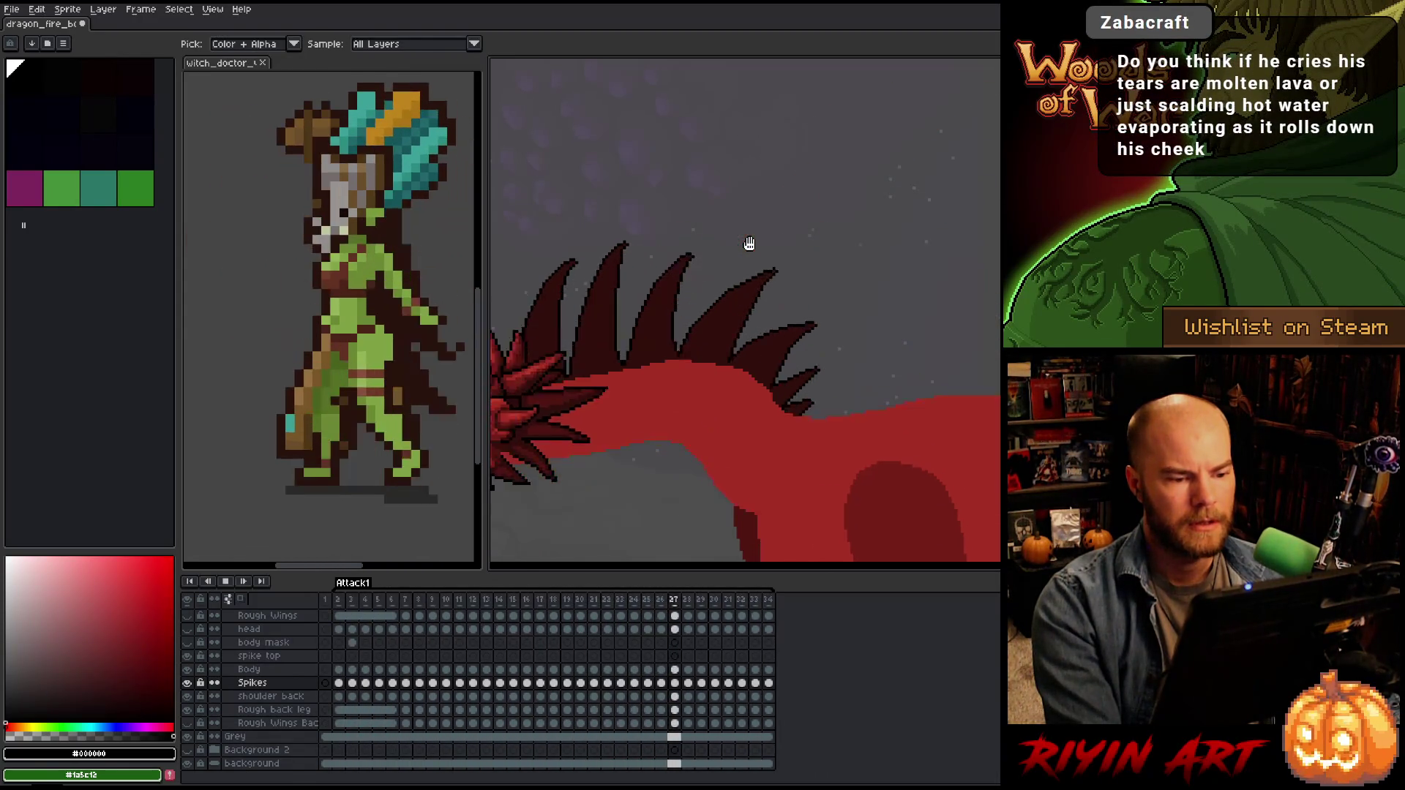
Stop playback and step from frame 2 to frame 7 on the Spikes layer.
key("Return")
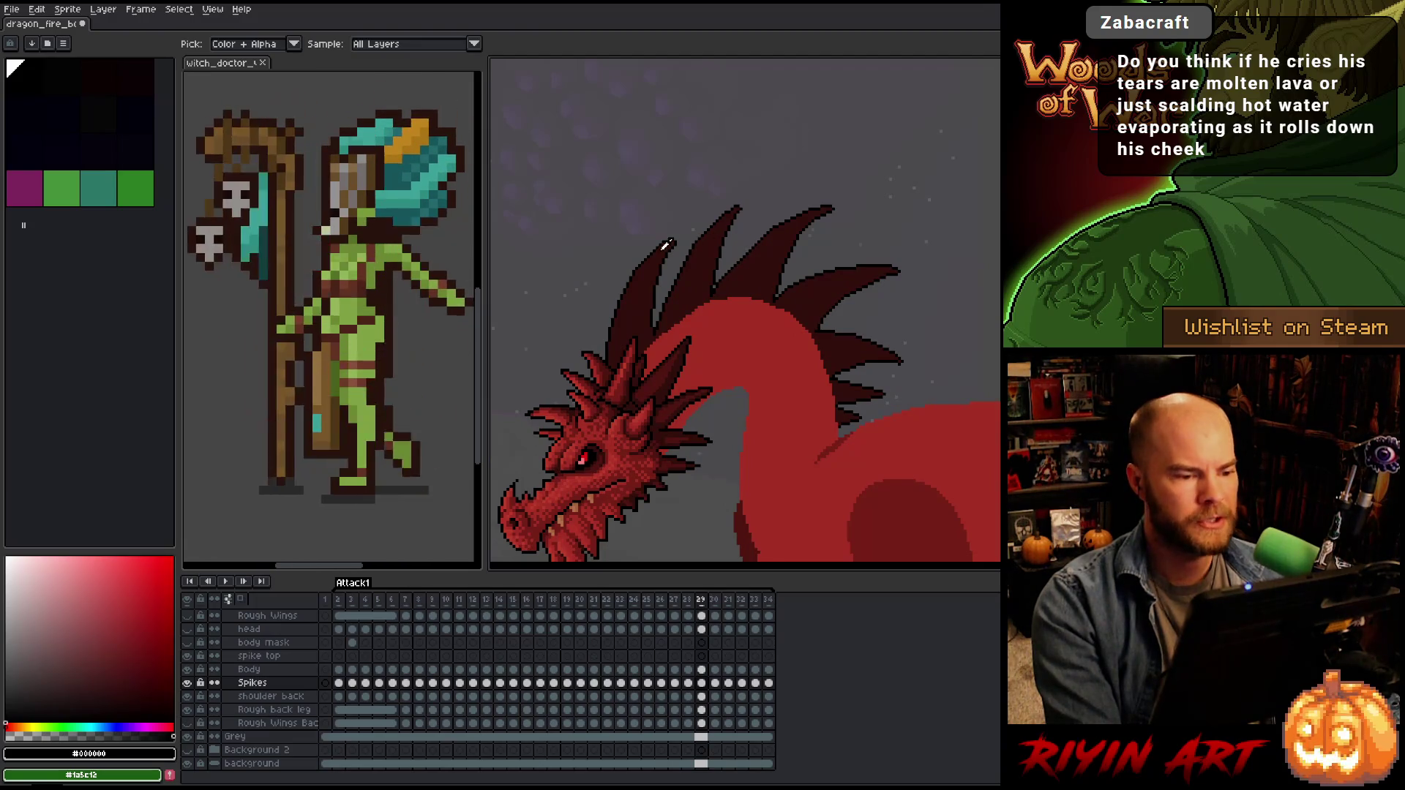
left_click(338, 684)
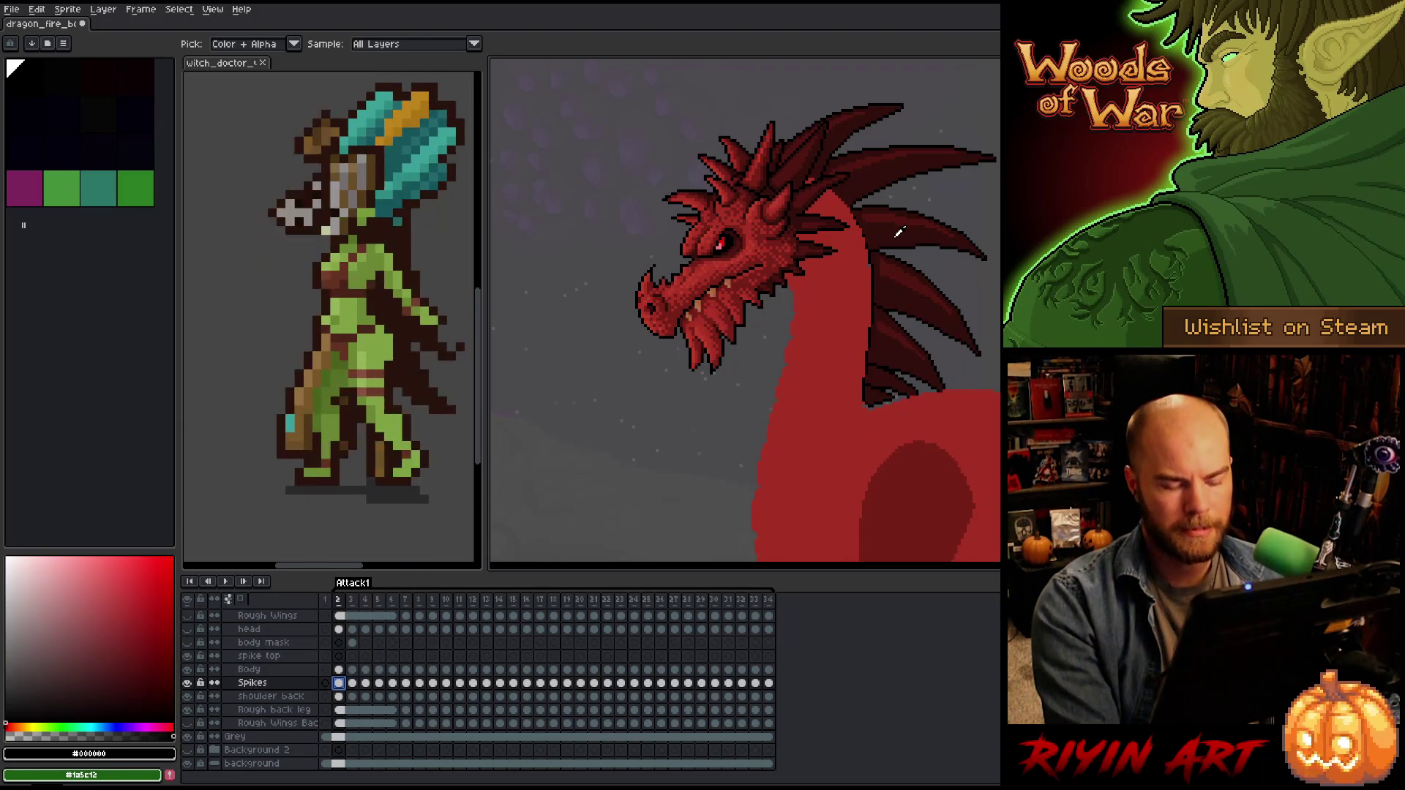
key("Right")
key("Right")
key("Right")
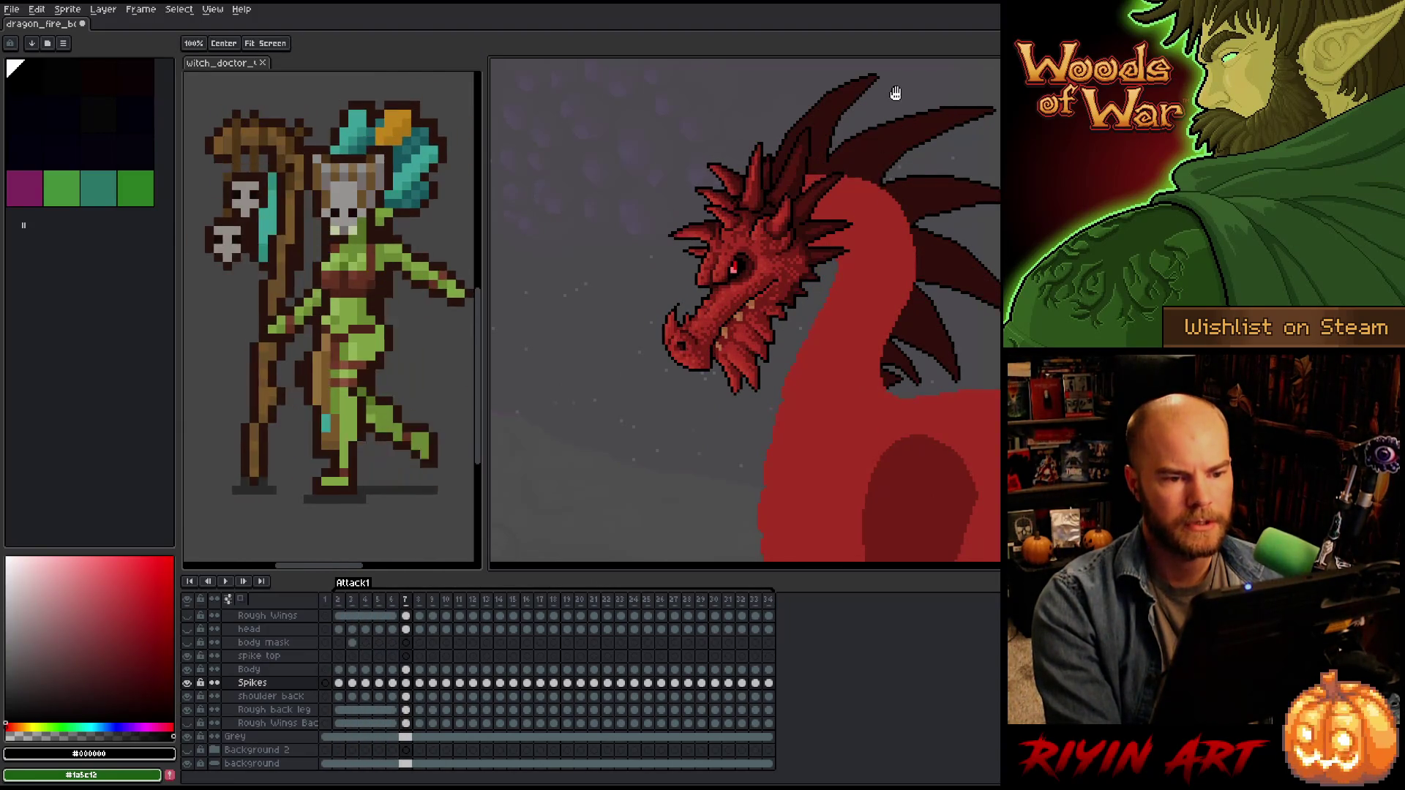
Pan over frame 7's upper and lower back spikes with the pencil selected.
left_click_drag(894, 95, 775, 263)
scroll(762, 346, "up", 5)
scroll(736, 271, "down", 4)
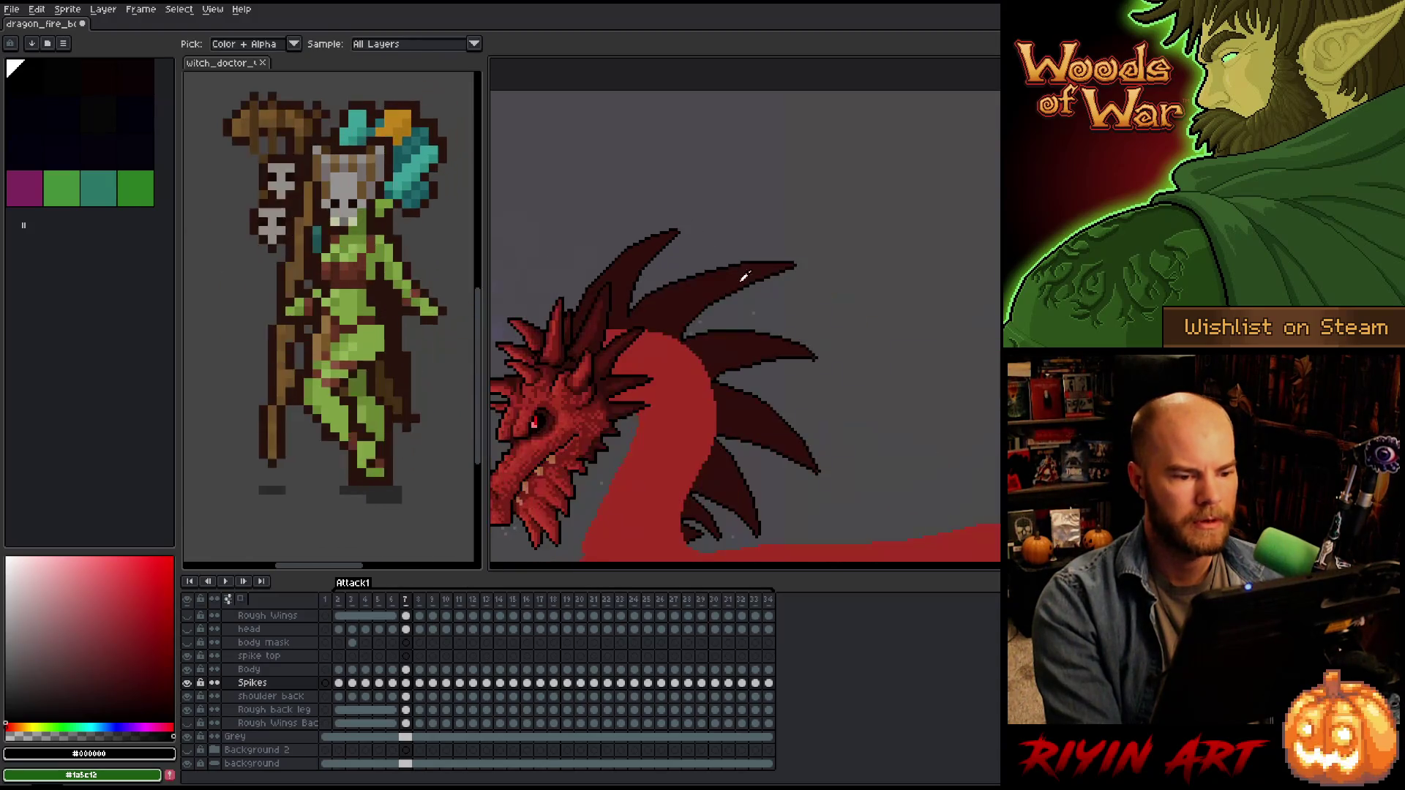
scroll(714, 306, "up", 2)
key("b")
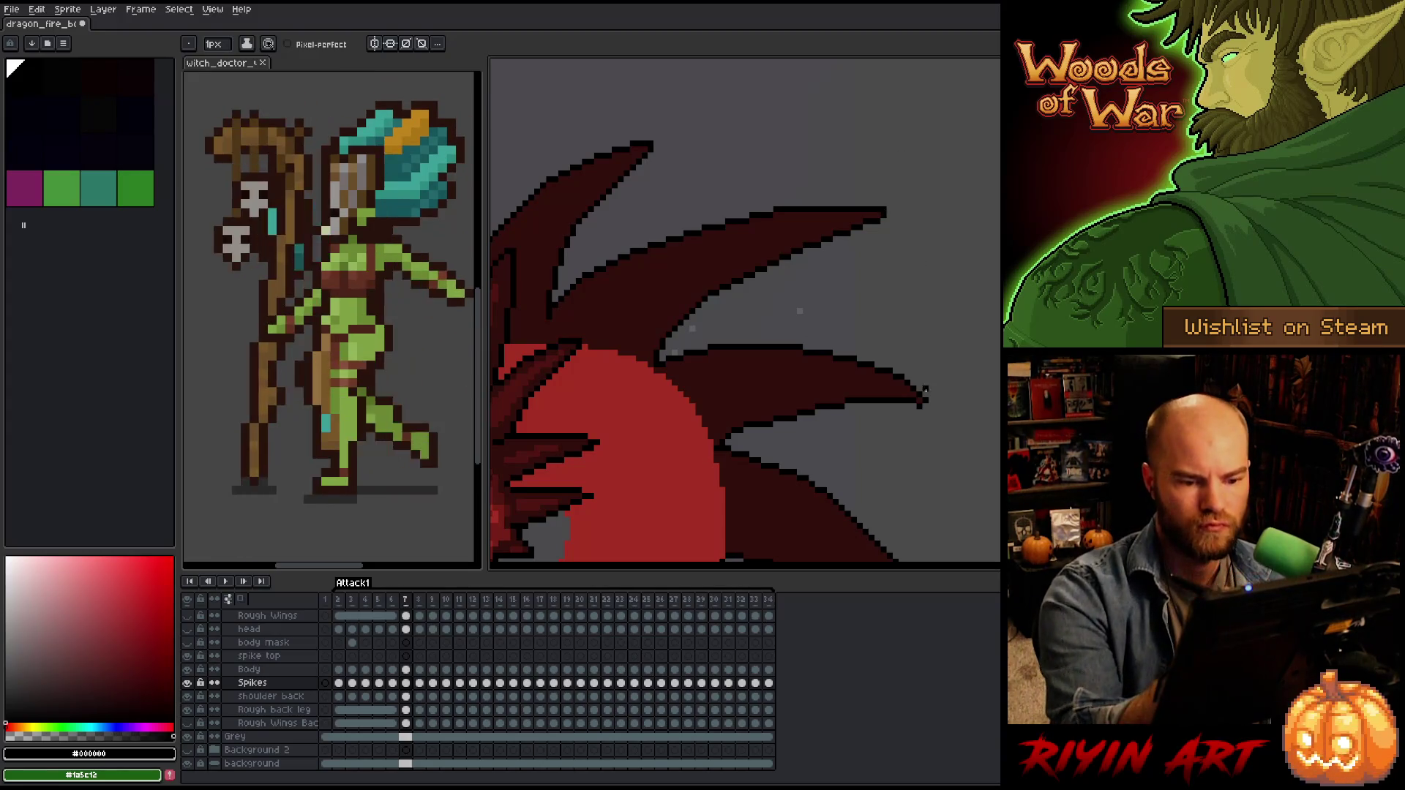
left_click_drag(943, 353, 919, 182)
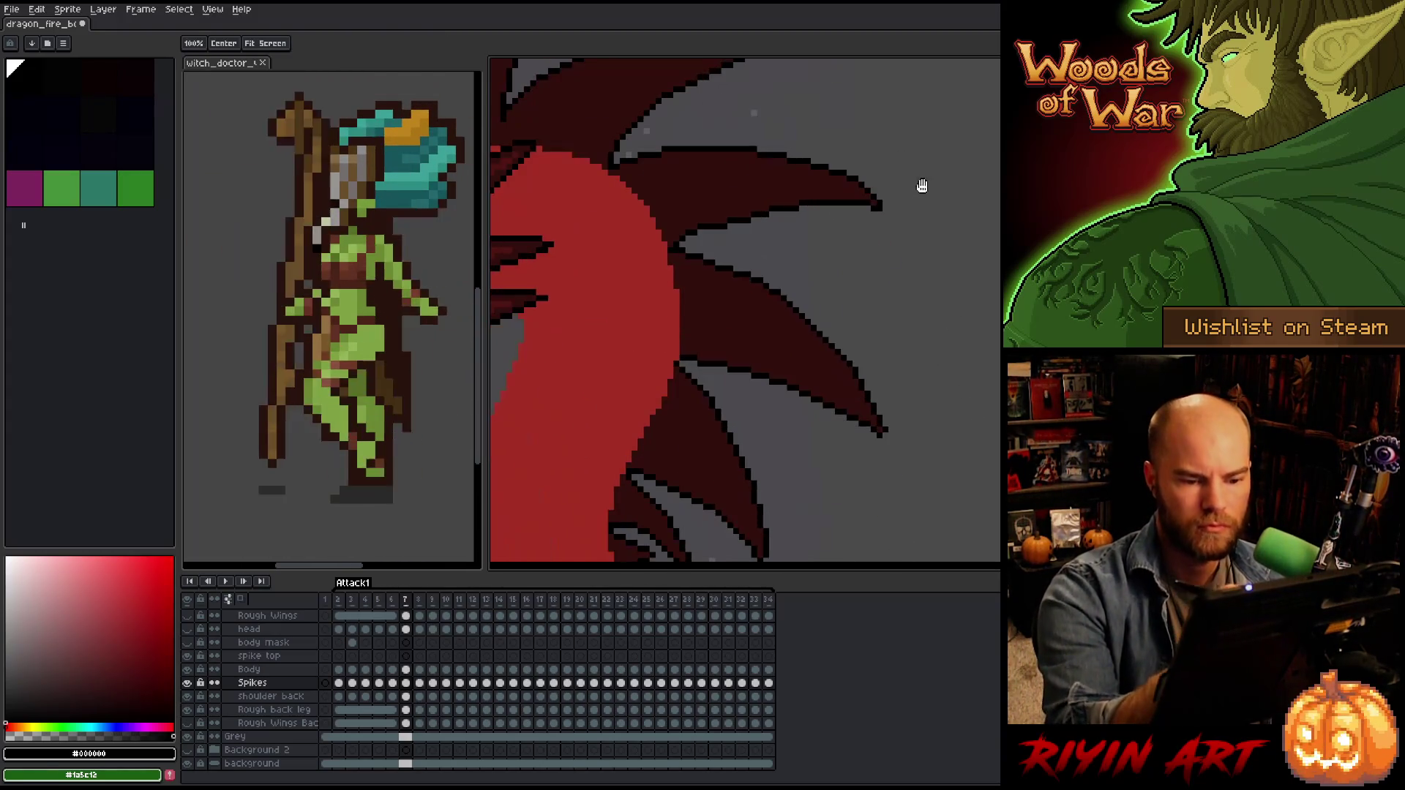
left_click_drag(897, 334, 913, 270)
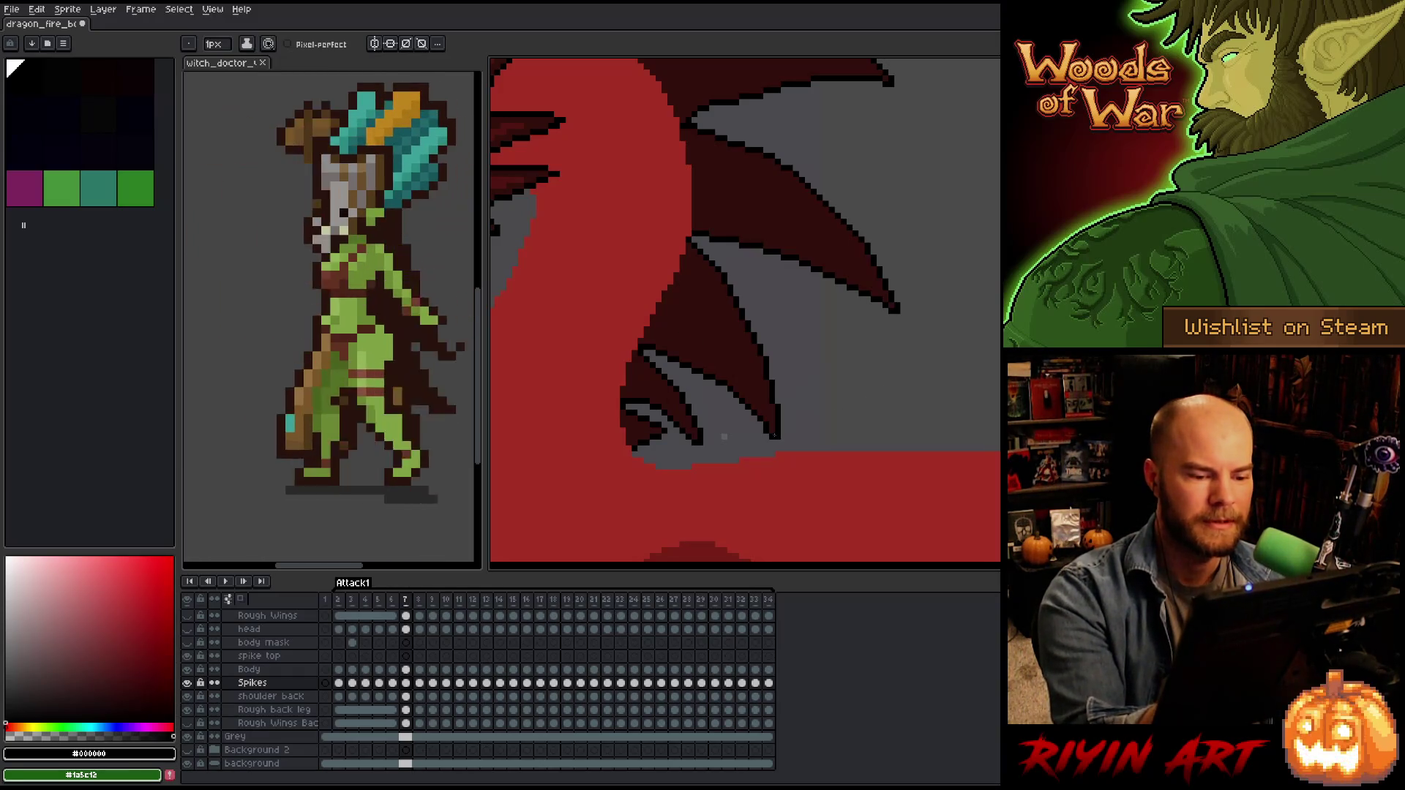
scroll(891, 335, "down", 3)
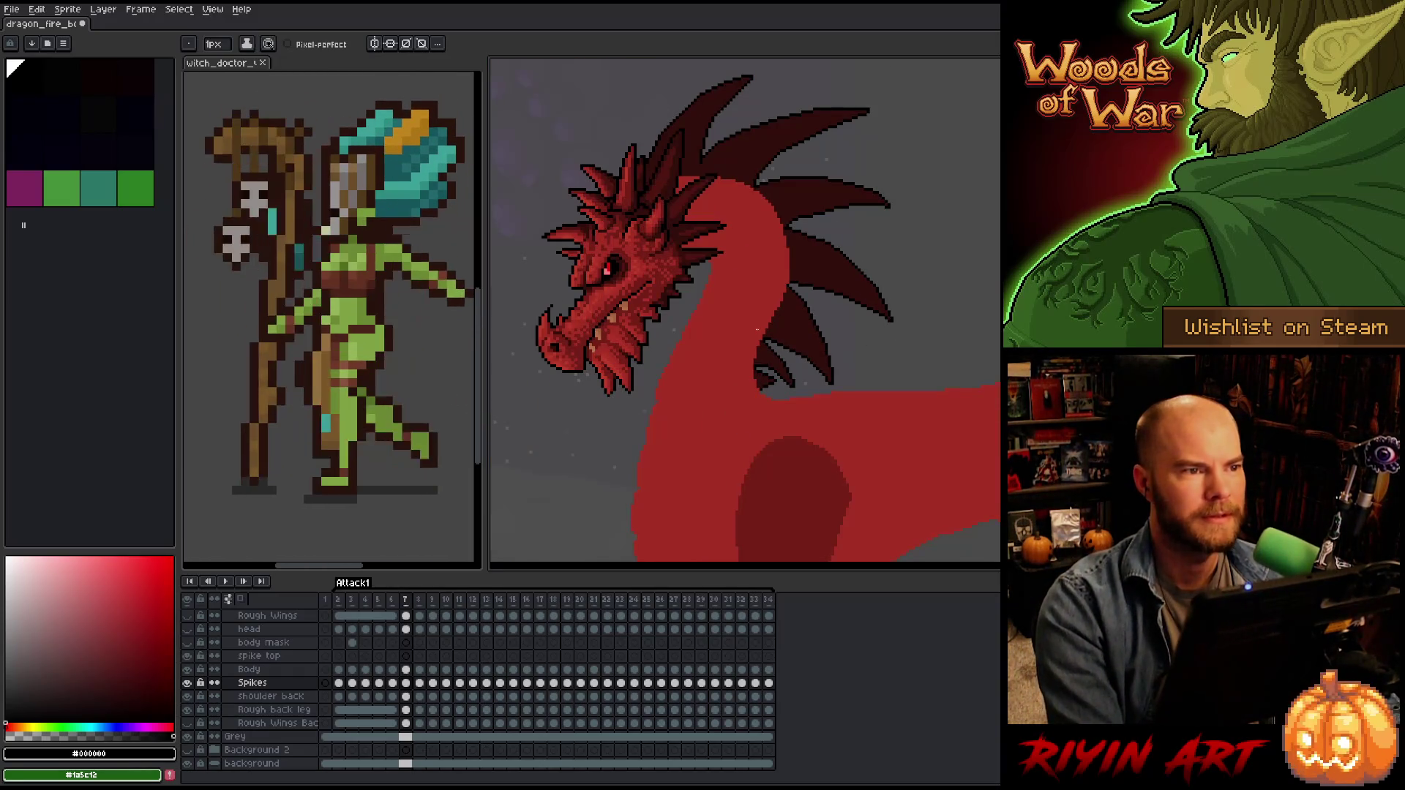
scroll(805, 340, "up", 3)
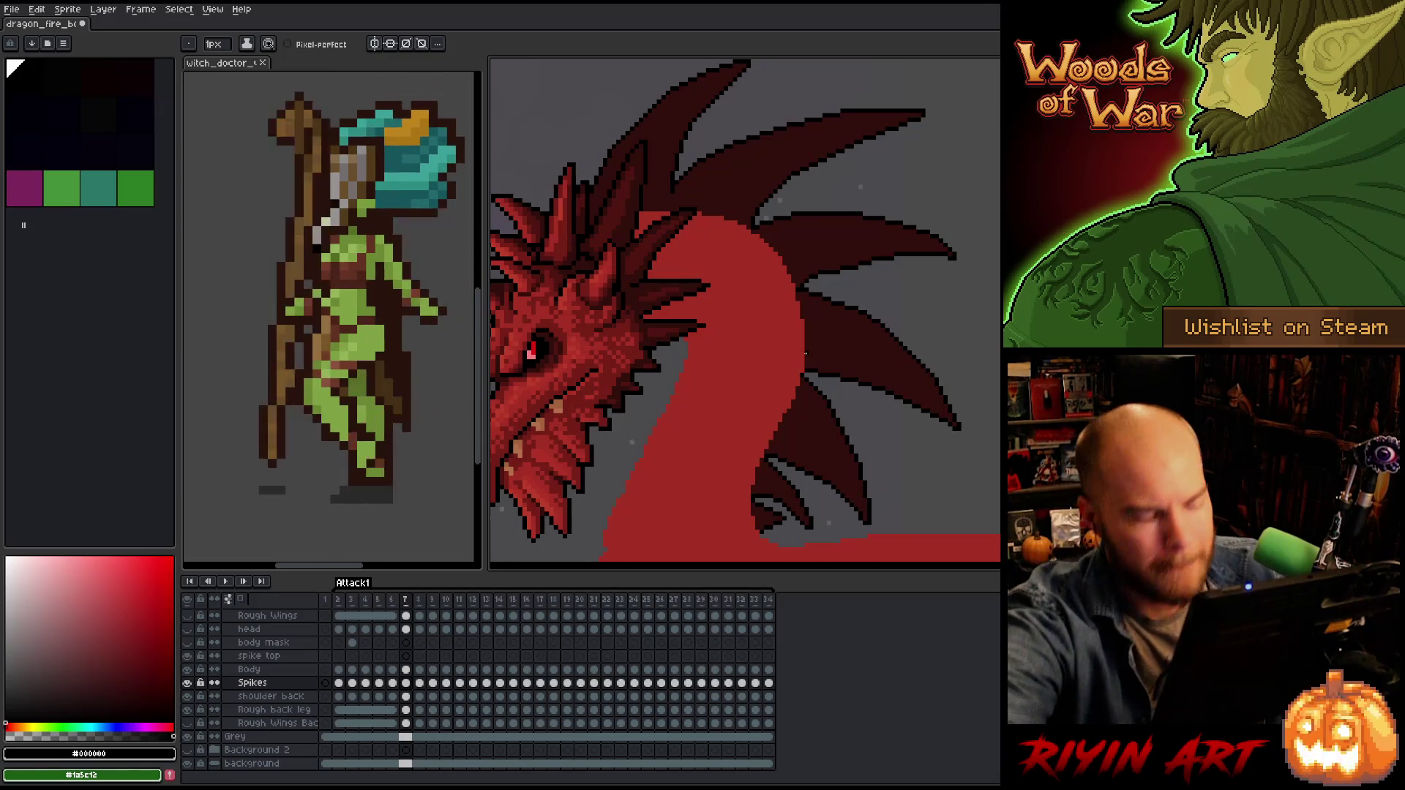
Move to frame 8 and frame the dragon's neck and back spikes.
key("Right")
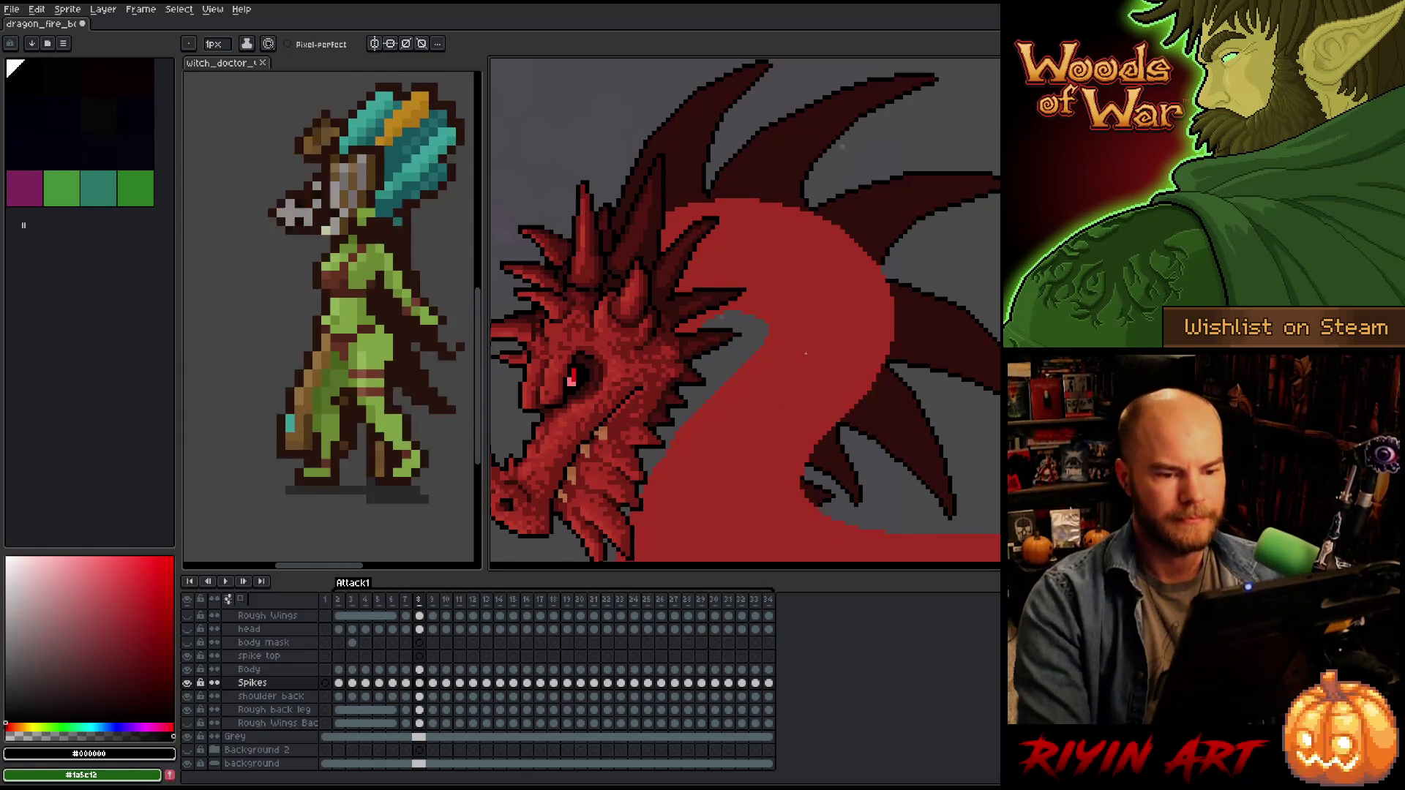
left_click_drag(805, 329, 734, 314)
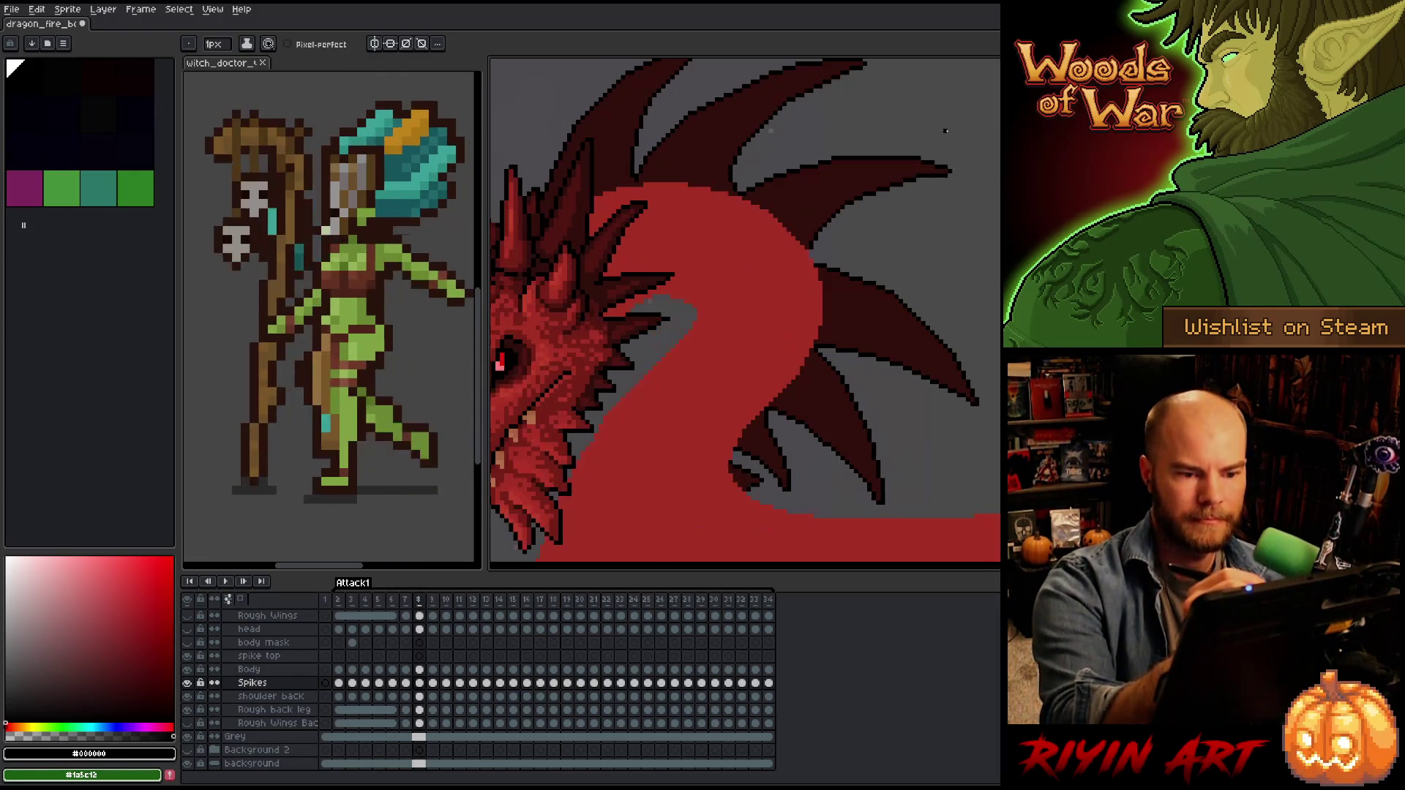
left_click_drag(957, 145, 986, 245)
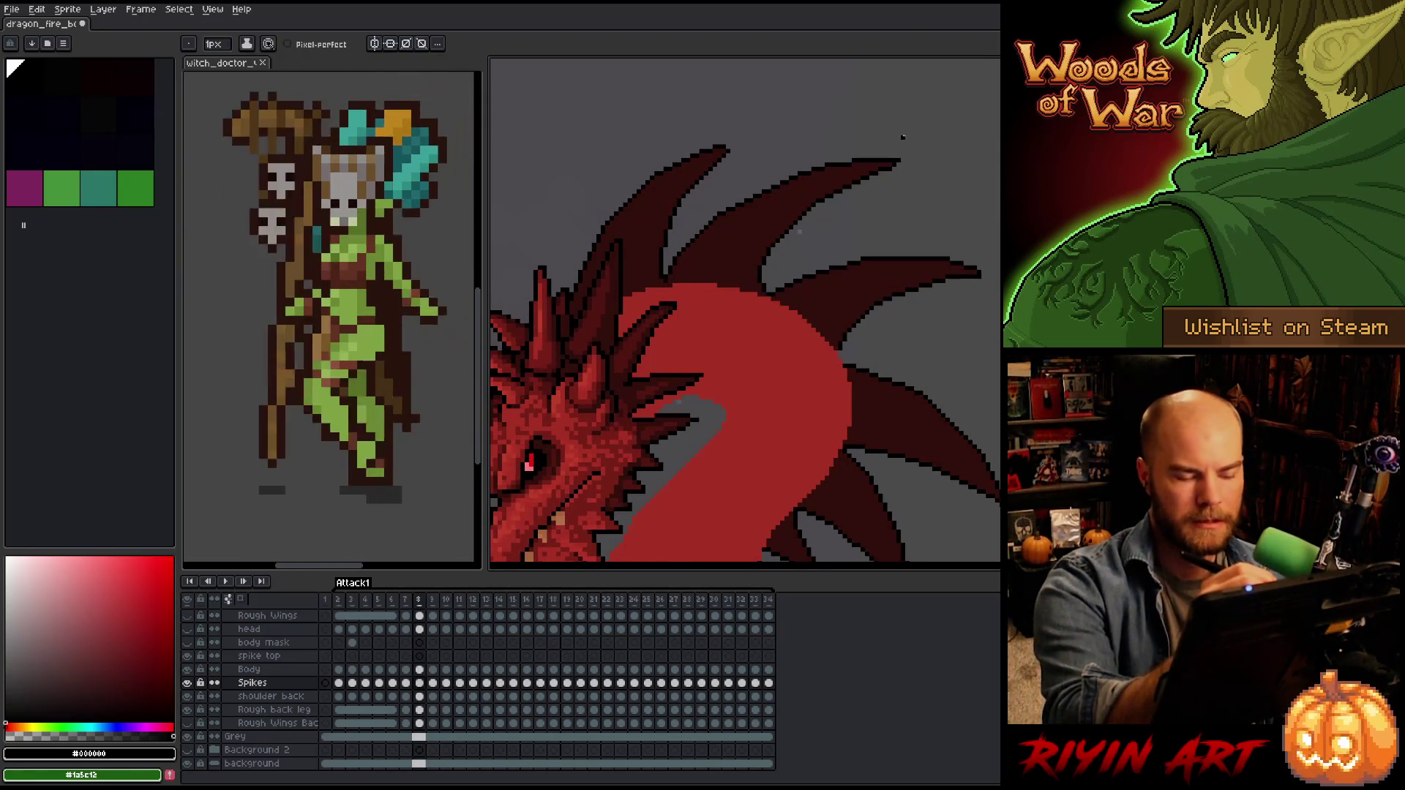
key("b")
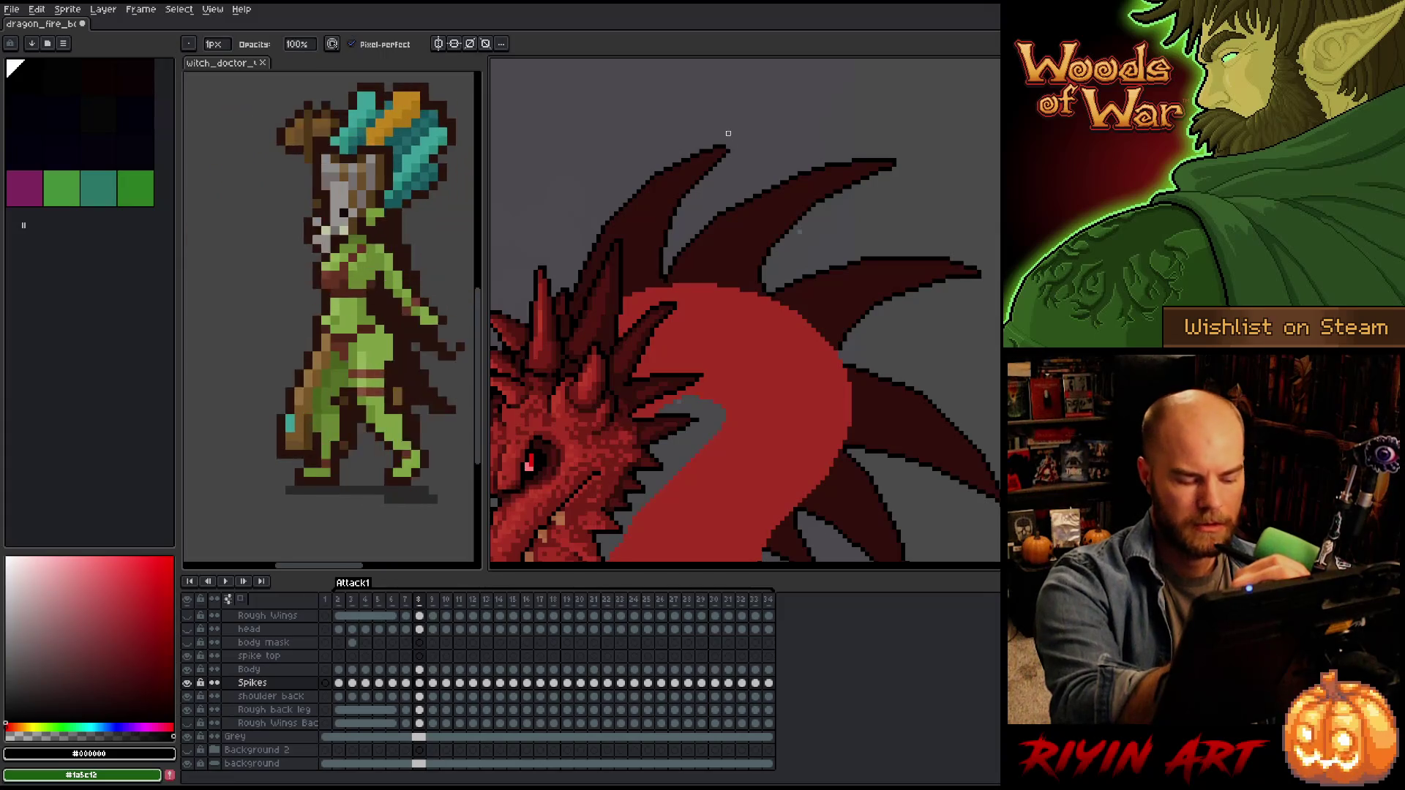
key("e")
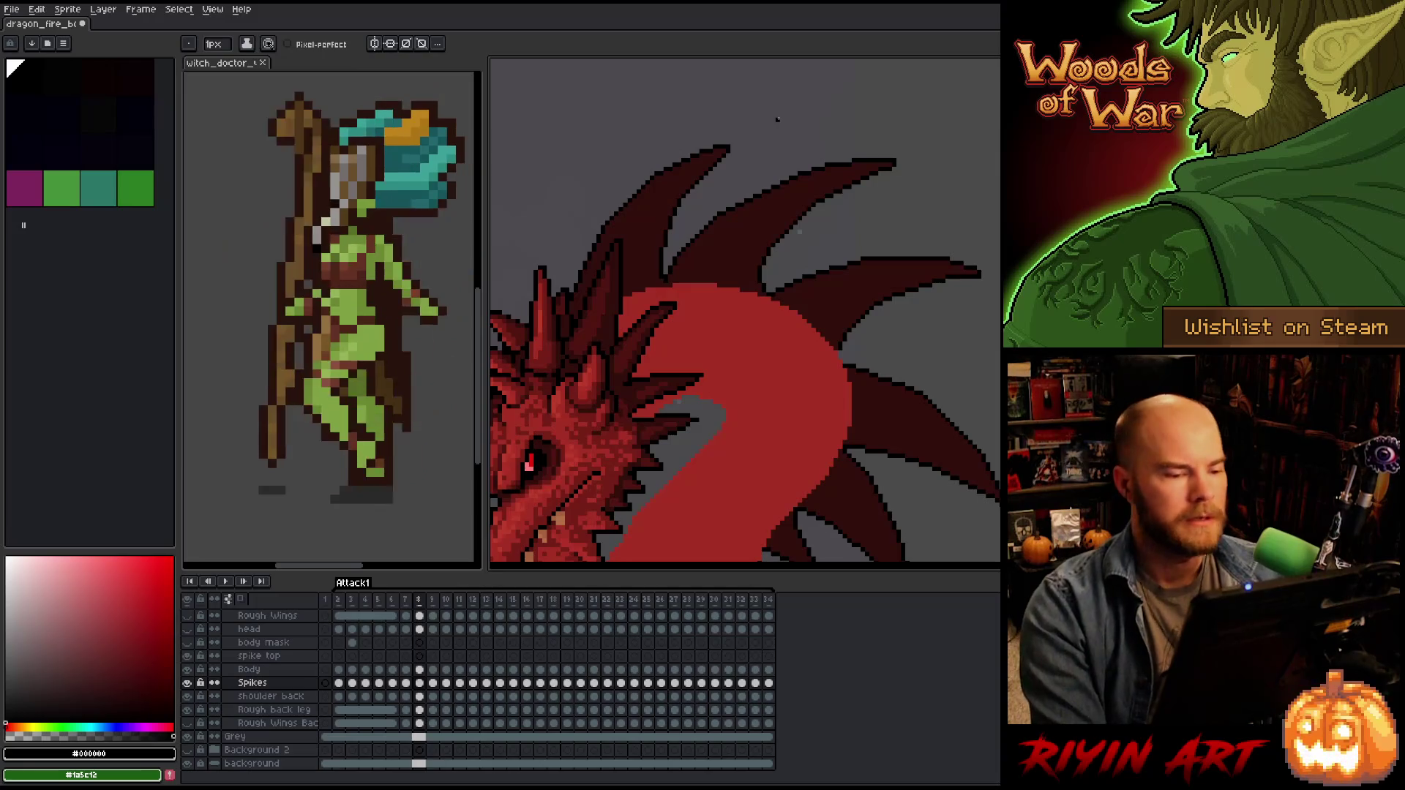
On frame 9, clean the spikes using outline colour #320f0b and the eraser, comparing neighbouring frames.
key("period")
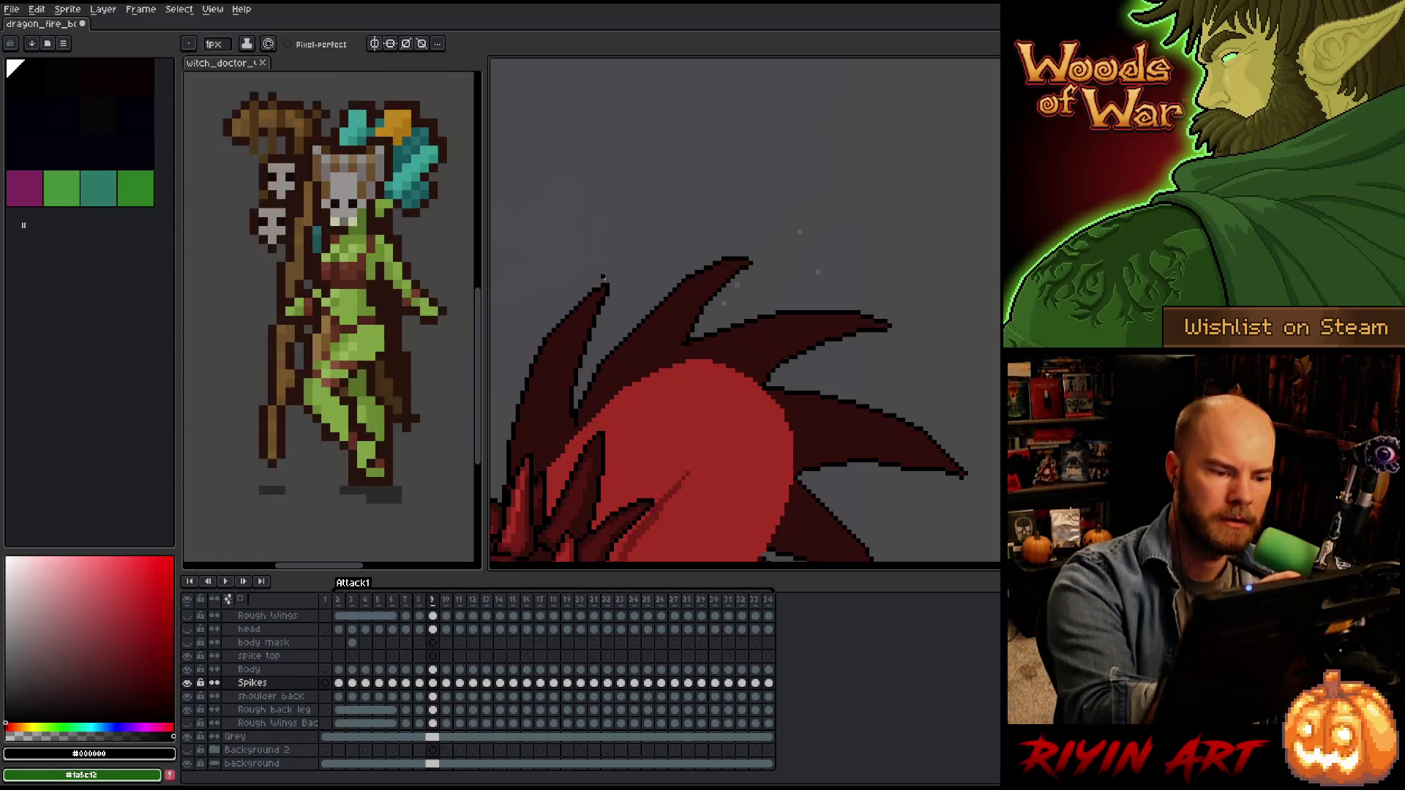
left_click(606, 285, "alt")
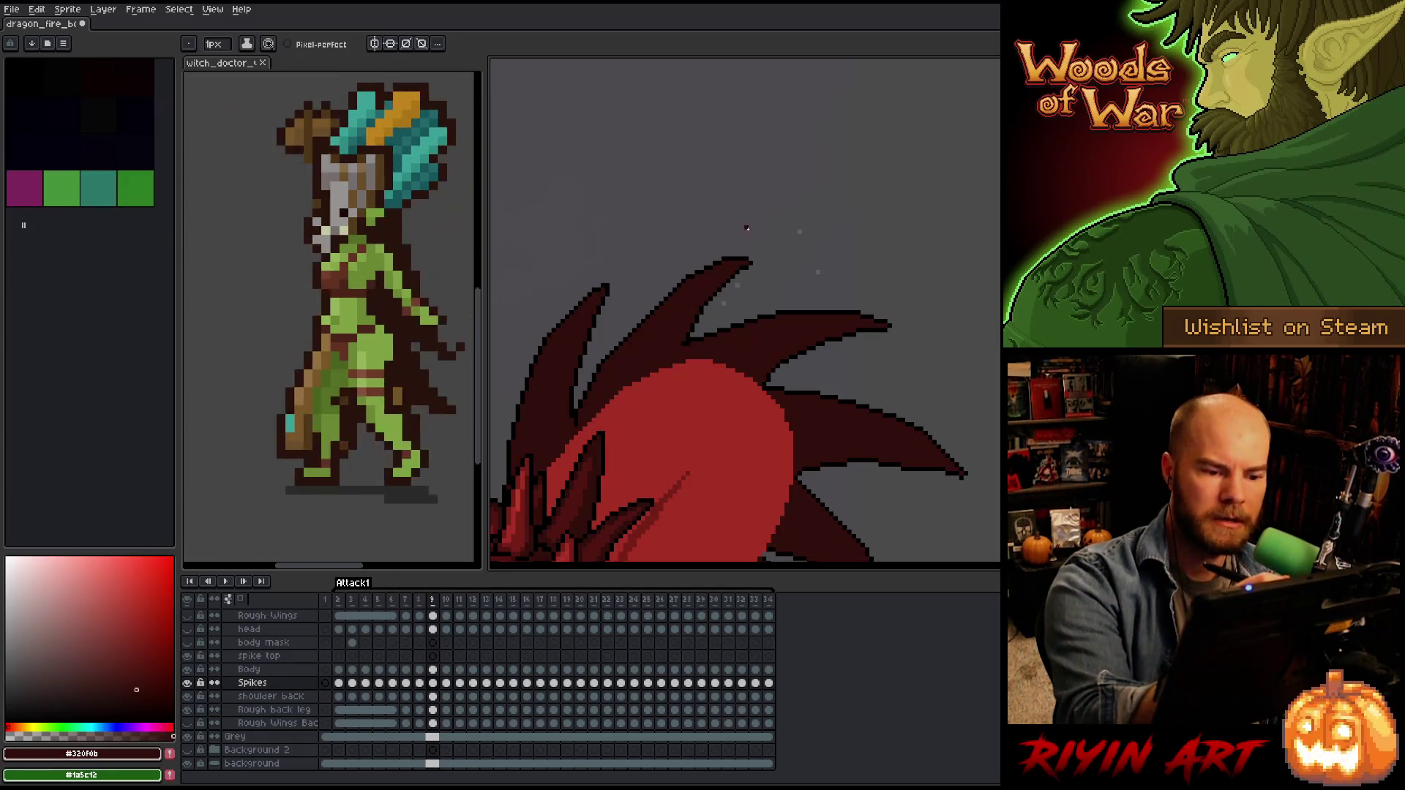
left_click(747, 253, "alt")
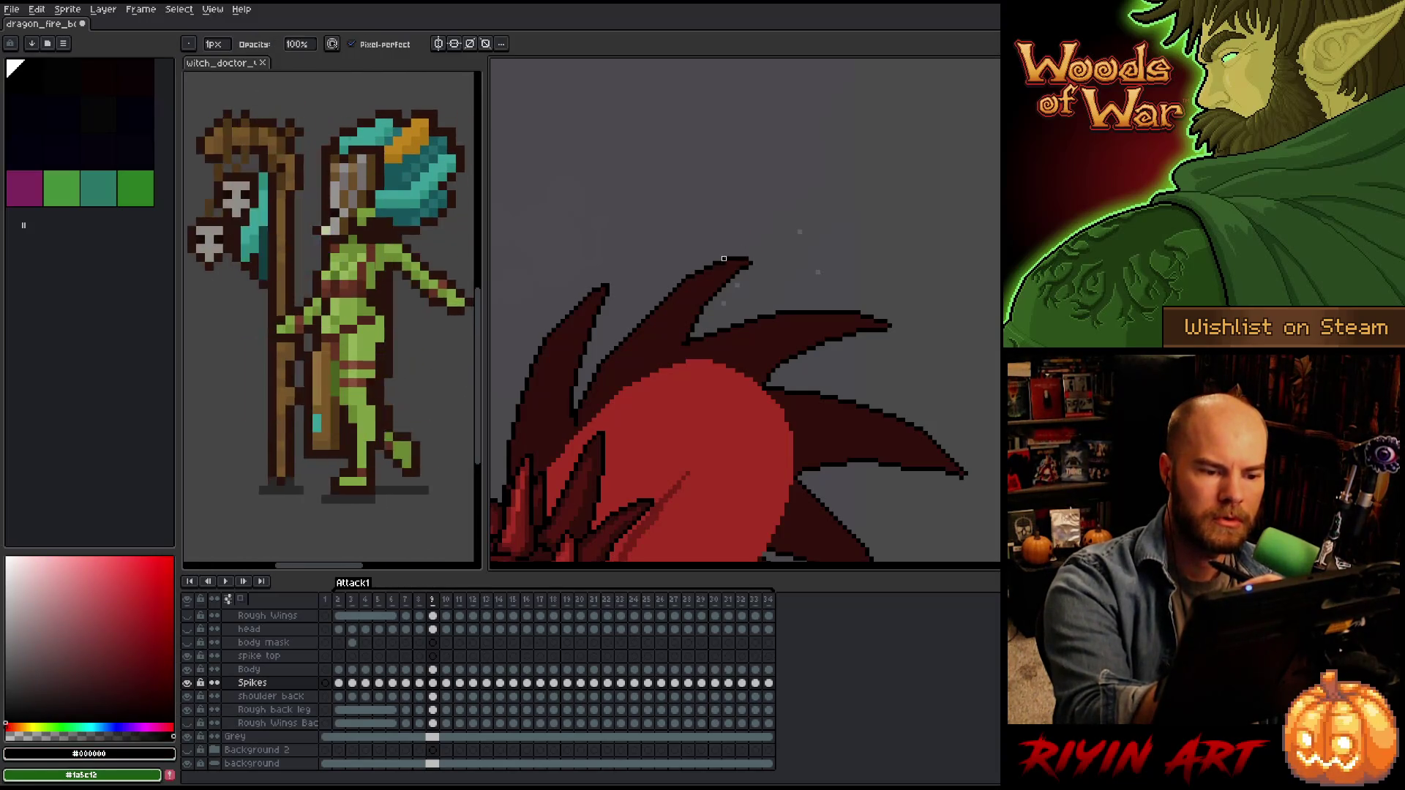
key("e")
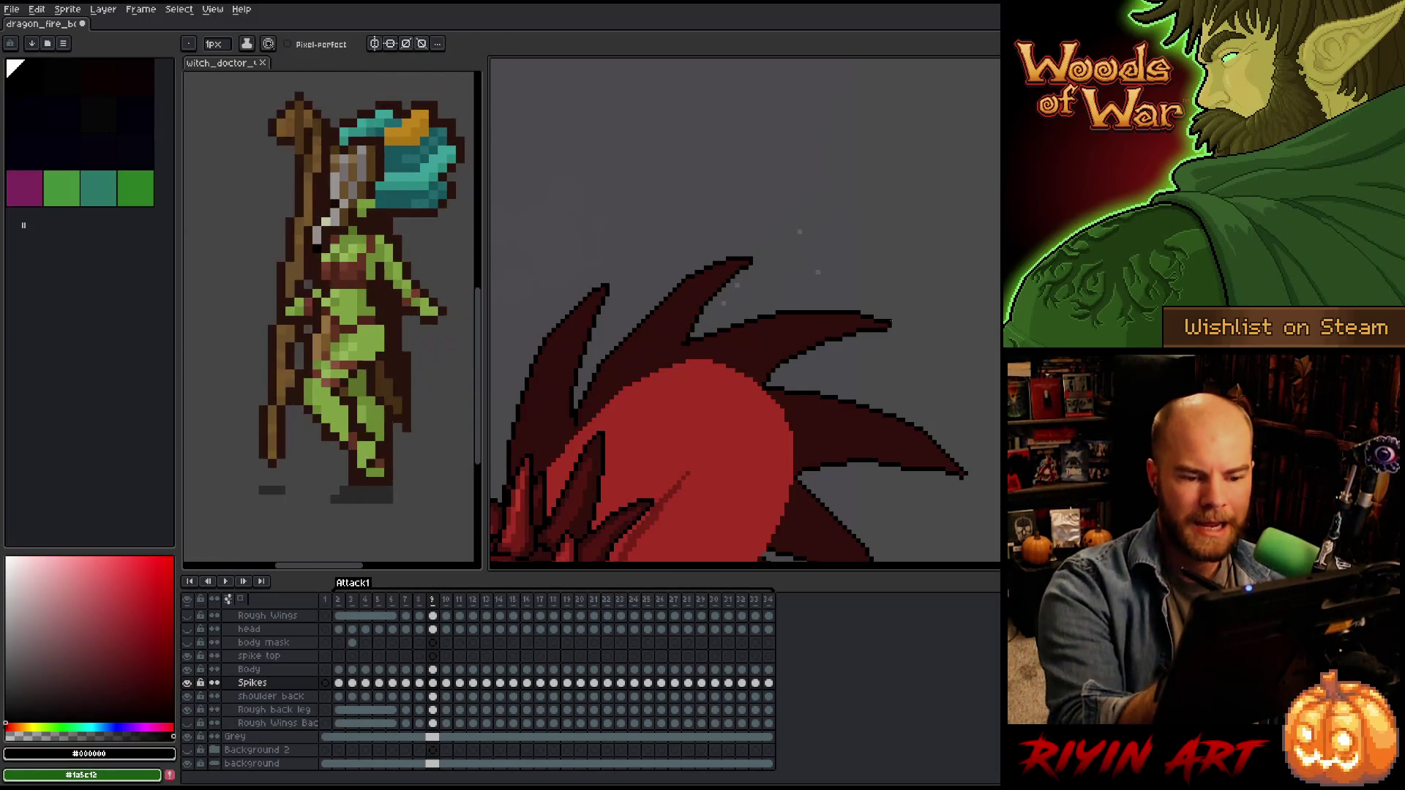
key("Left")
key("Right")
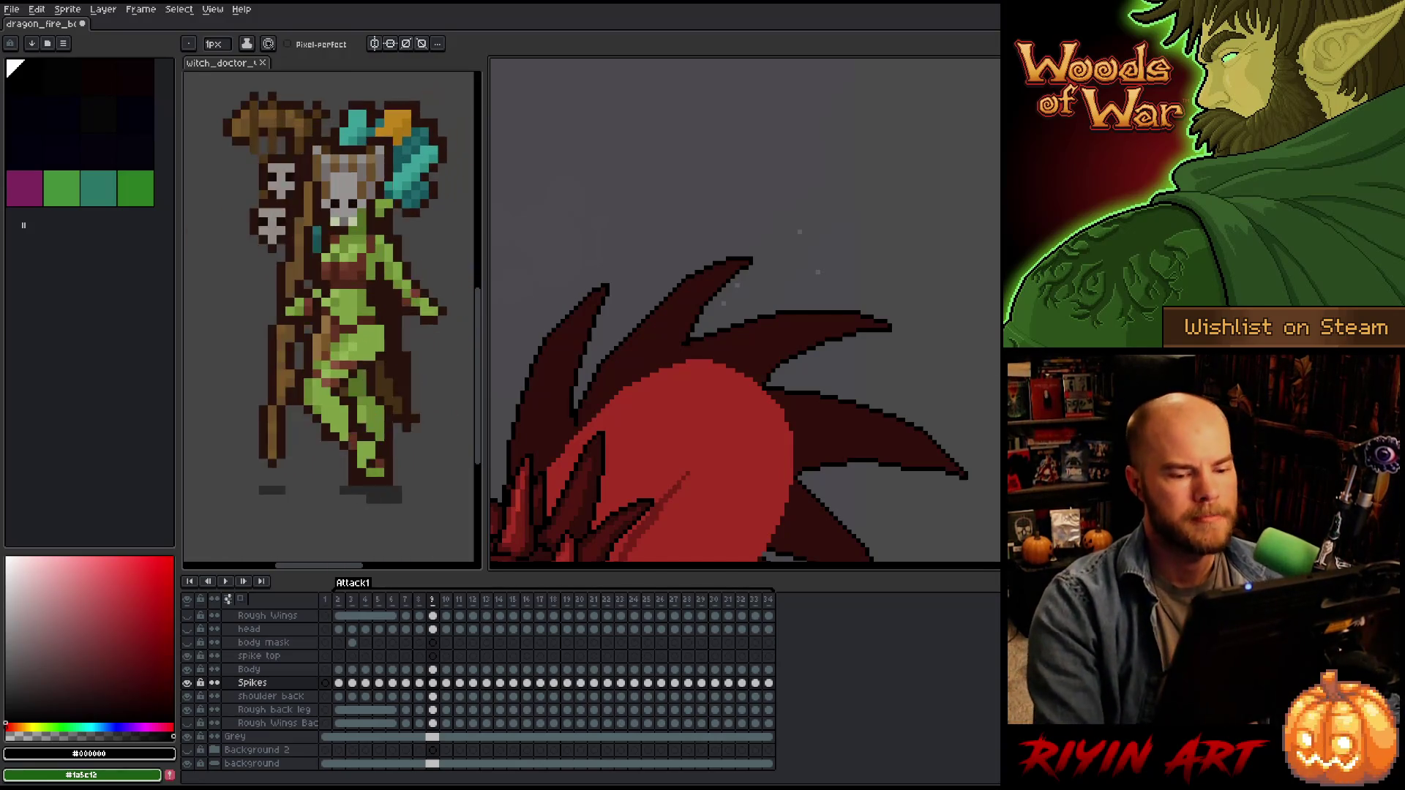
scroll(965, 467, "down", 2)
scroll(951, 469, "up", 1)
scroll(951, 469, "up", 2)
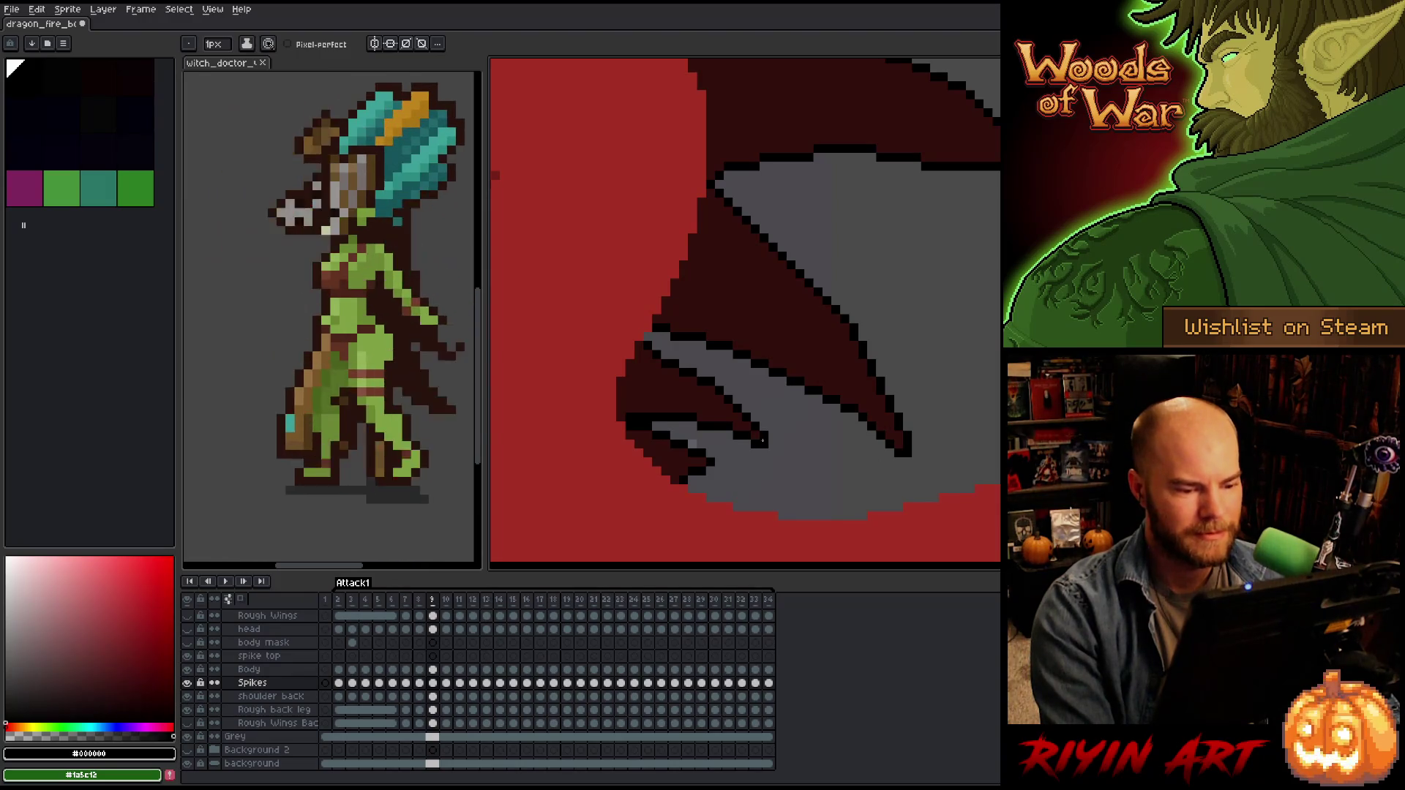
scroll(762, 440, "down", 5)
scroll(756, 392, "up", 3)
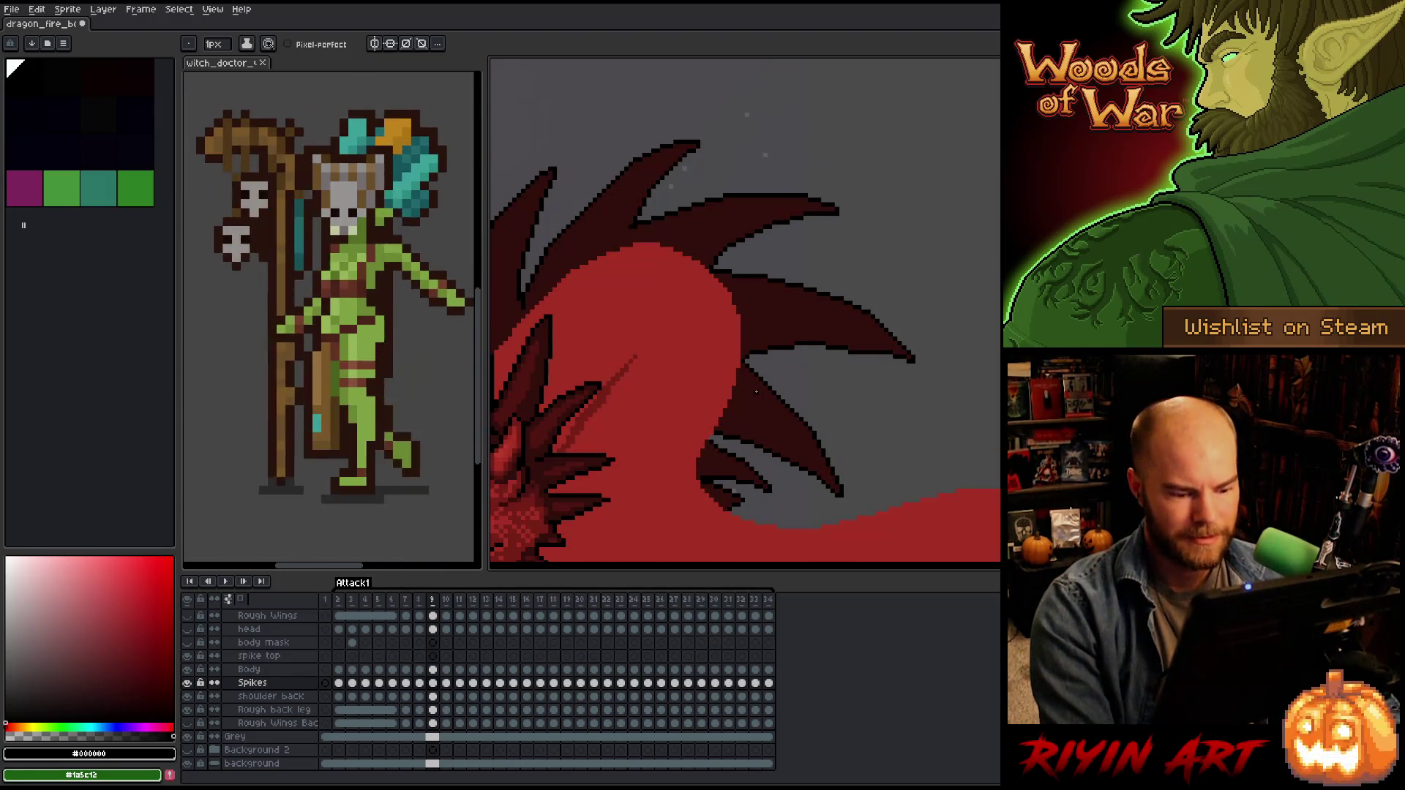
Advance to frame 10 and inspect different stretches of the back spikes.
key("Right")
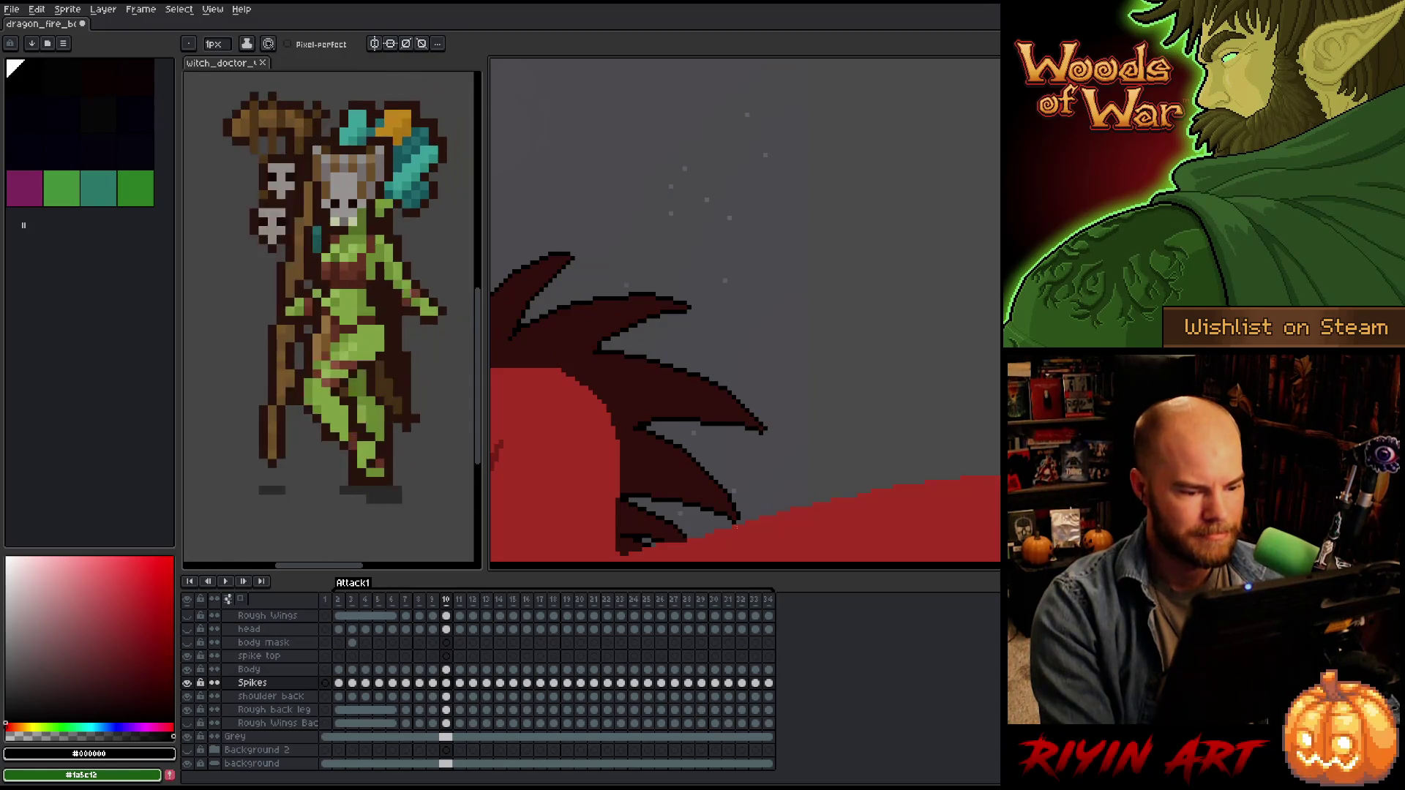
scroll(730, 518, "up", 2)
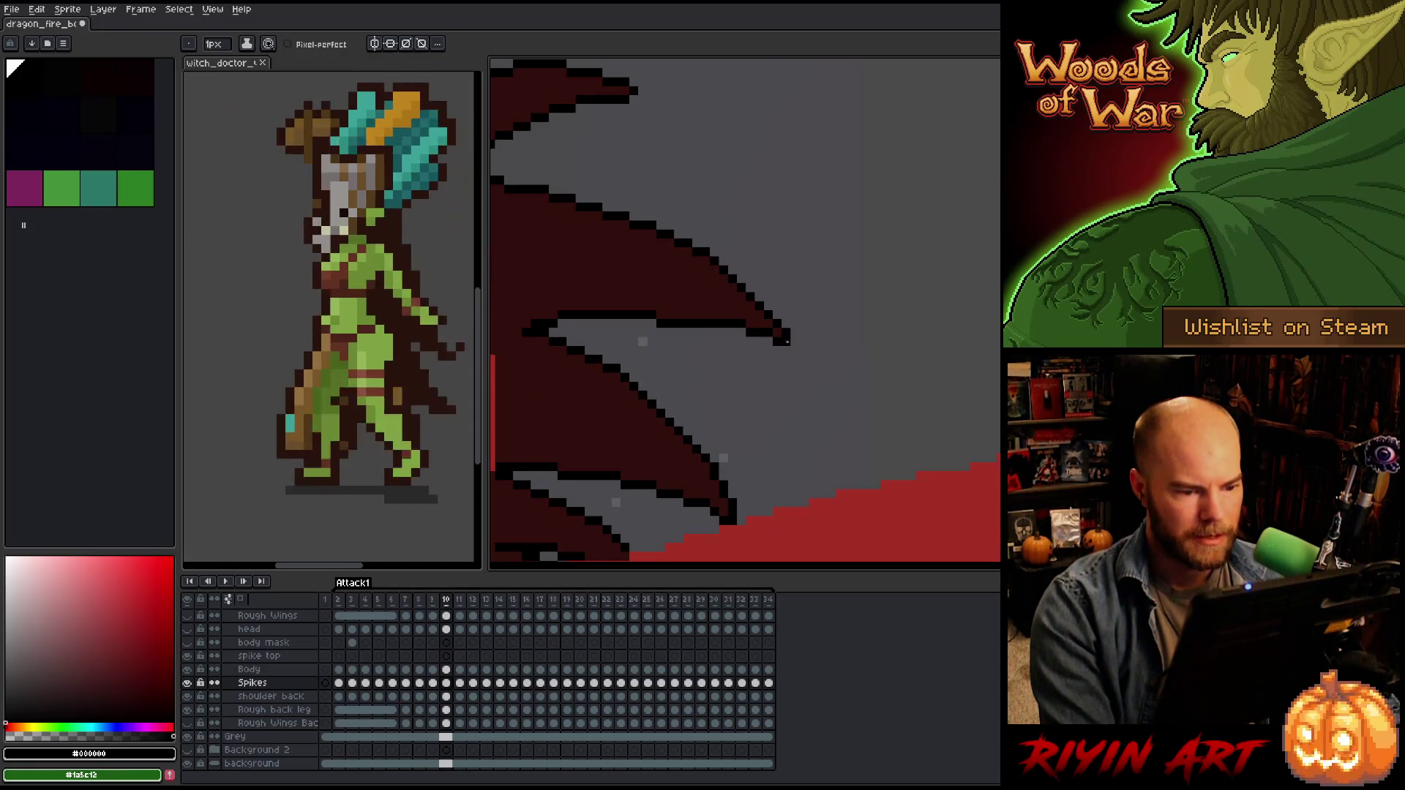
left_click_drag(643, 339, 753, 417)
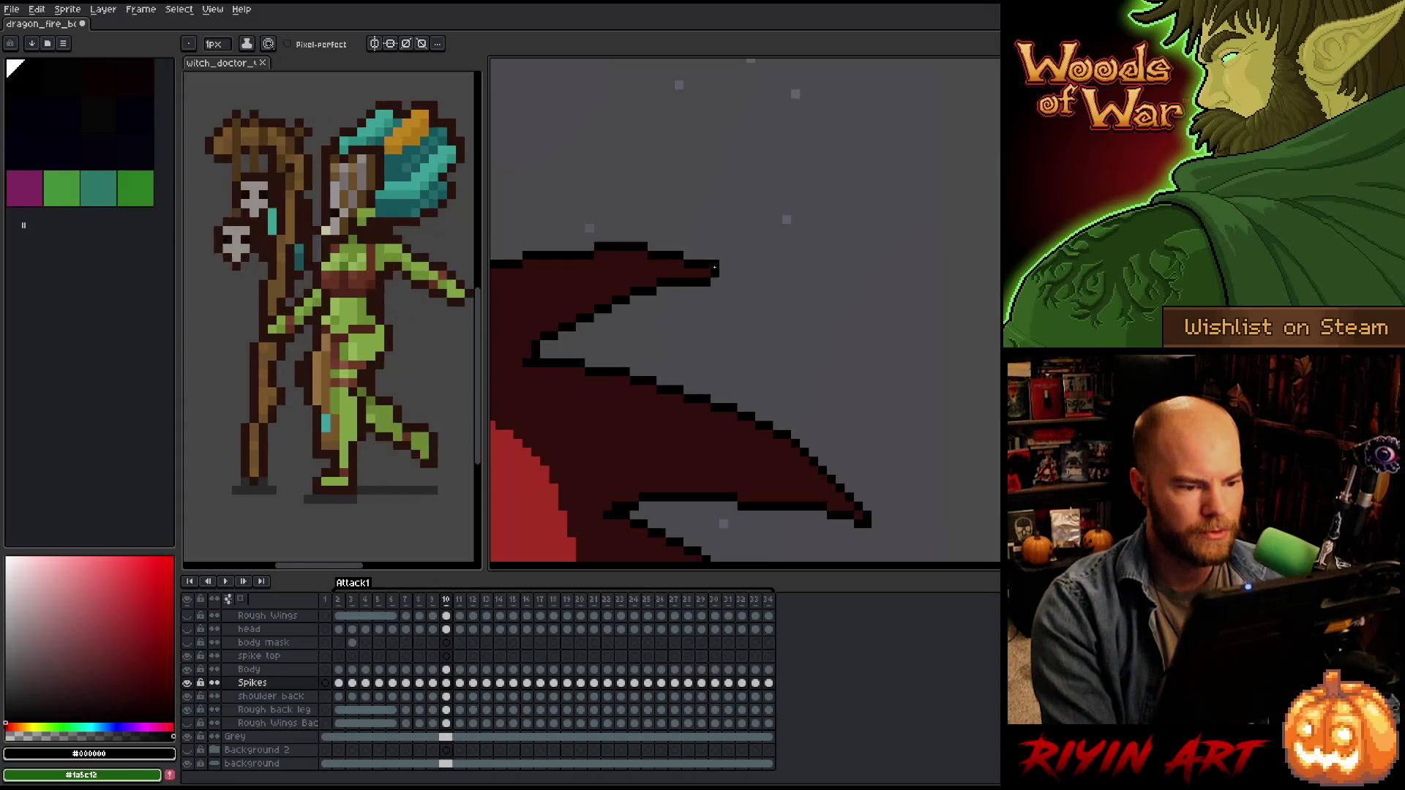
mouse_move(713, 281)
left_mouse_down()
mouse_move(709, 385)
mouse_move(864, 328)
left_mouse_up()
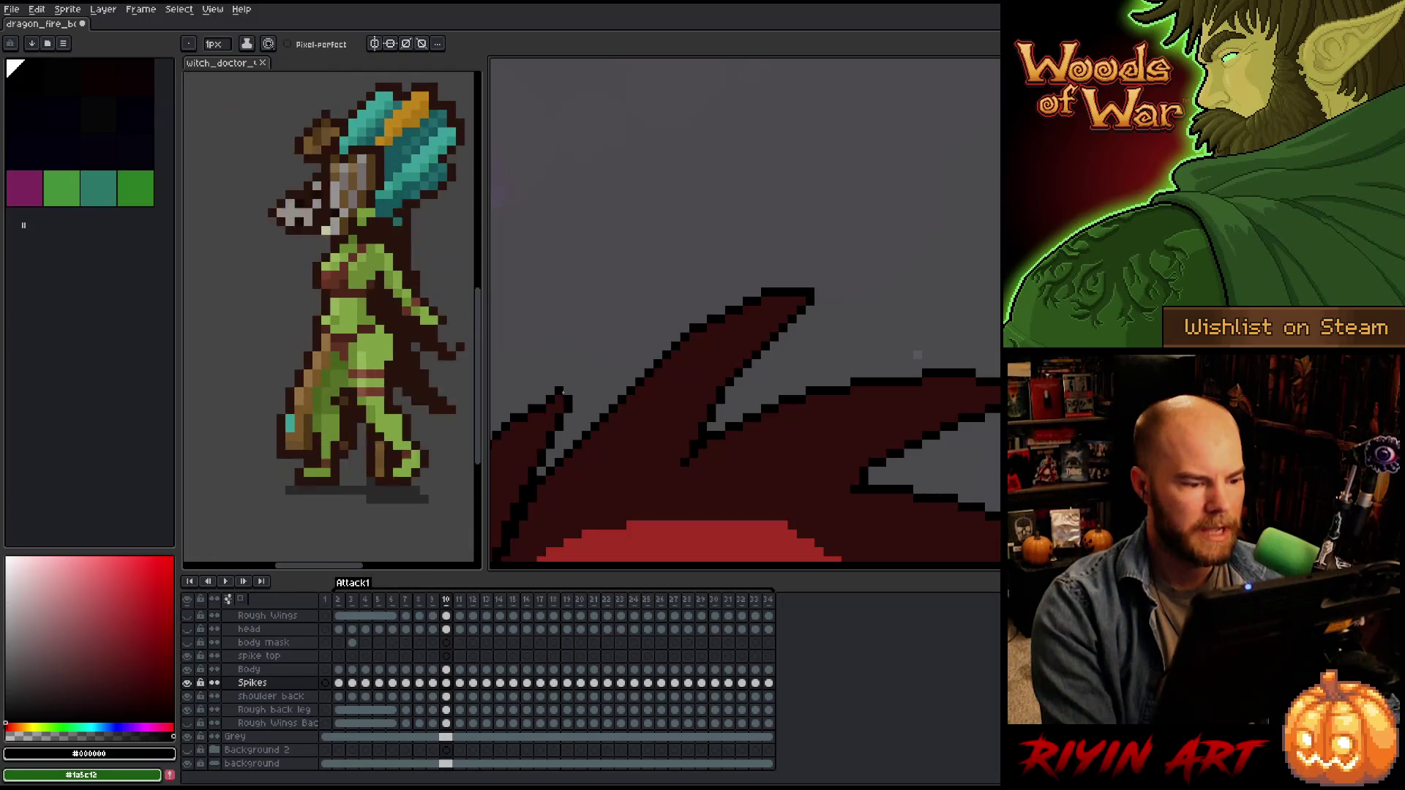
scroll(611, 401, "down", 2)
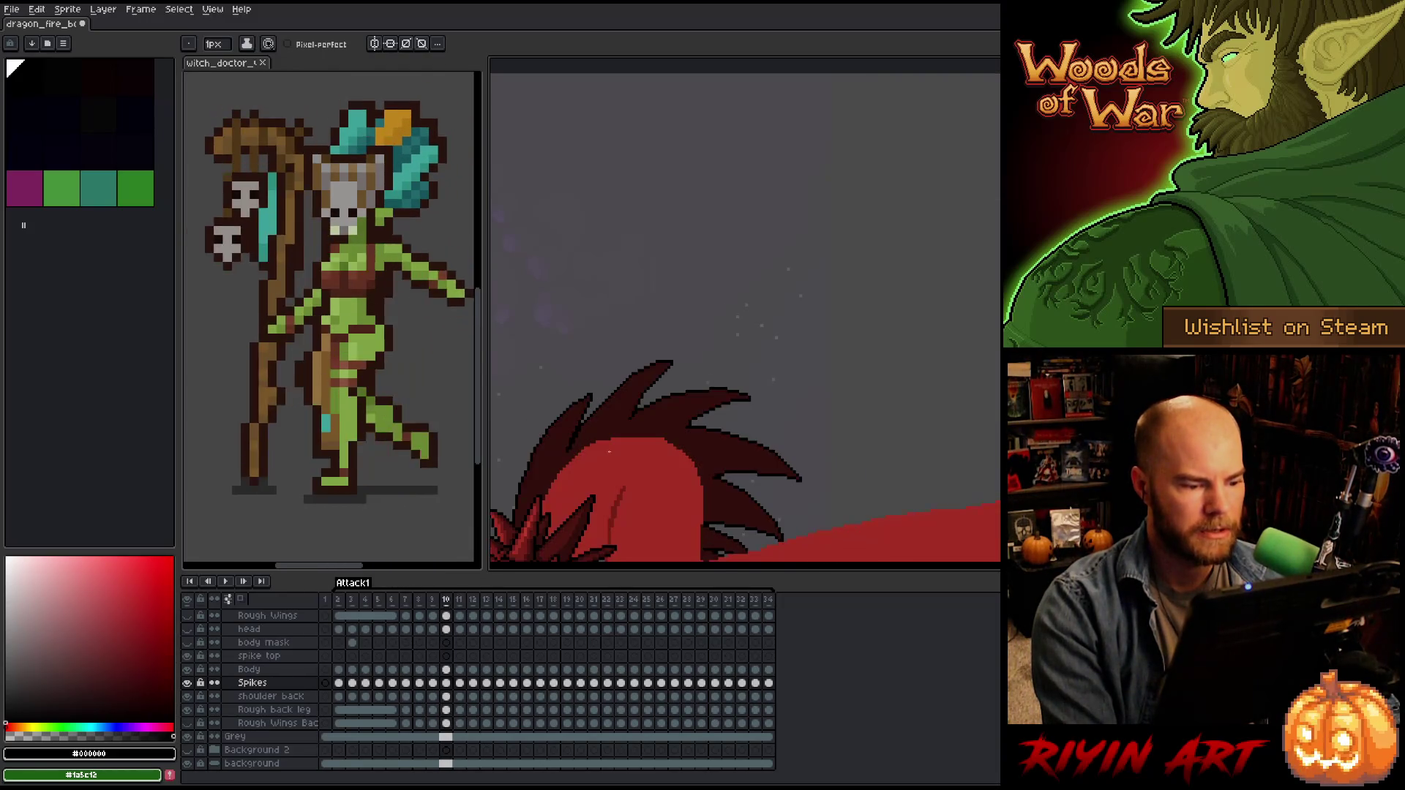
Tidy the spikes on frame 11, checking them against the adjacent frame.
key("Right")
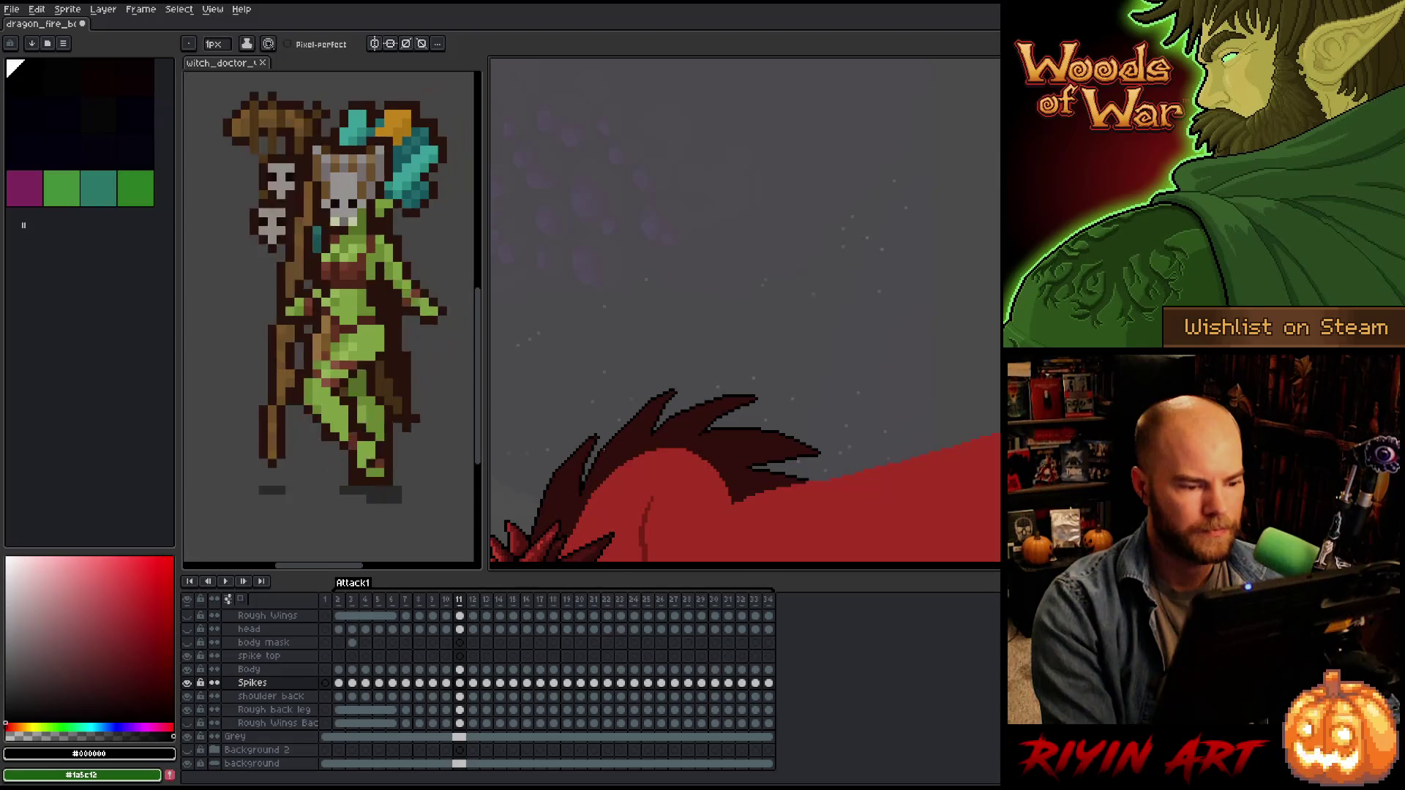
scroll(694, 412, "up", 3)
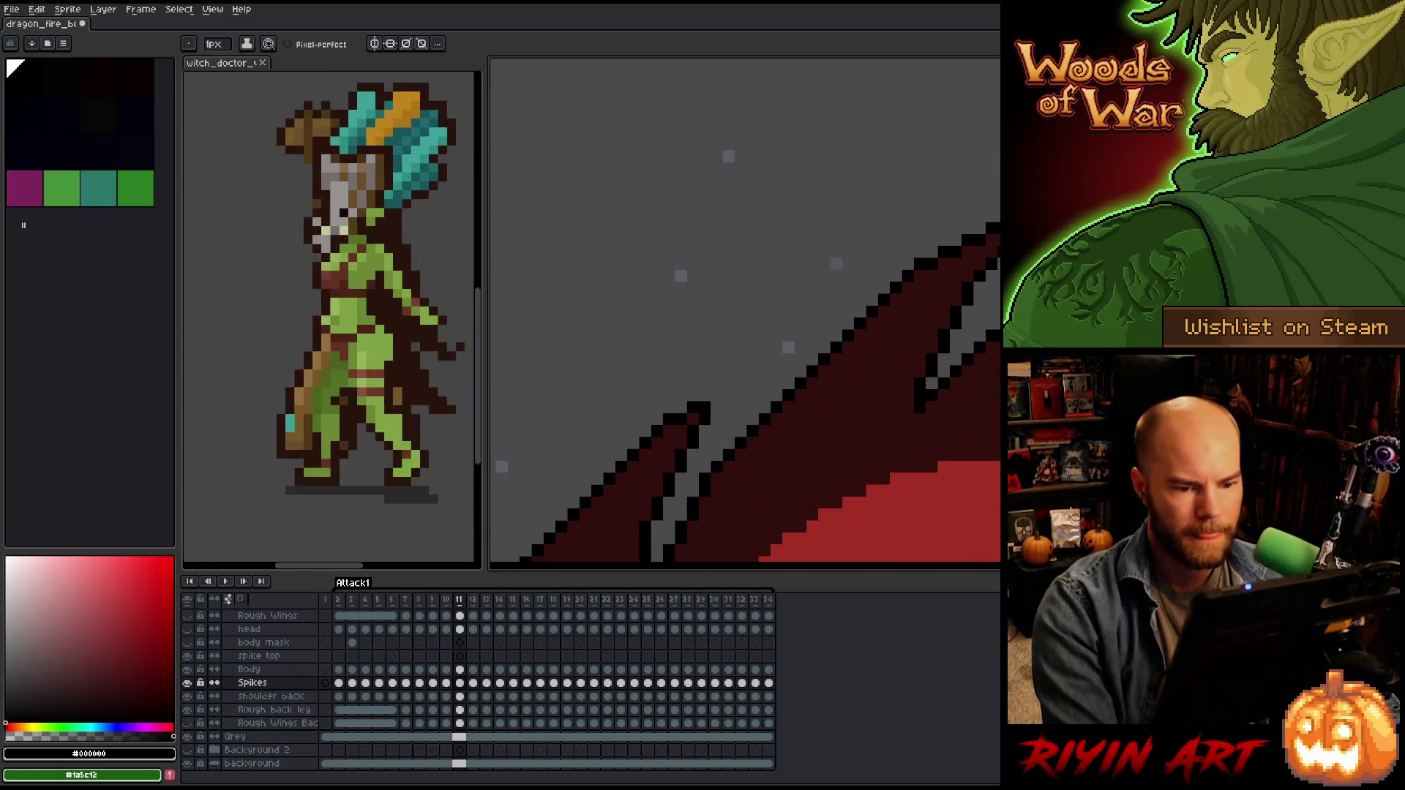
scroll(917, 240, "right", 5)
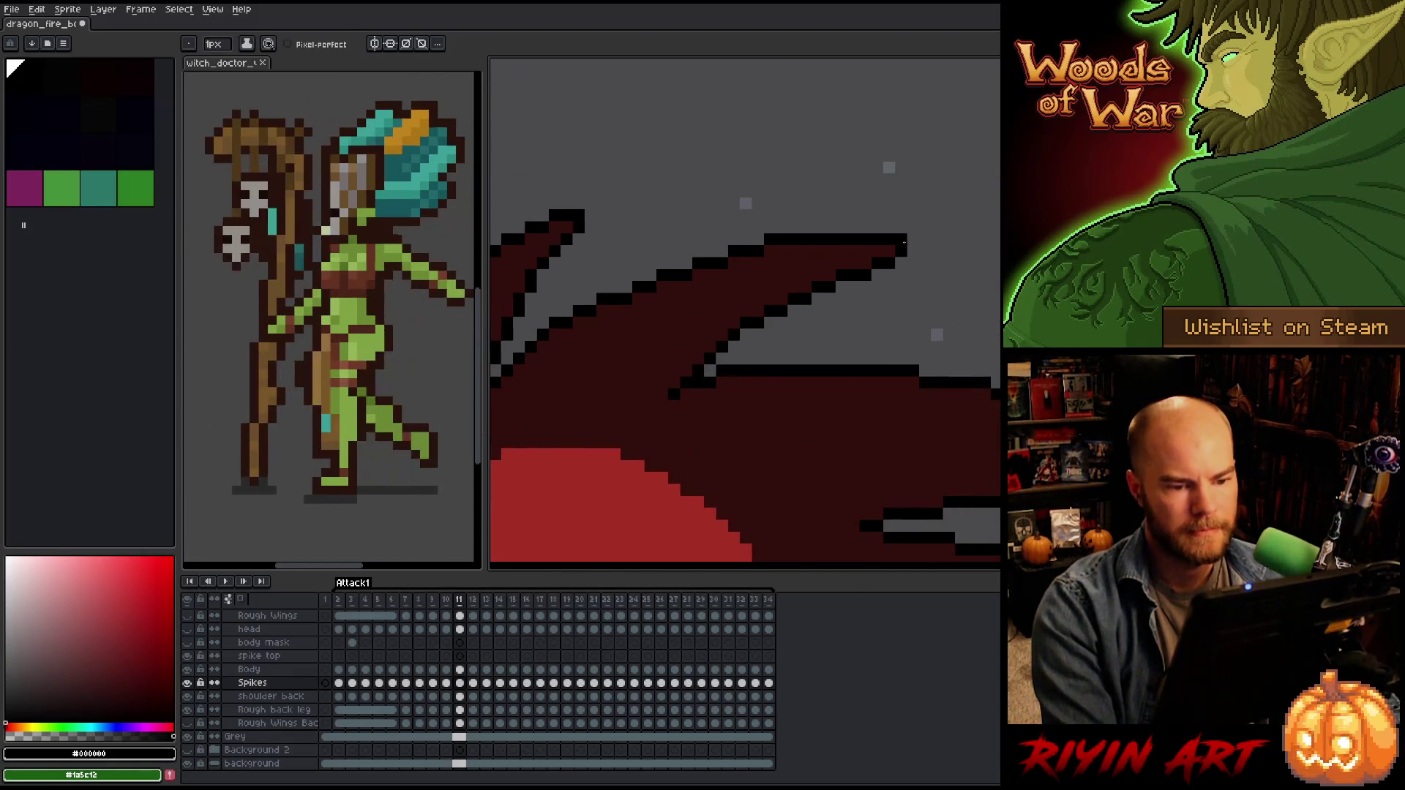
scroll(917, 241, "down", 3)
key("Left")
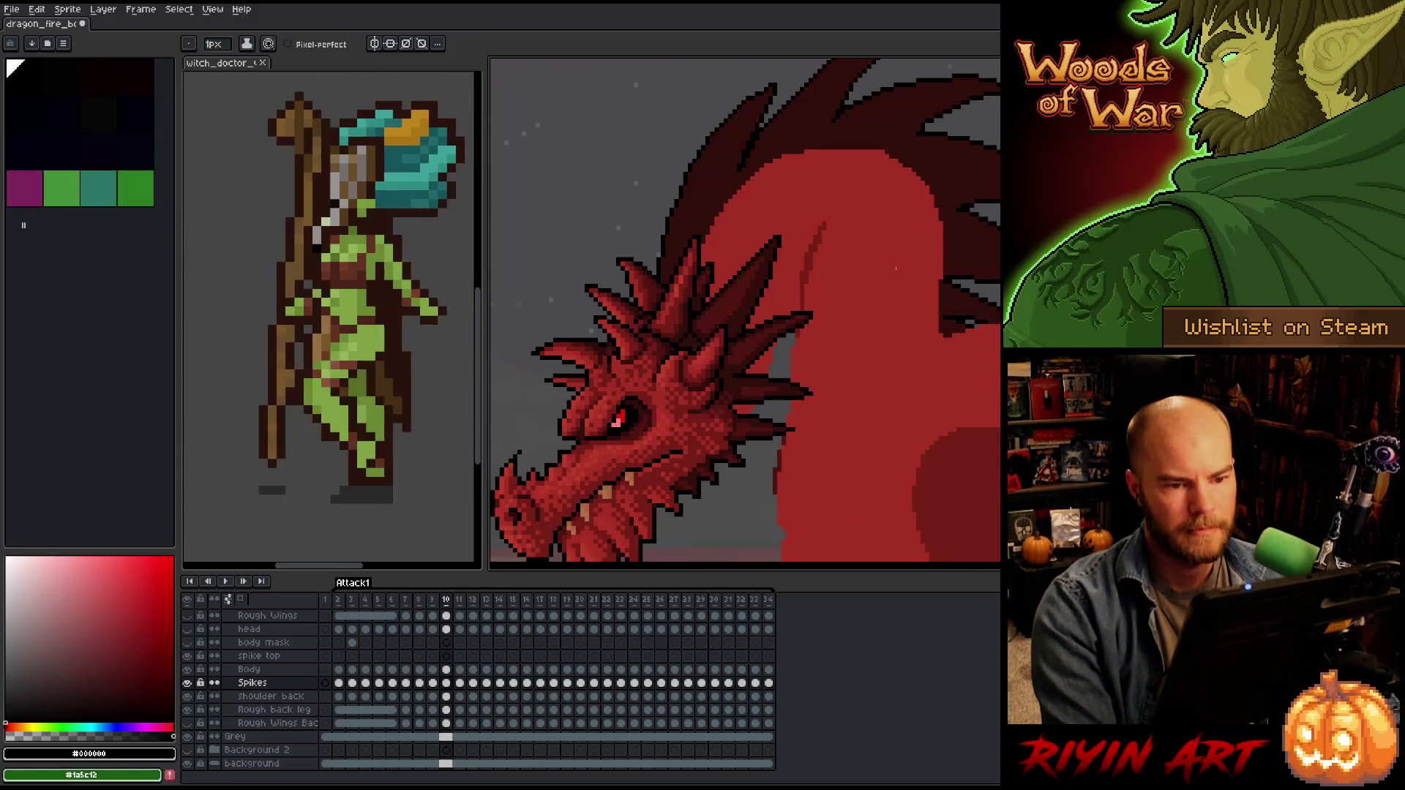
key("Right")
key("Left")
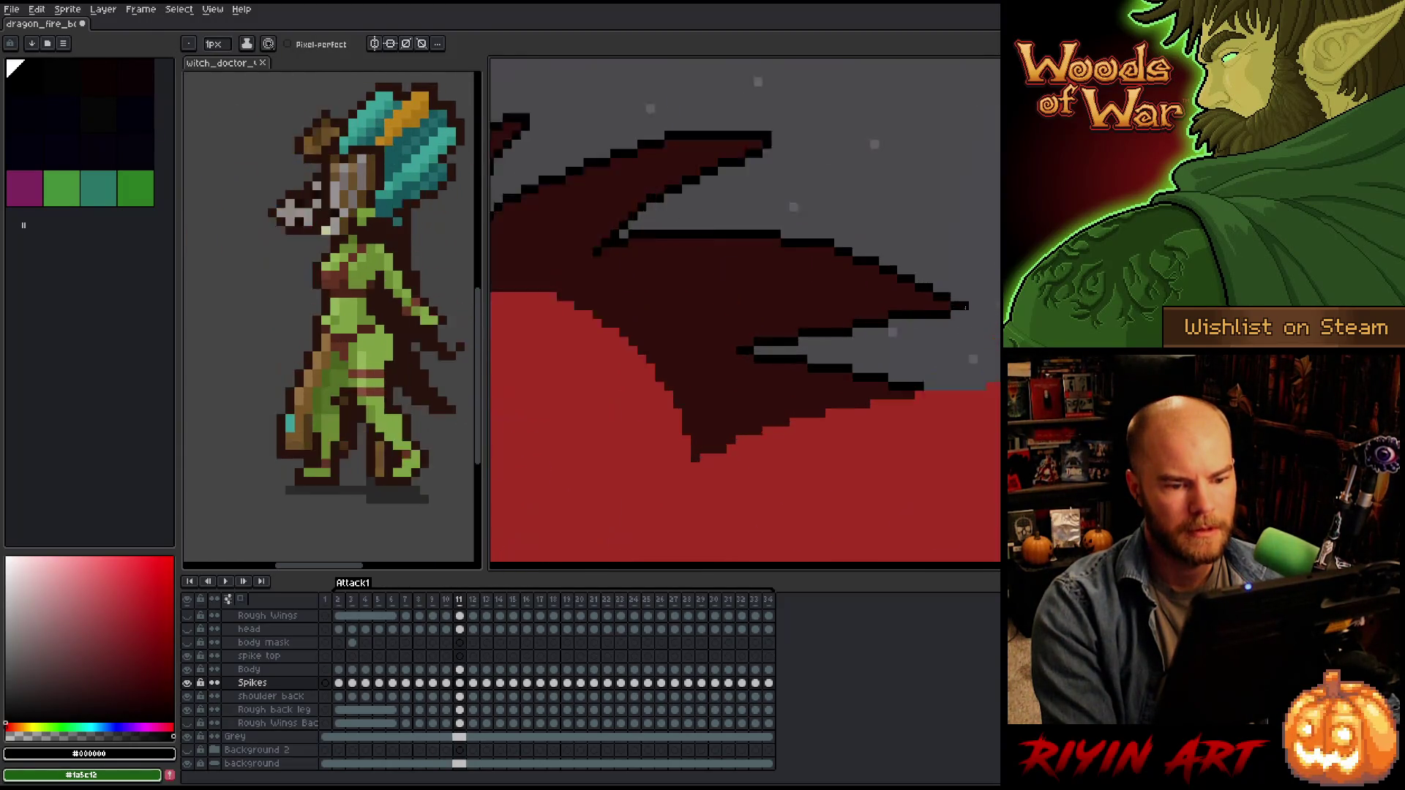
key("Right")
scroll(914, 373, "down", 1)
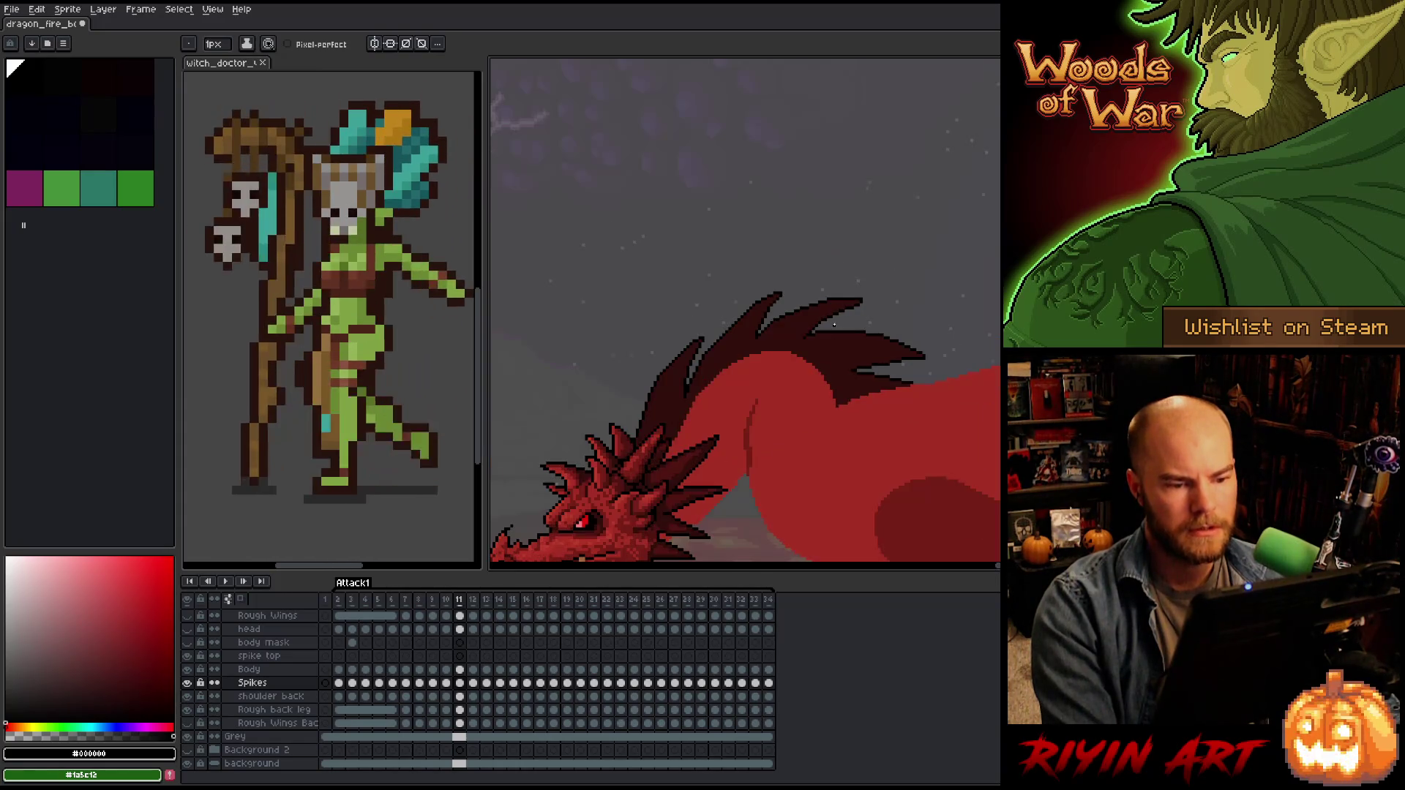
scroll(833, 322, "up", 4)
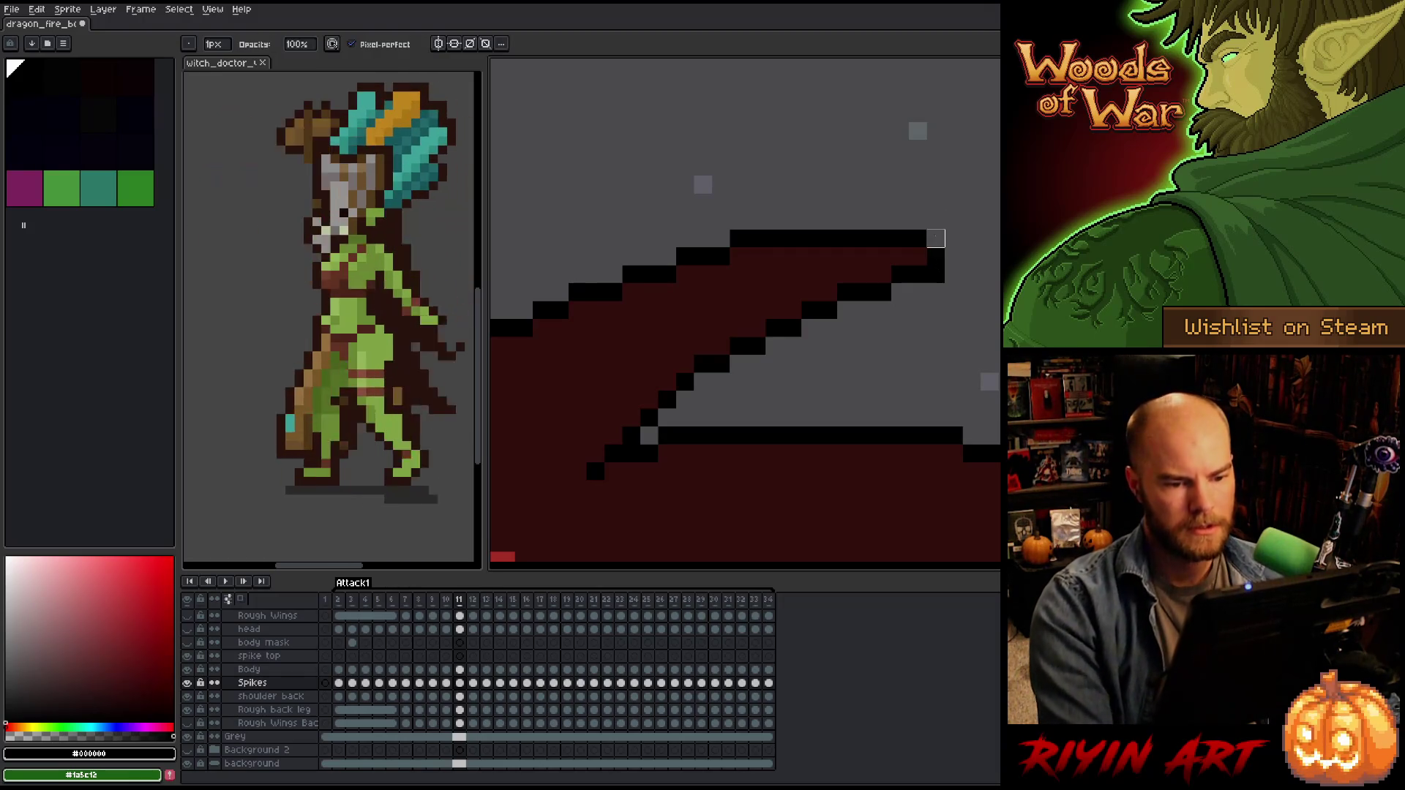
scroll(937, 238, "down", 4)
key("v")
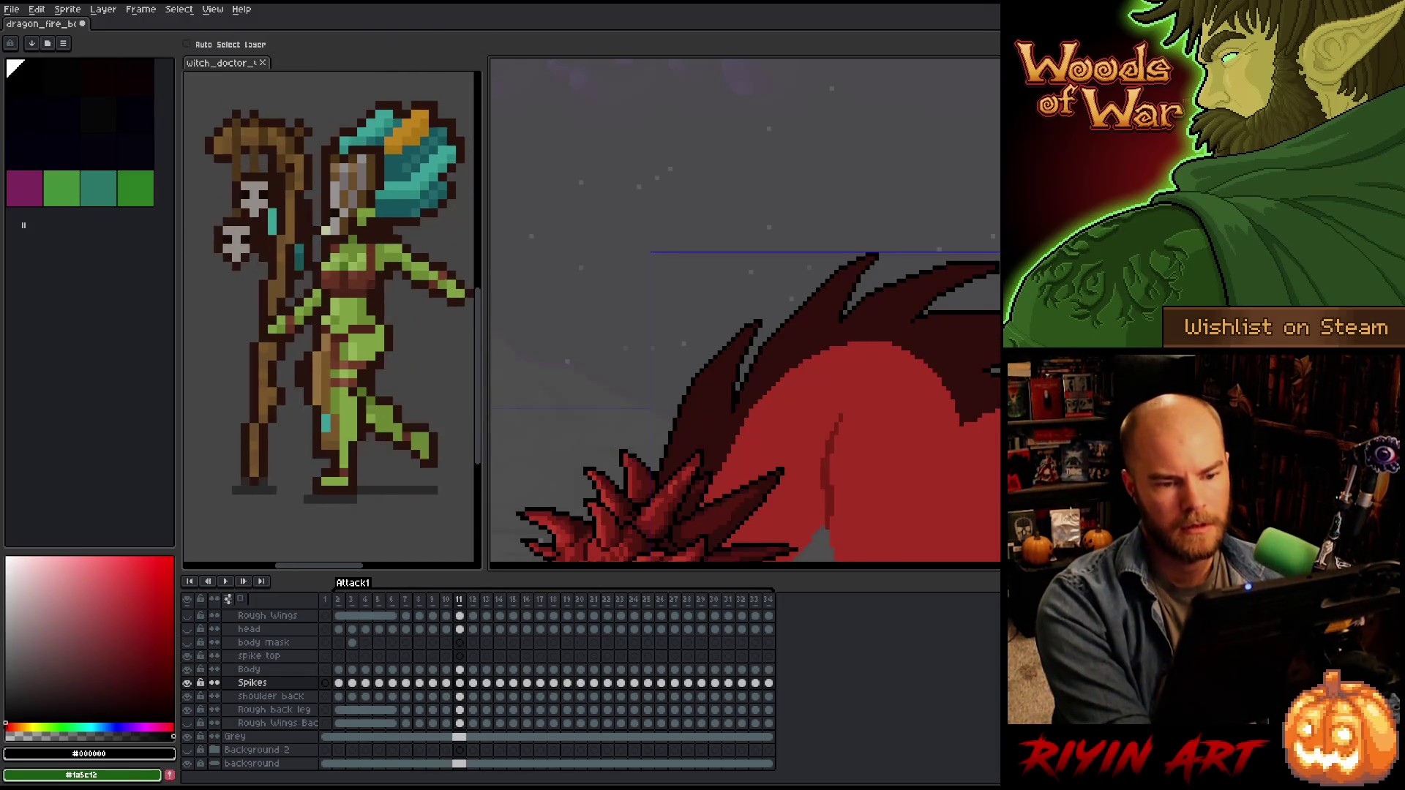
key("b")
scroll(745, 311, "down", 3)
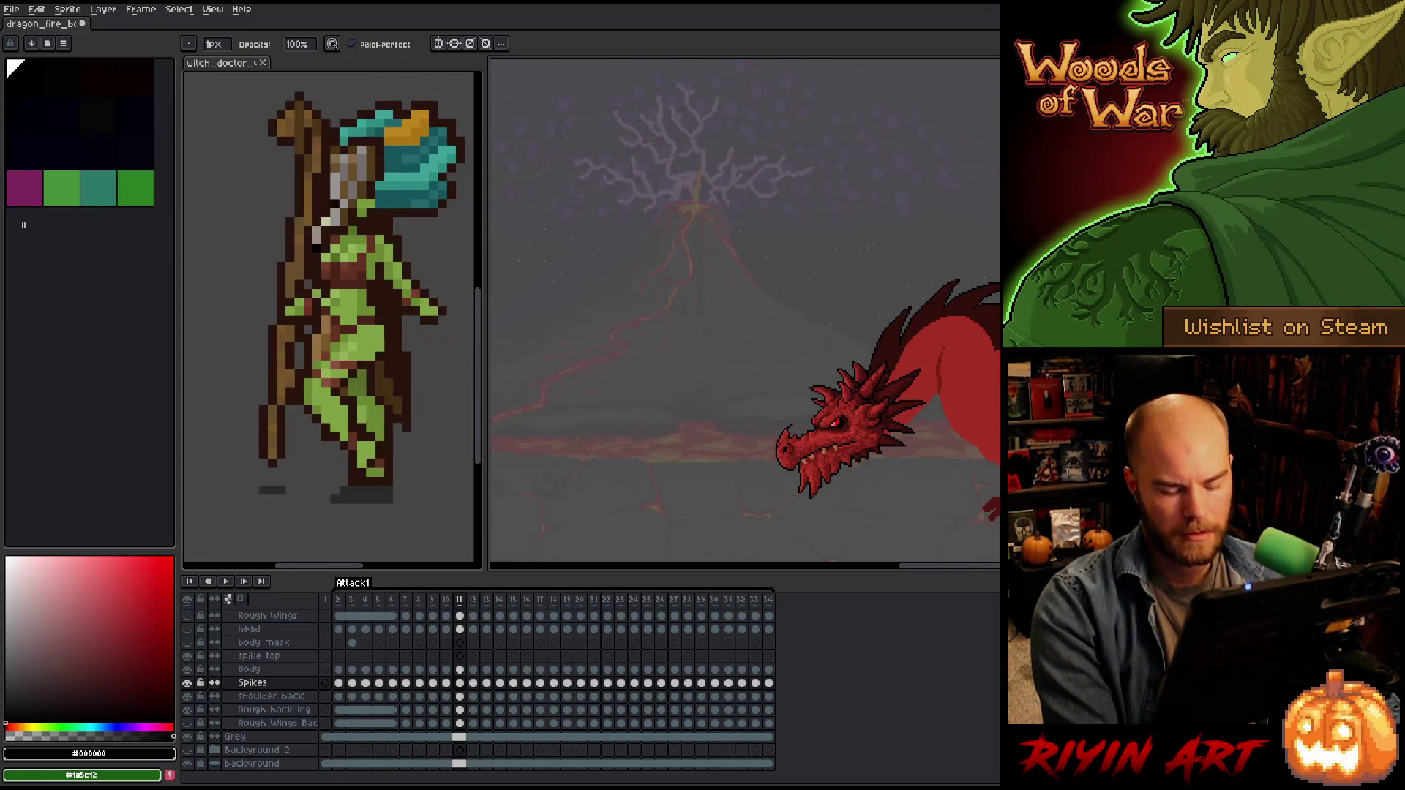
Clean the spike outlines and fills on frame 12 with pencil and eraser.
key("Right")
key("e")
scroll(827, 333, "up", 5)
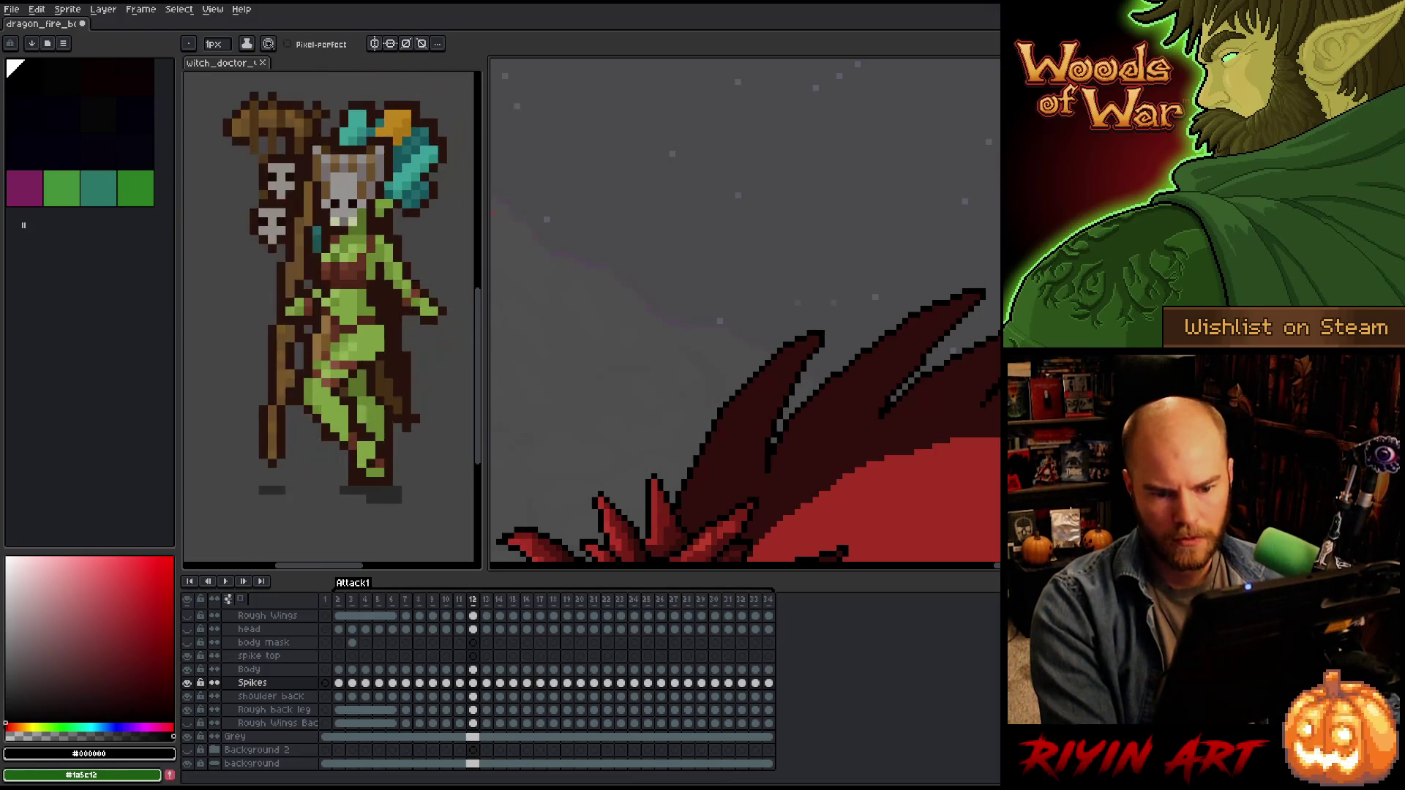
scroll(988, 333, "right", 3)
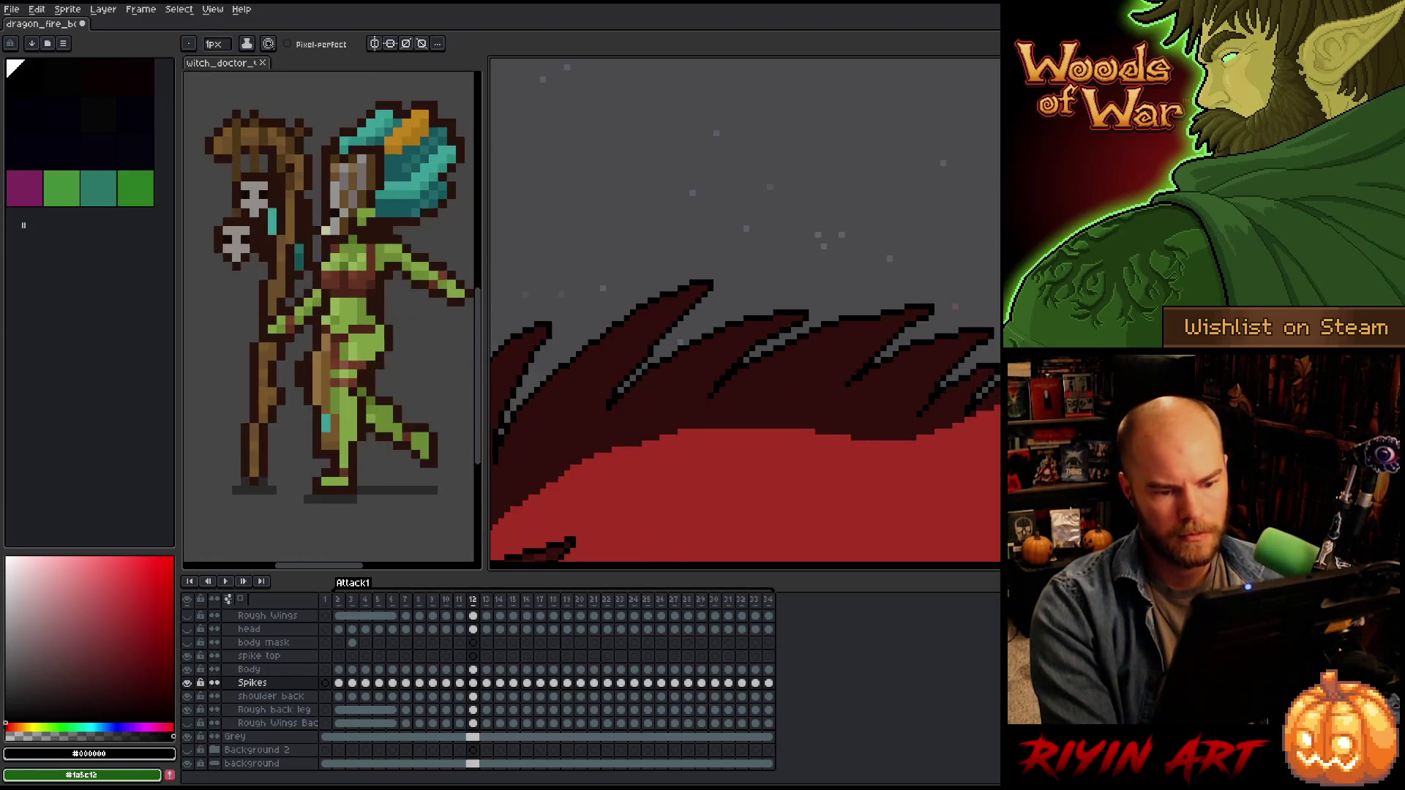
key("b")
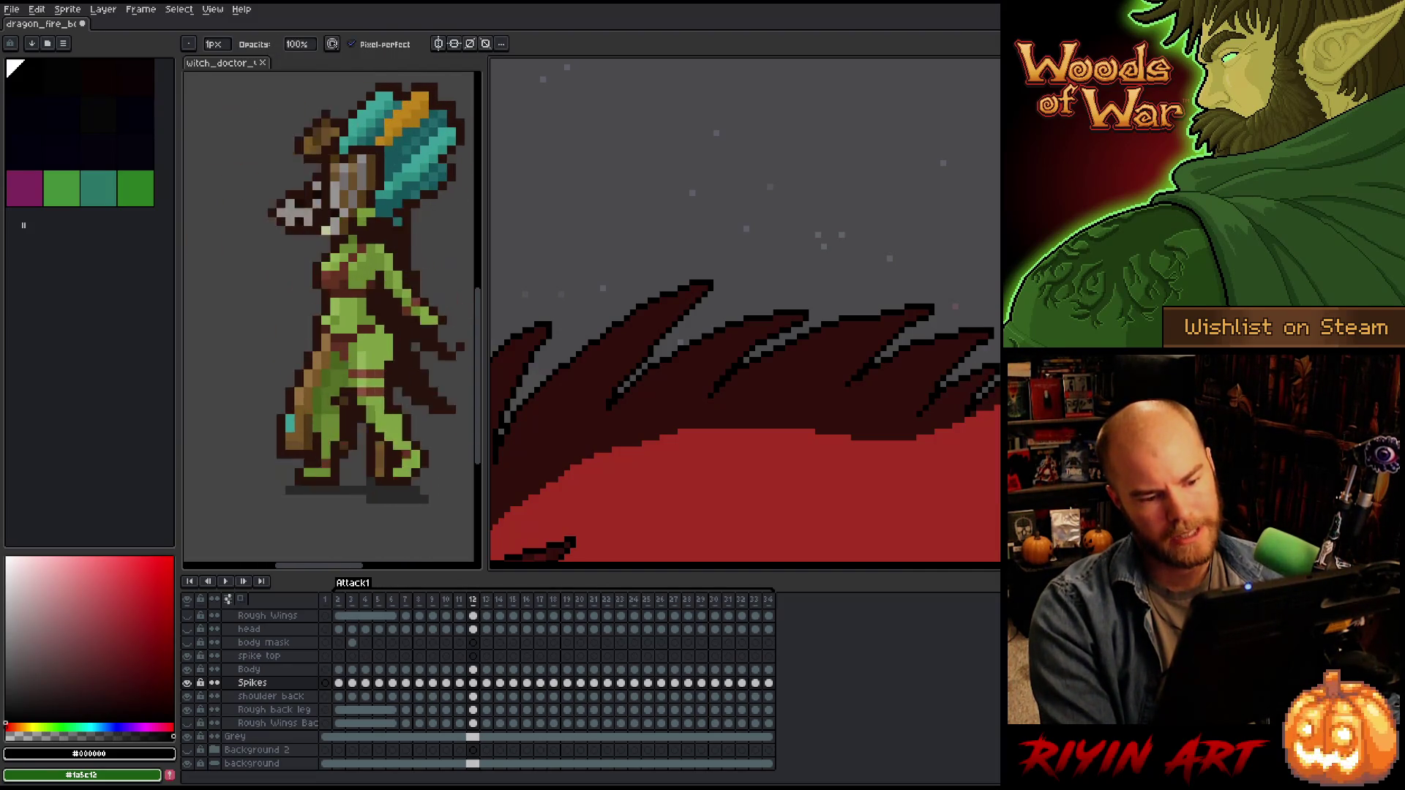
key("e")
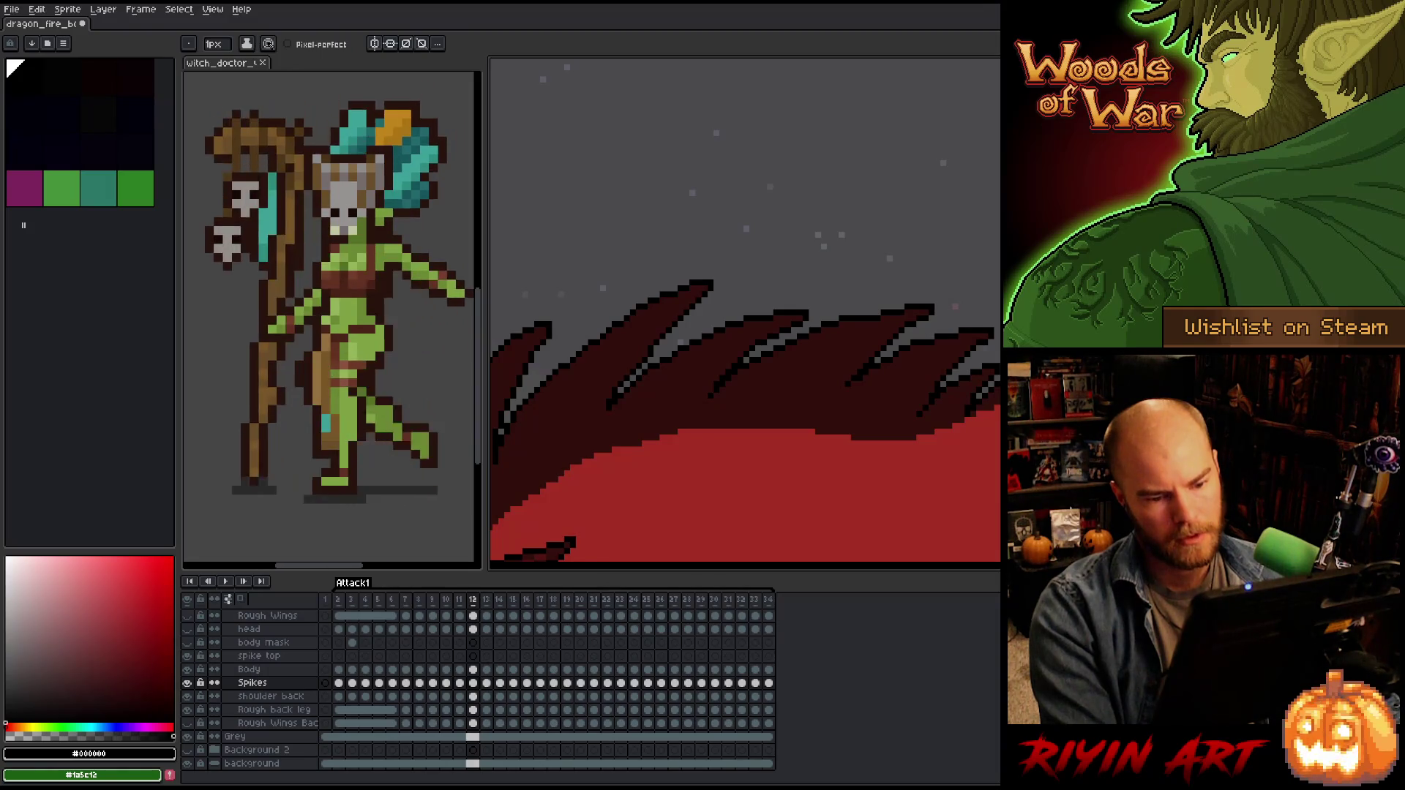
scroll(923, 412, "down", 2)
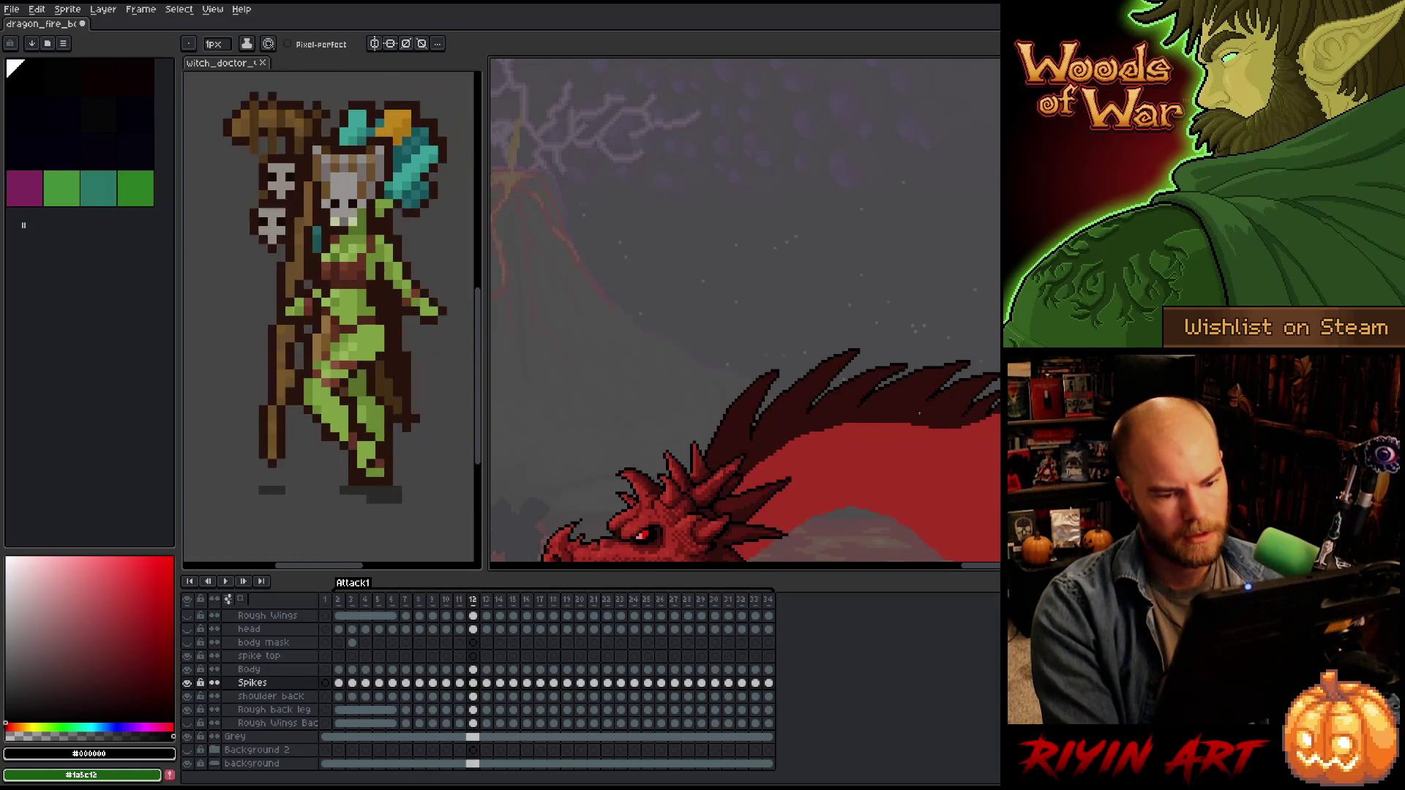
scroll(841, 435, "down", 1)
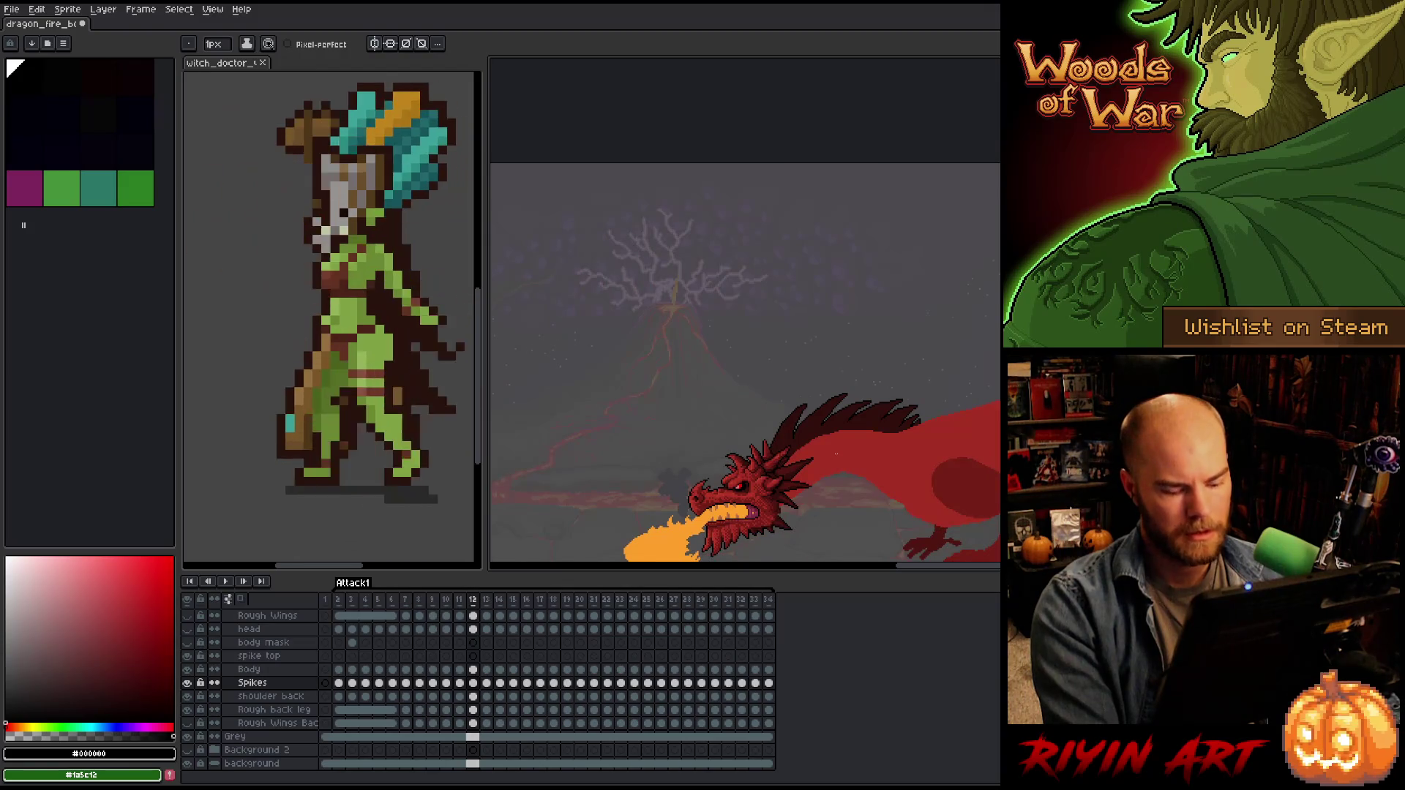
Compare frames 11, 12 and 13, finishing on frame 13 with the larger fire.
key("comma")
key("period")
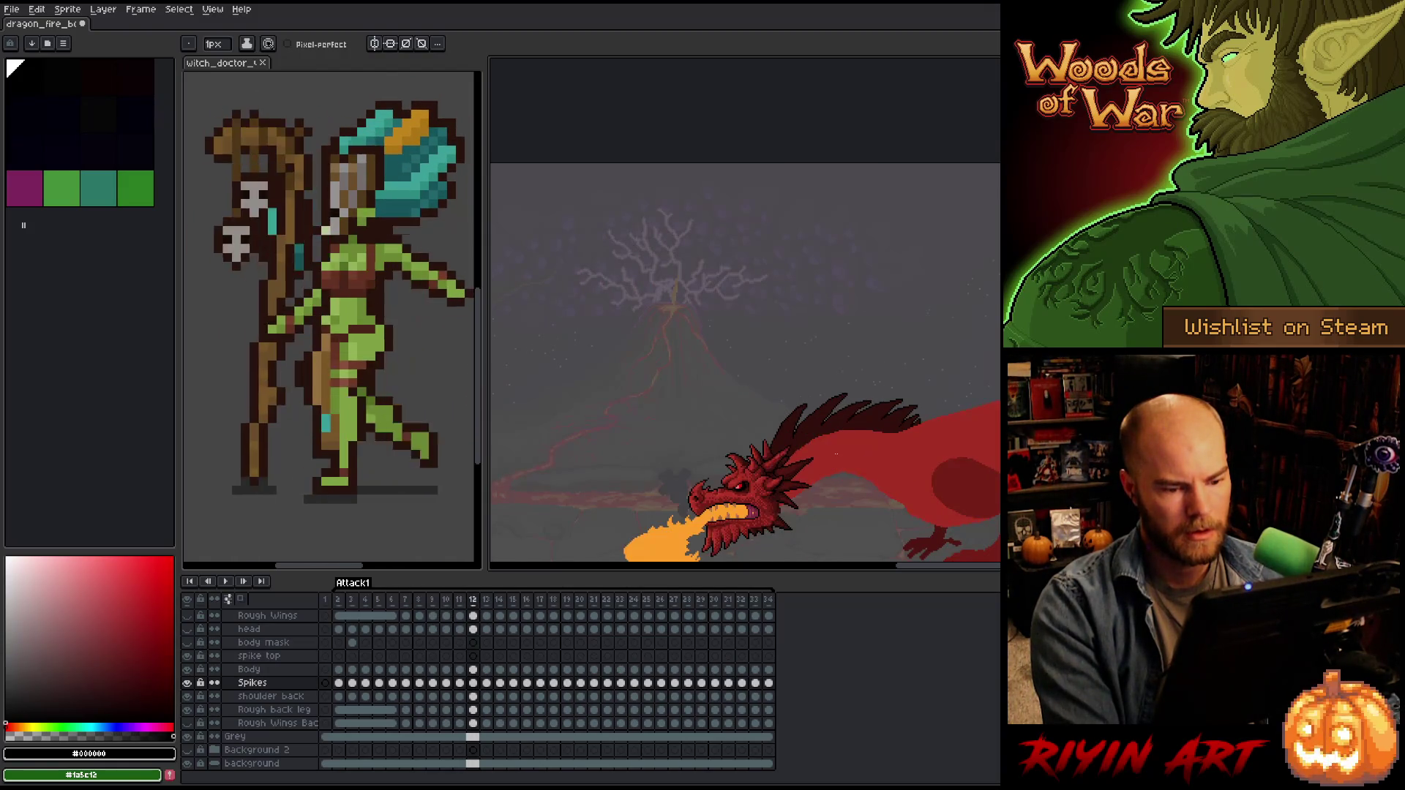
key("period")
key("comma")
key("period")
scroll(831, 434, "up", 4)
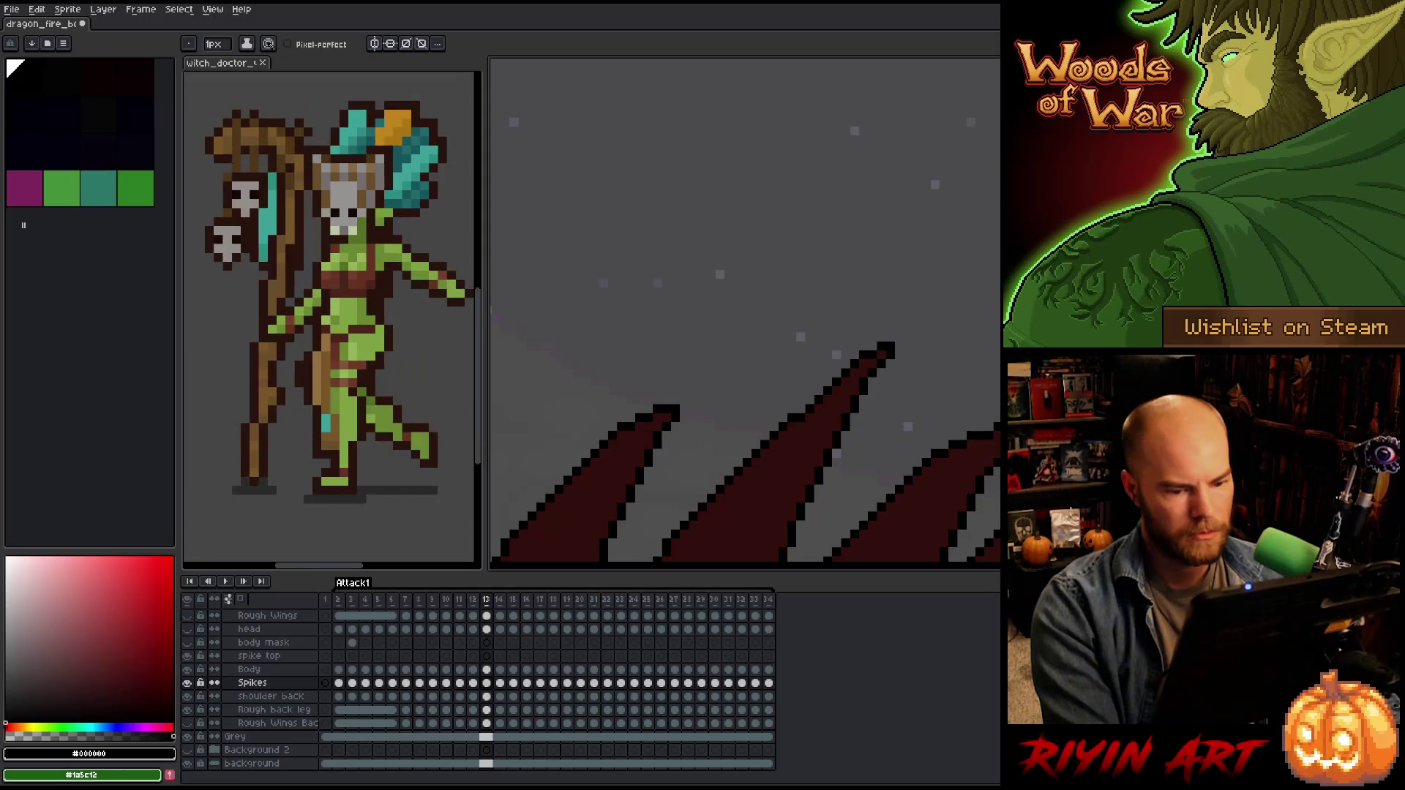
Step through frames 14–16, undoing the stray spike edits on frame 15.
left_click_drag(886, 347, 703, 401)
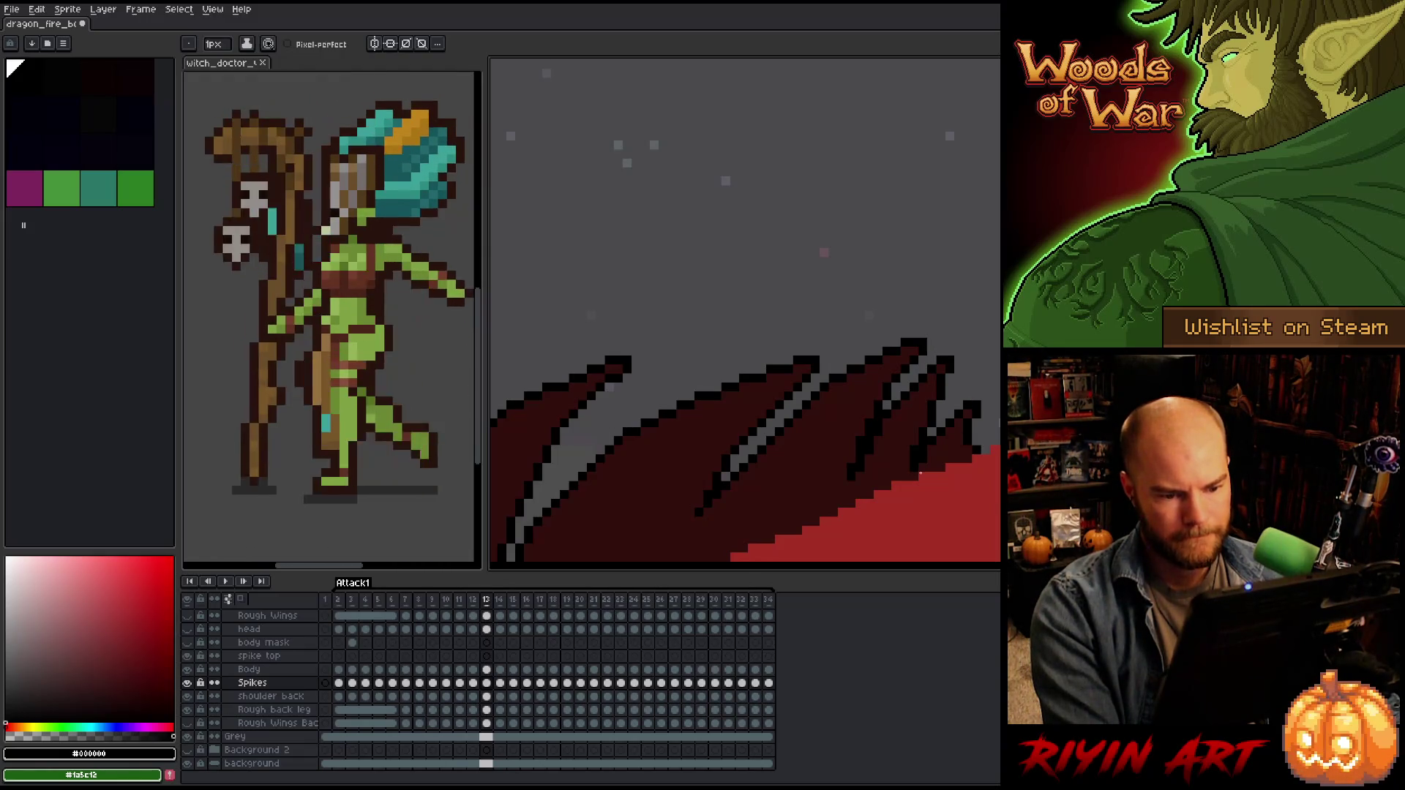
key("period")
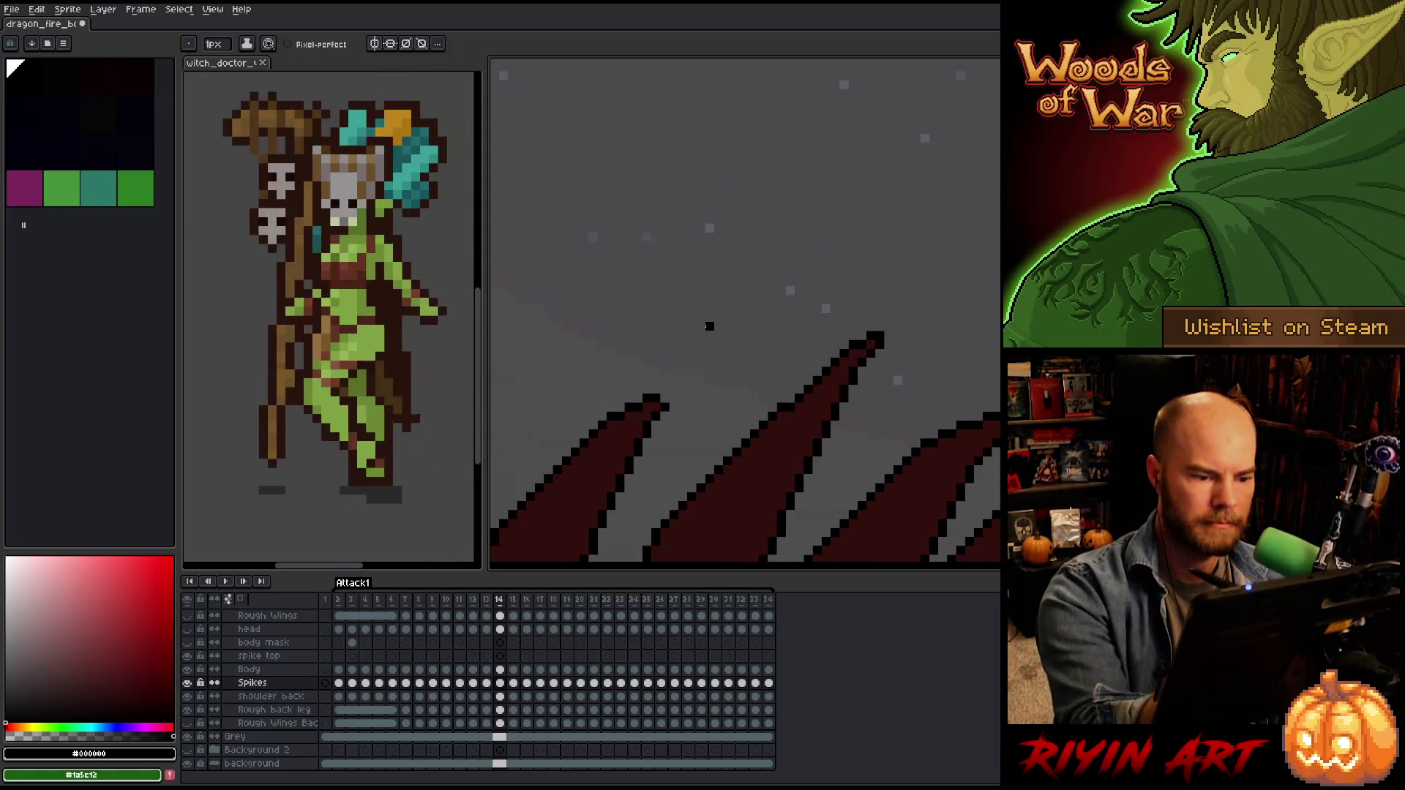
key("space")
left_click_drag(772, 472, 674, 348)
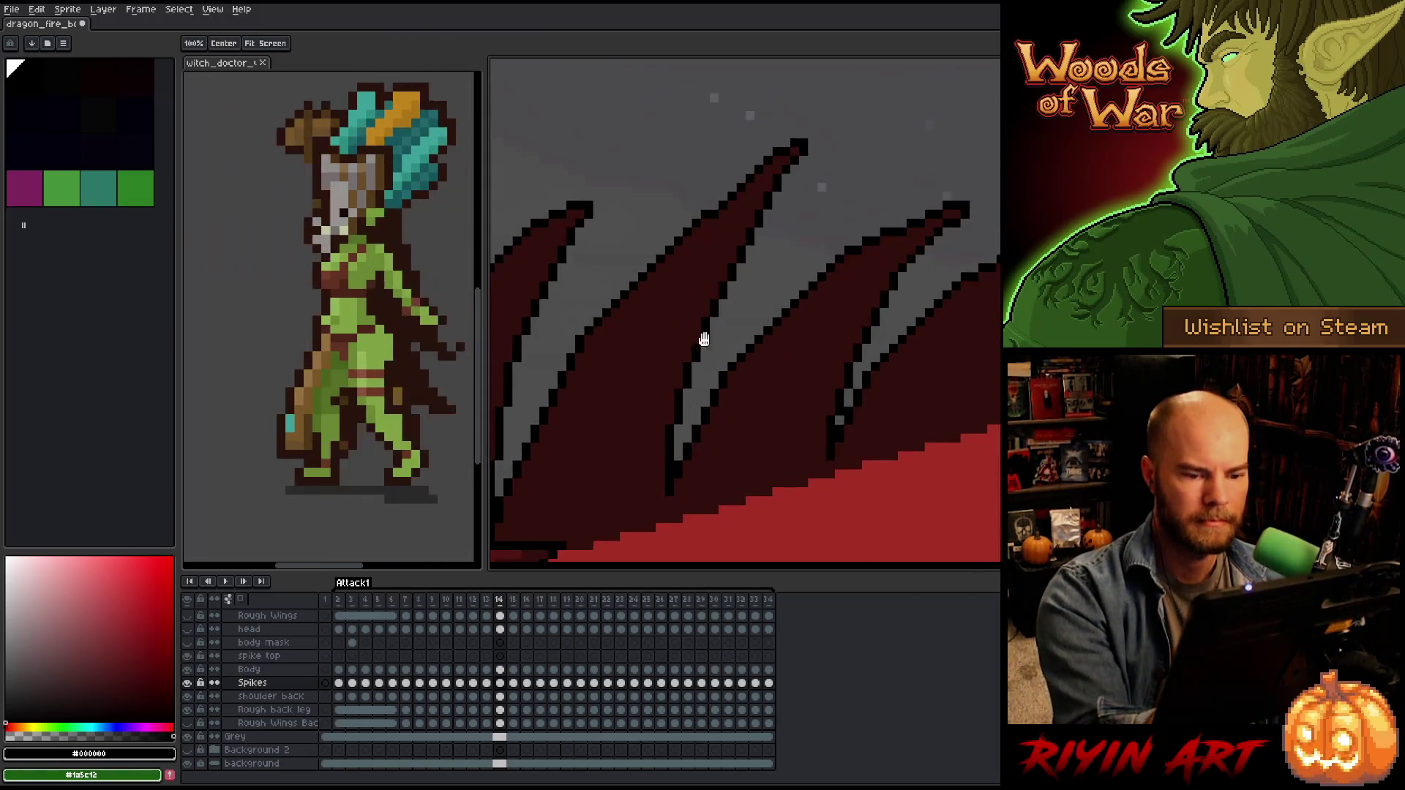
key("Right")
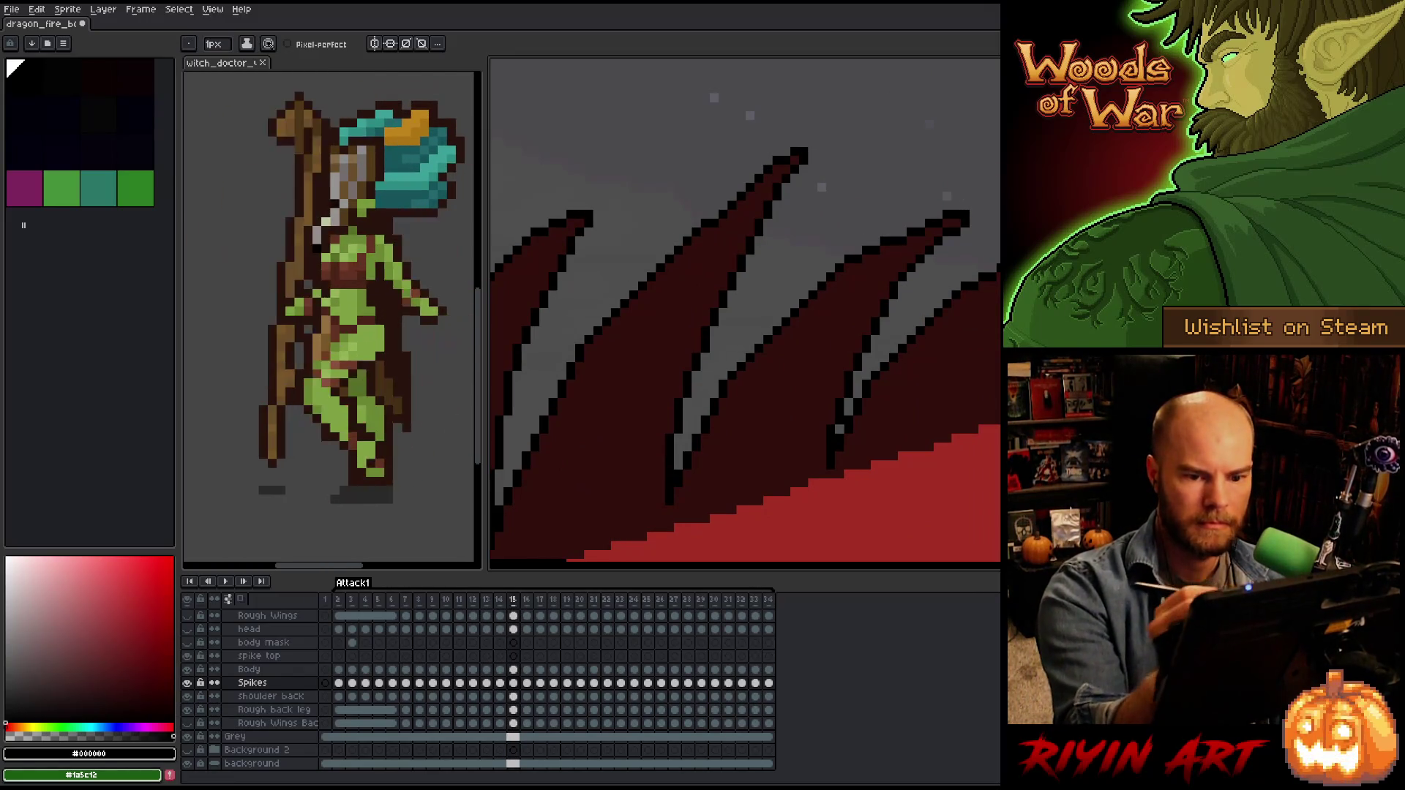
key("ctrl+z")
key("ctrl+z")
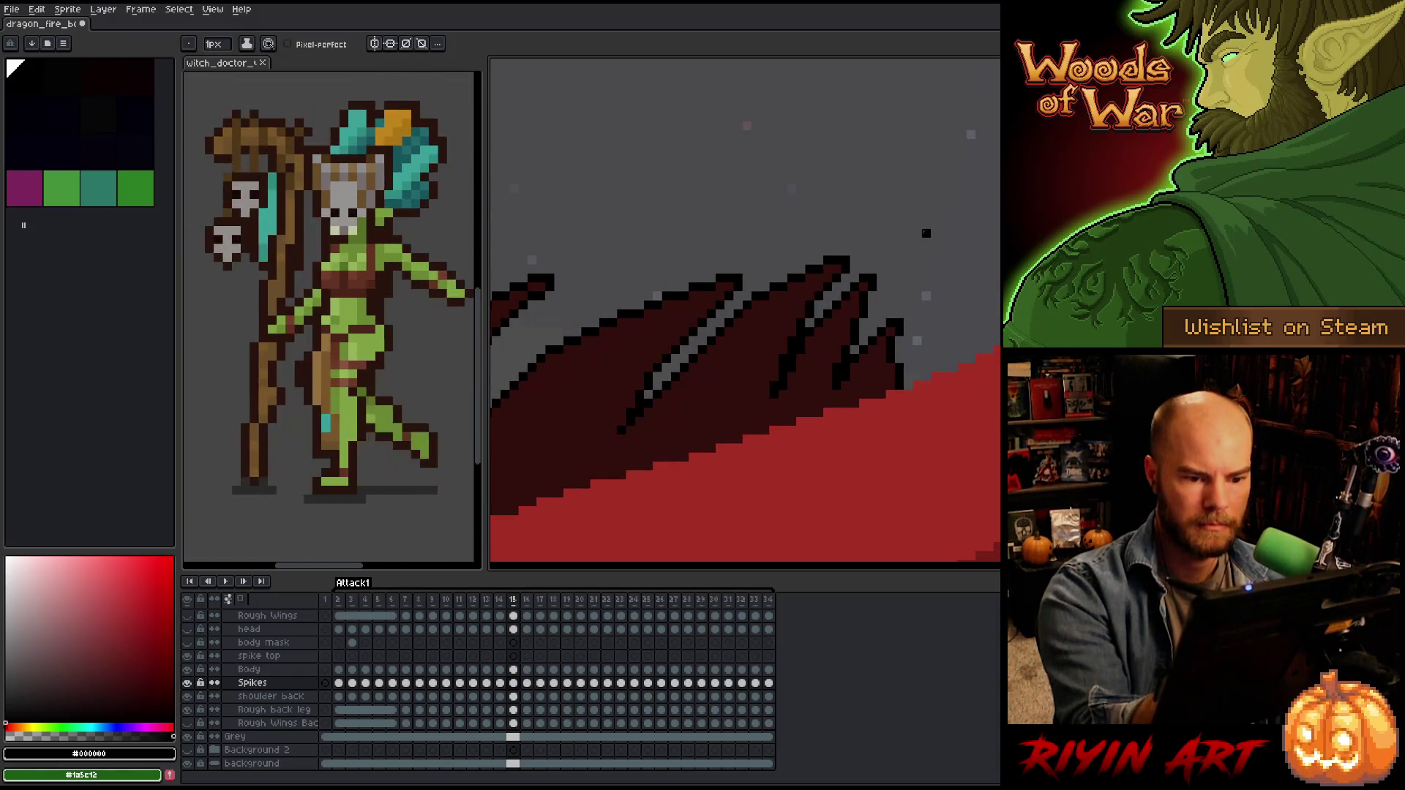
key("Right")
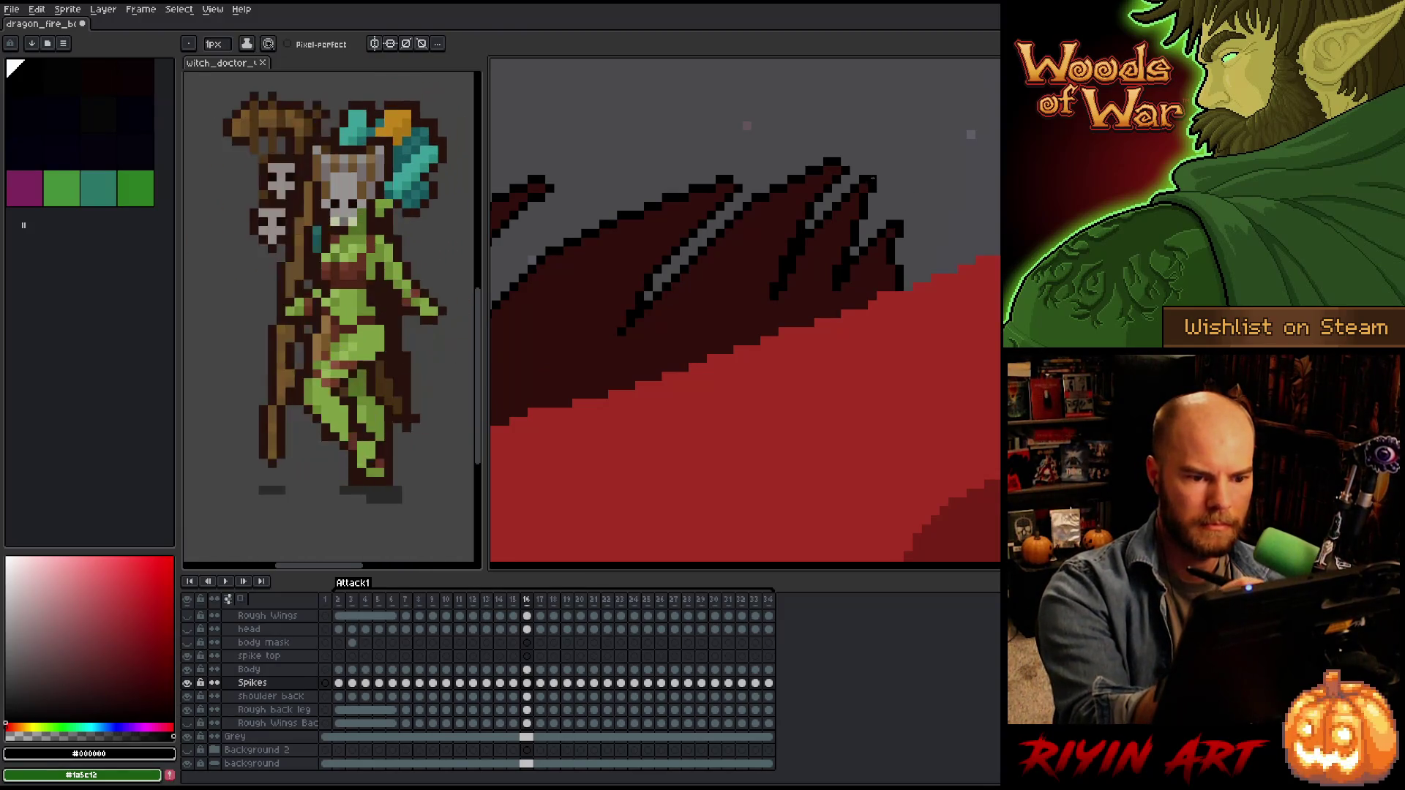
Close the witch_doctor reference sprite so the dragon fills the workspace.
left_click_drag(658, 208, 754, 410)
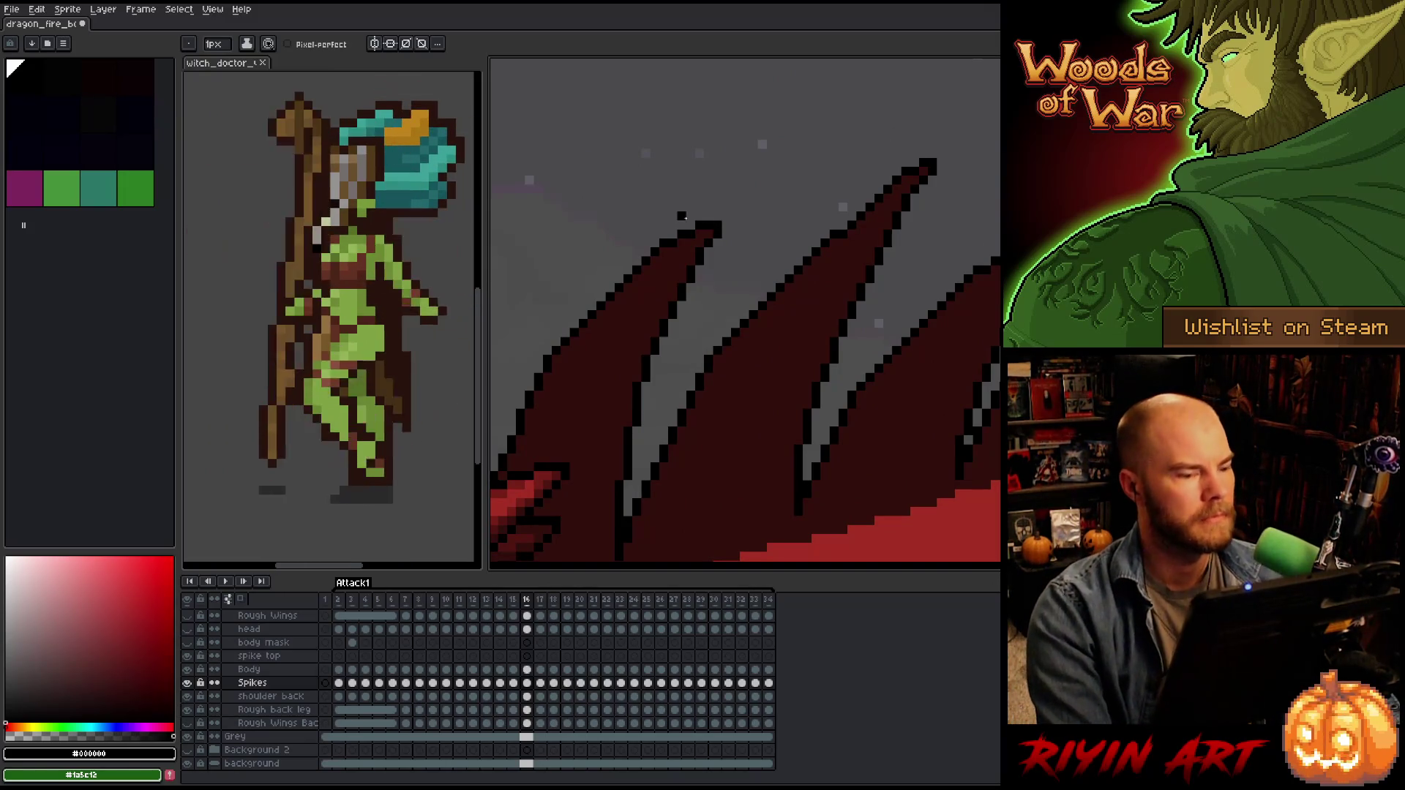
scroll(684, 215, "down", 2)
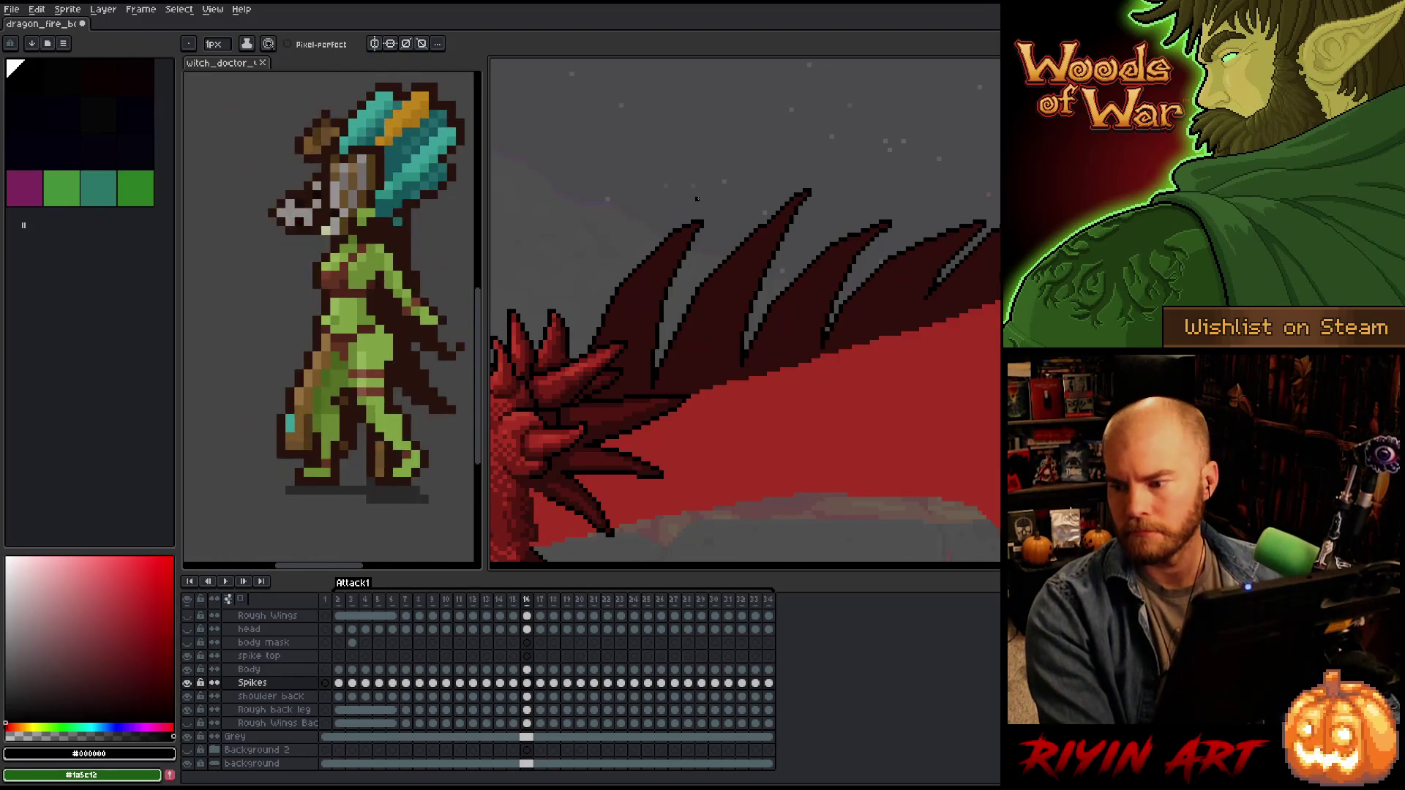
left_click(262, 62)
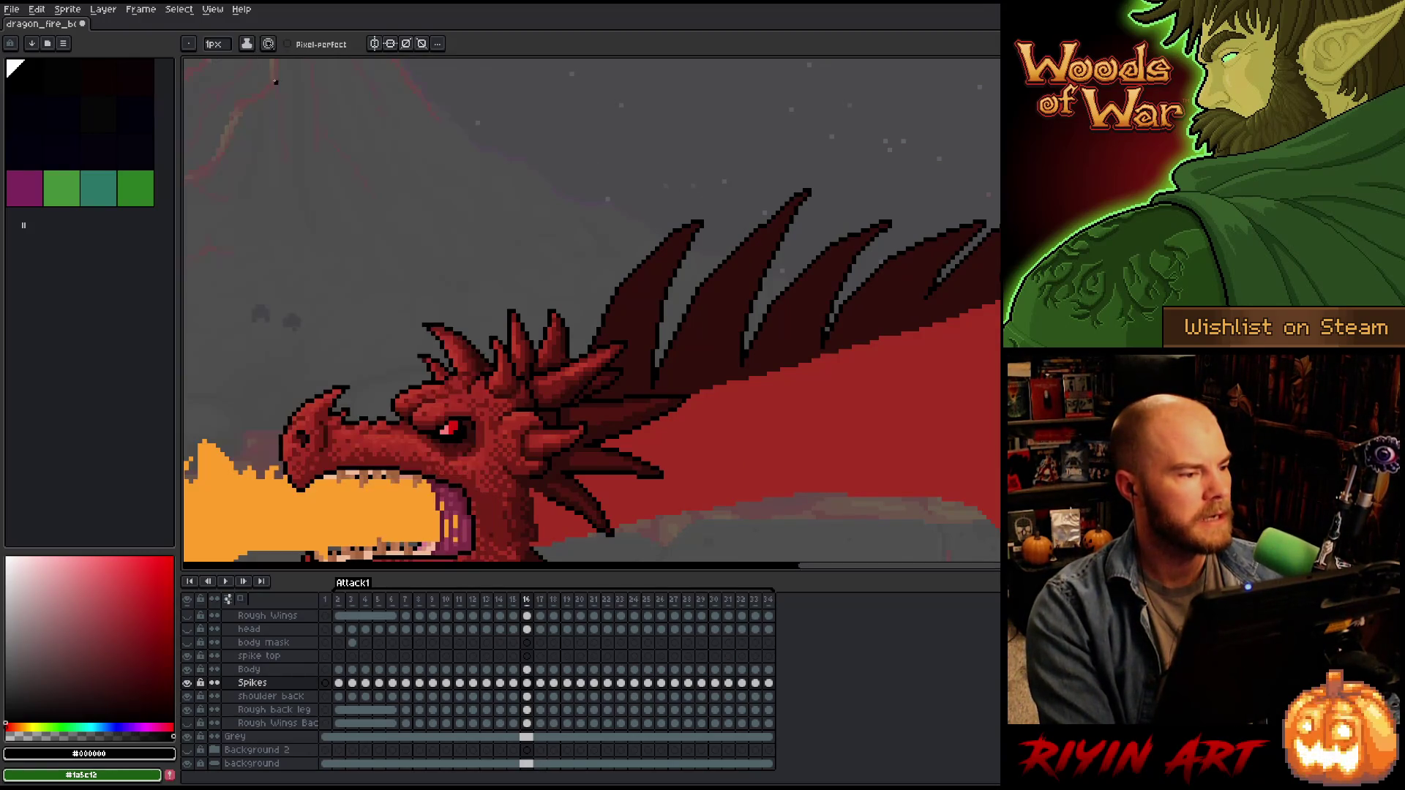
Add dark pixels to the spike tips on frames 17 and 18, then save the file.
left_click_drag(652, 314, 489, 341)
scroll(574, 282, "up", 1)
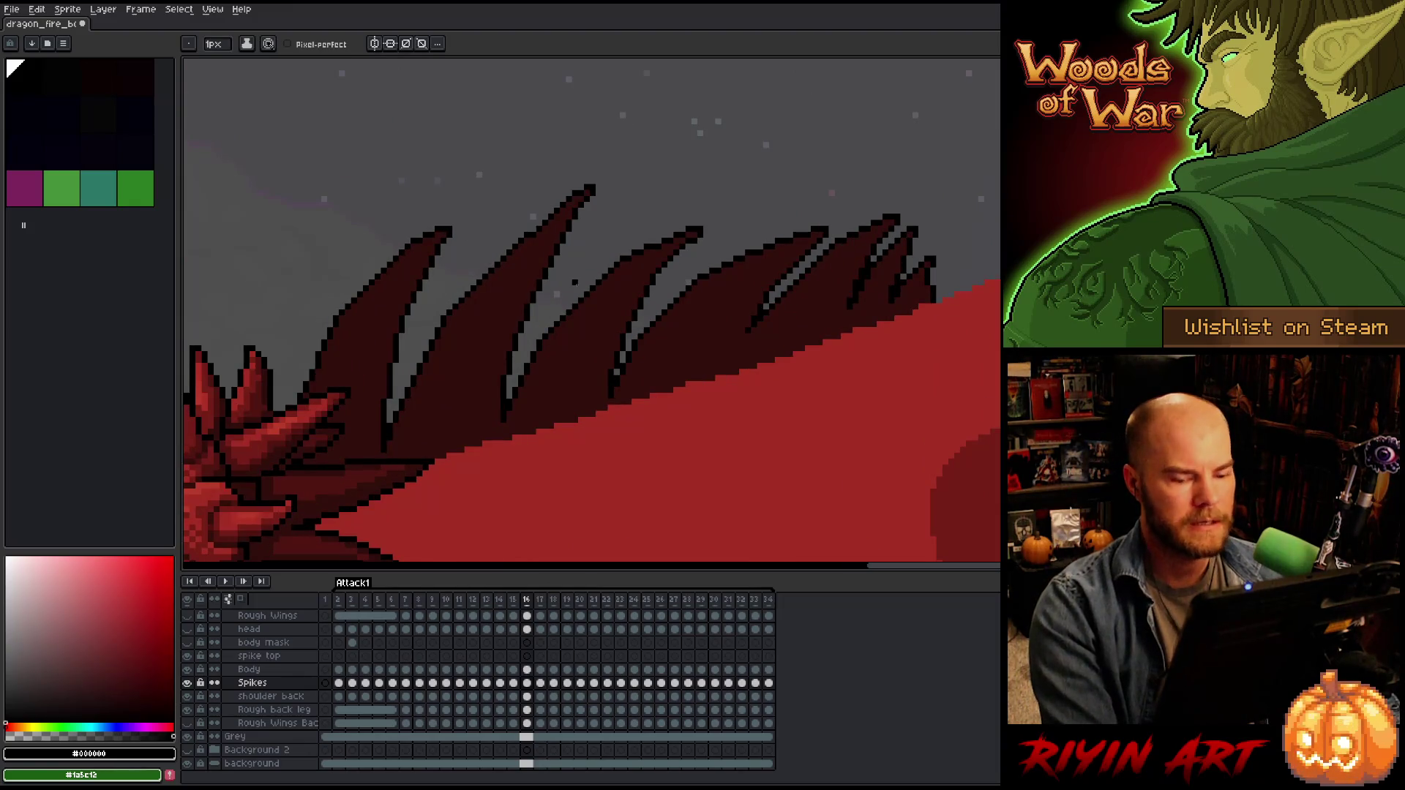
key("Right")
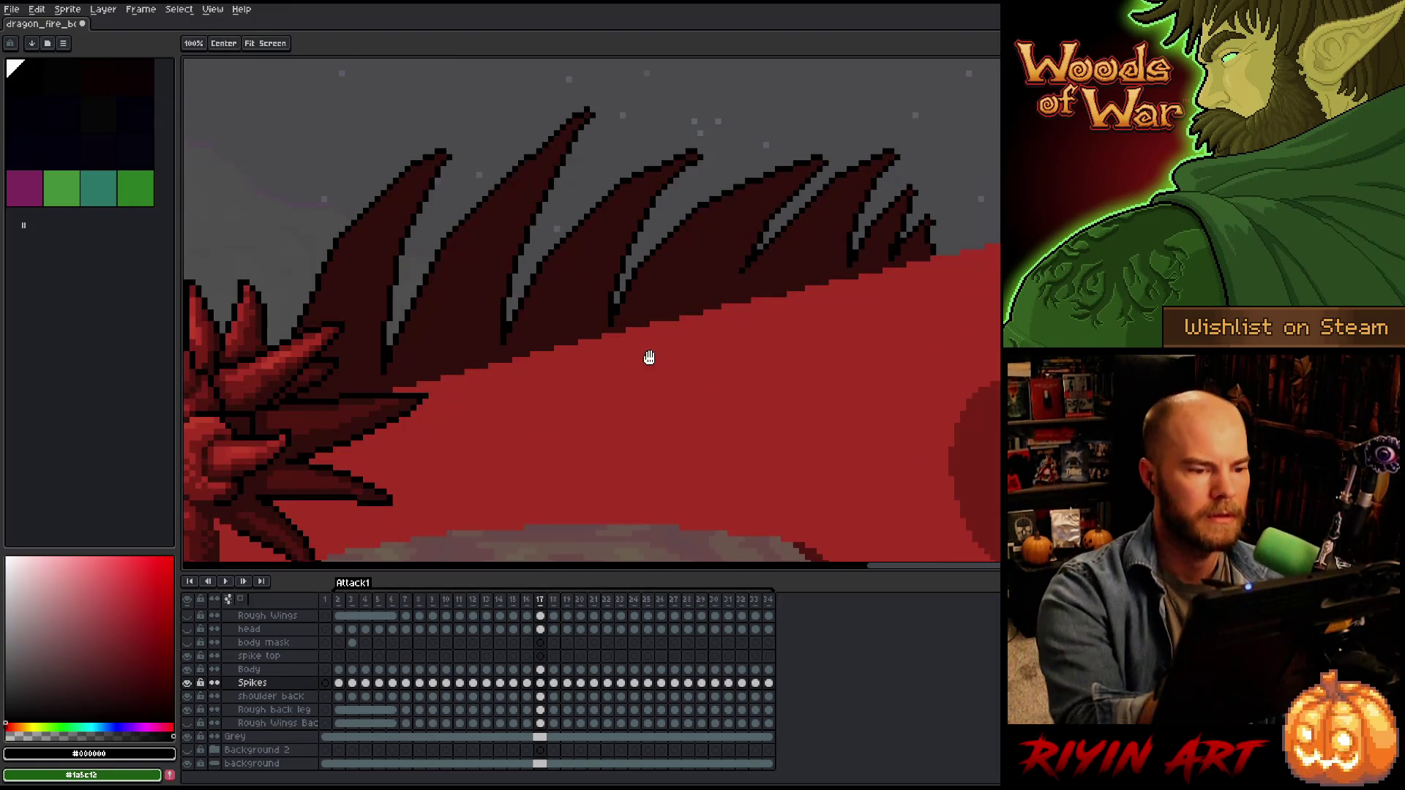
left_click_drag(649, 354, 651, 418)
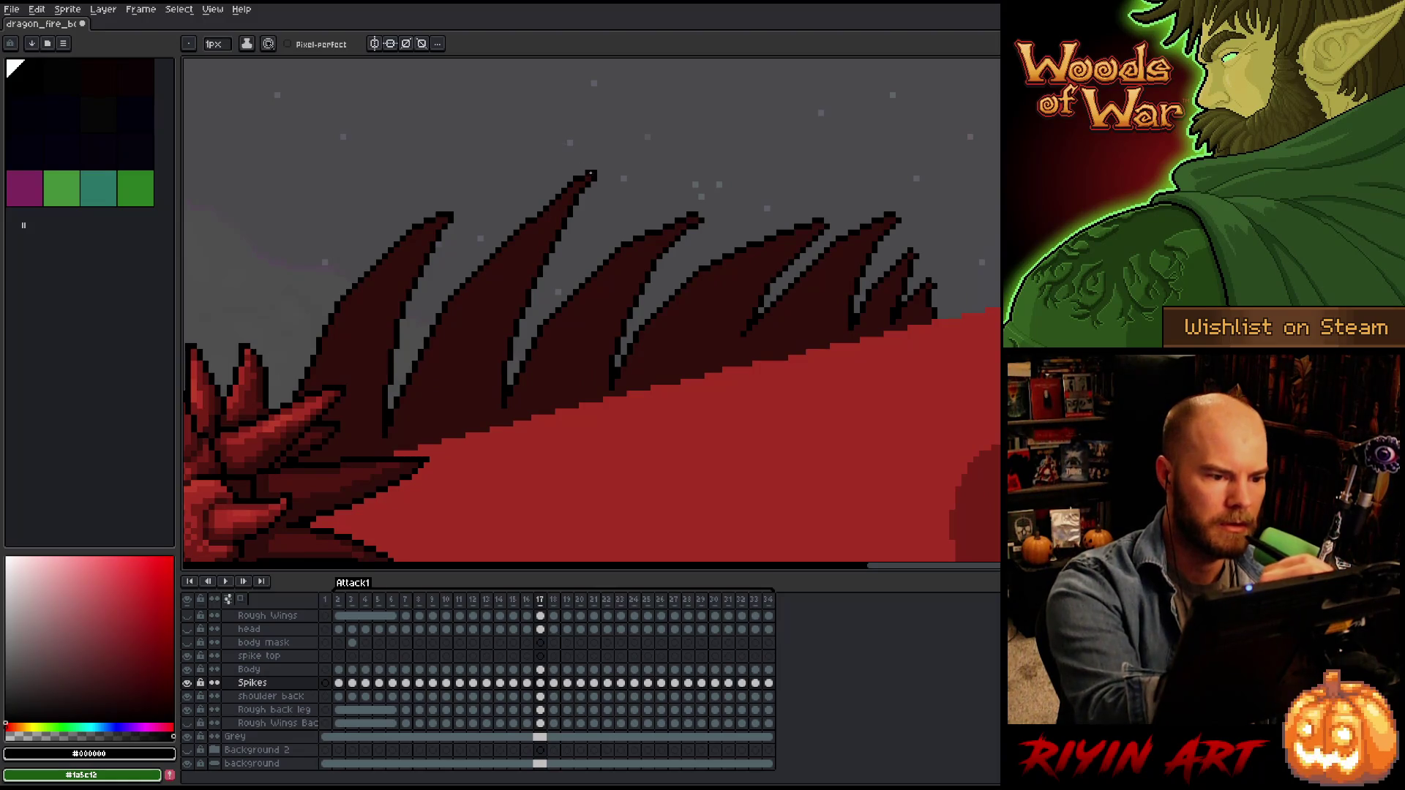
left_click(701, 210)
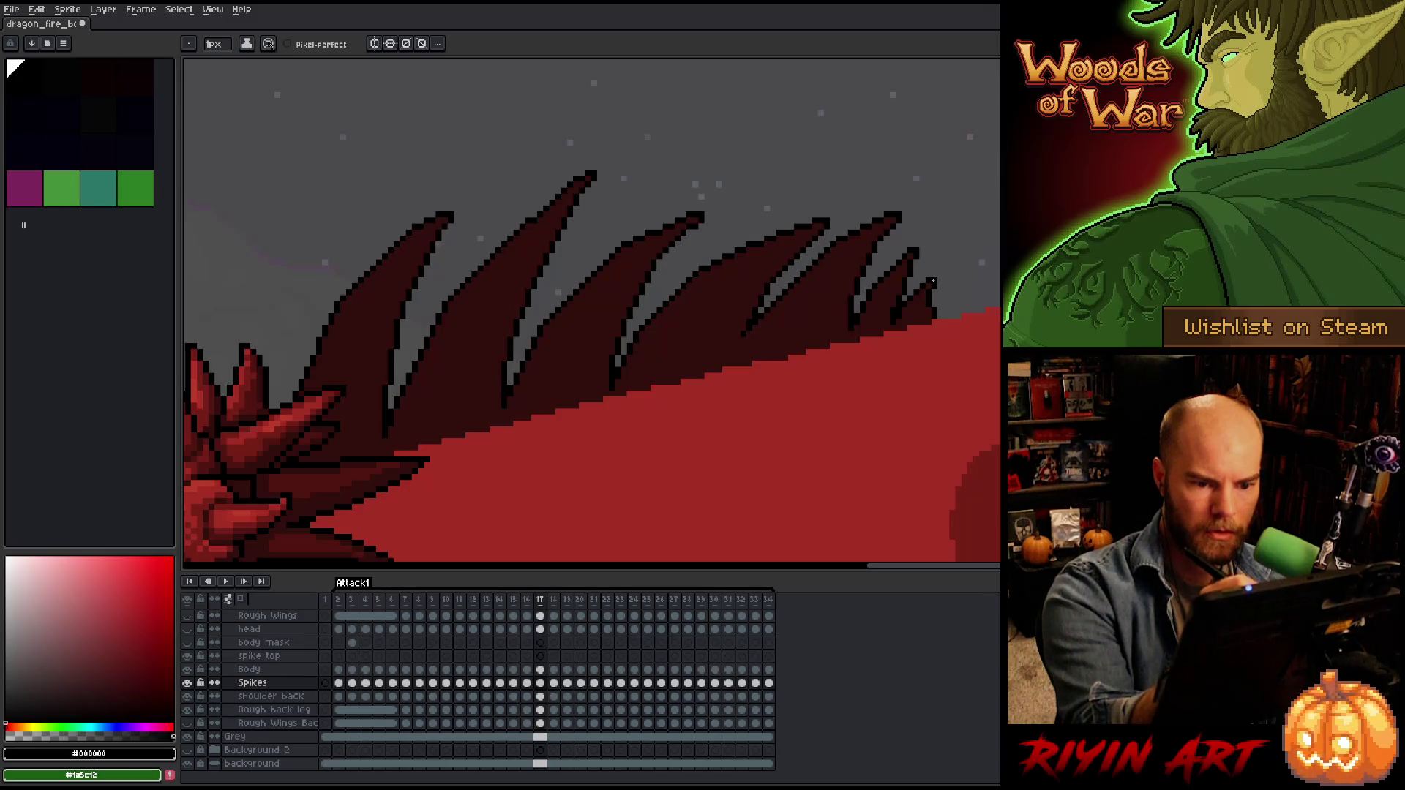
key("Right")
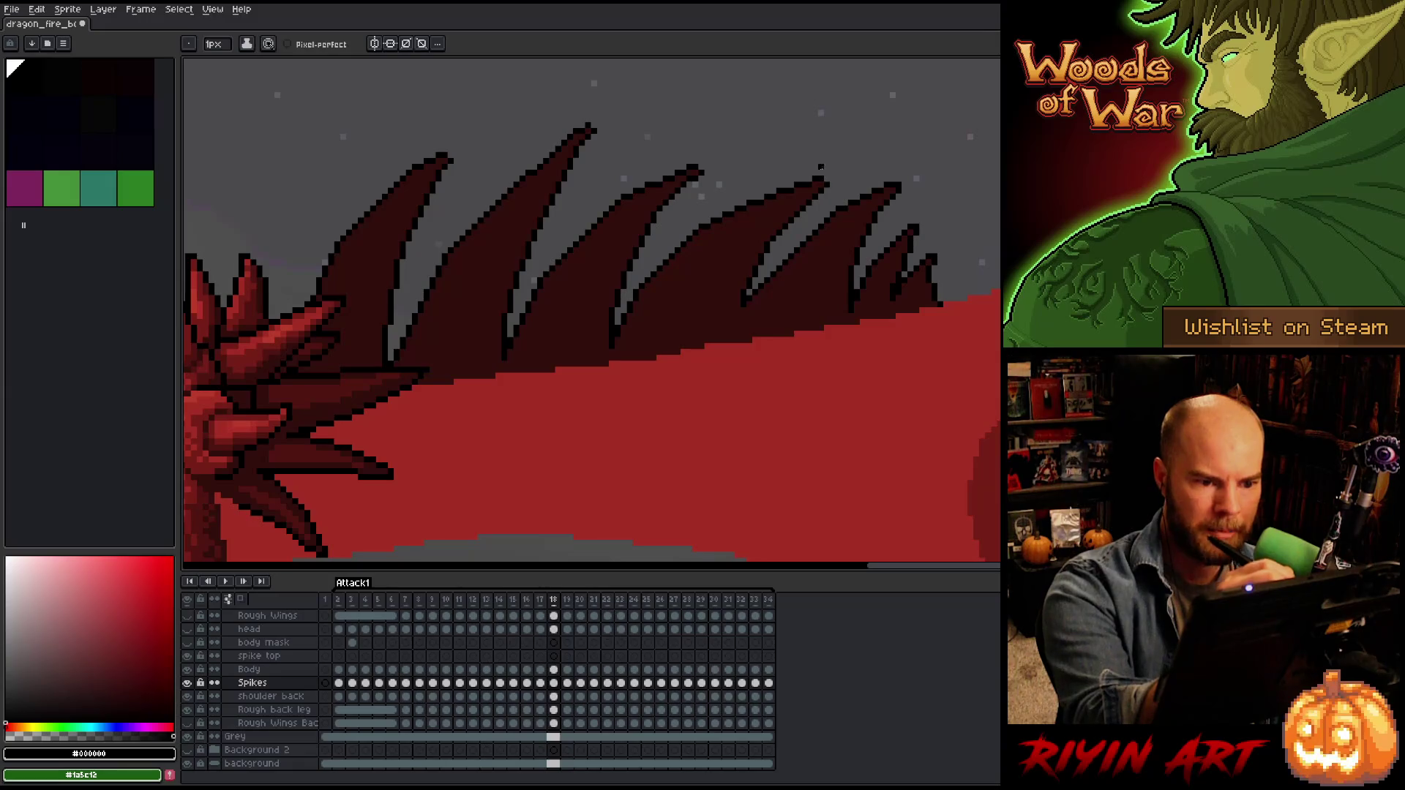
left_click(700, 170)
left_click(595, 125)
key("ctrl+s")
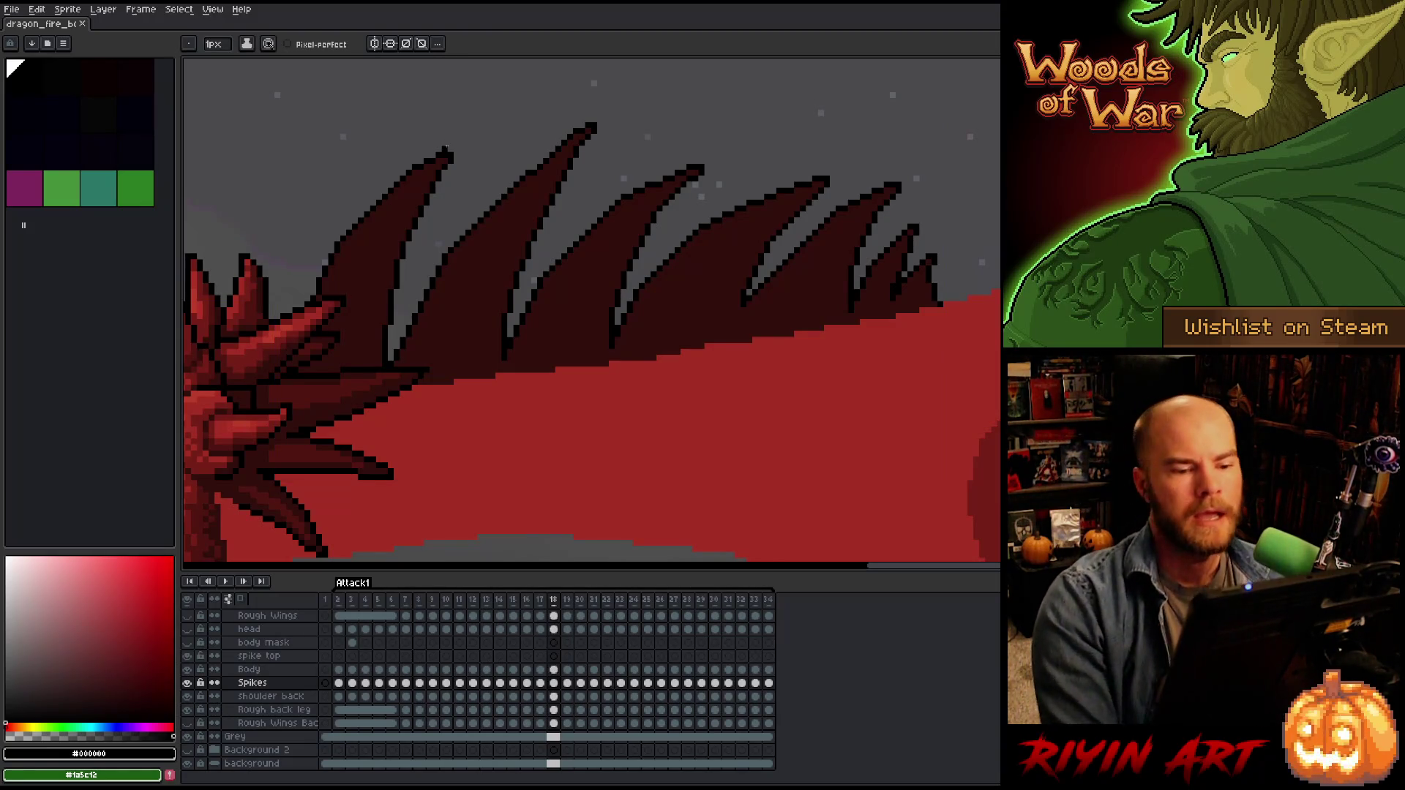
Step through frames 19–21 and extend the right spike's tip on frame 21.
left_click_drag(812, 364, 818, 420)
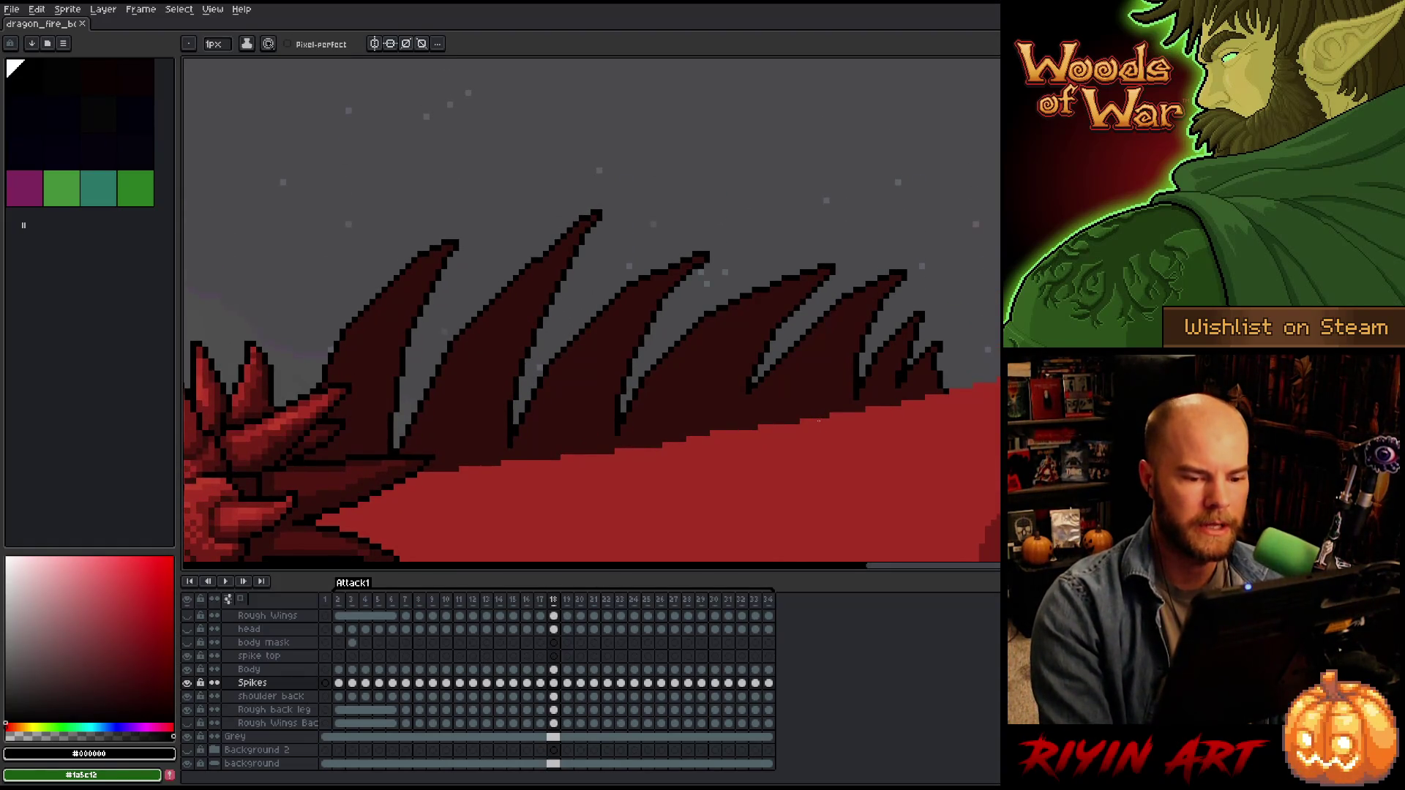
key("Right")
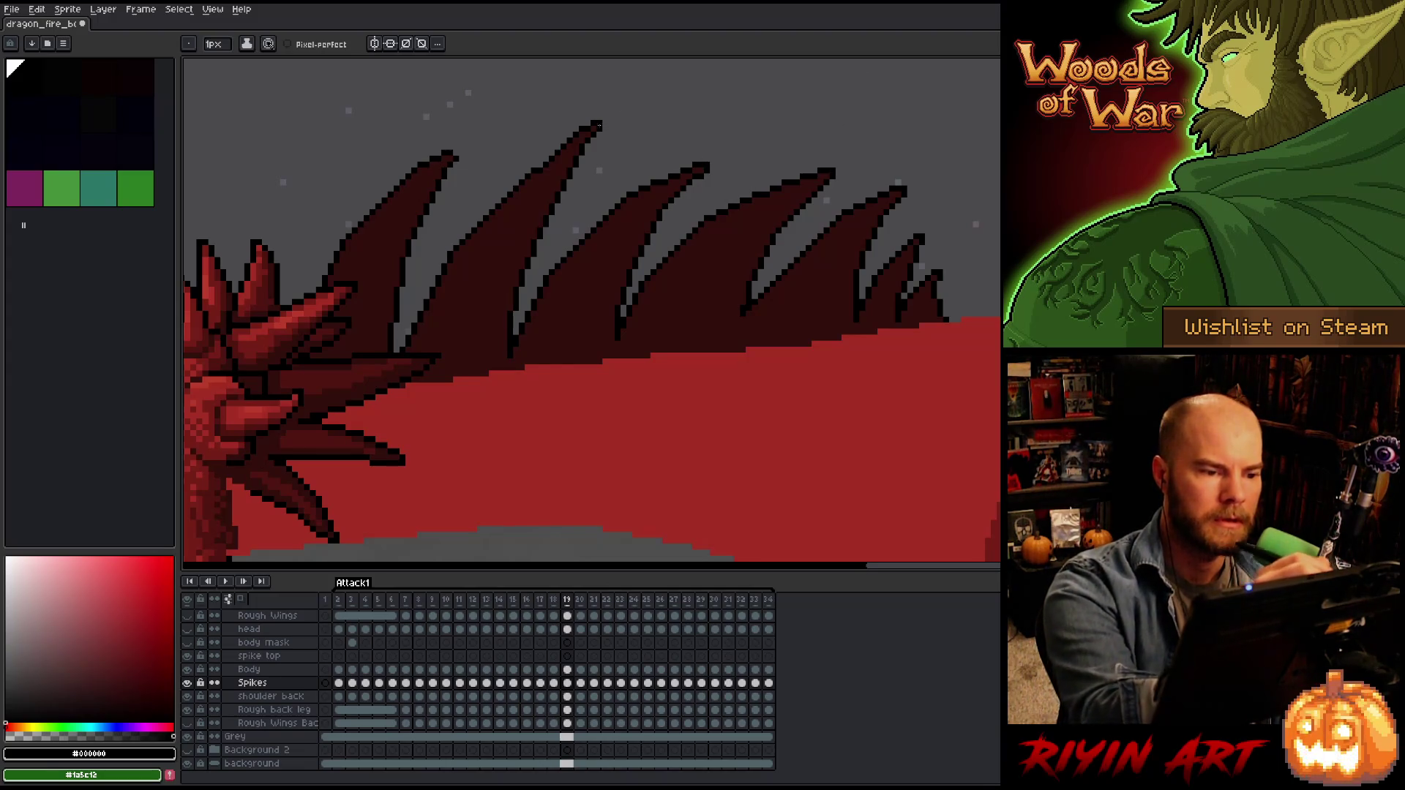
left_click_drag(568, 336, 677, 482)
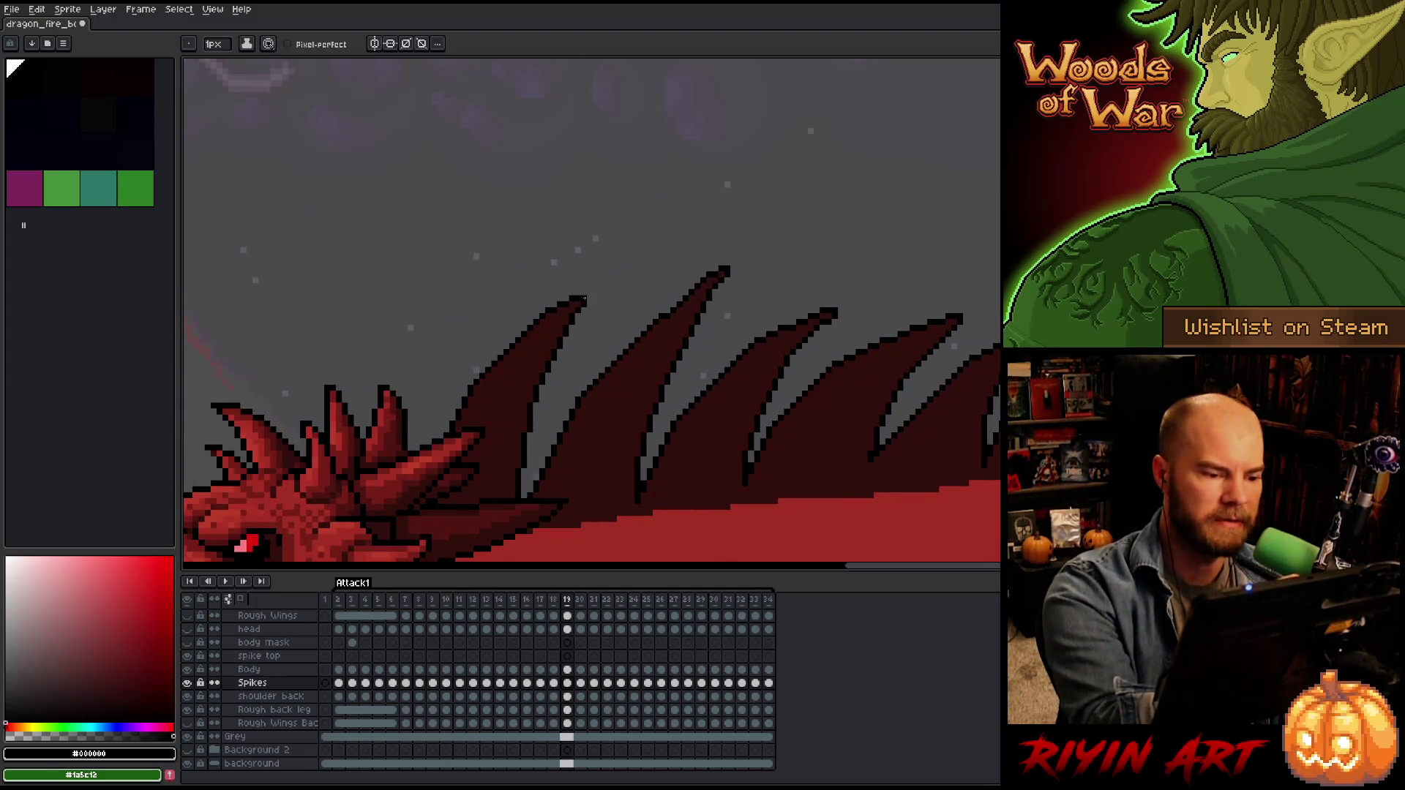
left_click_drag(976, 339, 966, 222)
key("Right")
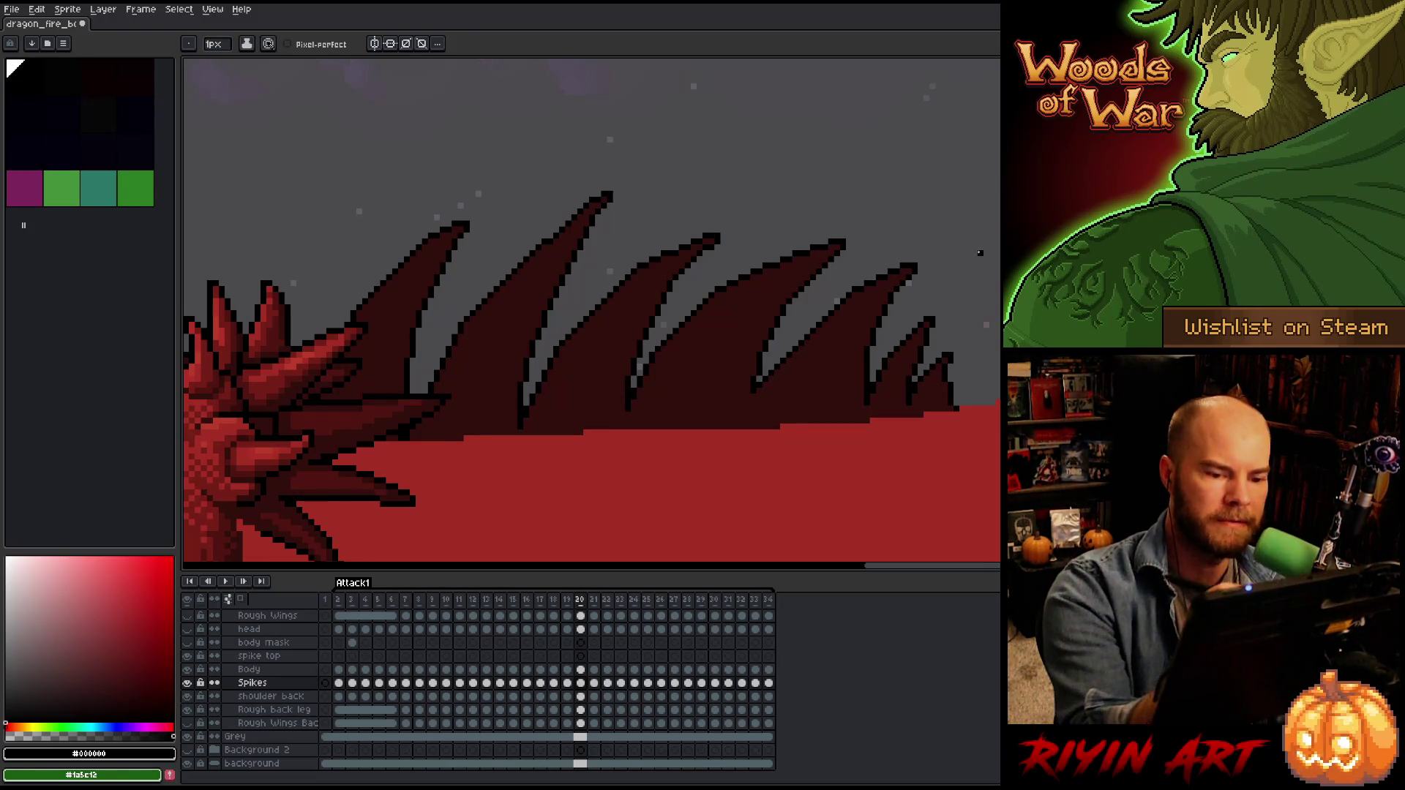
key("Right")
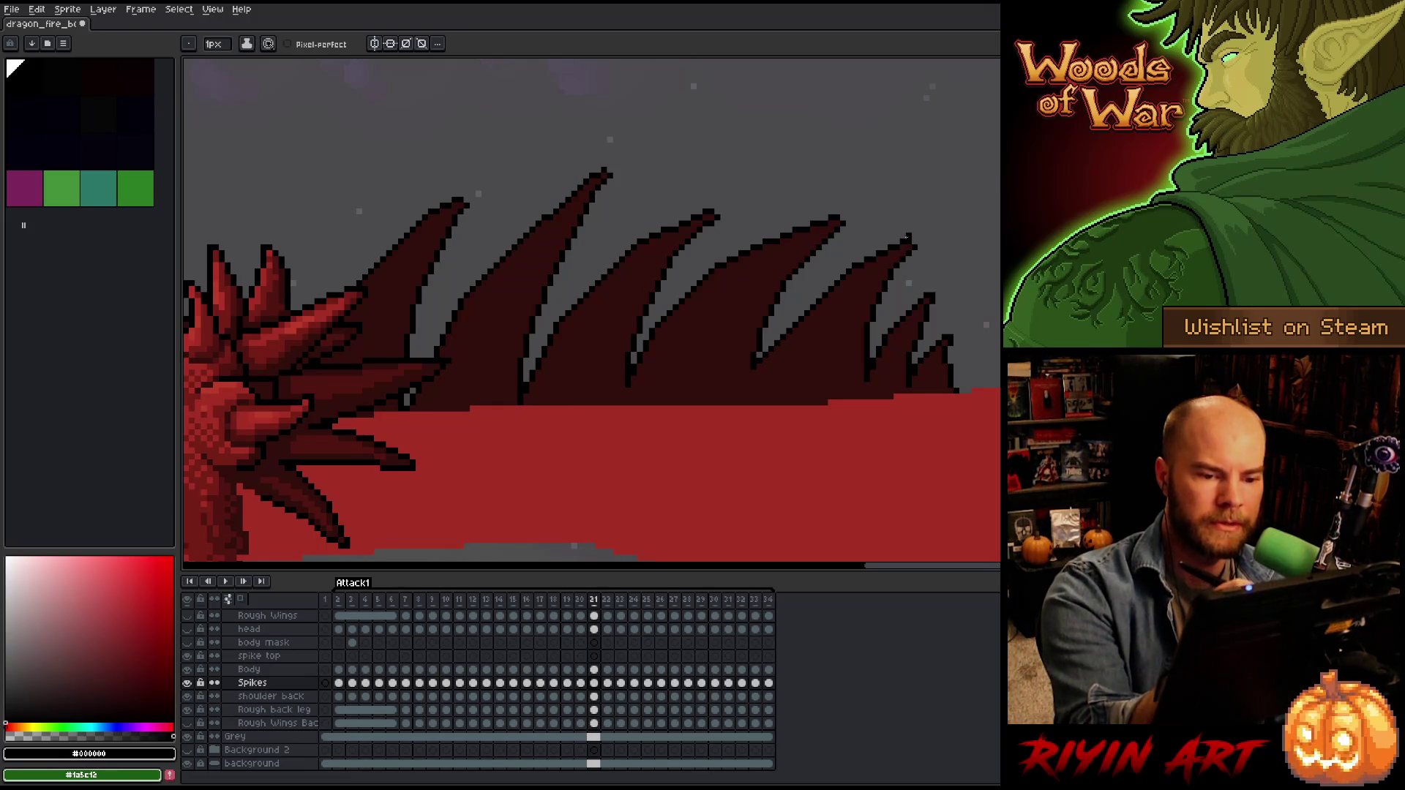
left_click_drag(841, 218, 850, 218)
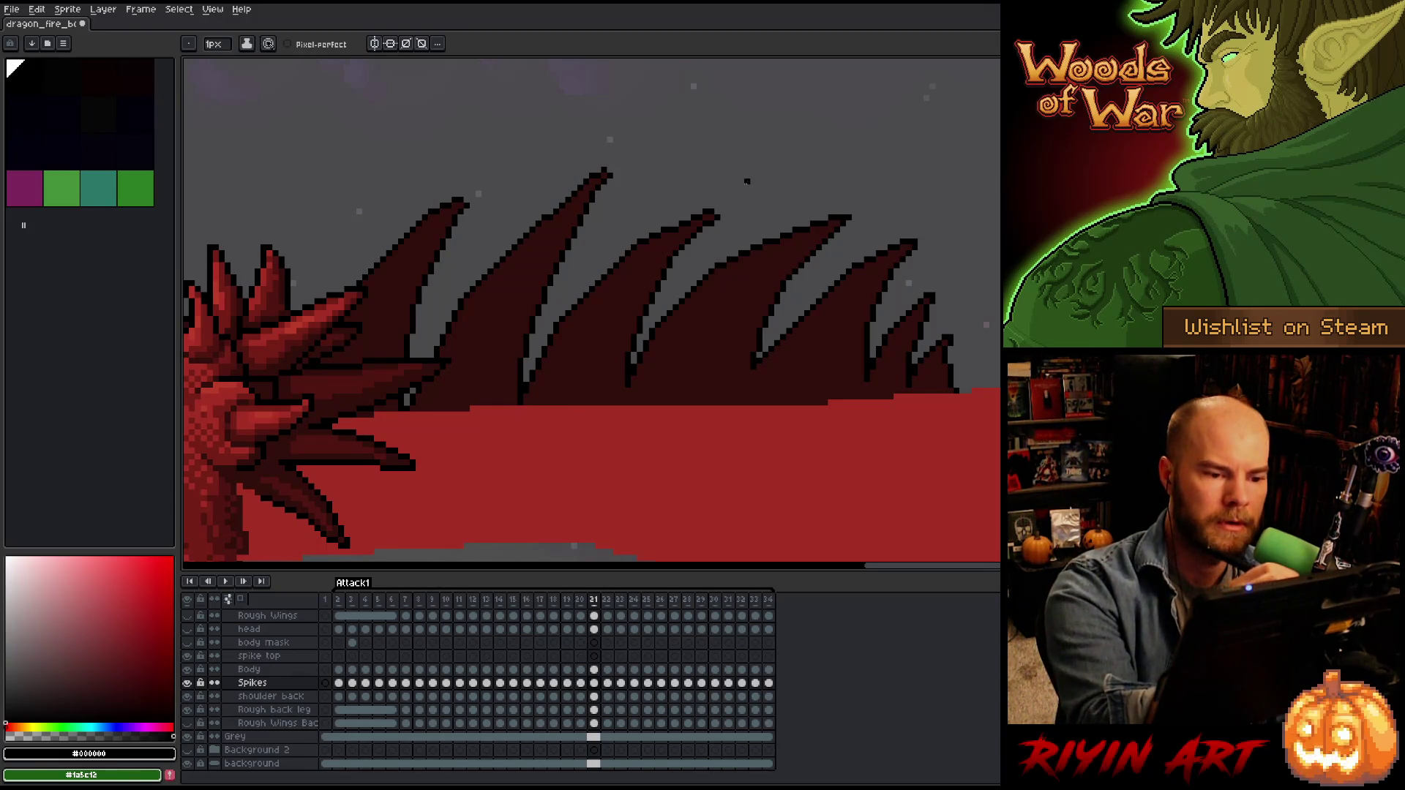
key("b")
key("e")
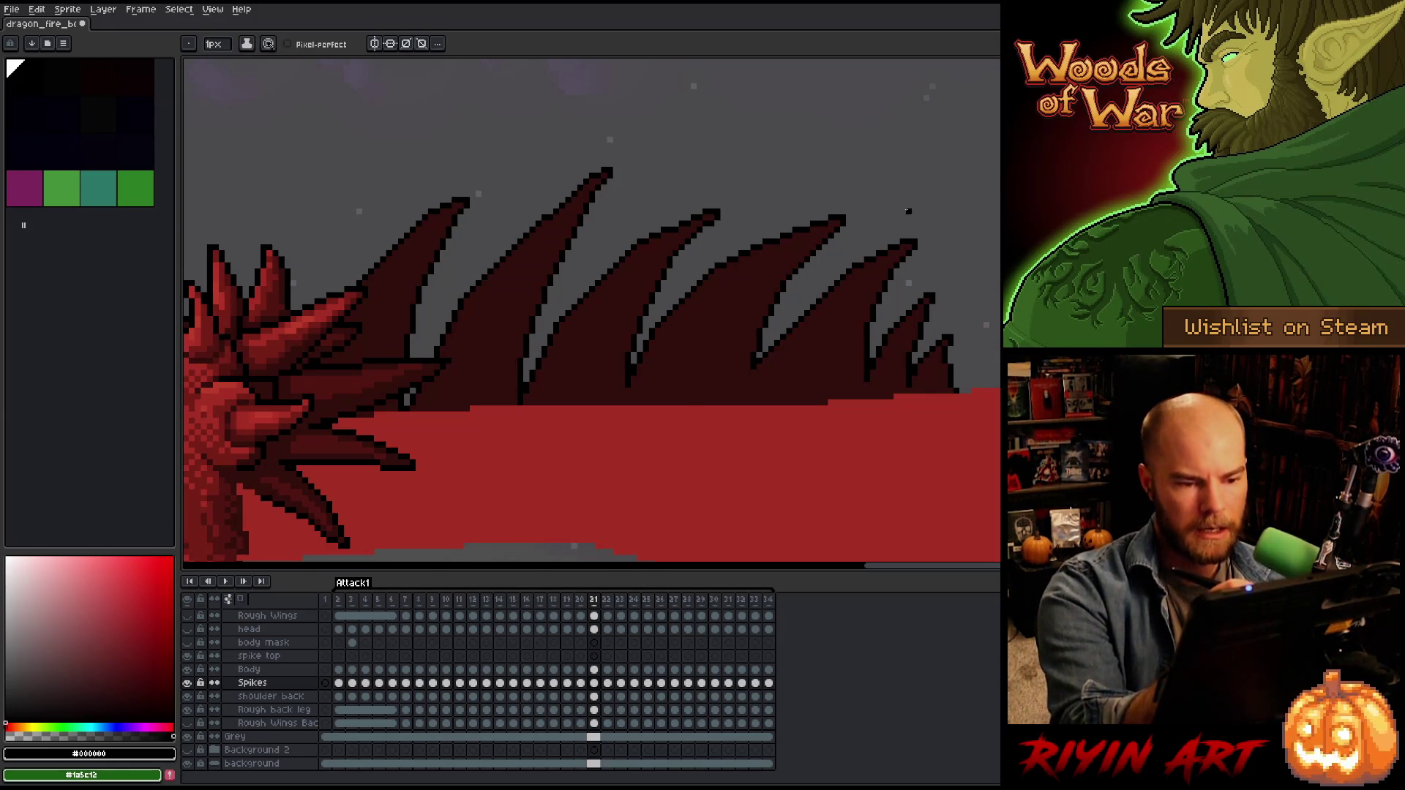
Review the back spikes while advancing from frame 22 to frame 26.
key("period")
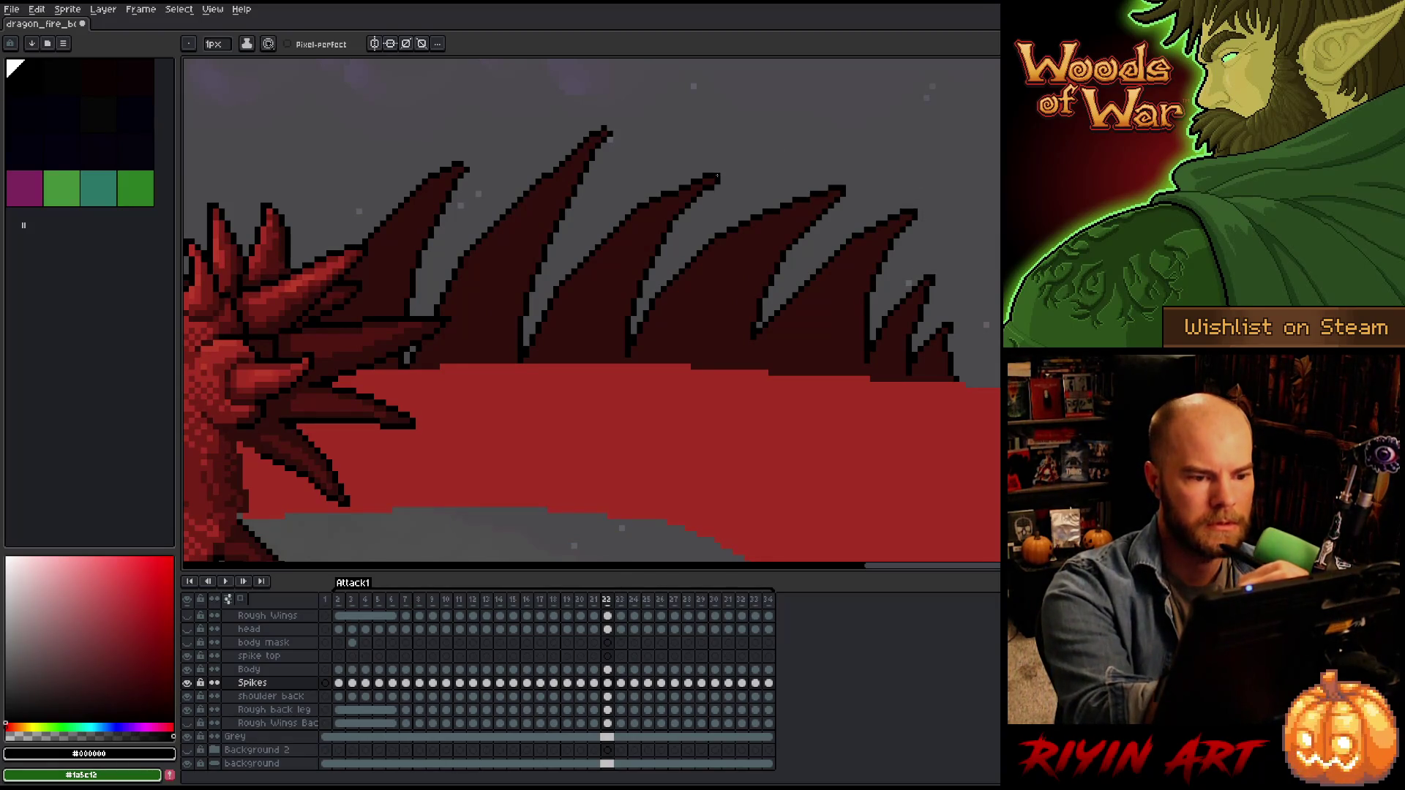
key("period")
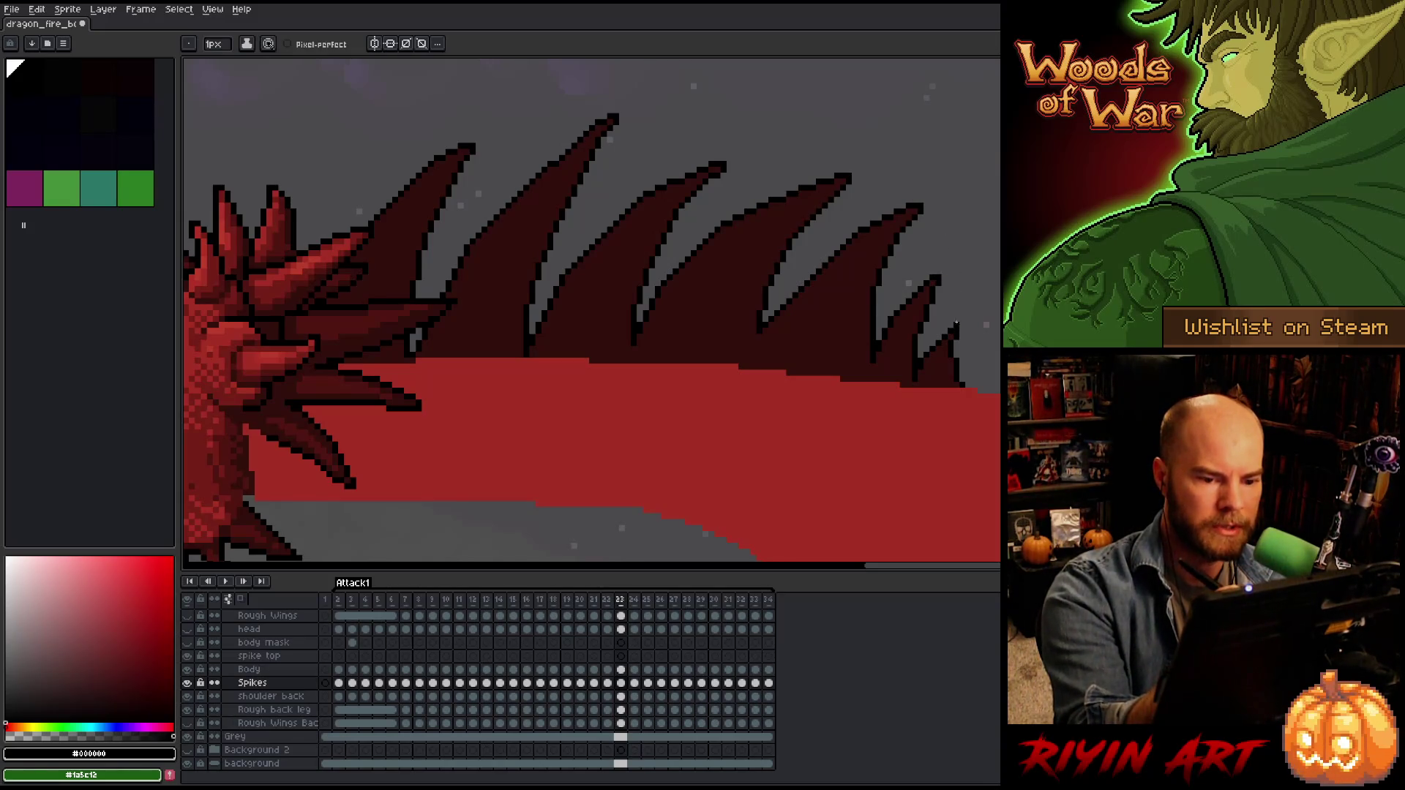
key("period")
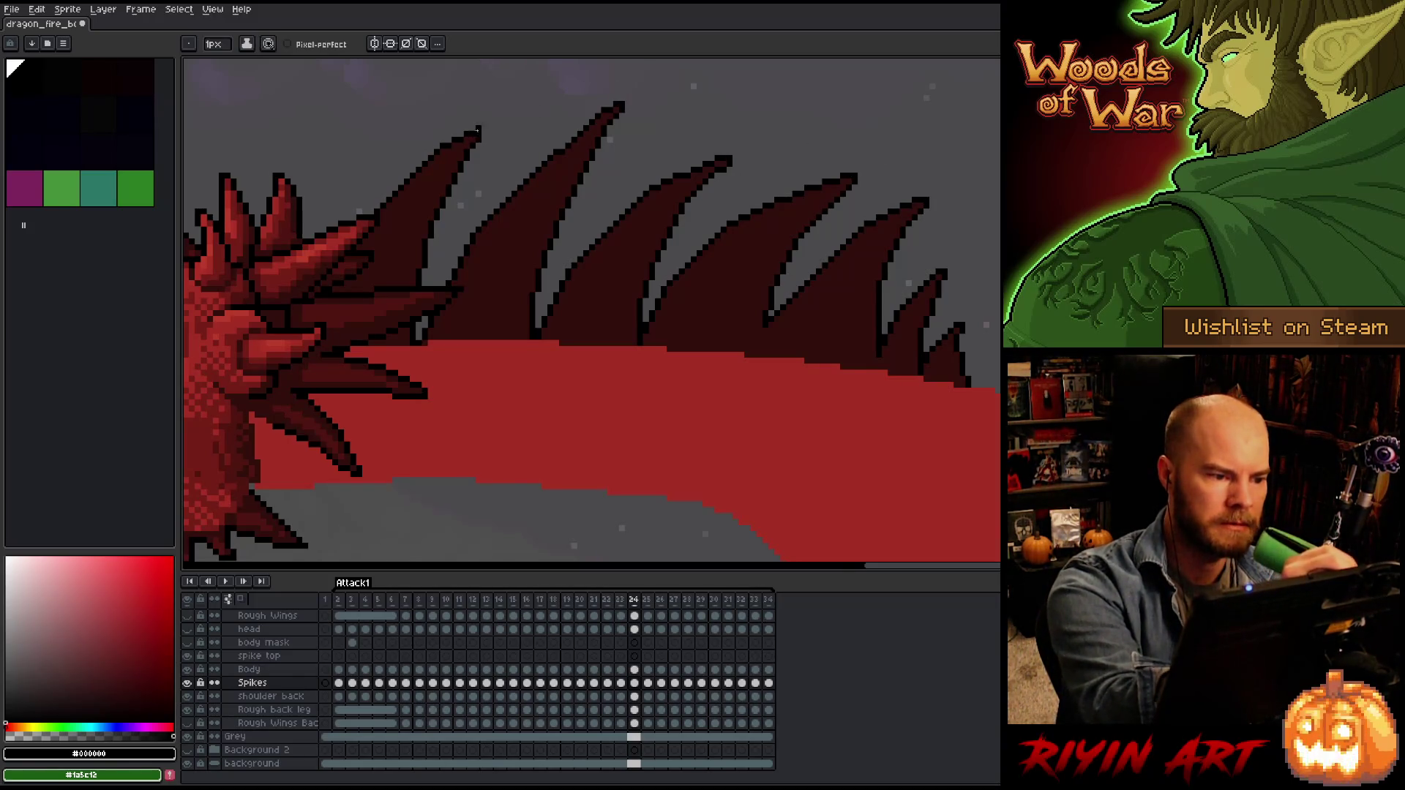
key("period")
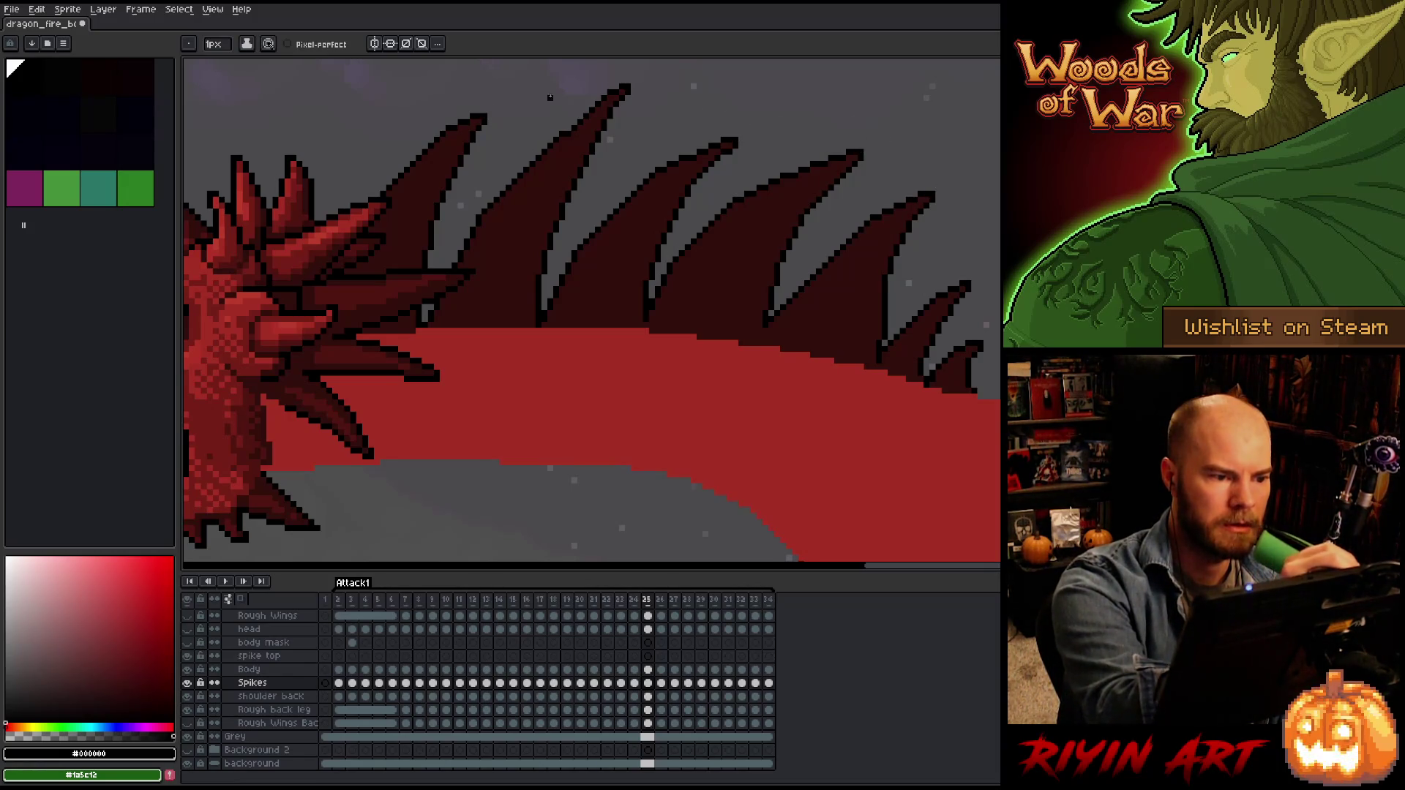
key("period")
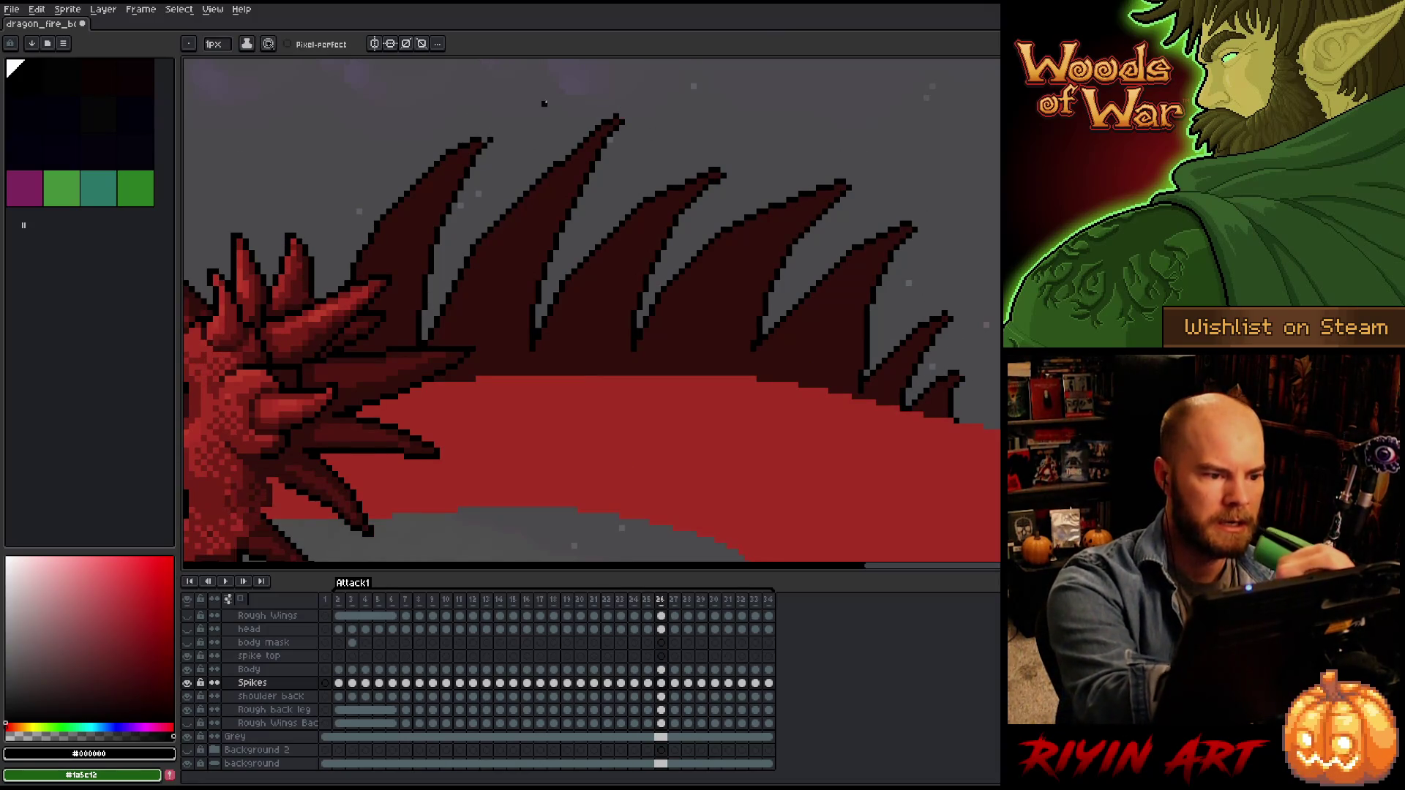
key("v")
key("b")
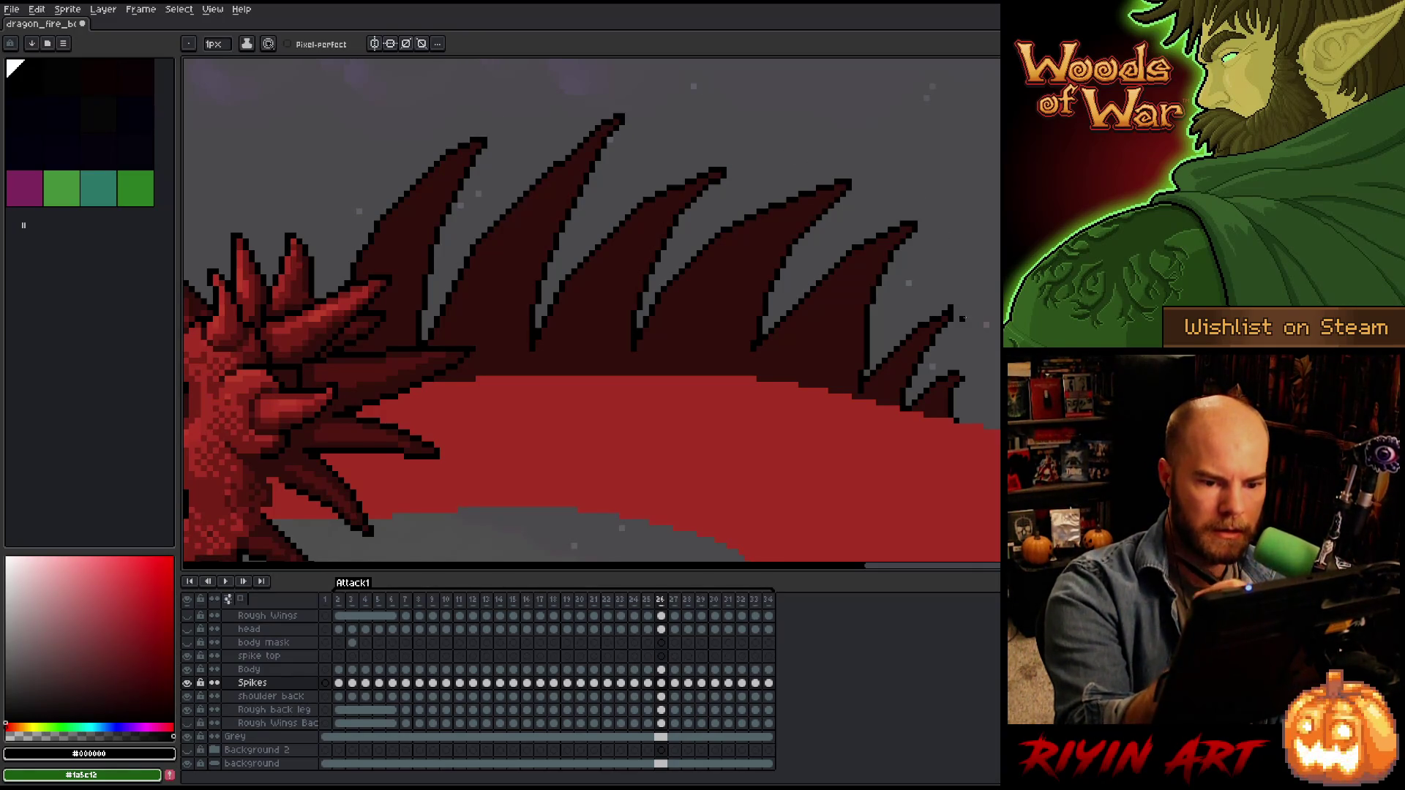
key("e")
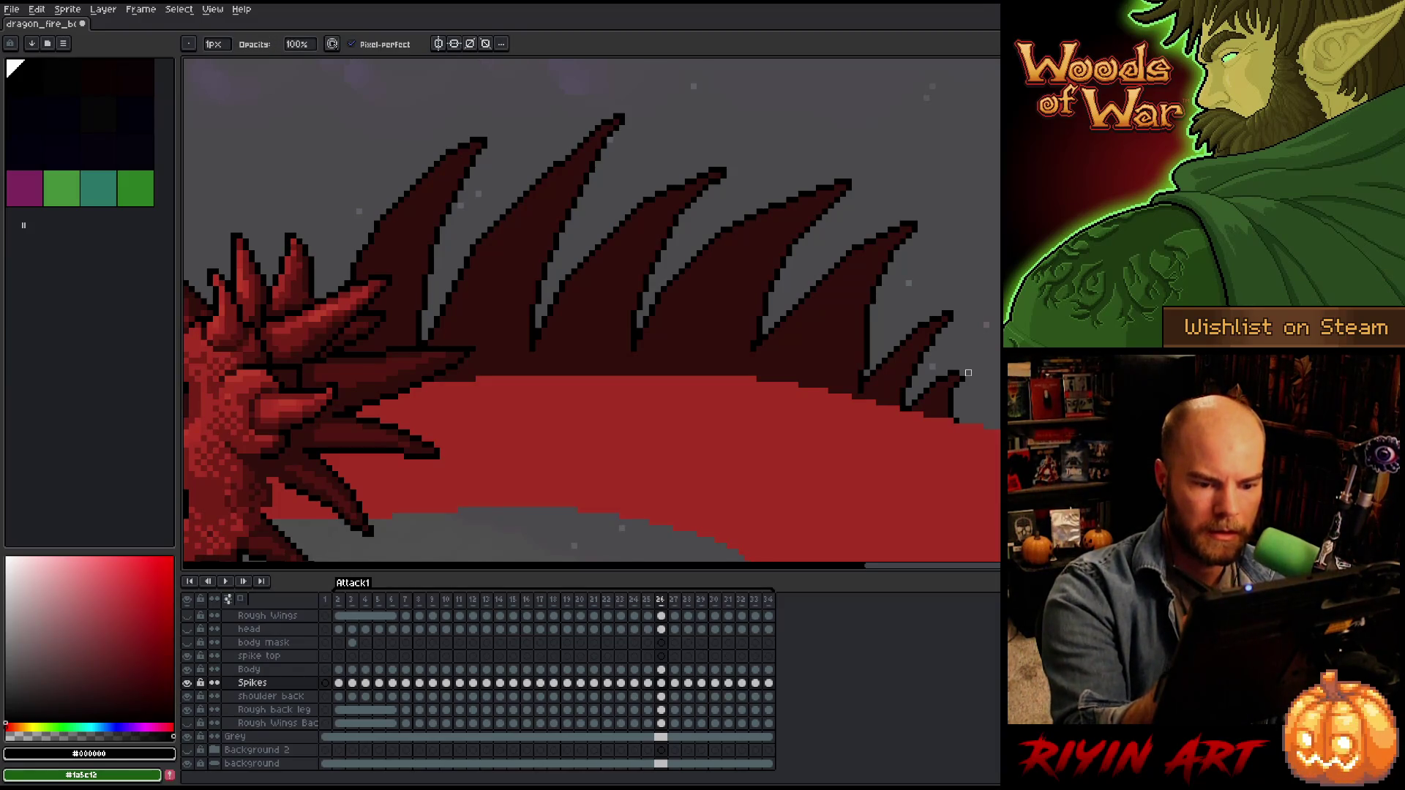
key("e")
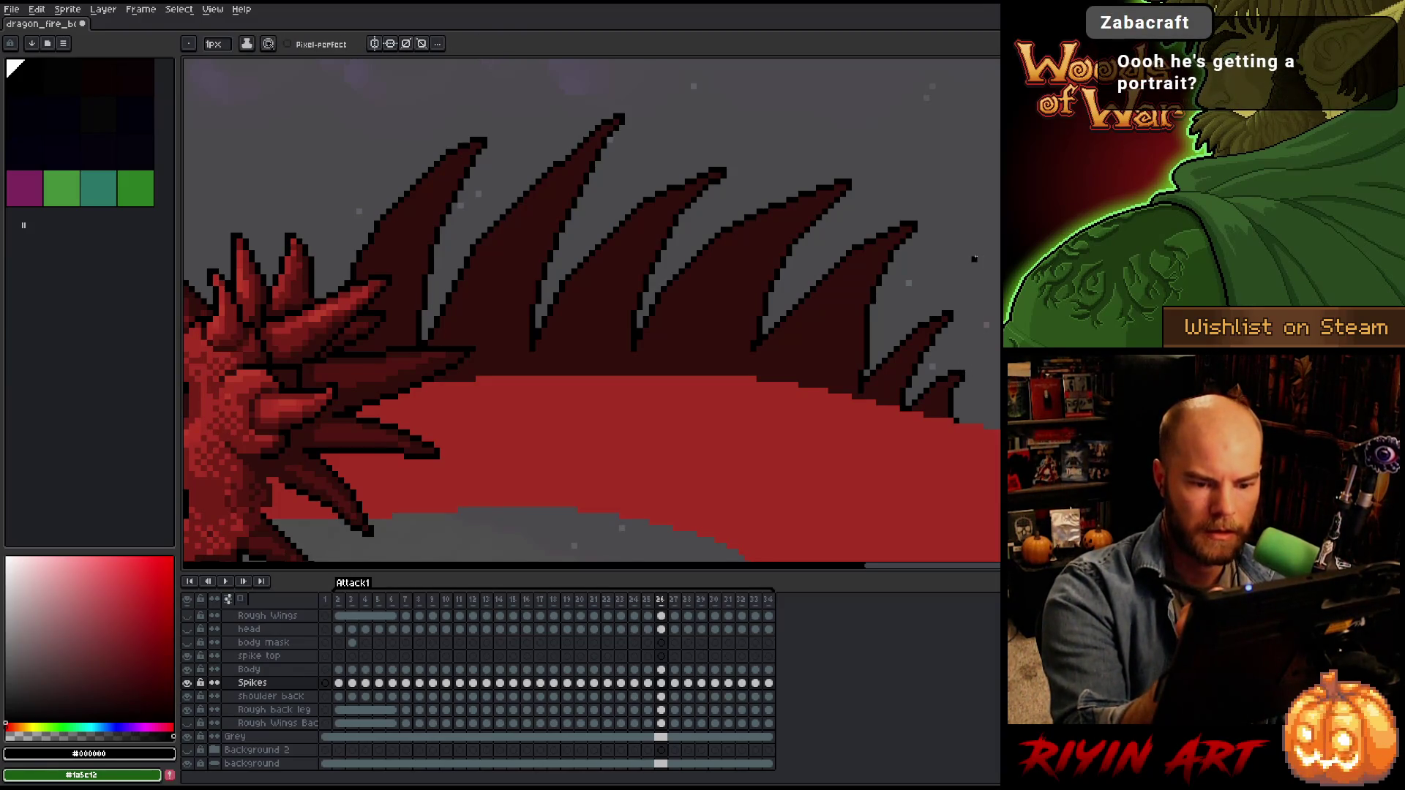
Move on to frames 27–29, comparing the spikes on frames 28 and 29.
key("Right")
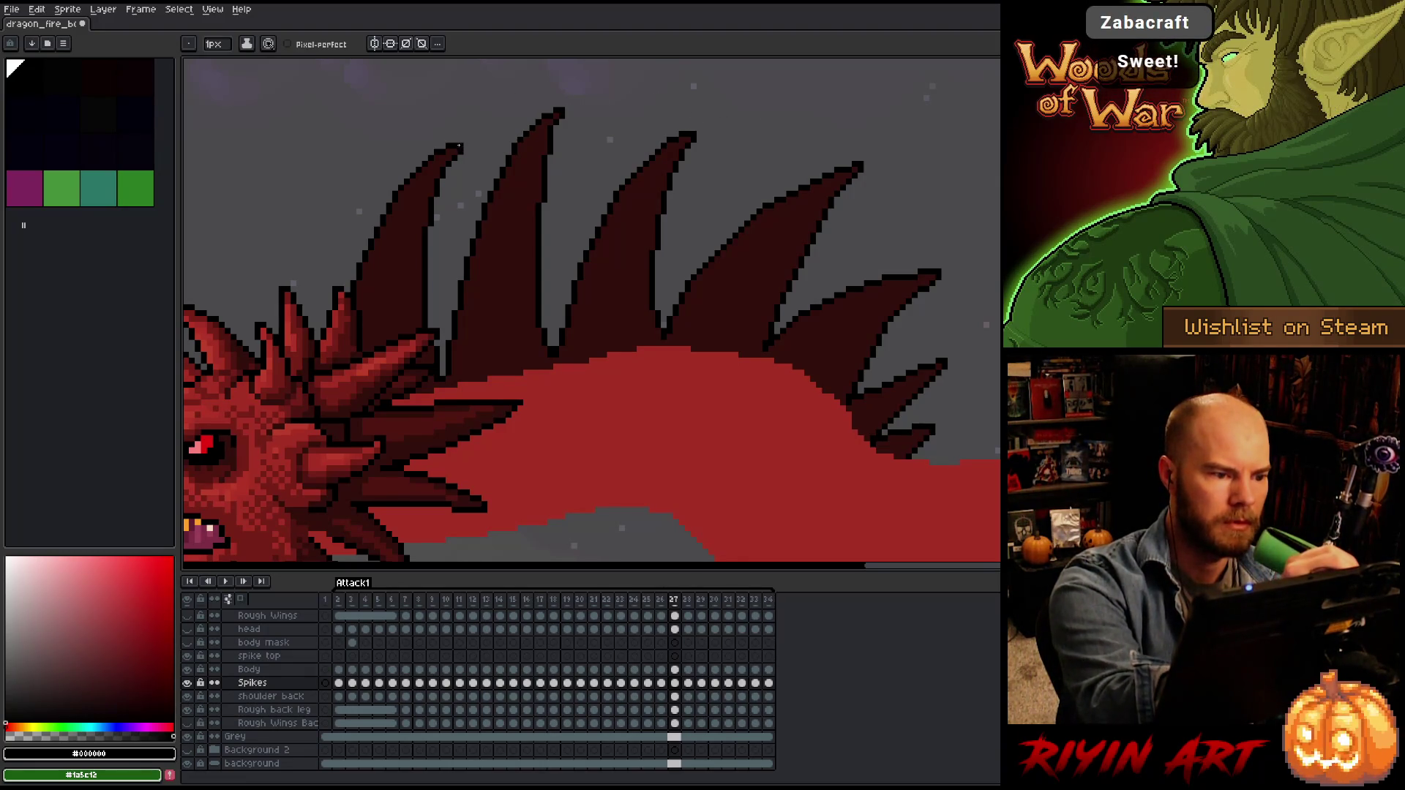
key("Right")
mouse_move(547, 104)
left_mouse_down()
mouse_move(703, 261)
mouse_move(576, 134)
left_mouse_up()
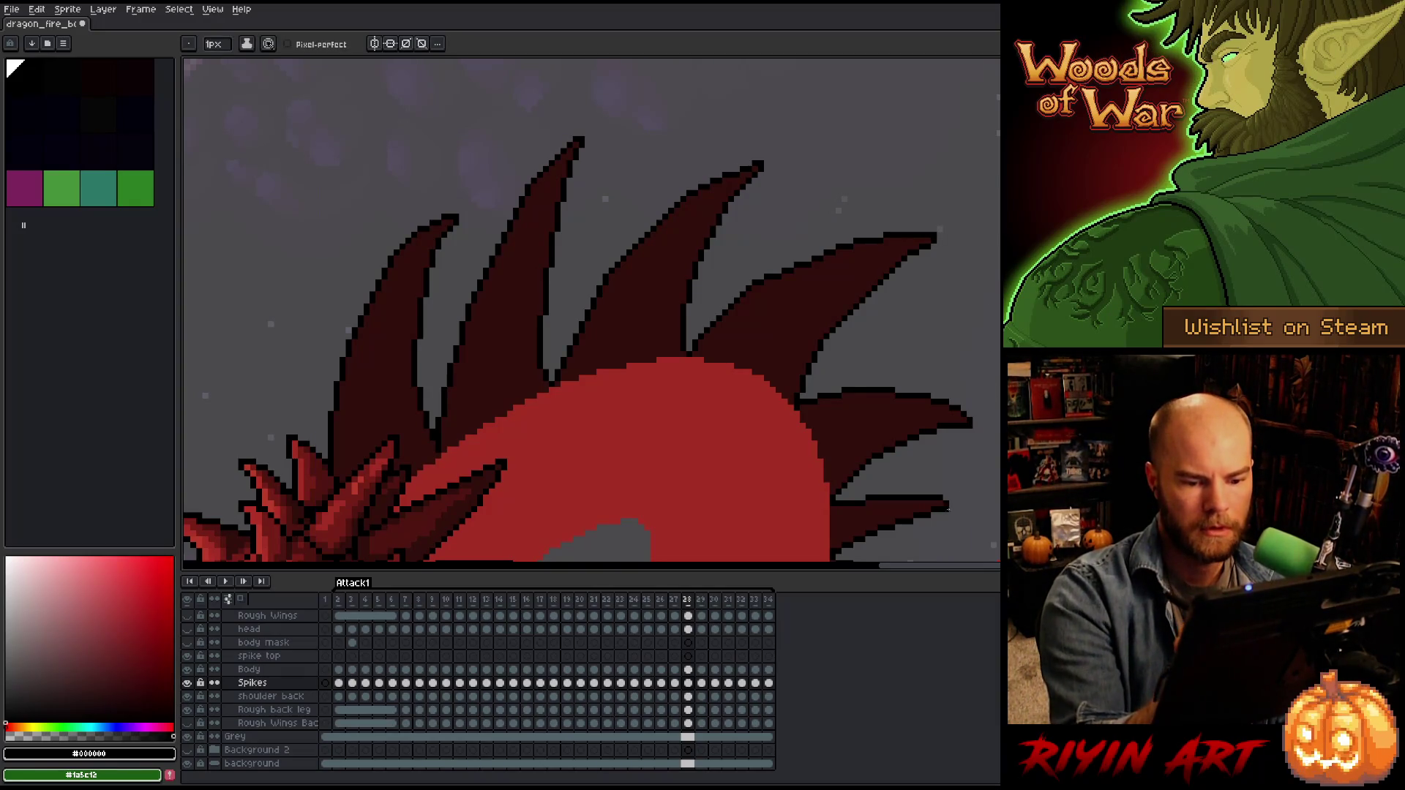
left_click_drag(993, 437, 963, 317)
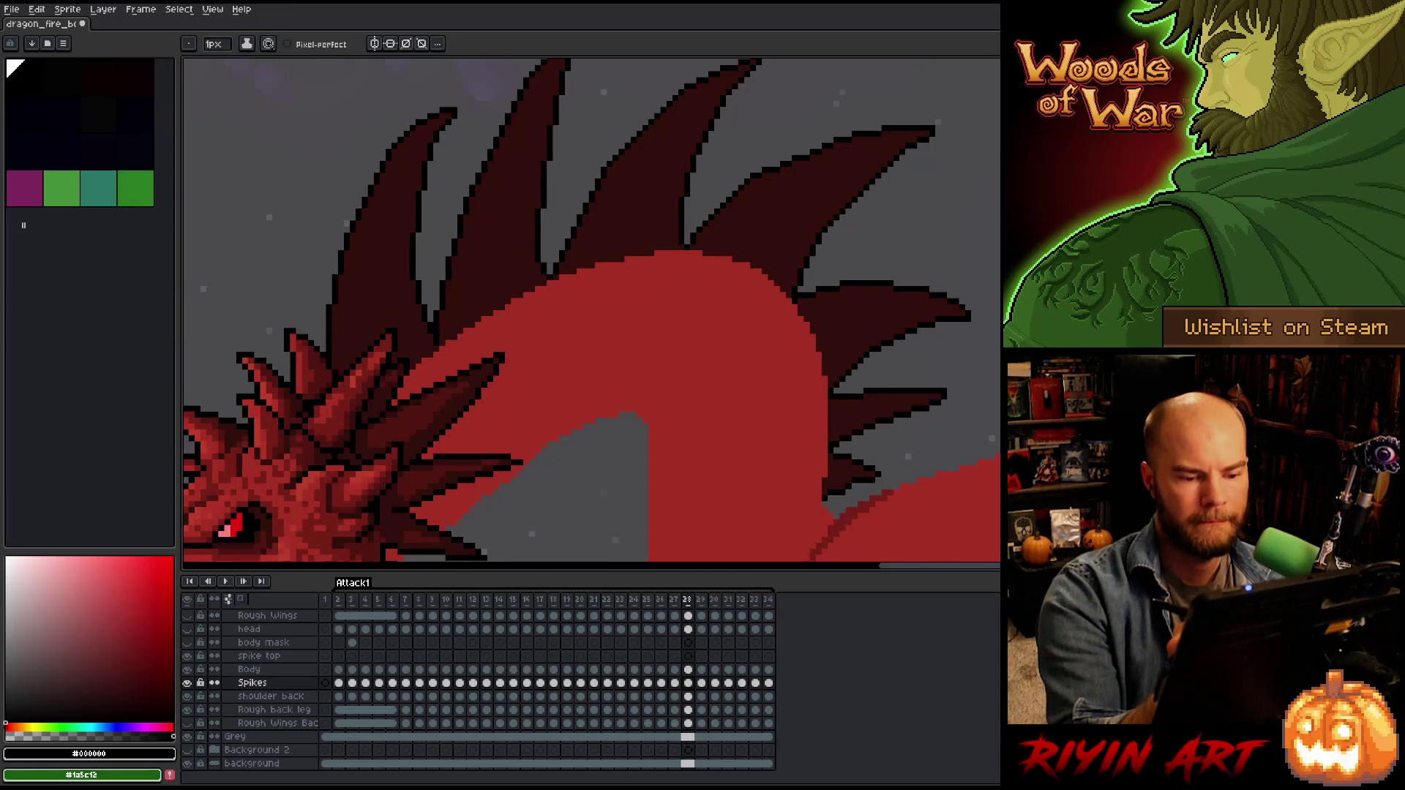
key("Right")
key("Left")
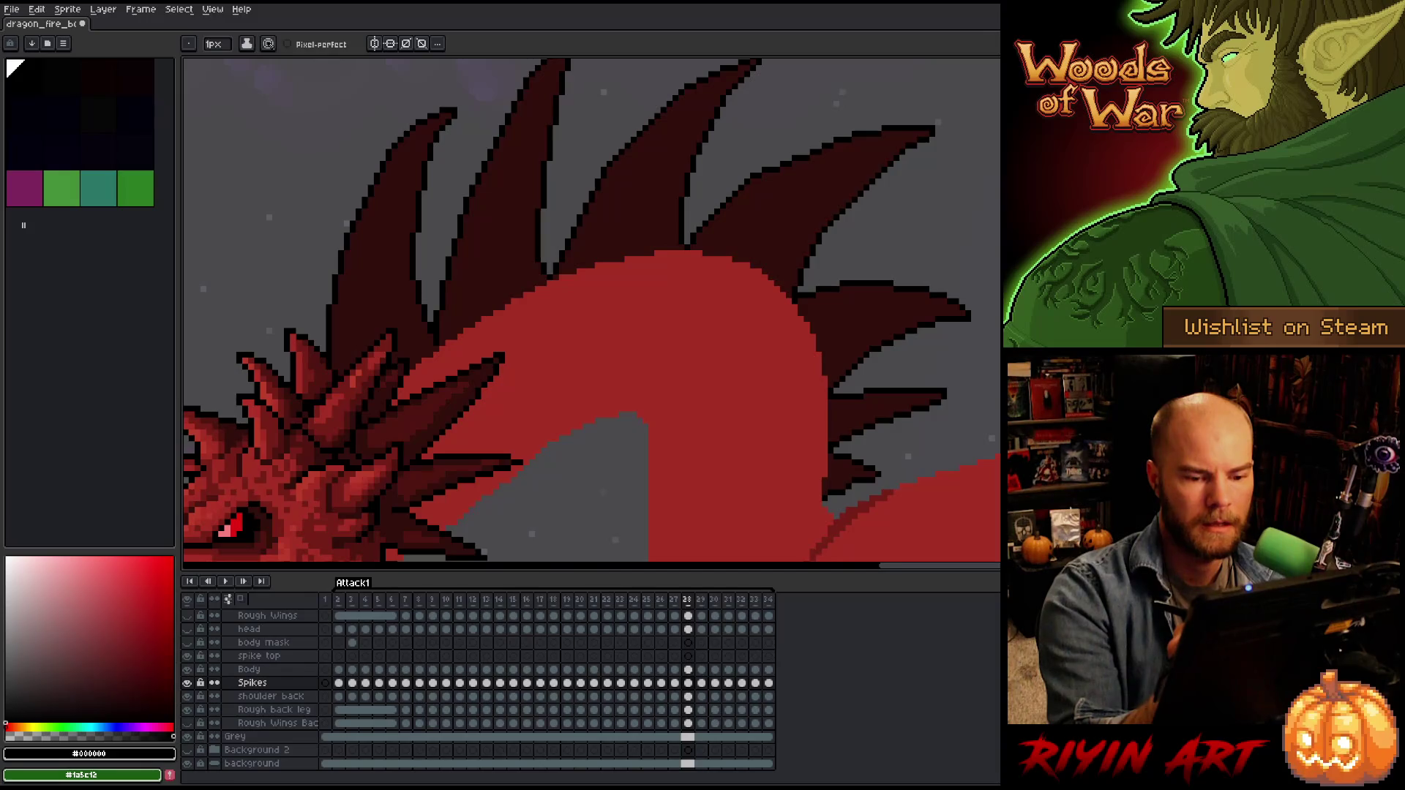
key("Right")
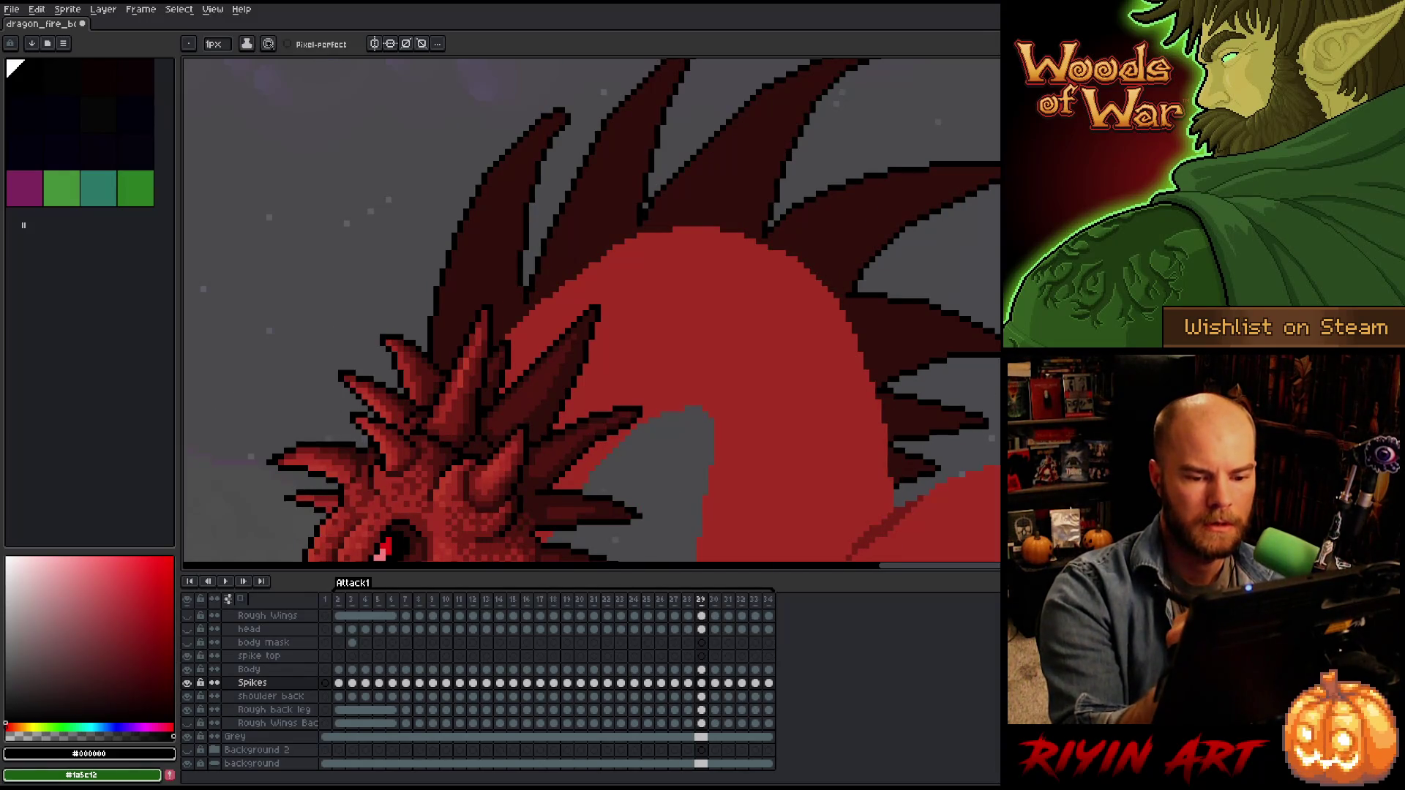
Sample two spike colours on frame 29, then advance to frame 30.
left_click_drag(889, 57, 802, 207)
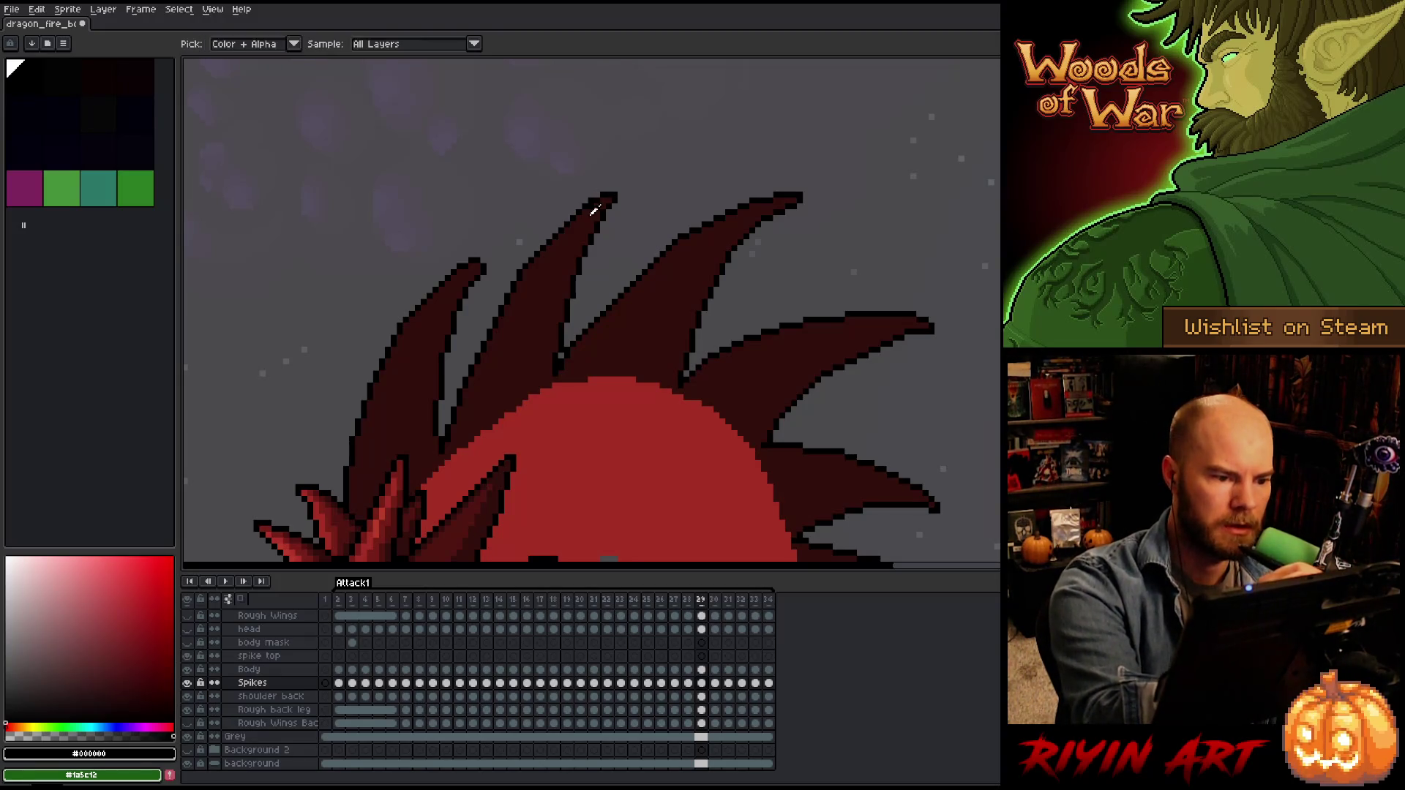
left_click(590, 198, "alt")
left_click(622, 190, "alt")
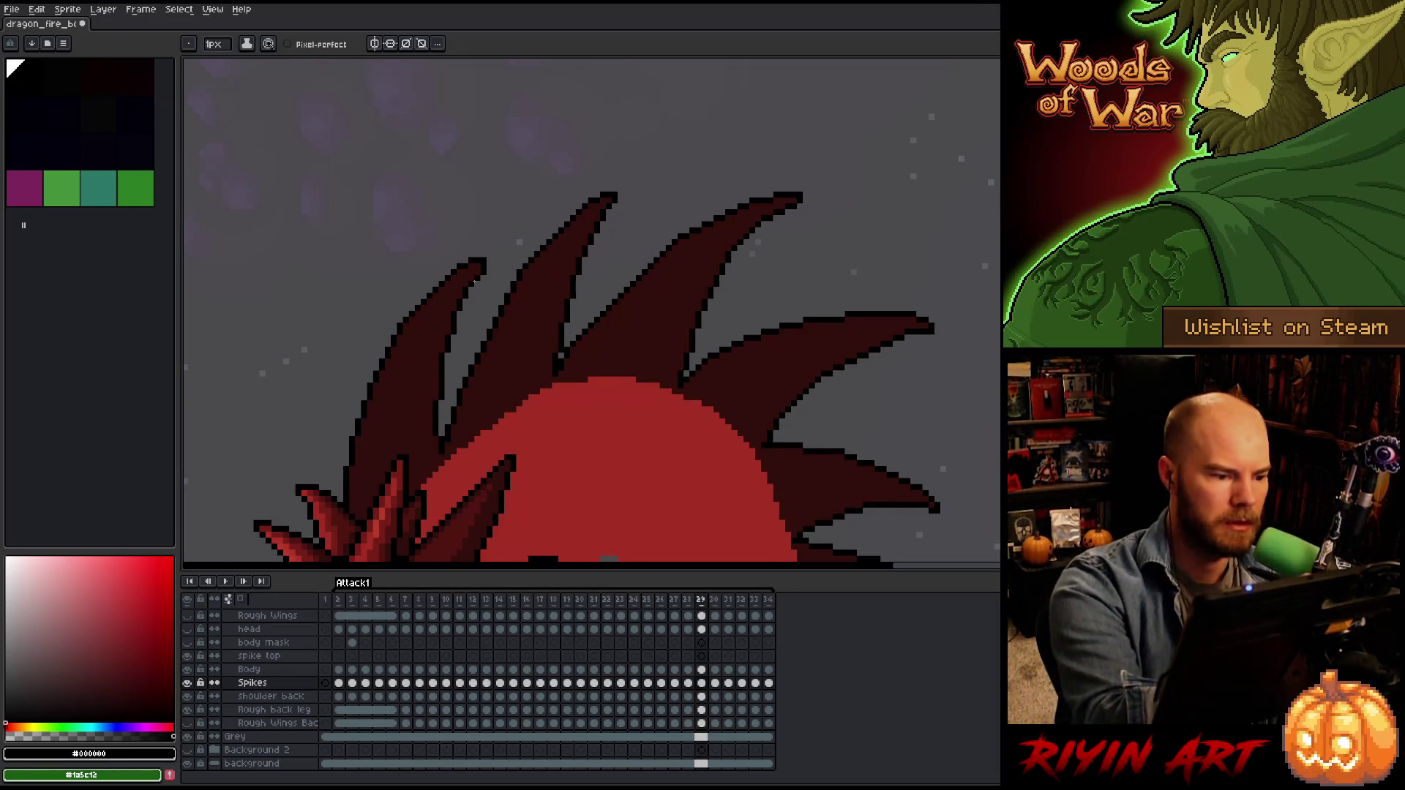
key("b")
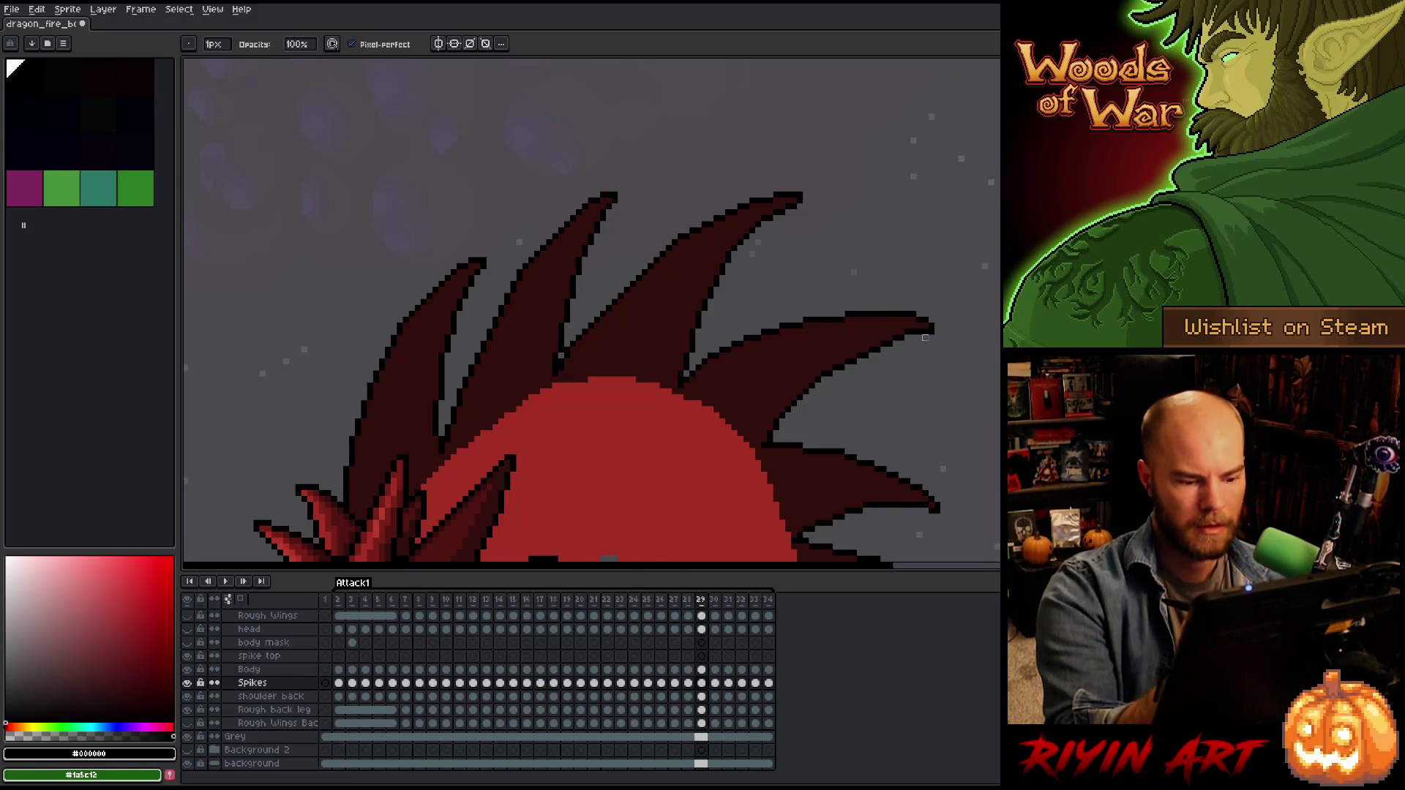
key("Right")
On frame 30, sample the spike colours and add a black pixel to the upper spike tip.
key("e")
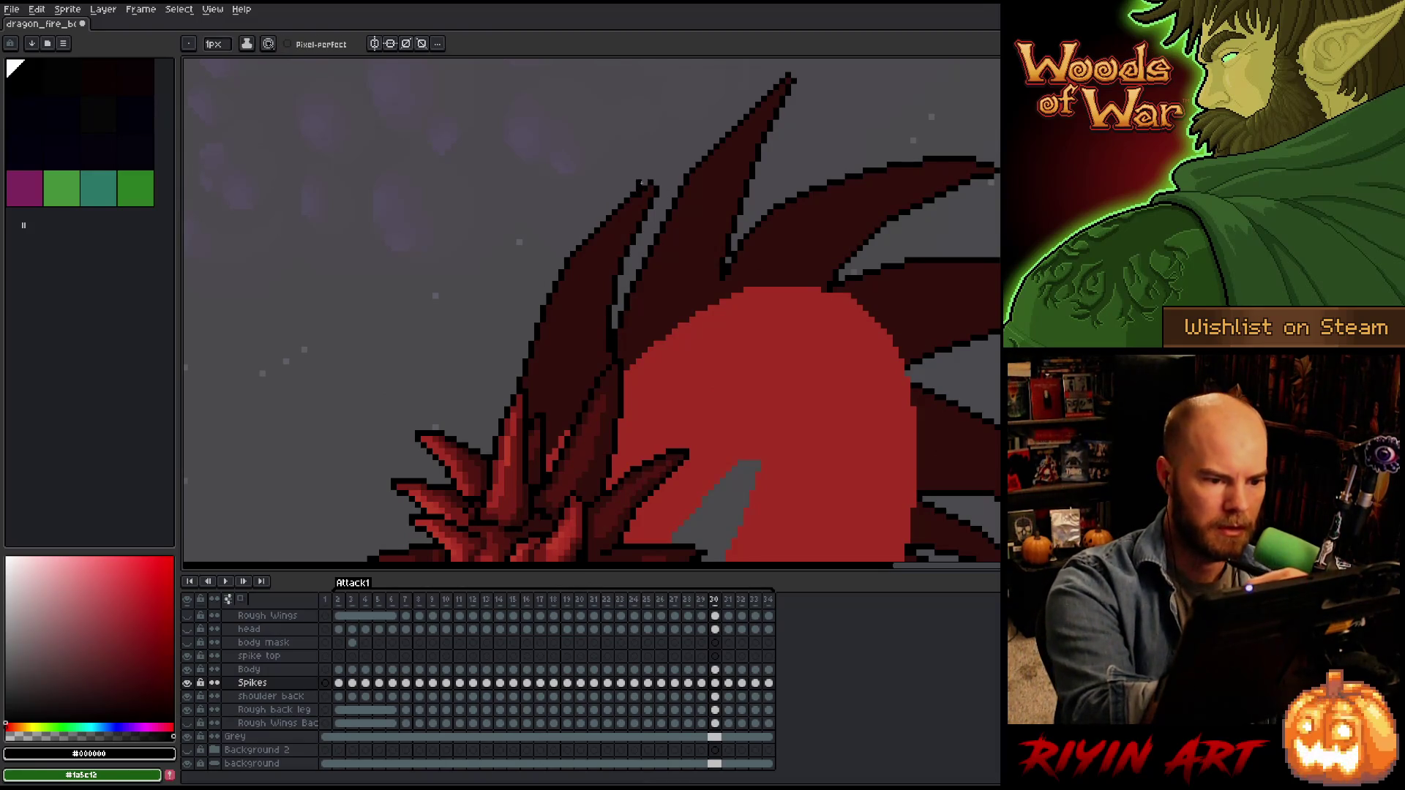
left_click(639, 183, "alt")
left_click(651, 171, "alt")
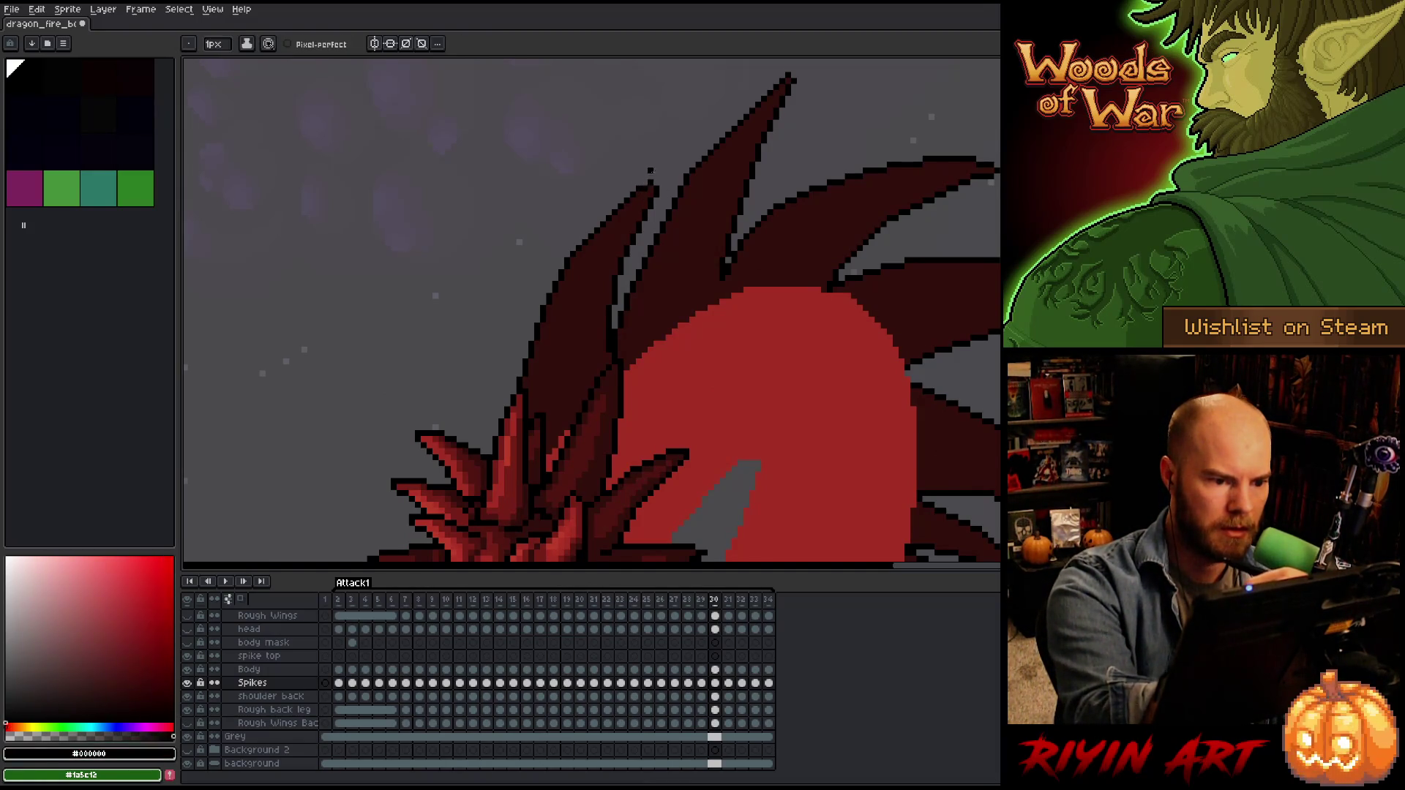
left_click(651, 178, "alt")
left_click(656, 176, "alt")
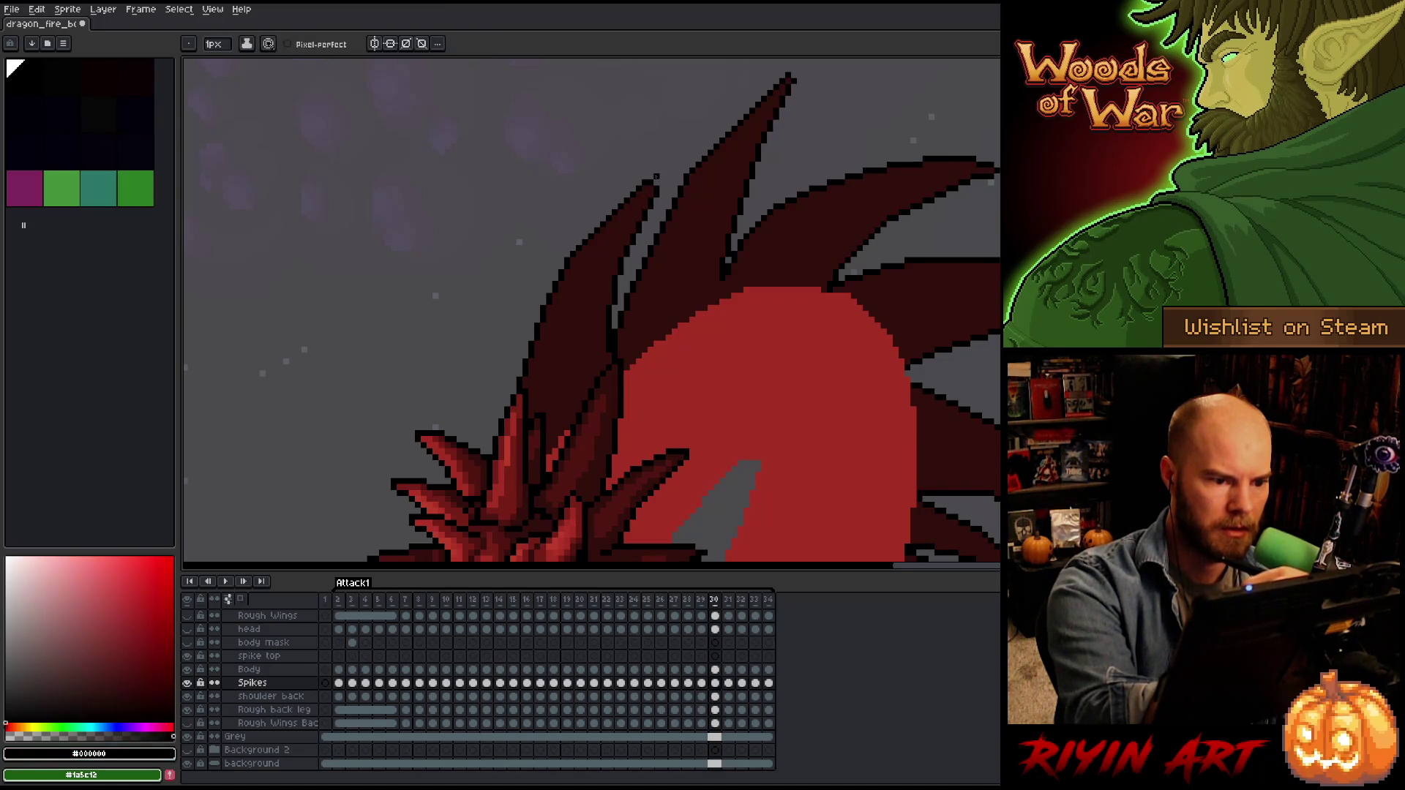
left_click(649, 188, "alt")
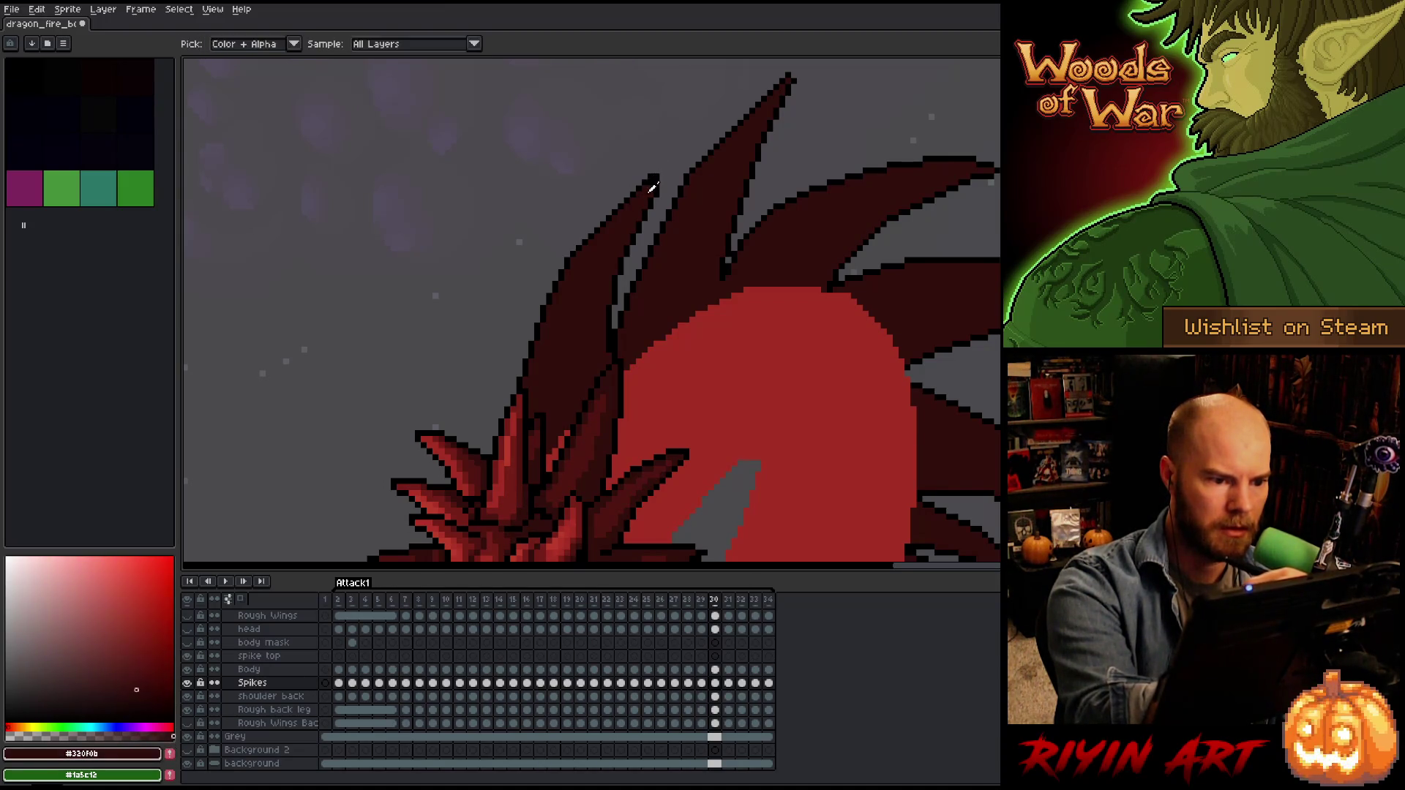
left_click(655, 190, "alt")
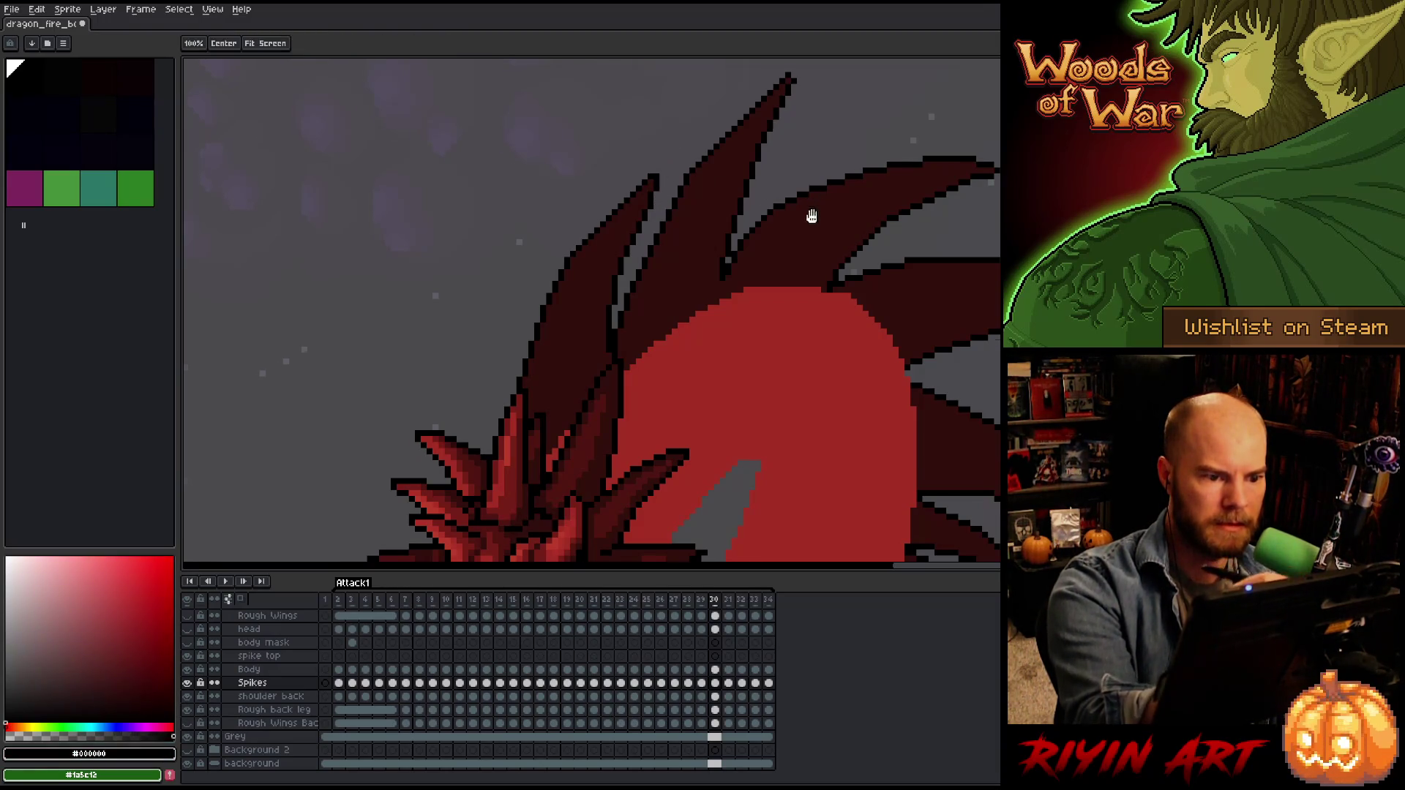
left_click_drag(815, 207, 658, 295)
left_click(640, 164)
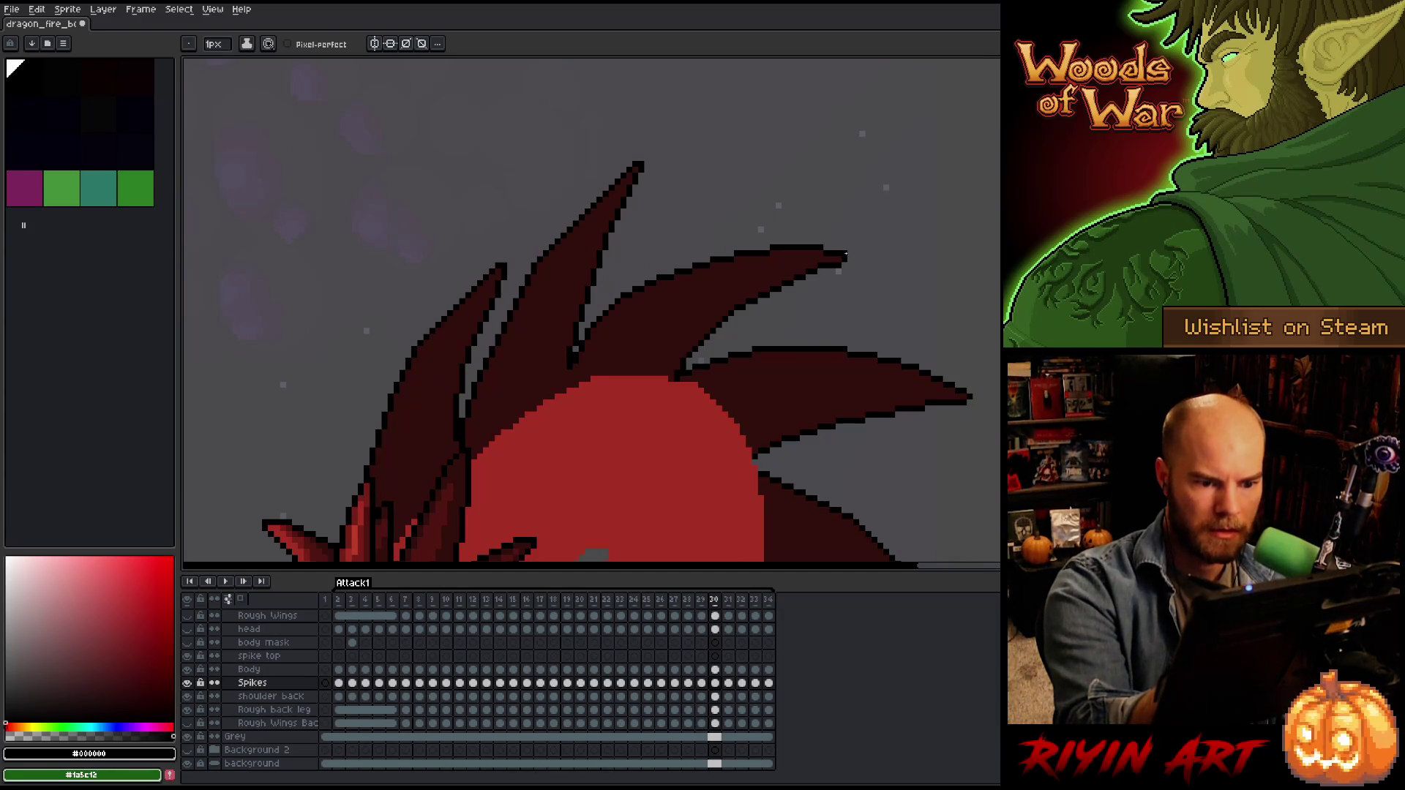
mouse_move(982, 425)
left_mouse_down()
mouse_move(955, 286)
mouse_move(972, 224)
left_mouse_up()
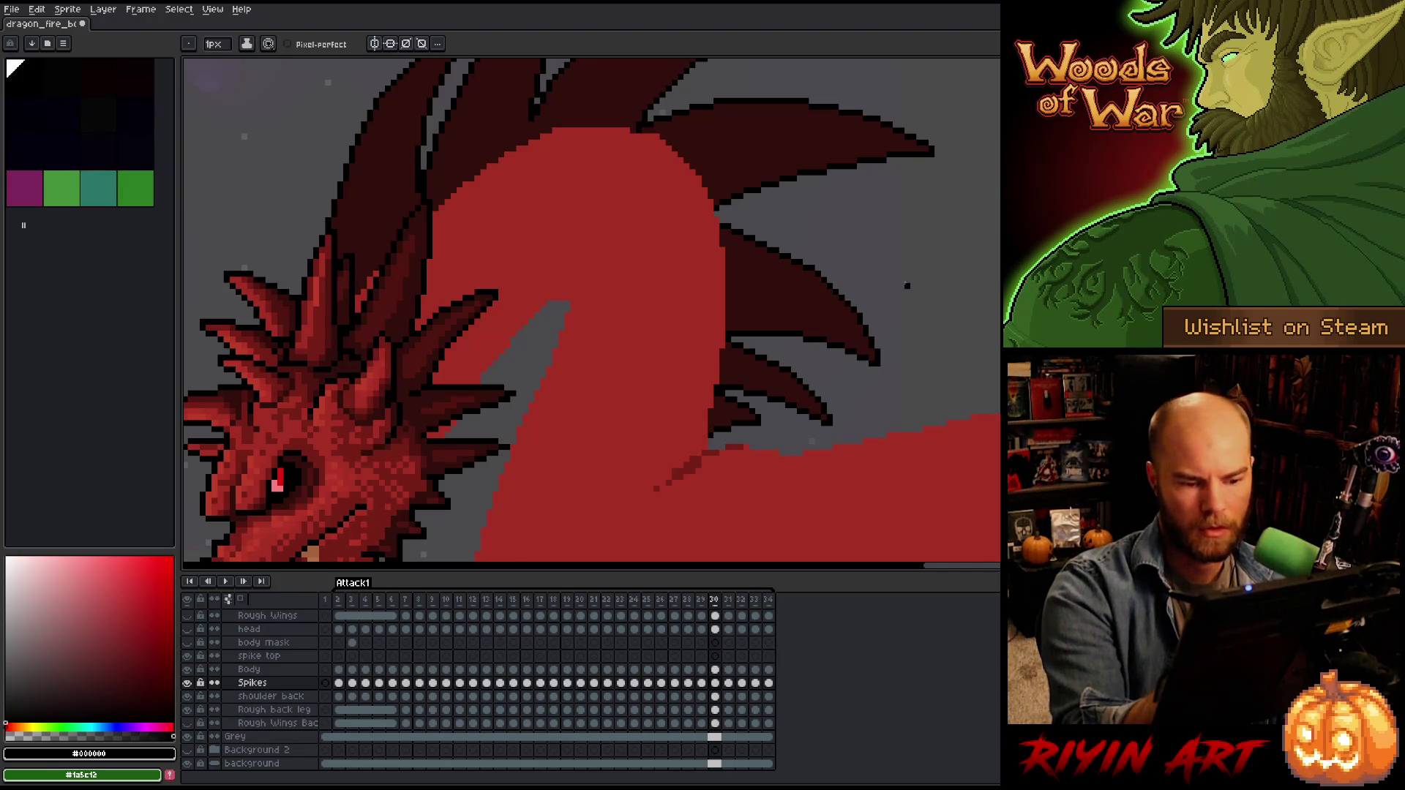
Move to frame 31 and lasso the spike tip above the head to reshape it.
key("comma")
key("period")
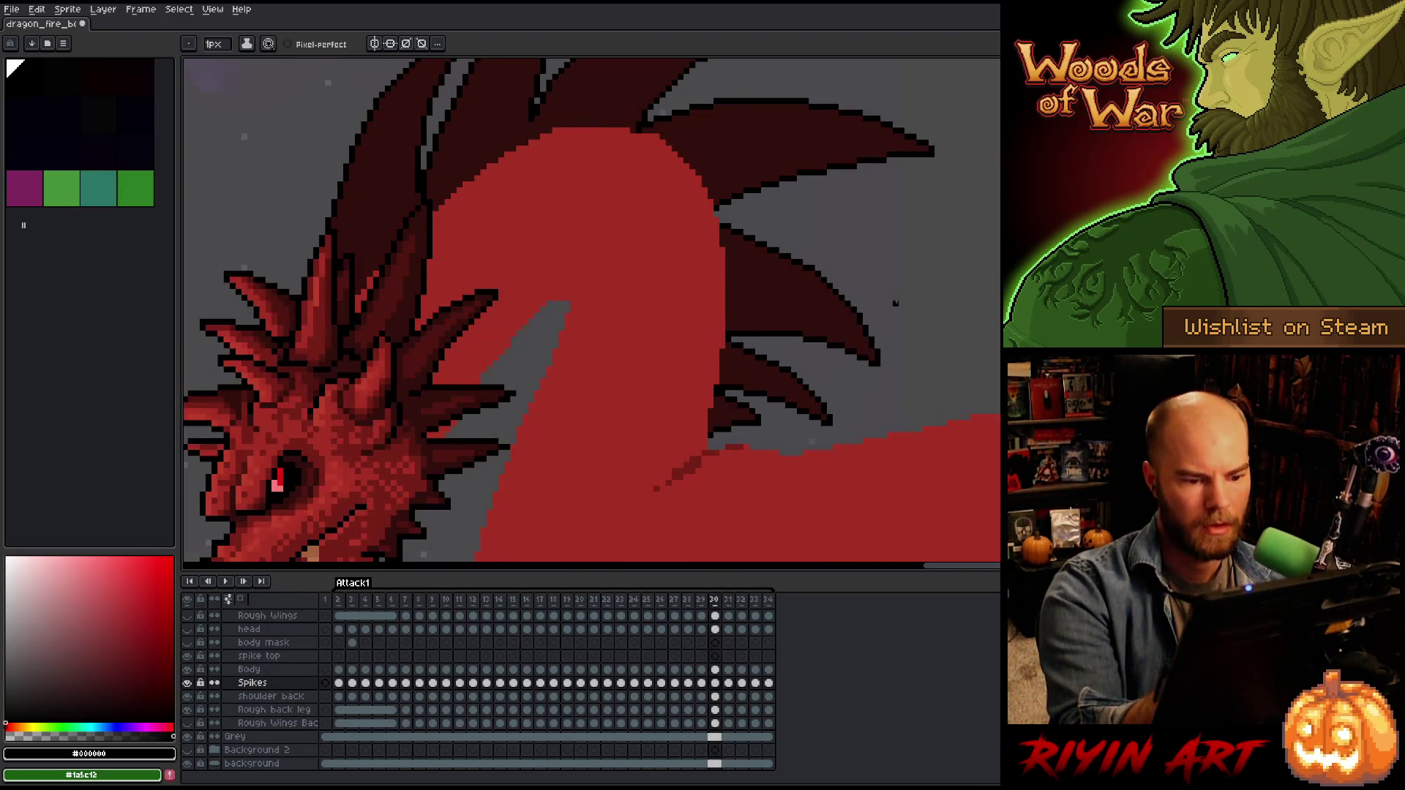
key("period")
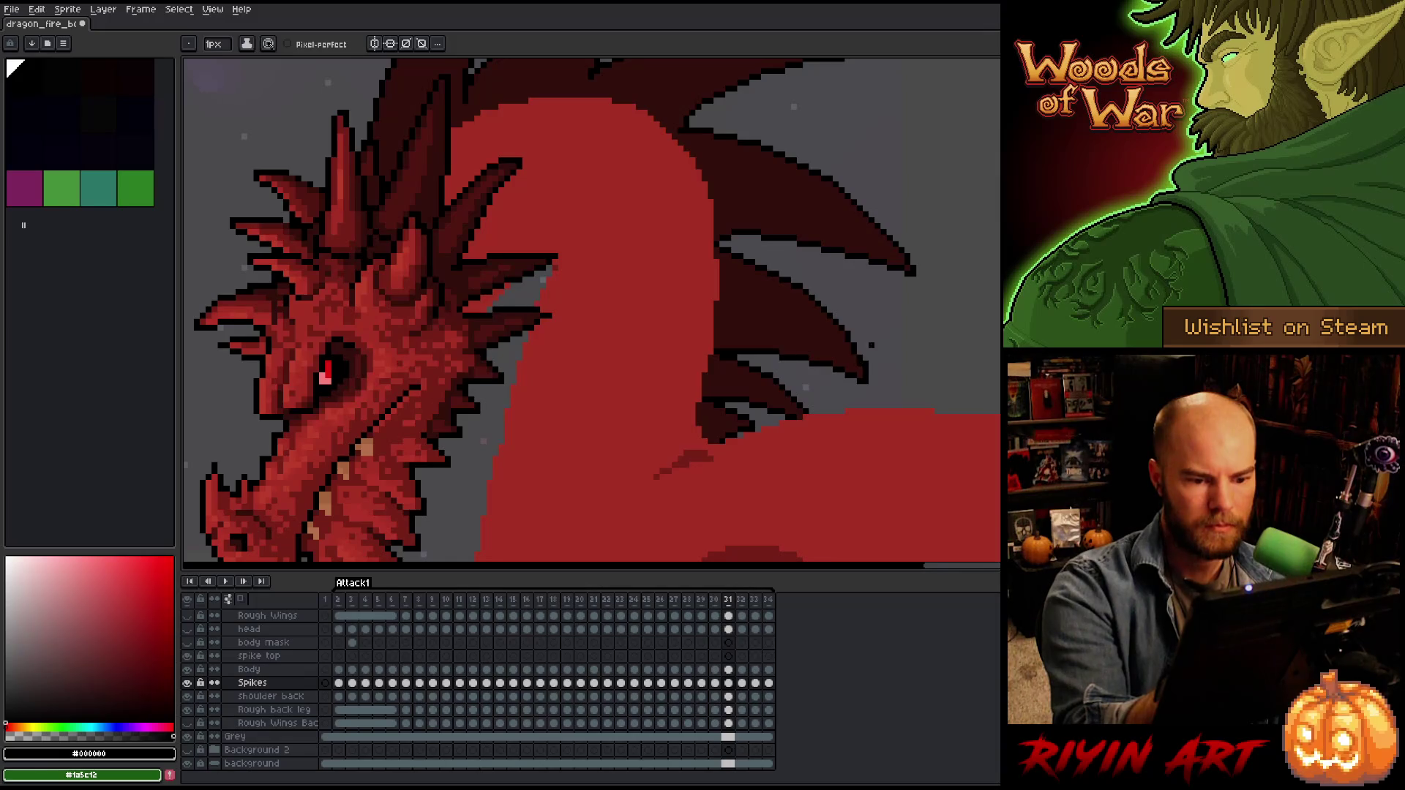
key("b")
left_click_drag(908, 262, 919, 402)
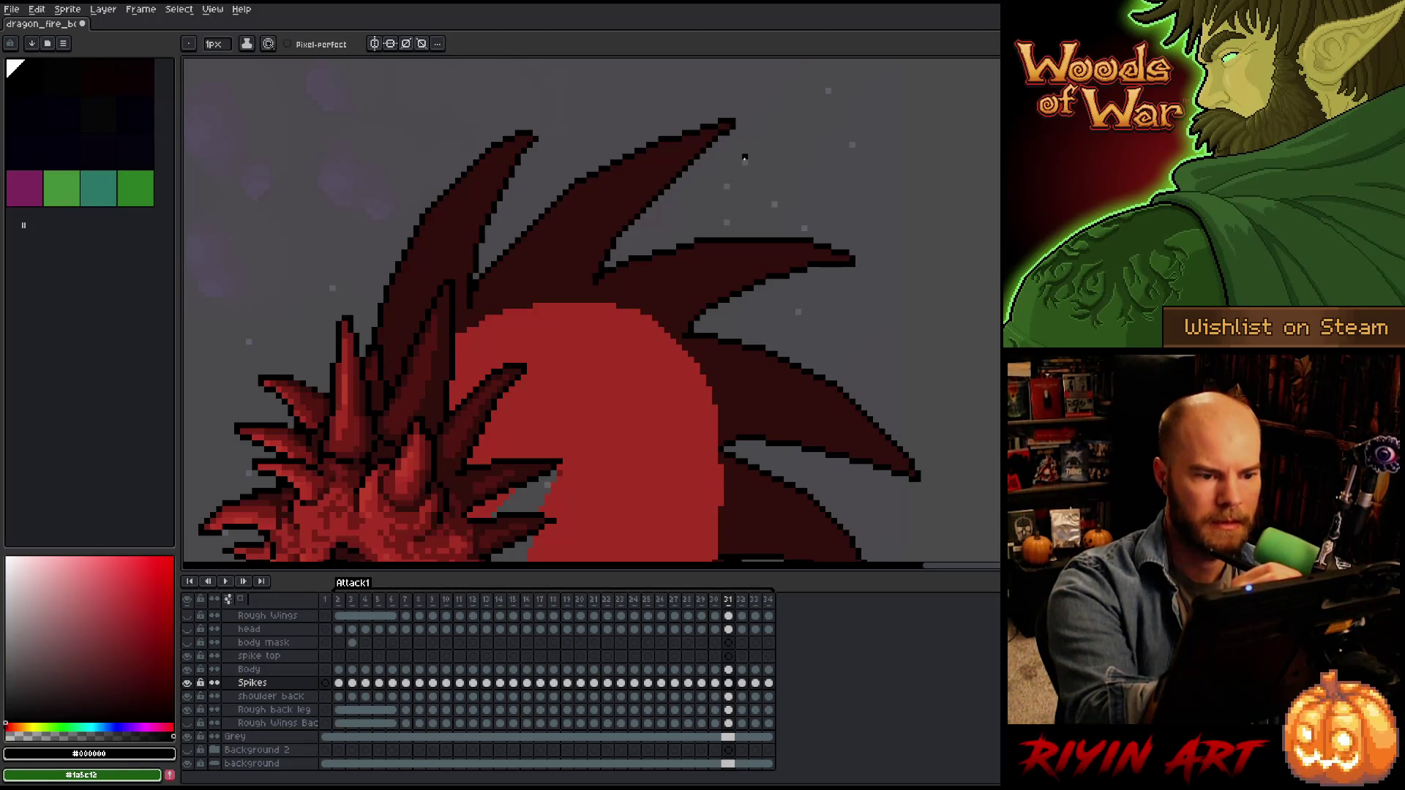
key("q")
mouse_move(746, 106)
left_mouse_down()
mouse_move(728, 119)
mouse_move(740, 175)
left_mouse_up()
key("ctrl+d")
key("b")
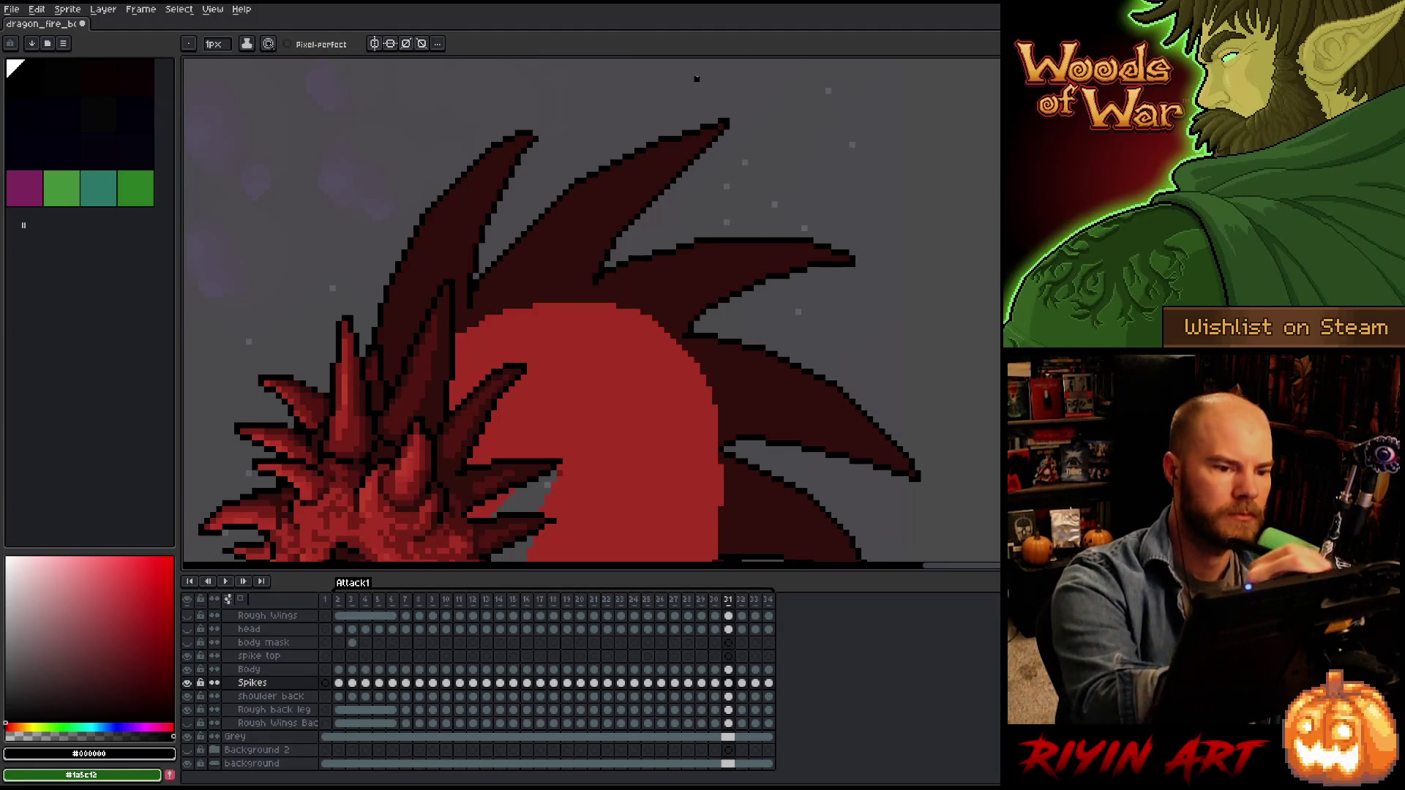
Fill the frame-31 spike tip with dark red, restore black, and advance to frame 32.
left_click(679, 127, "alt")
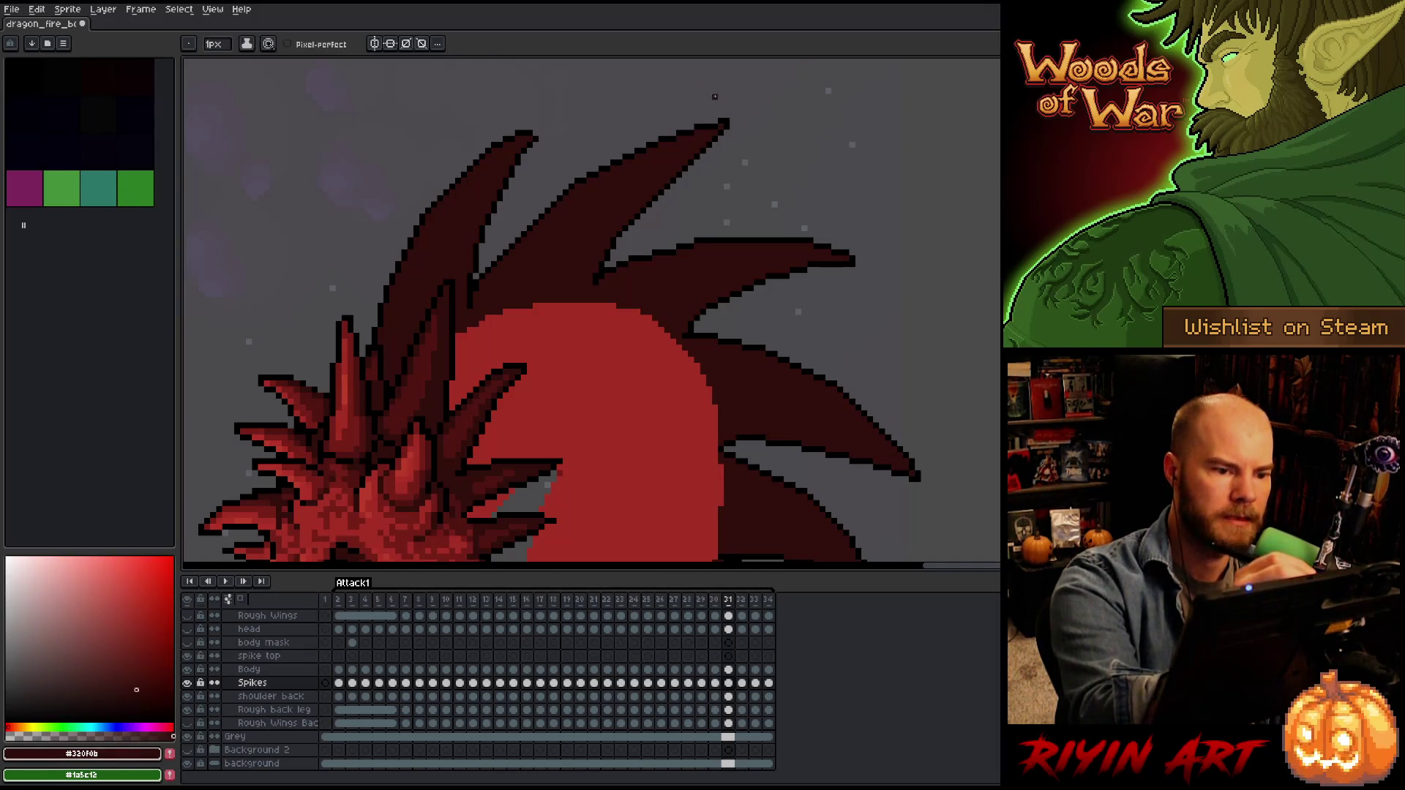
left_click(715, 121)
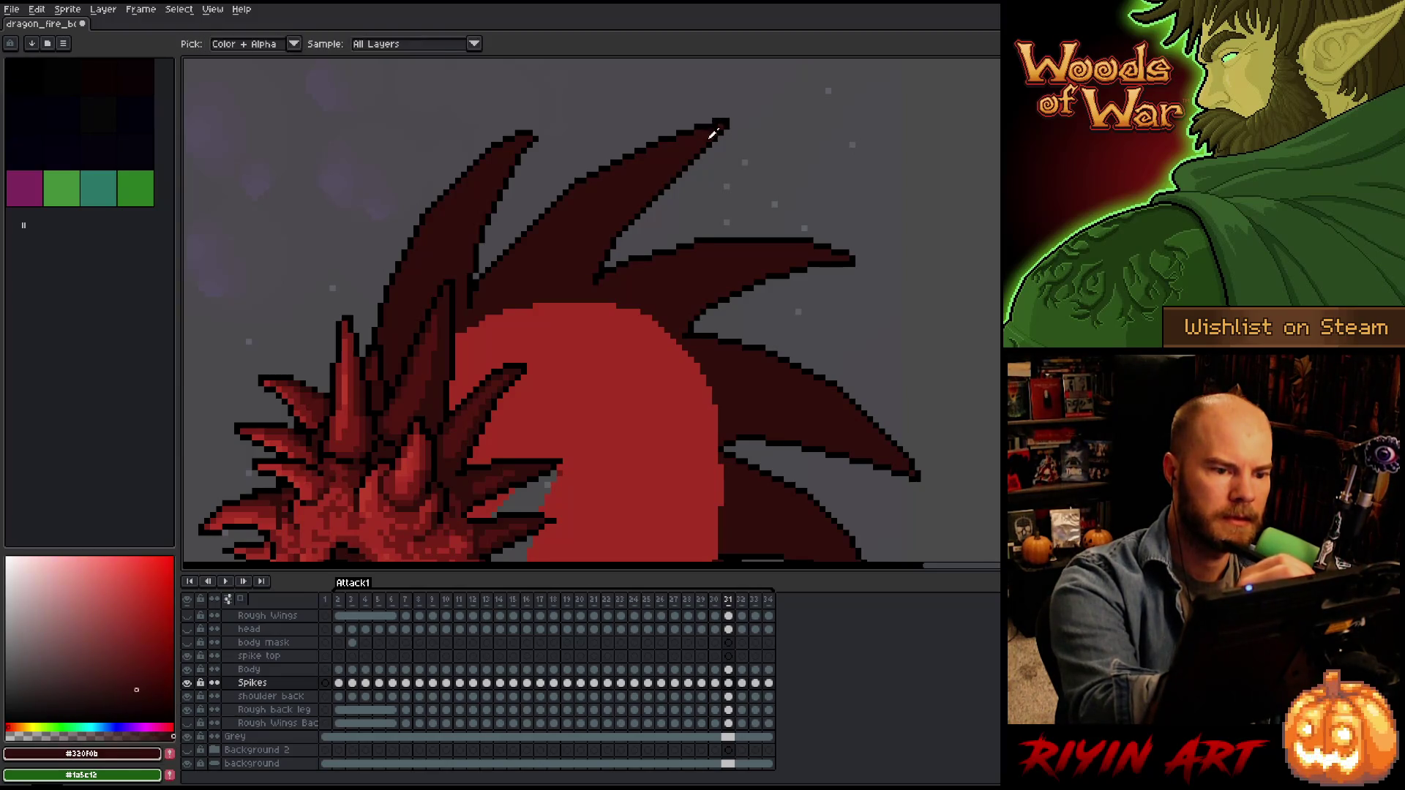
left_click(731, 117, "alt")
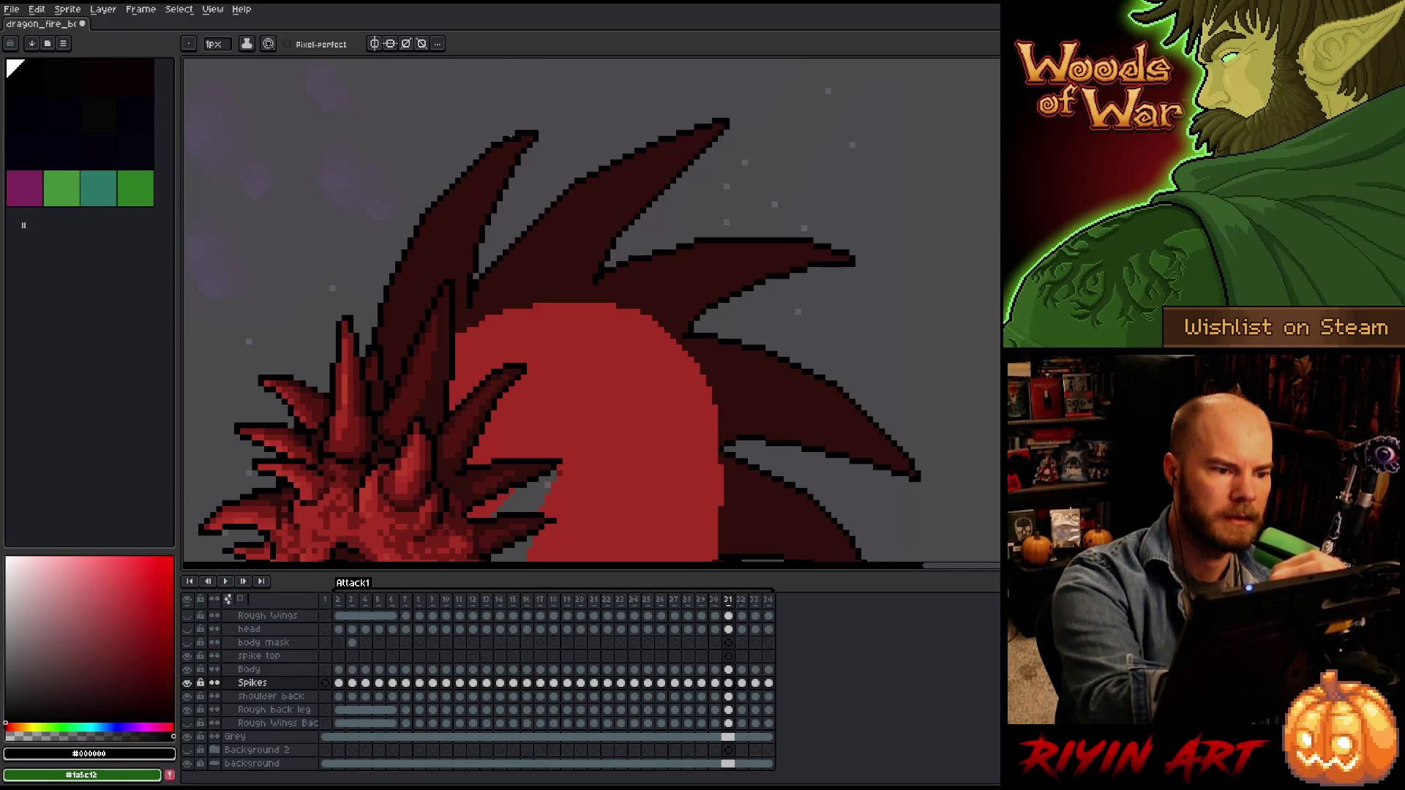
key("b")
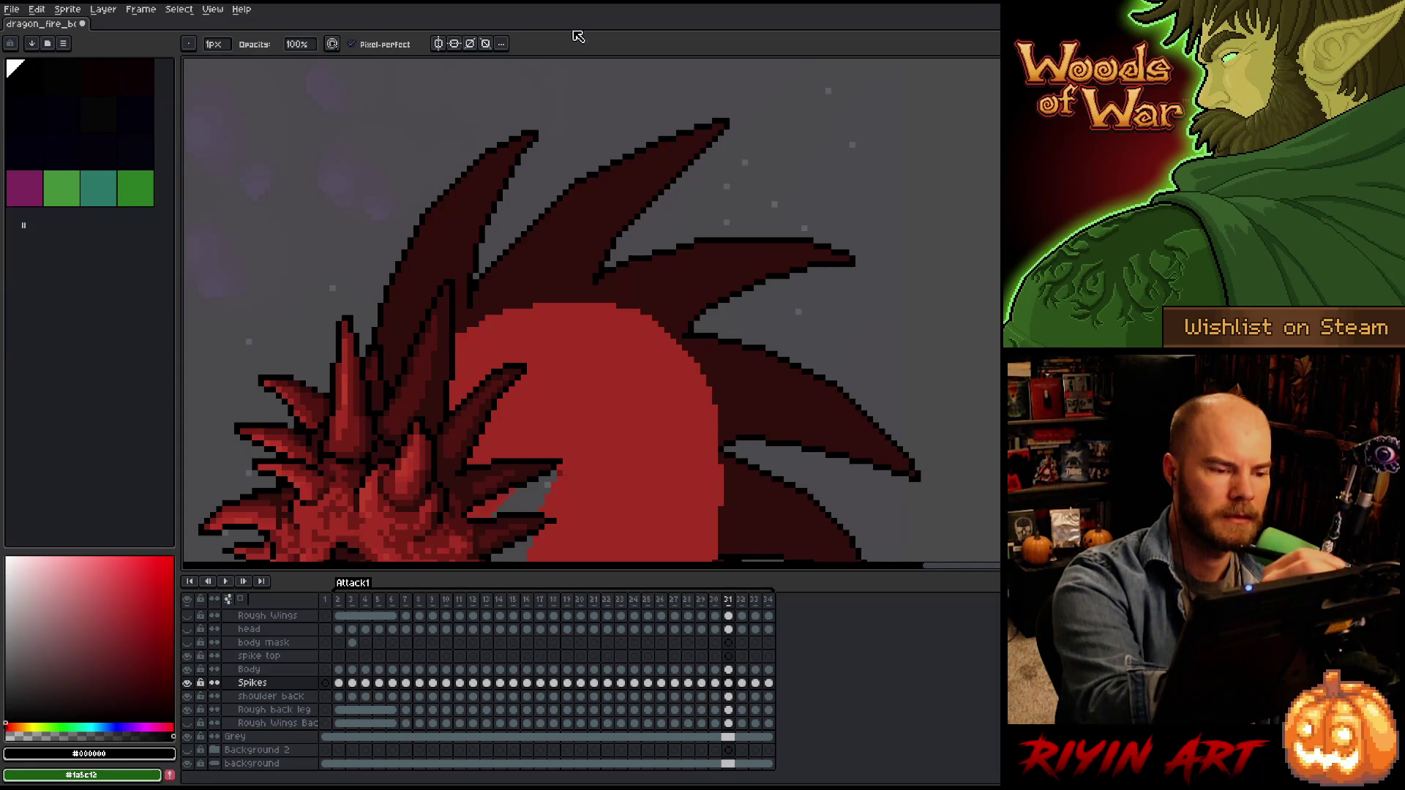
key("i")
key("b")
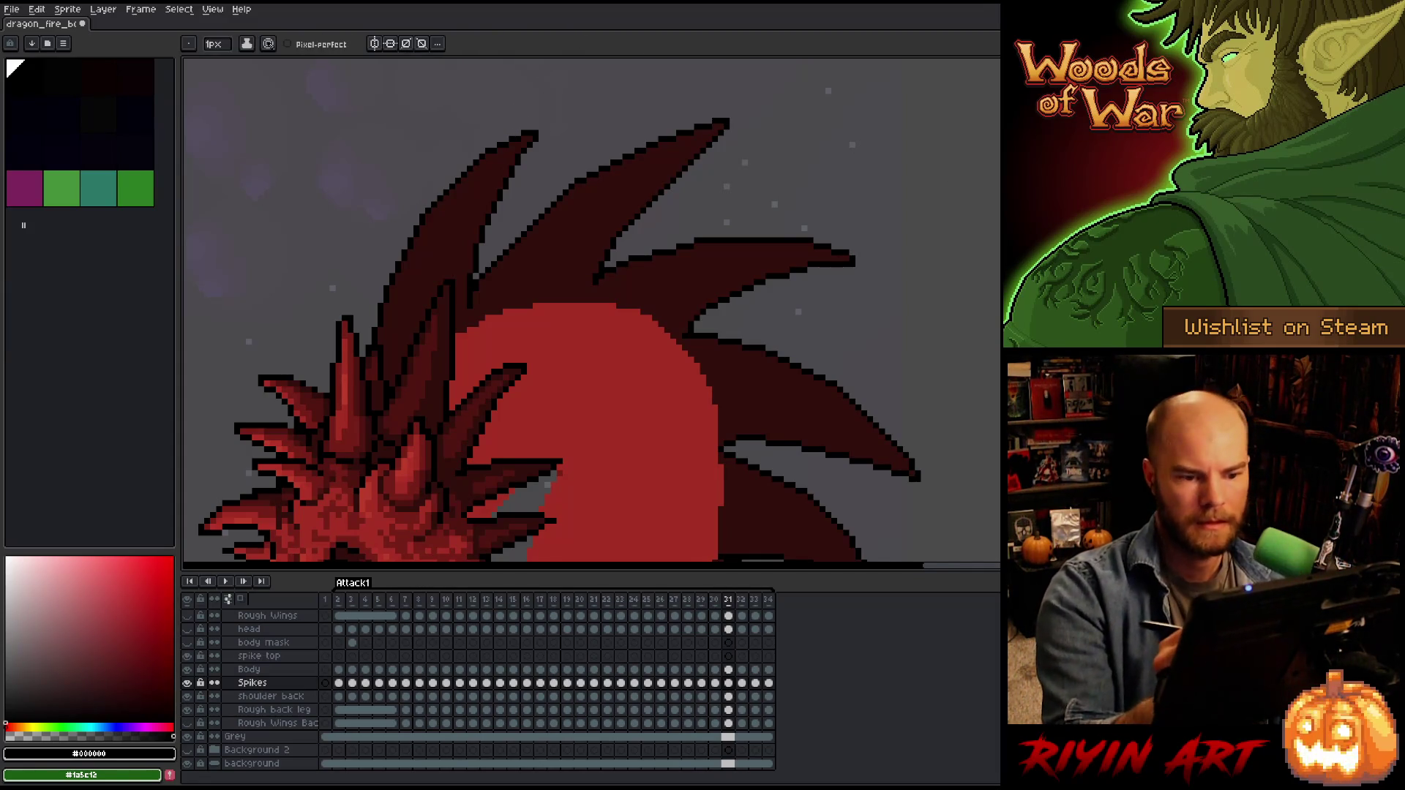
key("Right")
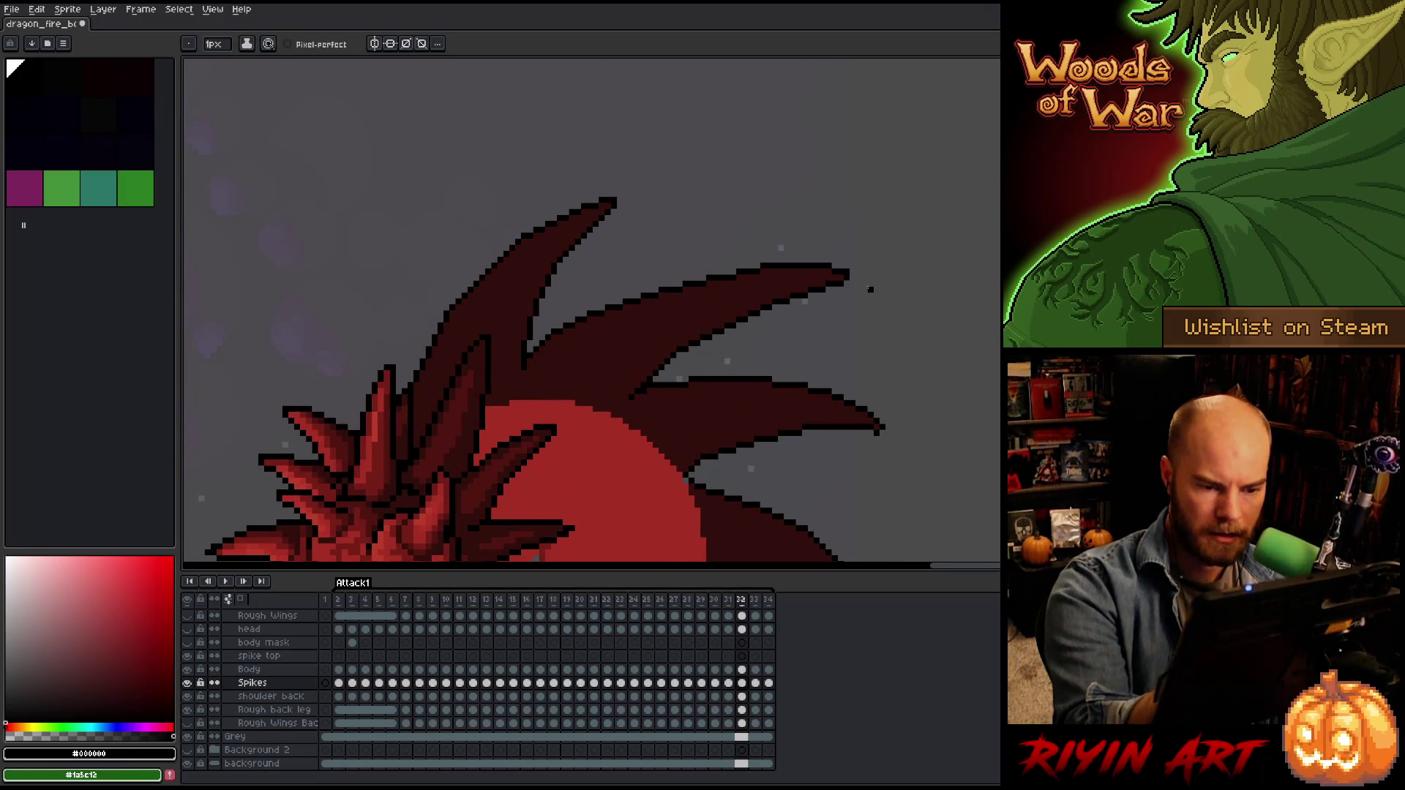
Center on the head spikes and flip between frames 30 to 32 to compare them.
left_click_drag(880, 432, 865, 219)
left_click_drag(906, 366, 882, 242)
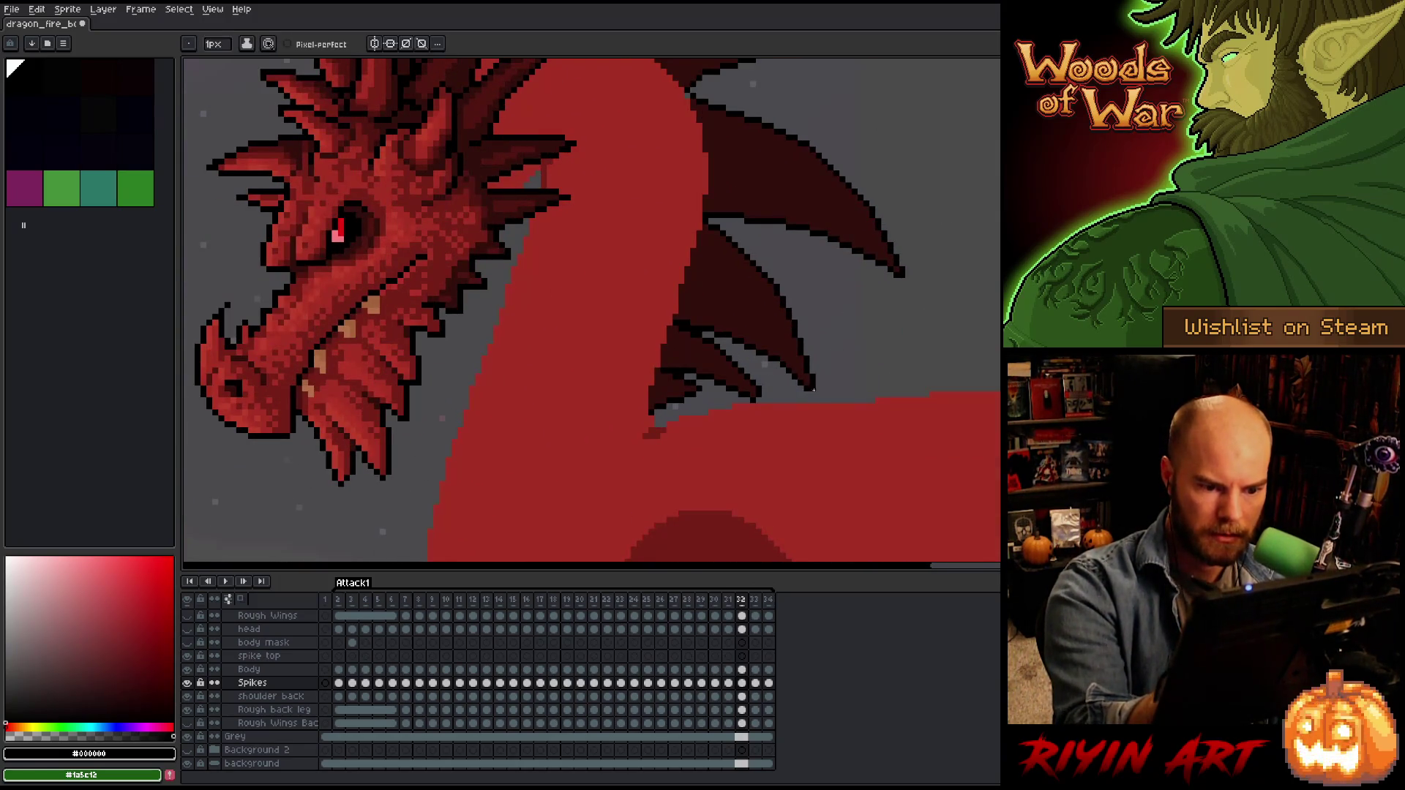
mouse_move(854, 253)
left_mouse_down()
mouse_move(840, 382)
mouse_move(837, 240)
left_mouse_up()
key("Left")
key("Right")
key("Left")
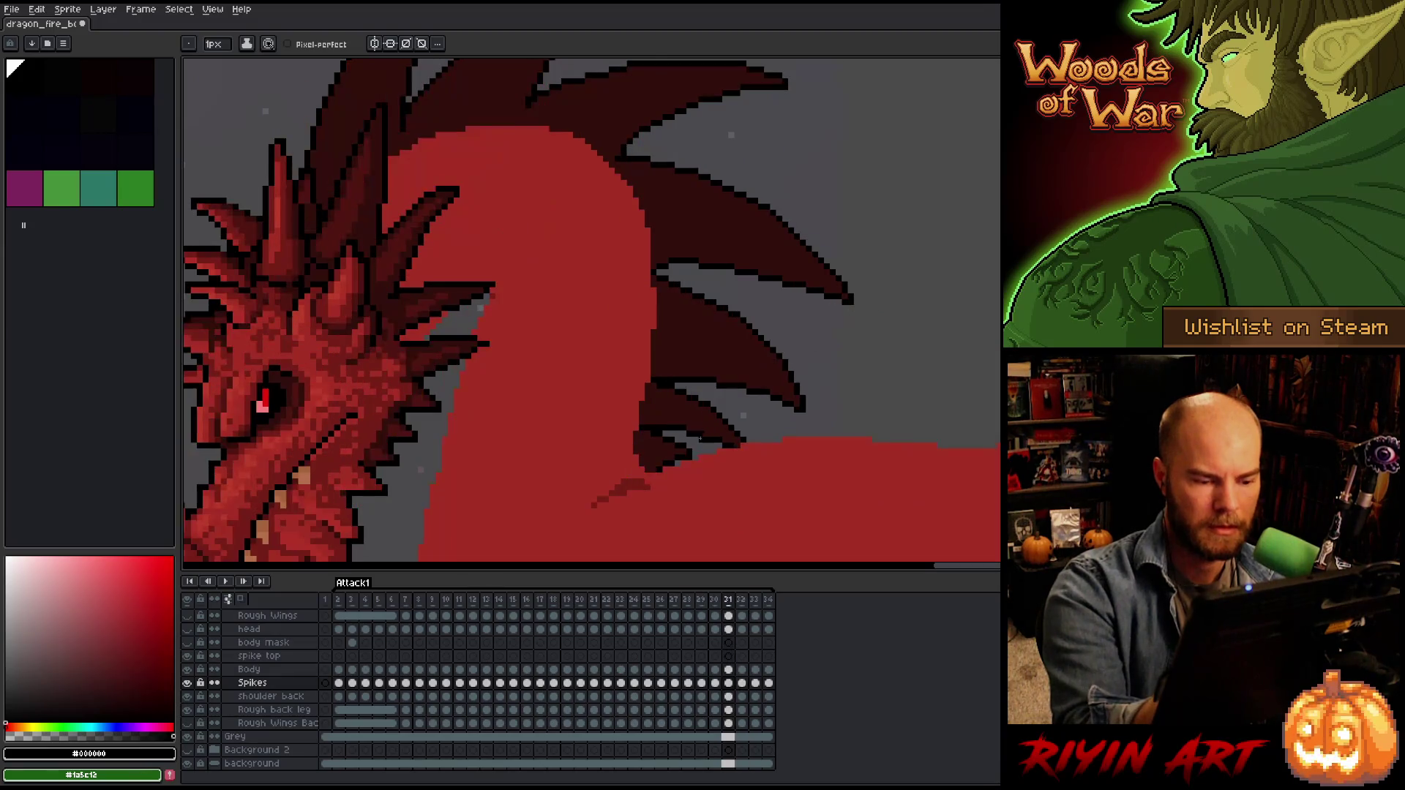
key("b")
key("Left")
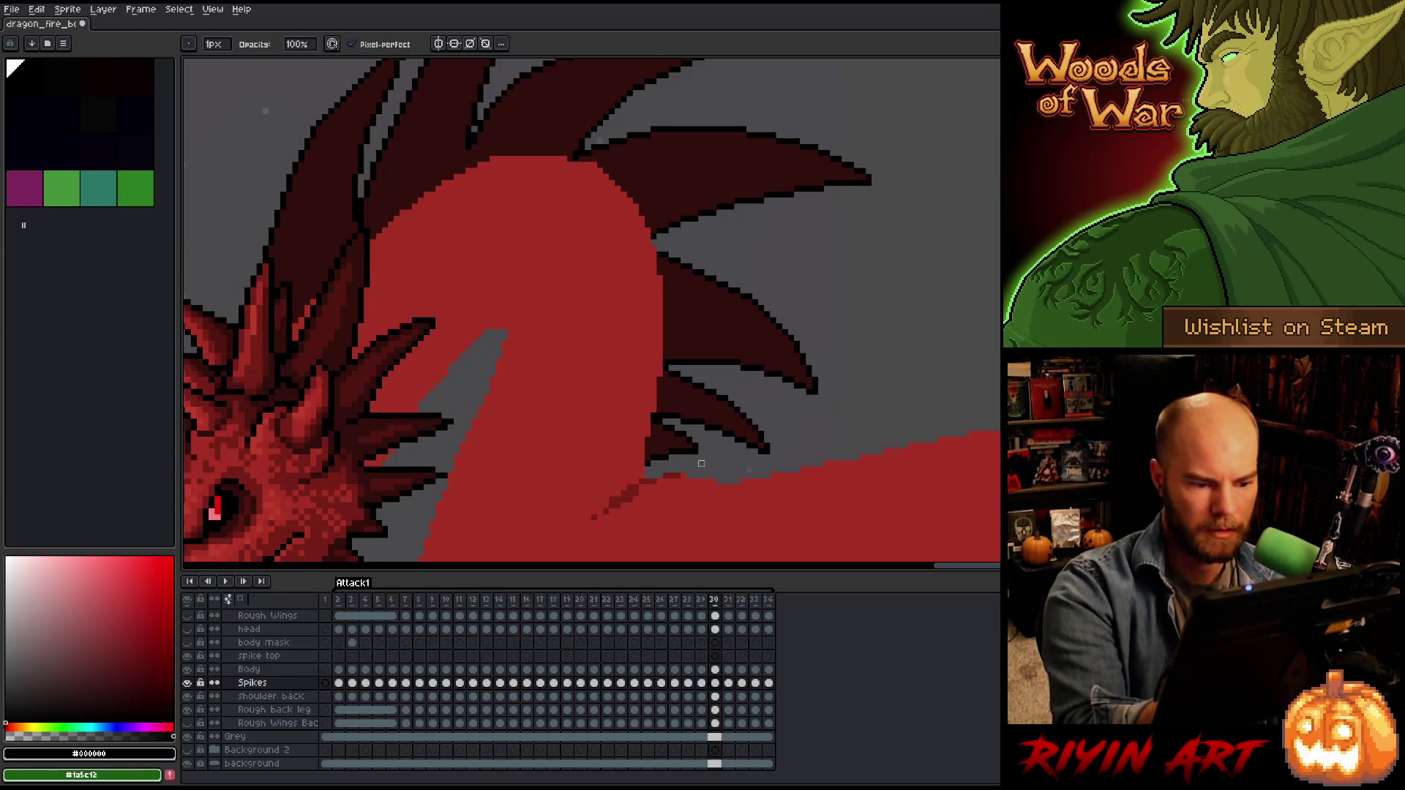
key("Right")
key("Left")
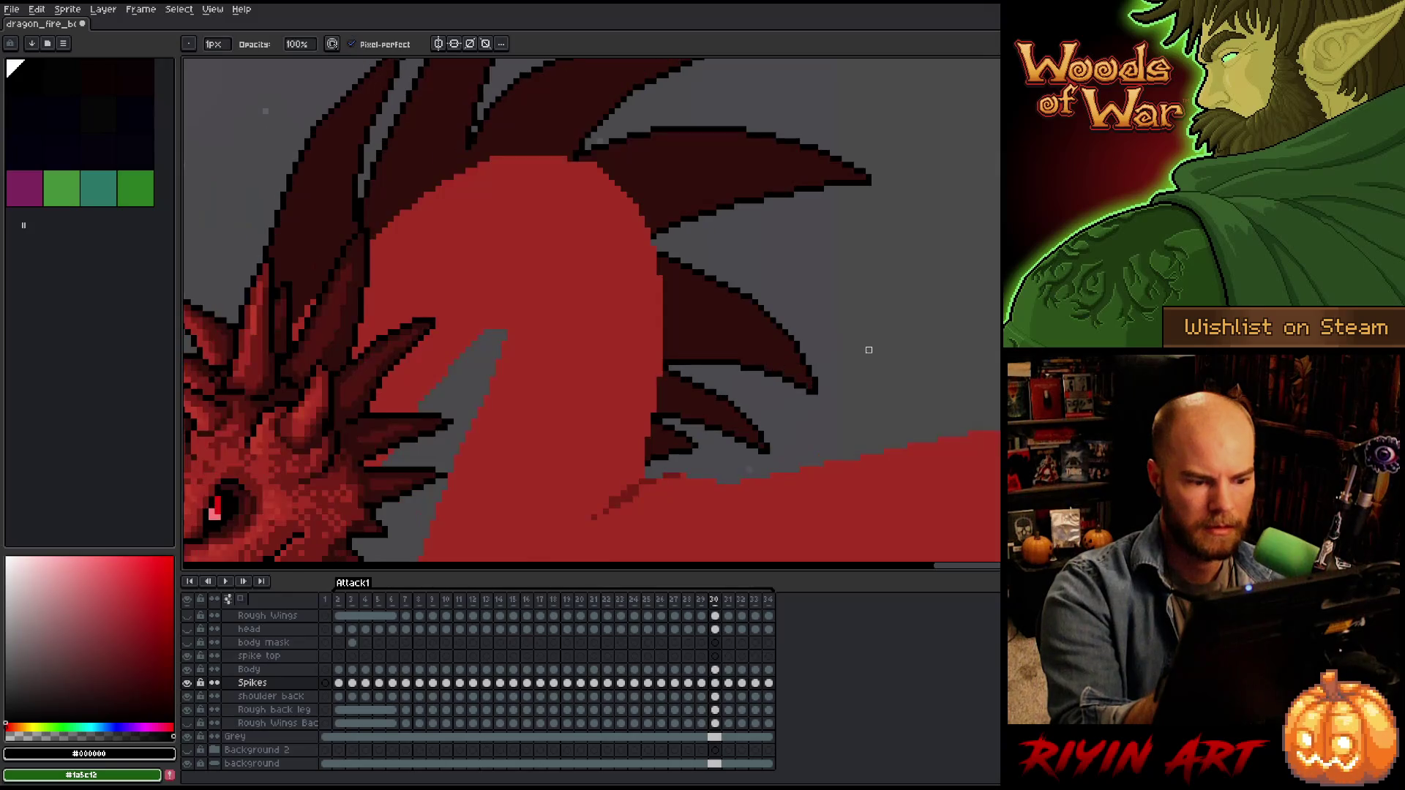
key("Right")
key("Right")
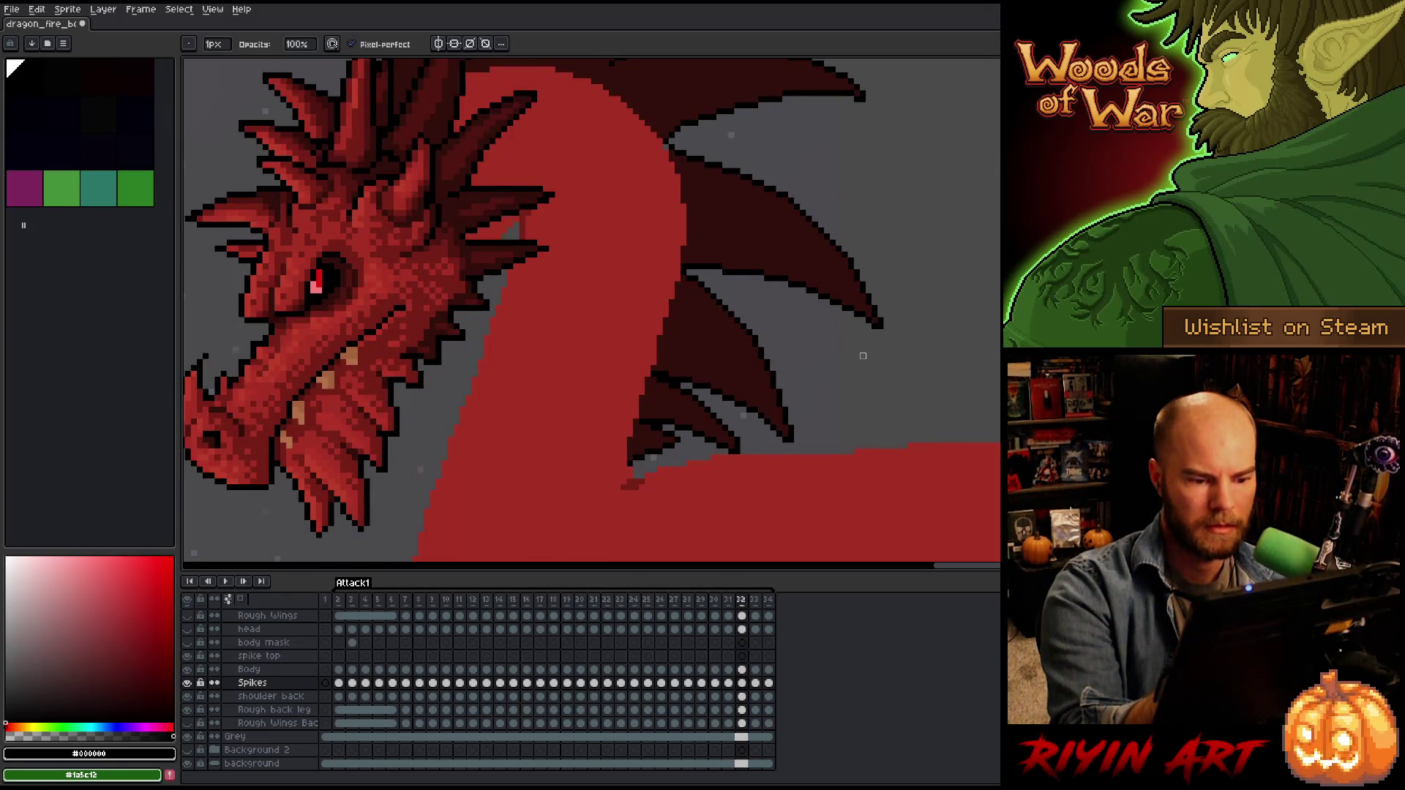
key("Left")
key("Right")
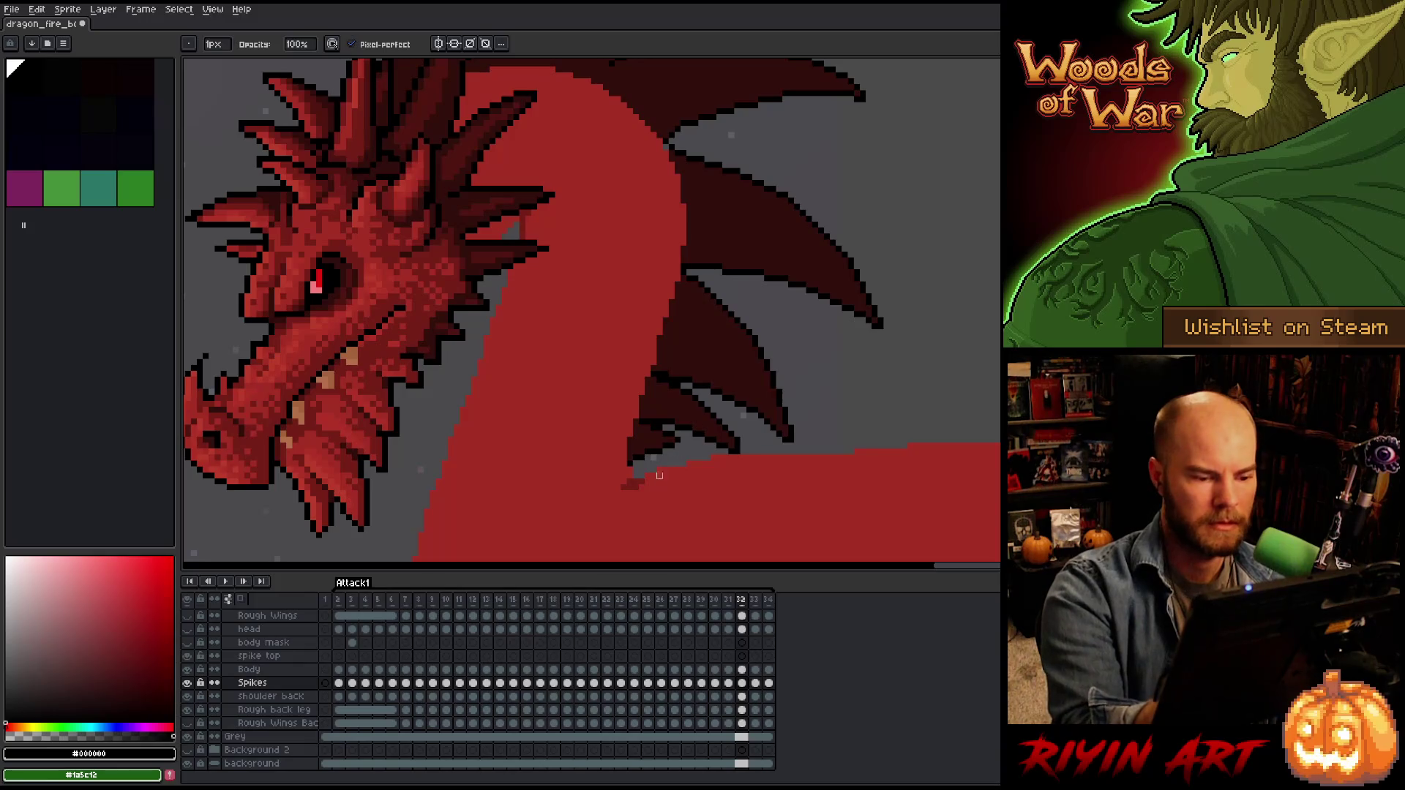
On frame 32, lasso a spike base and touch it up in dark red, then pick black.
key("q")
mouse_move(666, 496)
left_mouse_down()
mouse_move(688, 459)
mouse_move(674, 430)
mouse_move(655, 426)
mouse_move(636, 462)
left_mouse_up()
key("ctrl+d")
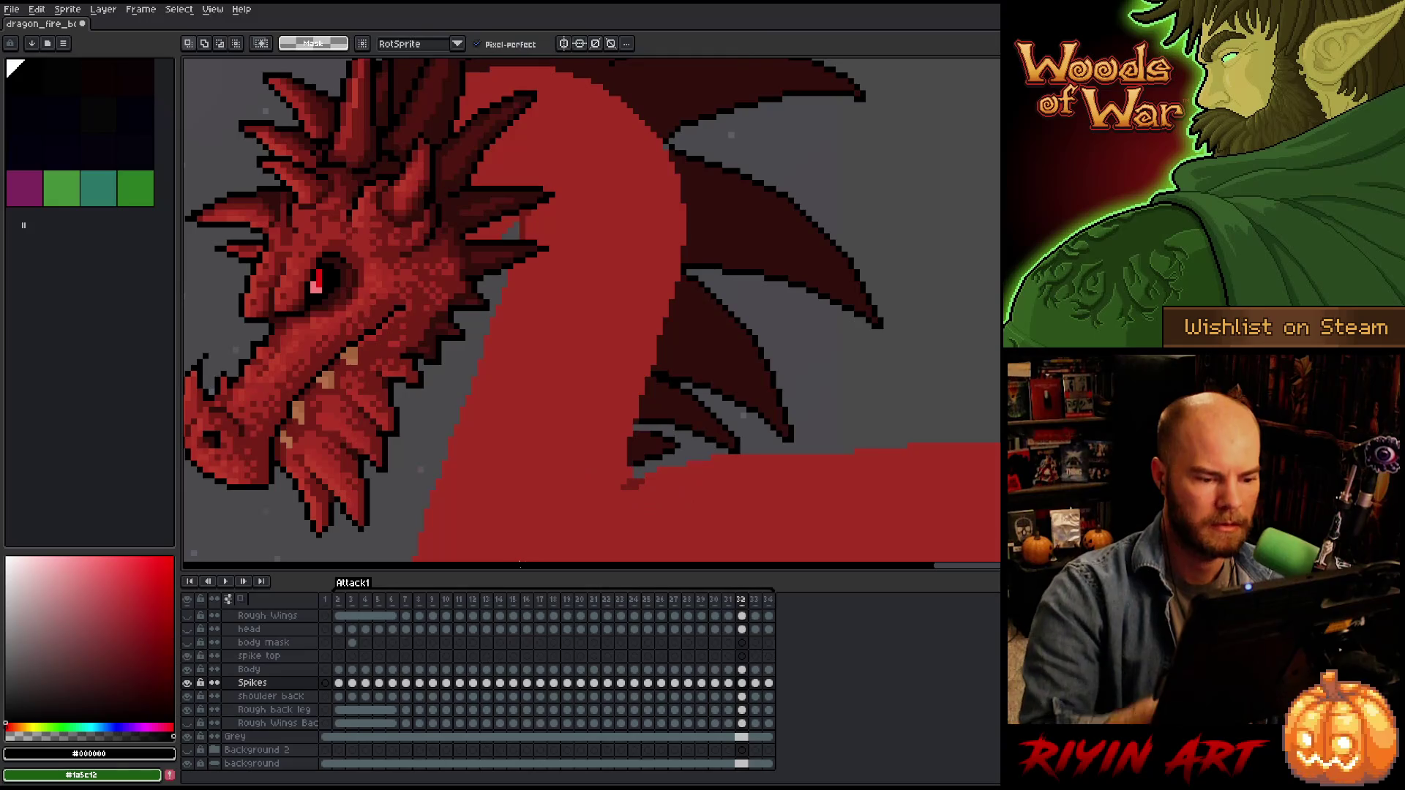
key("b")
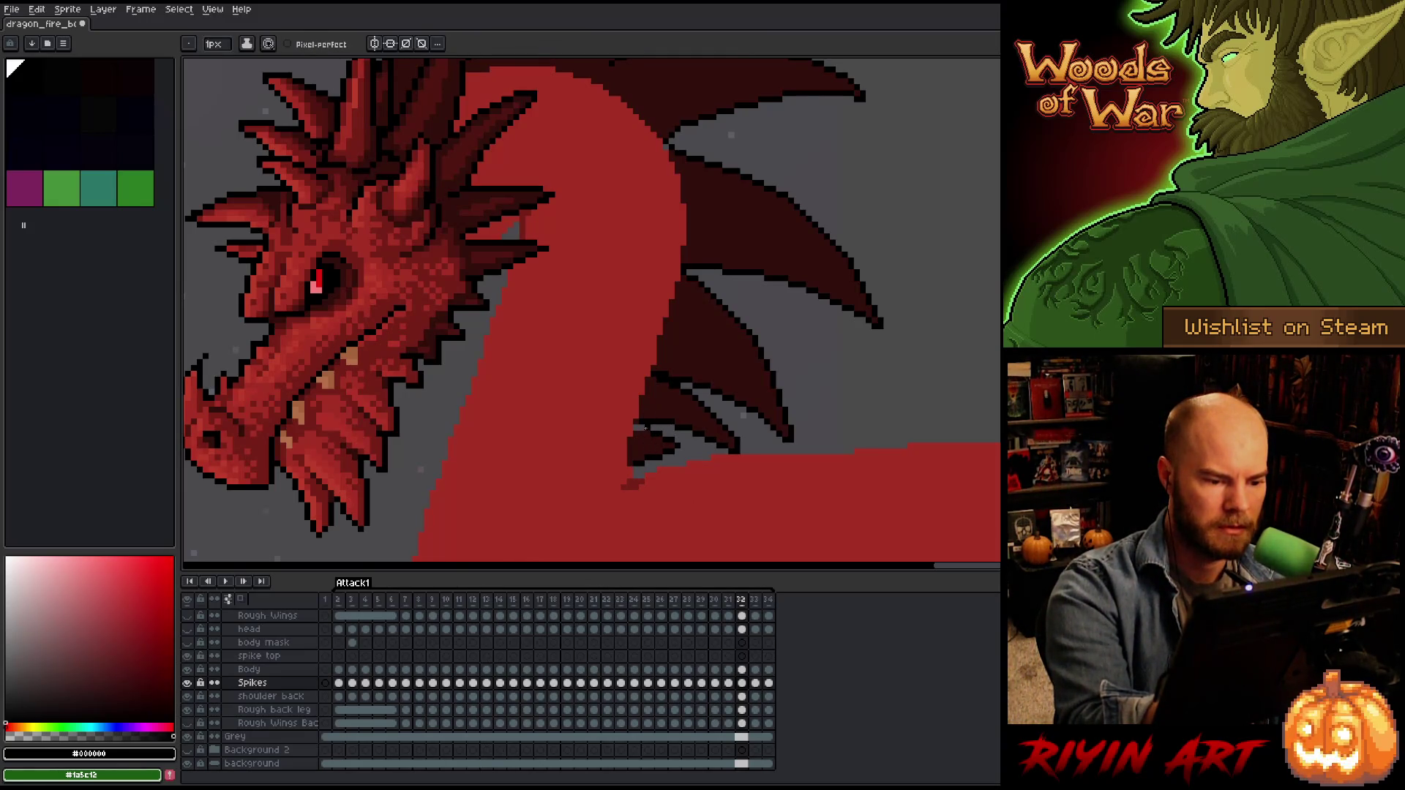
left_click(635, 432, "alt")
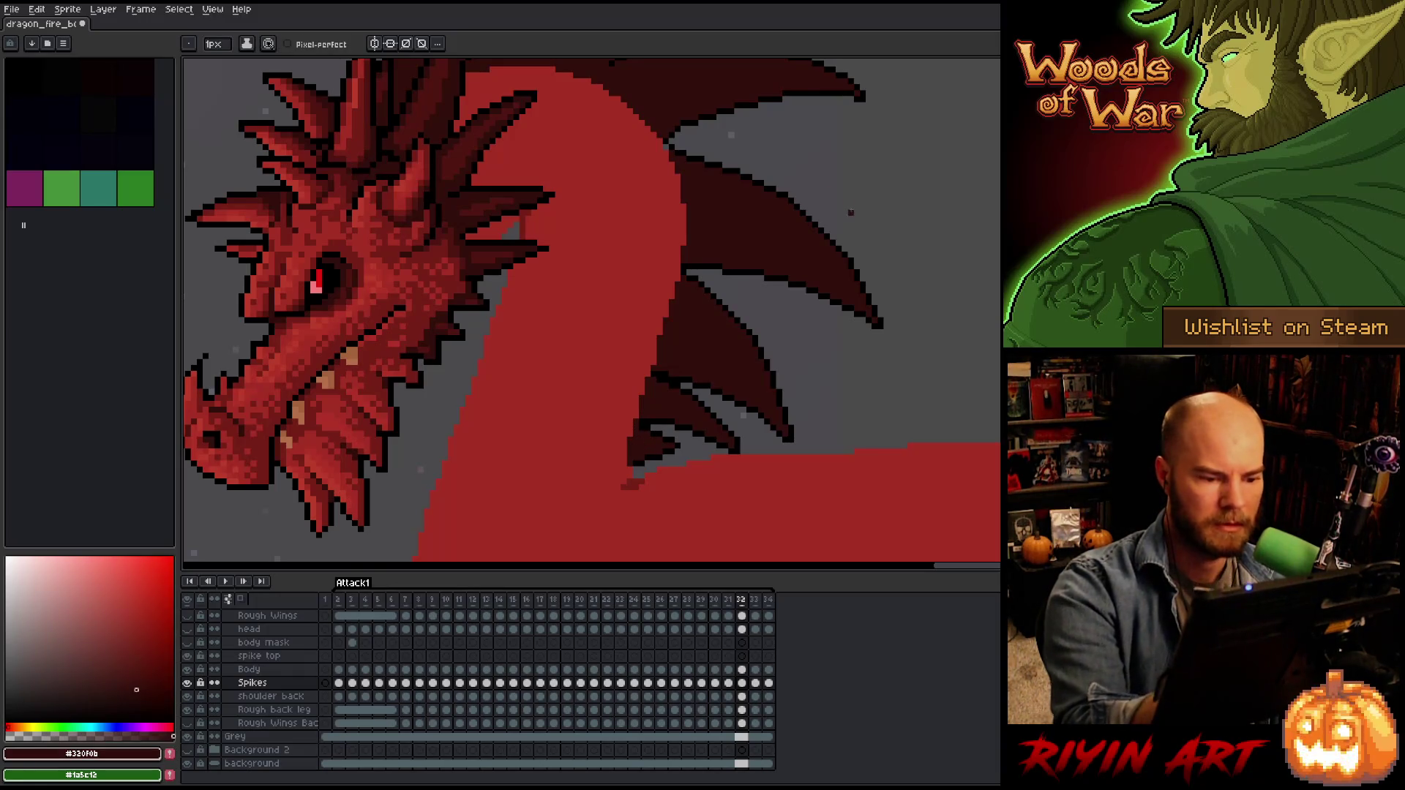
left_click(634, 423, "alt")
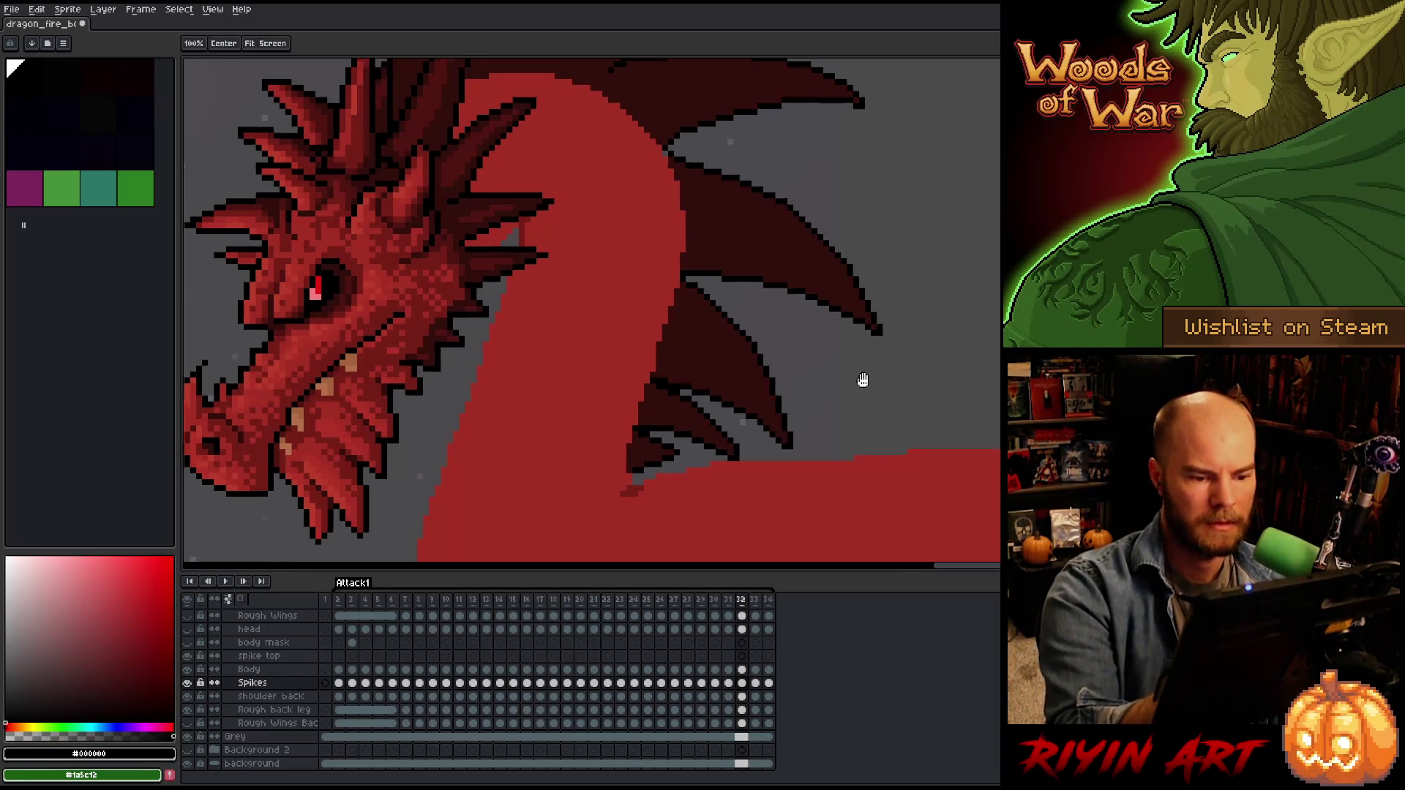
scroll(871, 370, "up", 2)
Check the spikes on frames 33 and 34, then zoom out and play the animation.
key("Right")
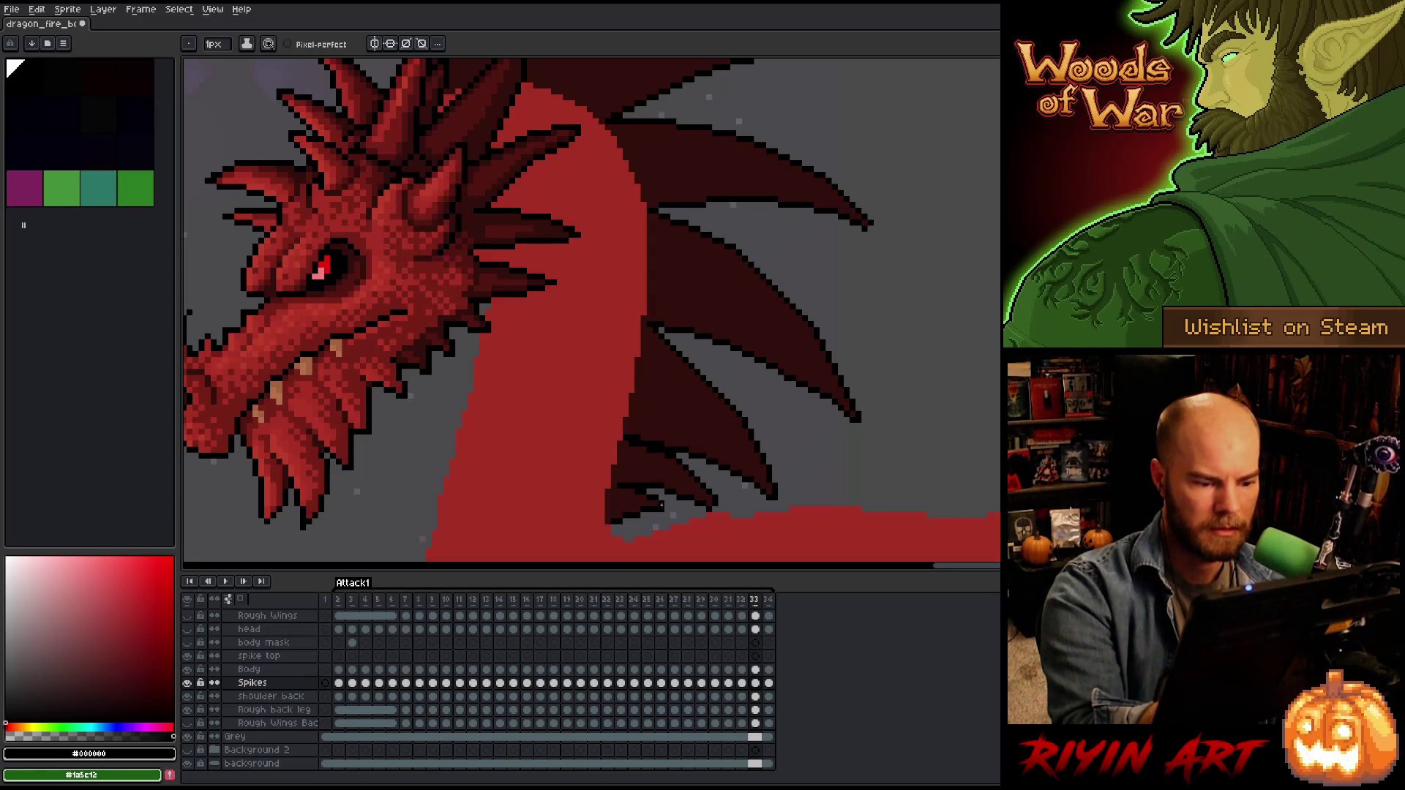
scroll(837, 411, "up", 4)
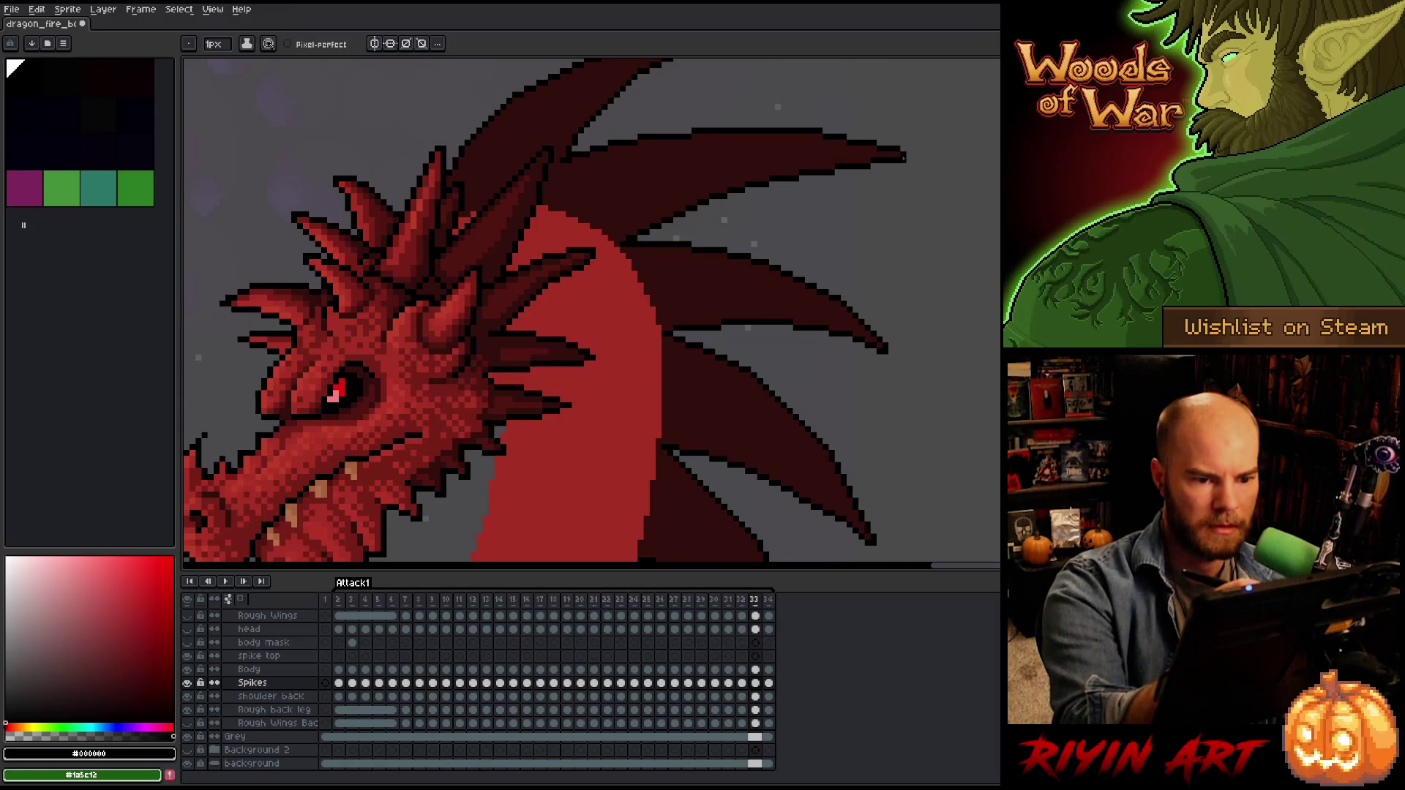
scroll(919, 147, "up", 5)
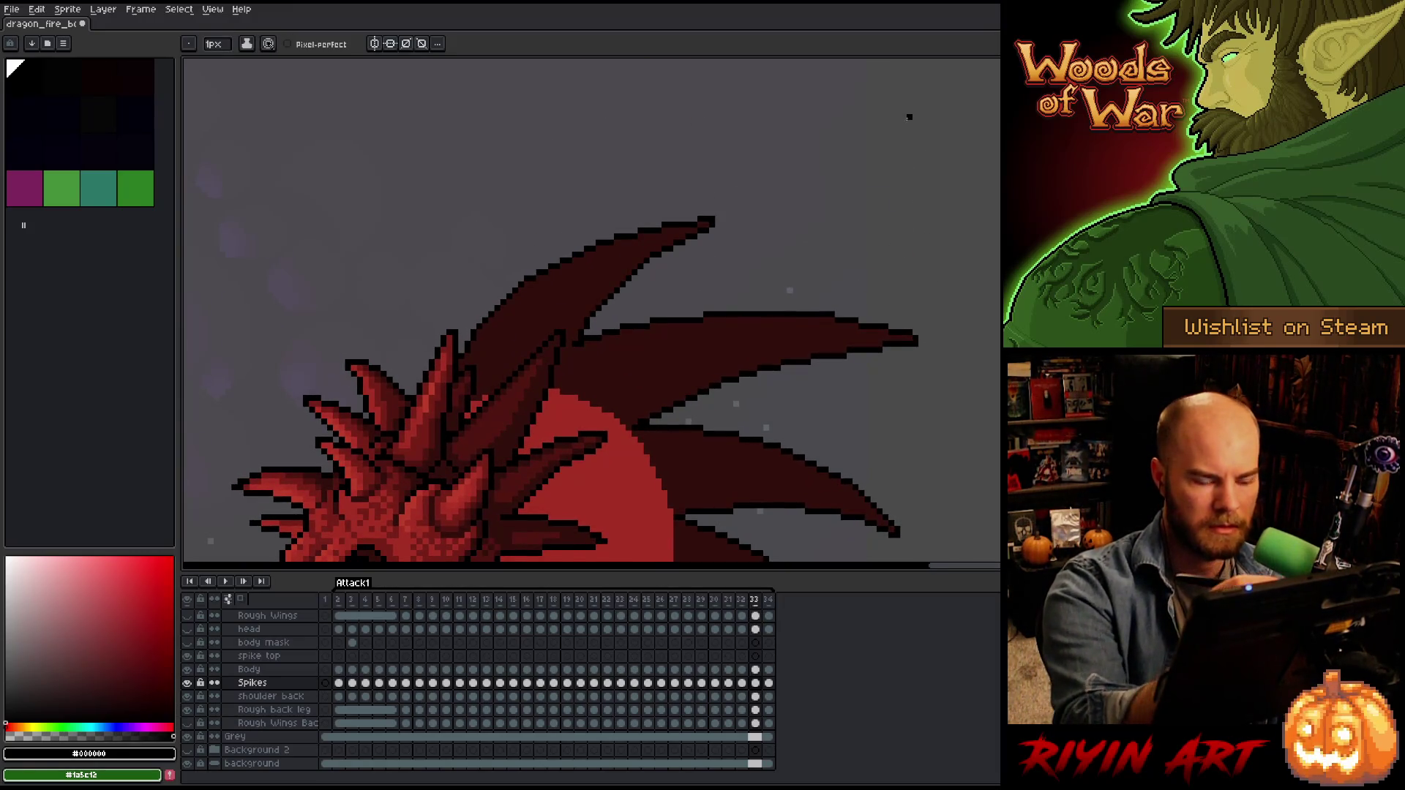
key("Right")
key("Left")
key("Right")
key("Left")
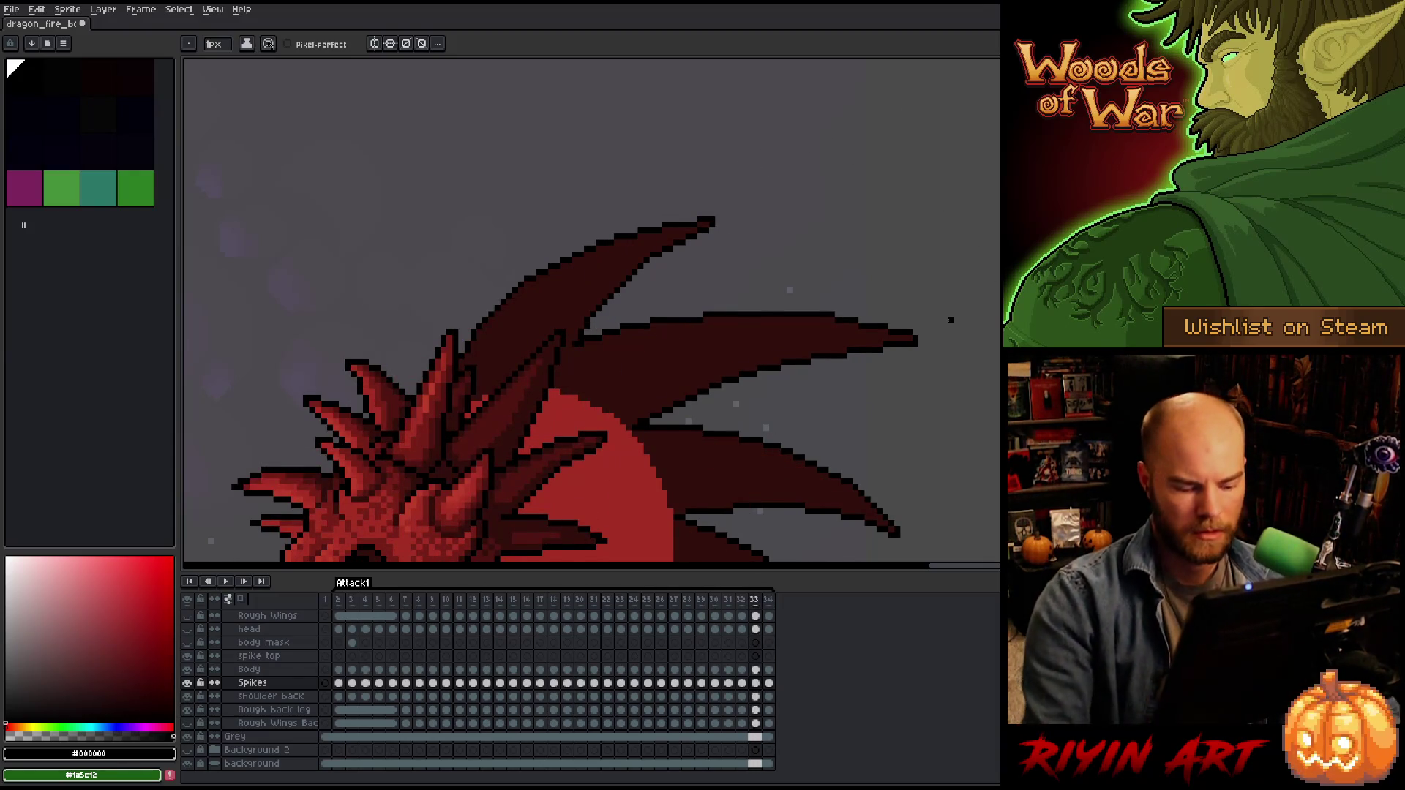
scroll(951, 320, "down", 3)
key("Return")
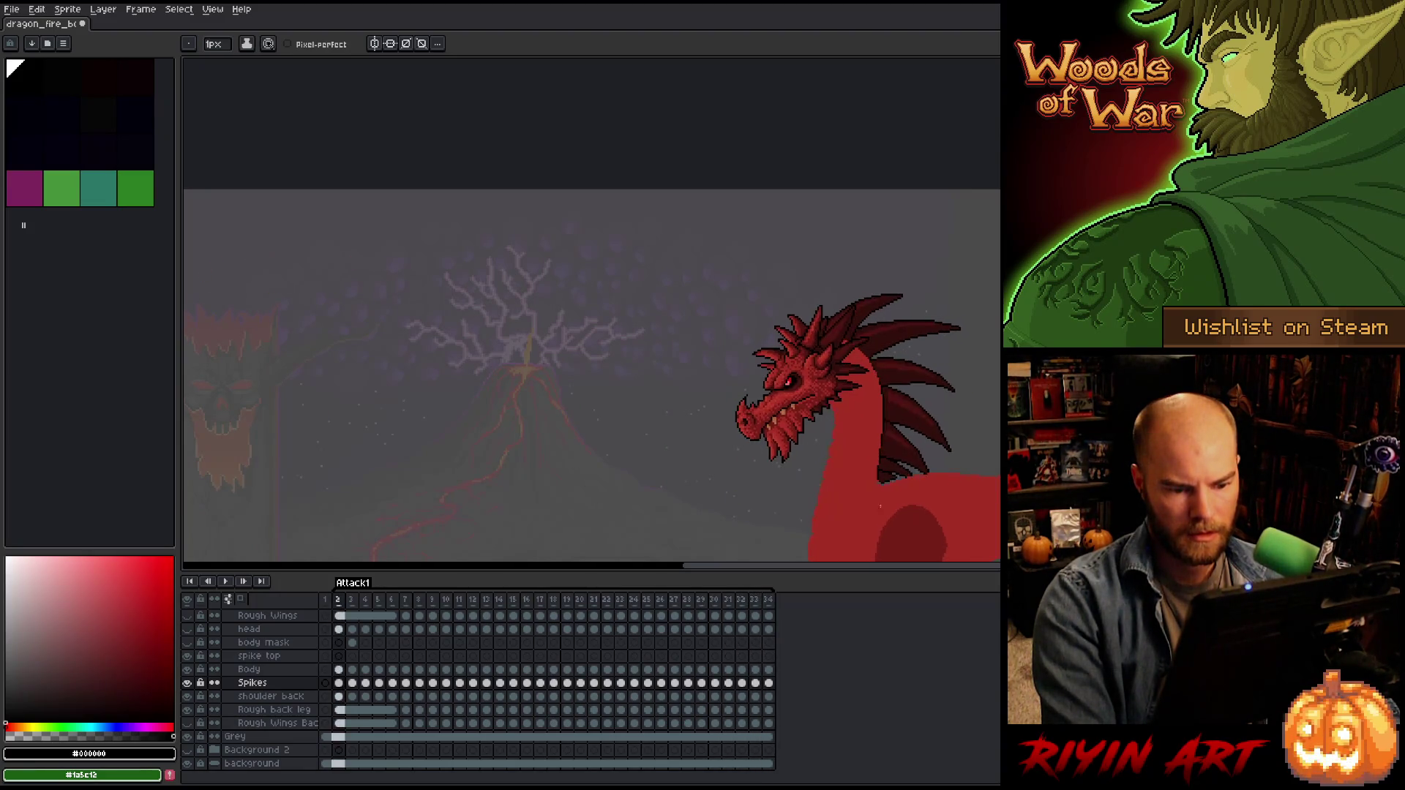
Paint dark red over the grey pixels at the spike base on frame 2.
scroll(891, 393, "up", 6)
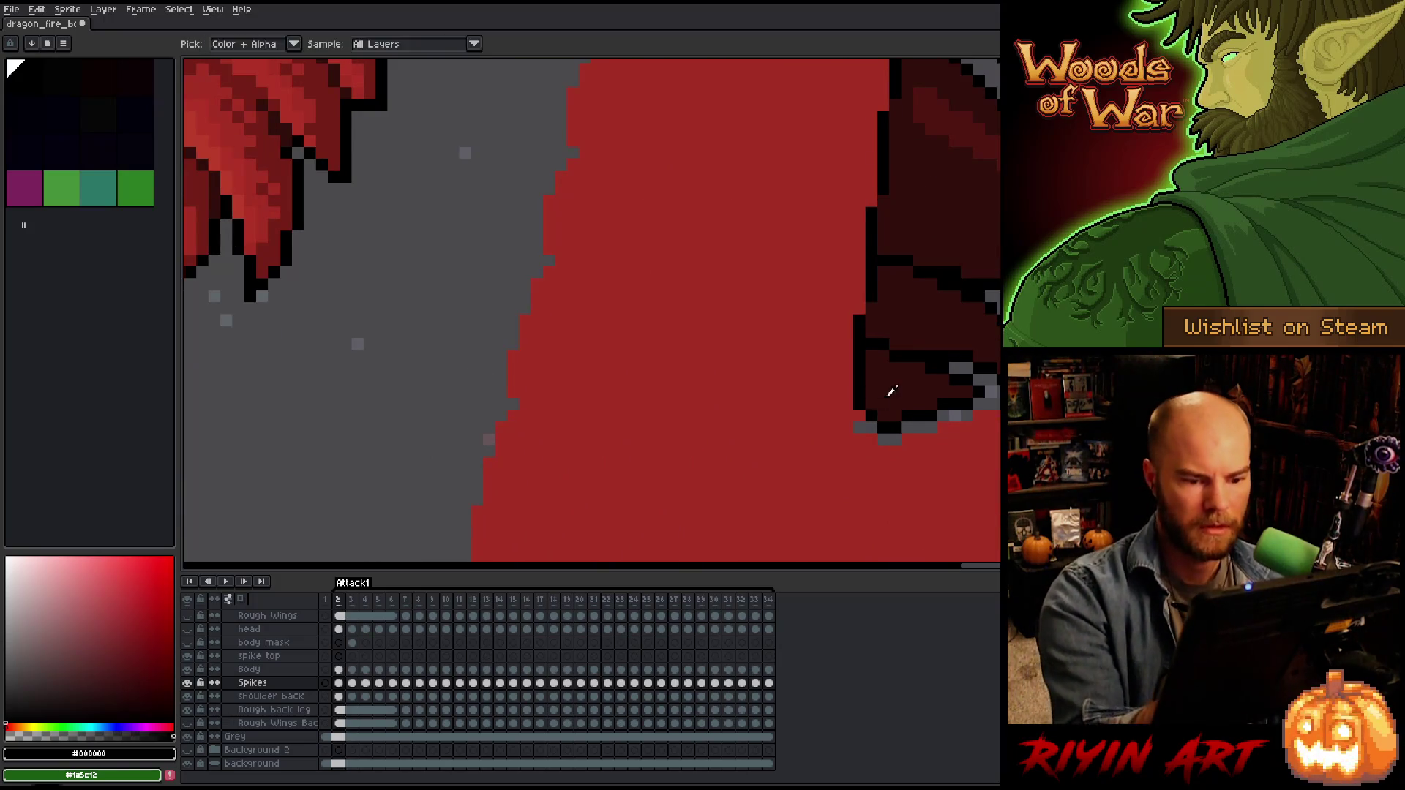
left_click(891, 393, "alt")
left_click(872, 428)
left_click(859, 428)
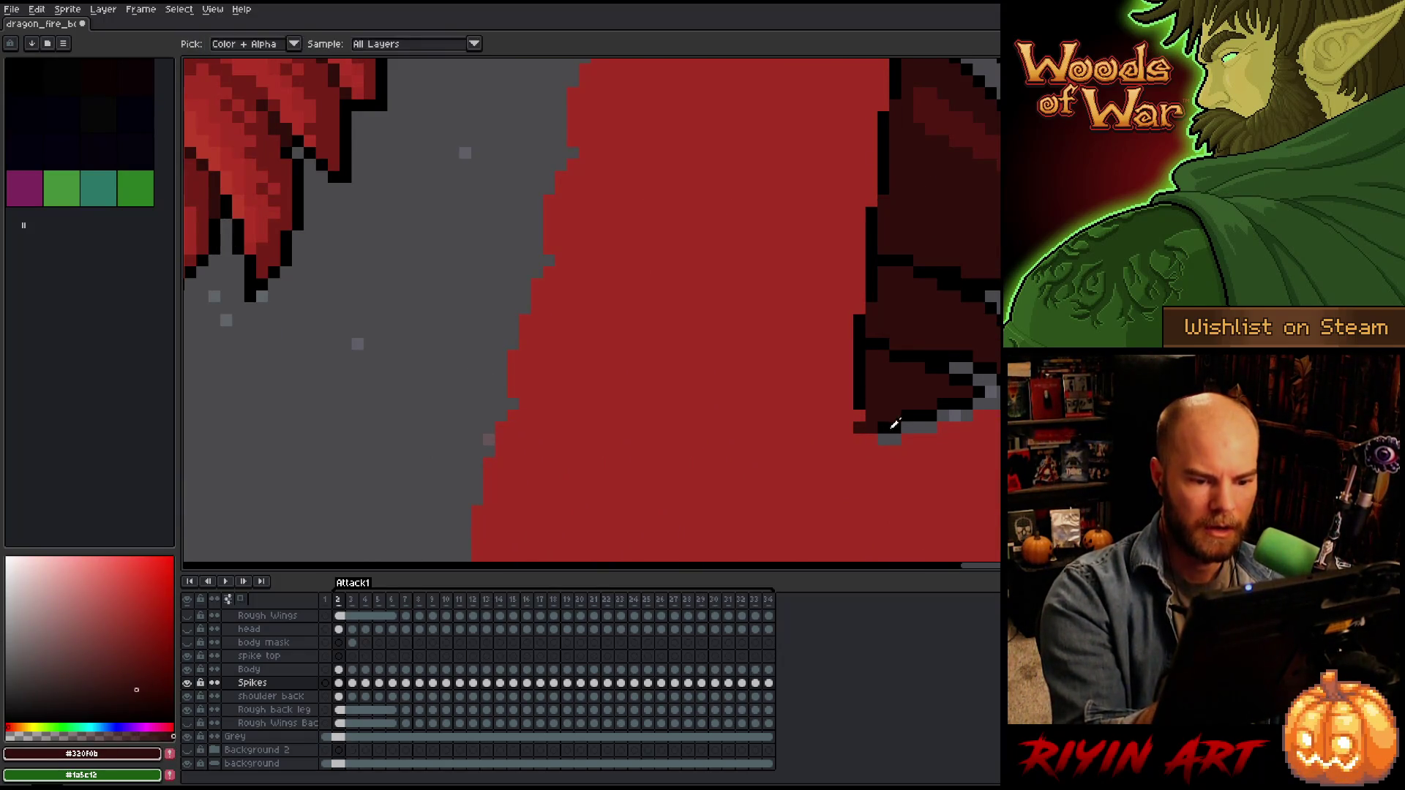
left_click(894, 423, "alt")
left_click(870, 412, "alt")
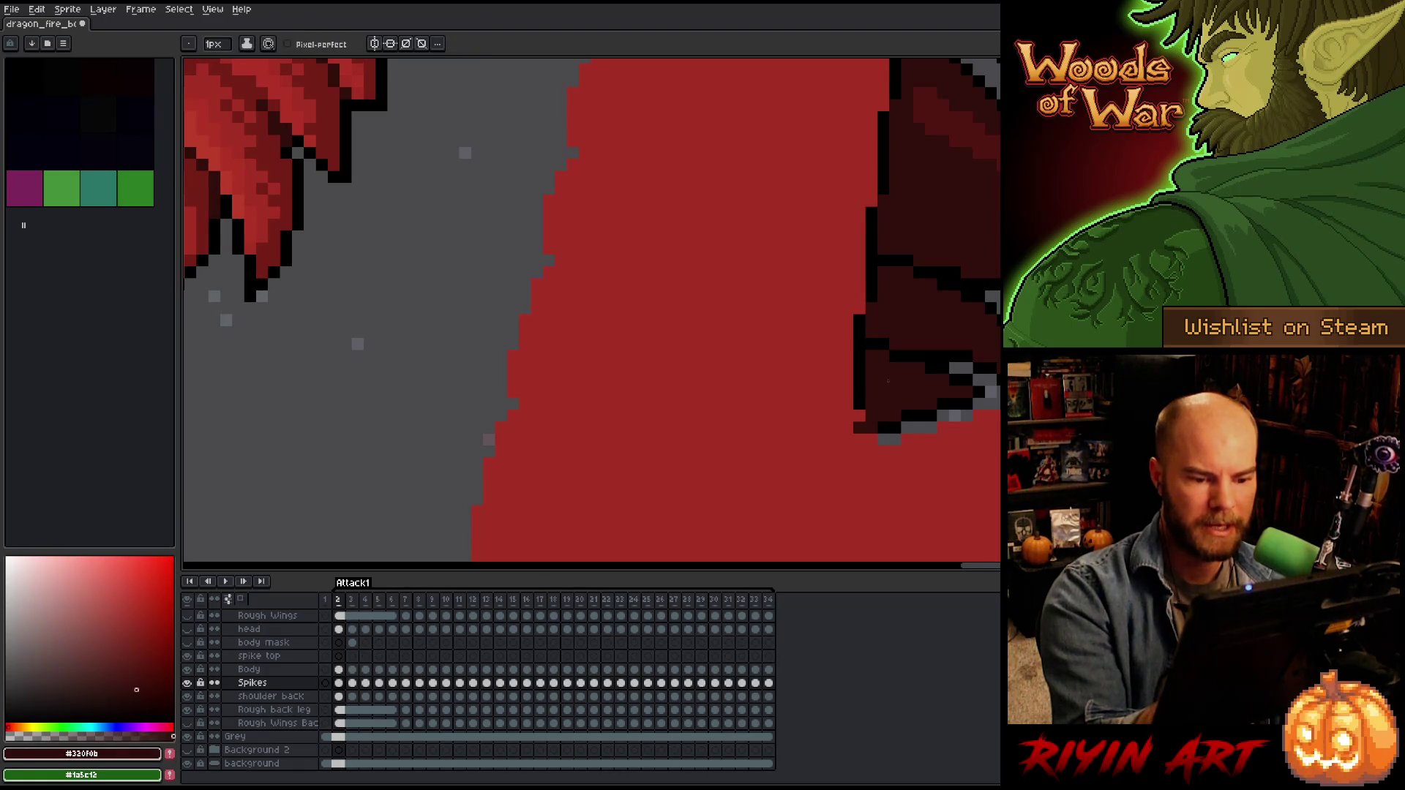
left_click(908, 416, "alt")
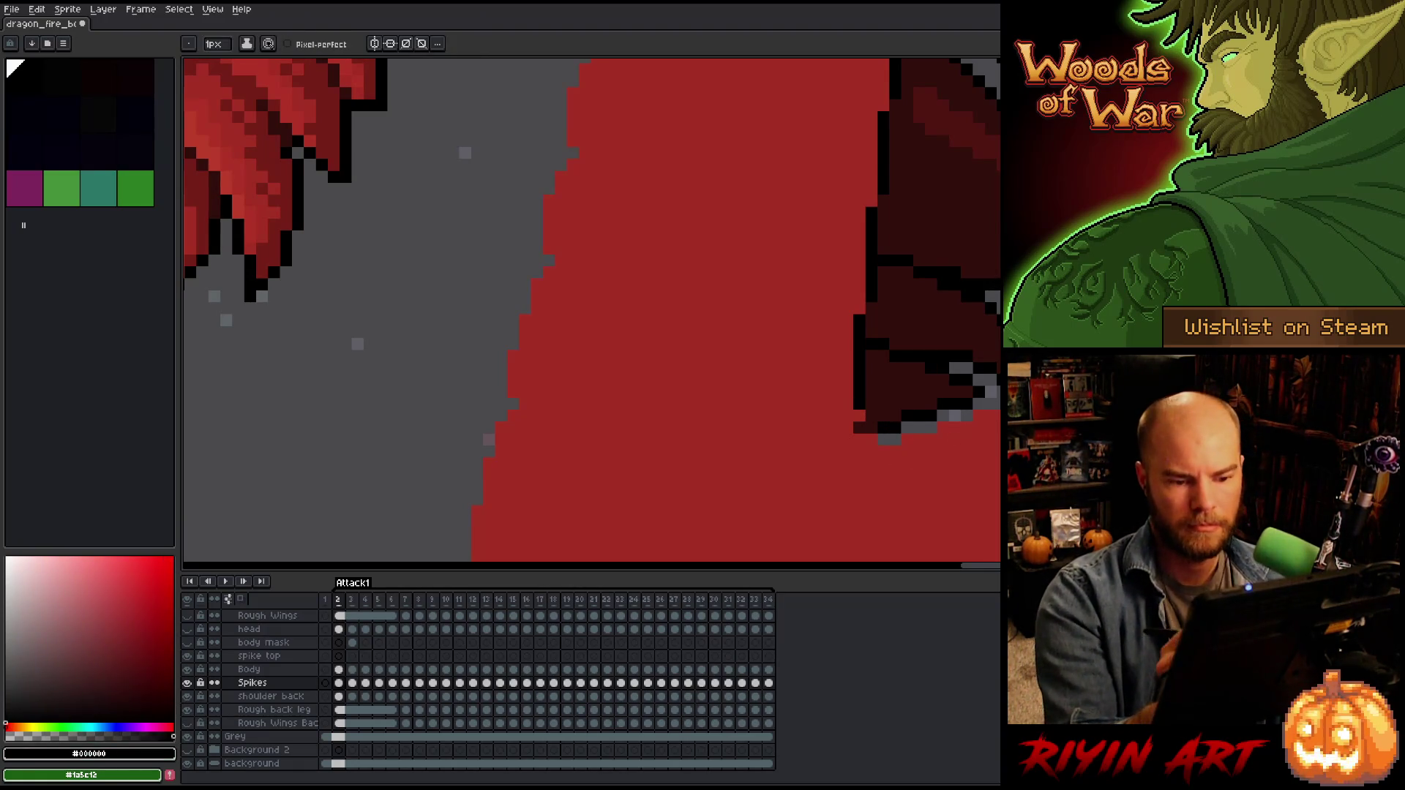
On frame 3, cover the grey spots where the spike meets the body in dark red.
key("period")
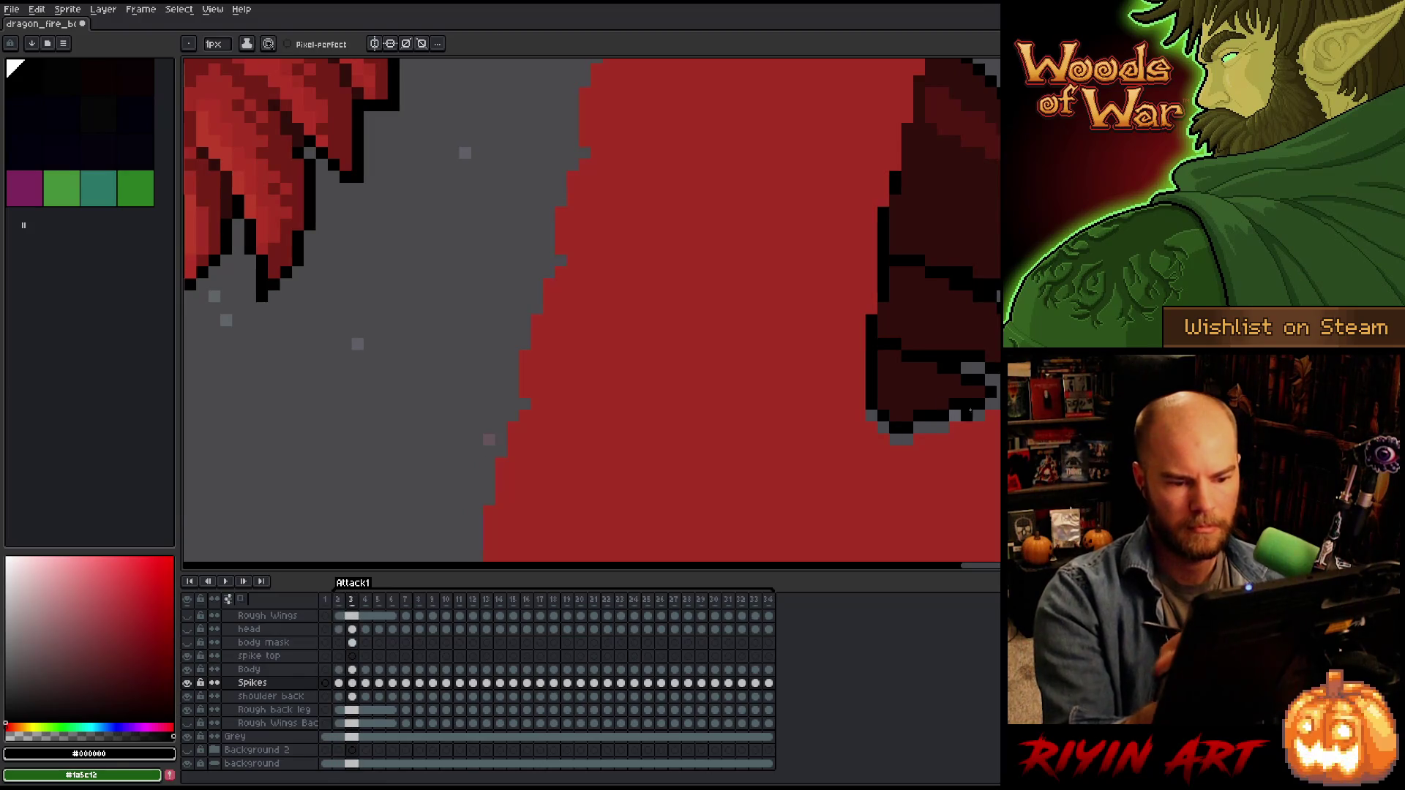
left_click(883, 404, "alt")
left_click(873, 415)
left_click(883, 427)
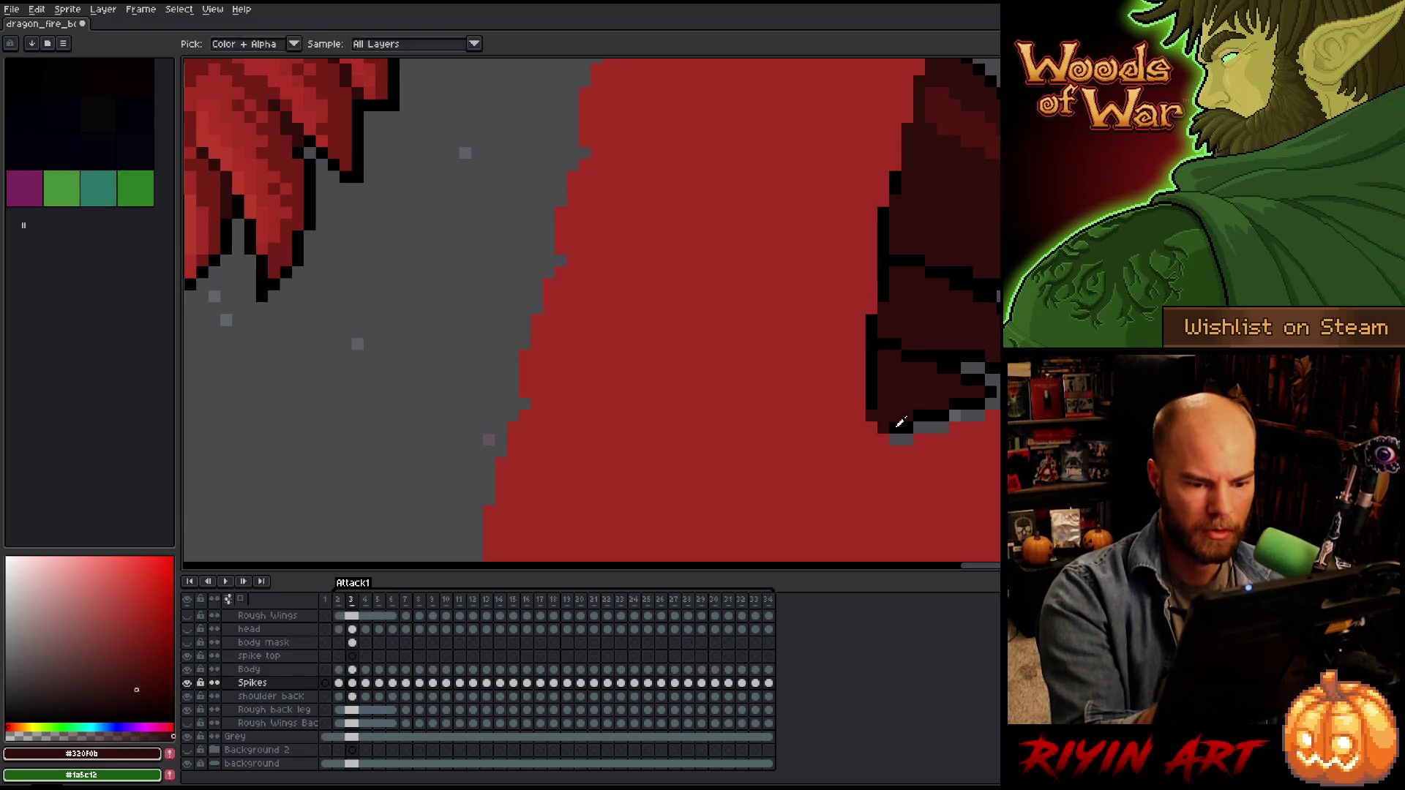
left_click(889, 427, "alt")
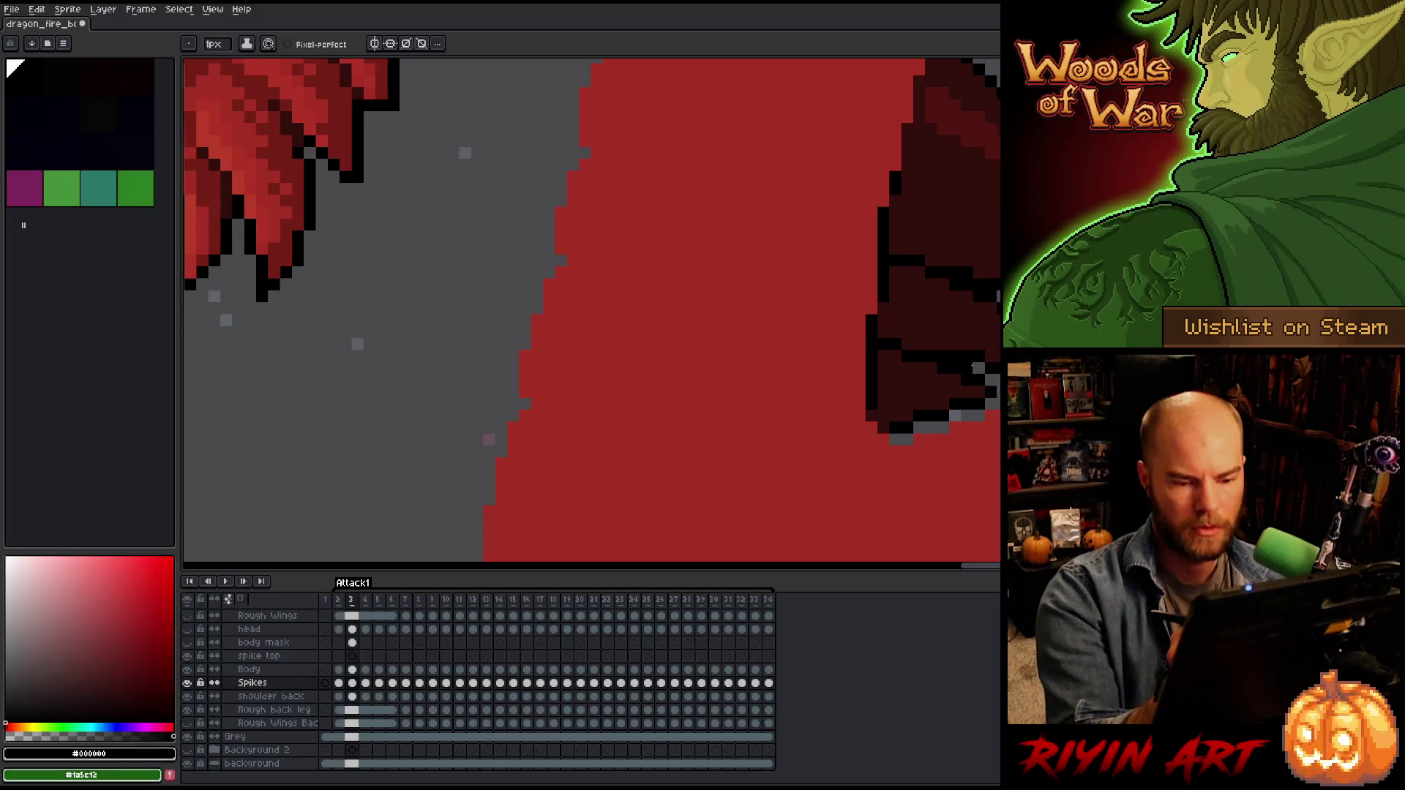
On frame 6, paint dark red along the spike's left edge and under it, then advance to frame 8.
key("period")
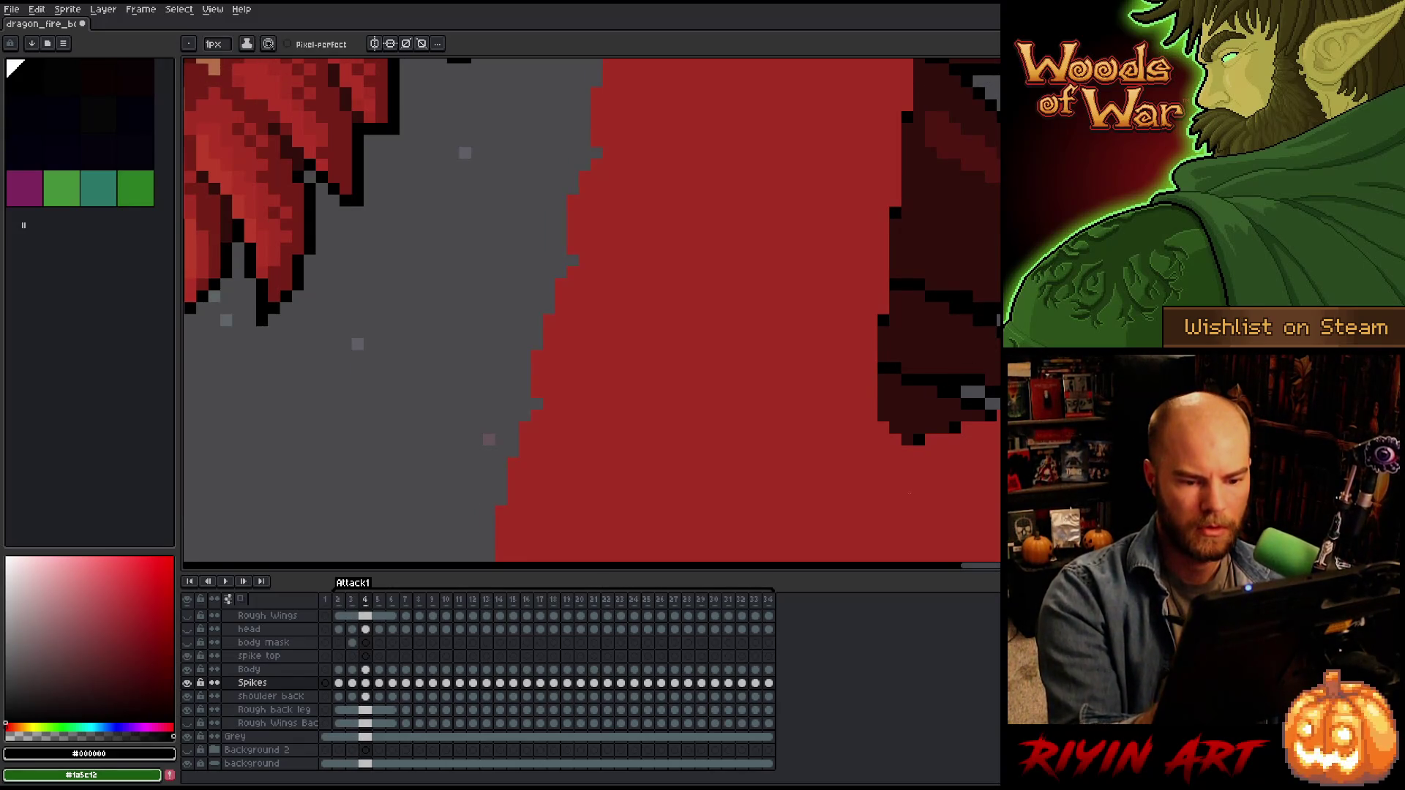
key("period")
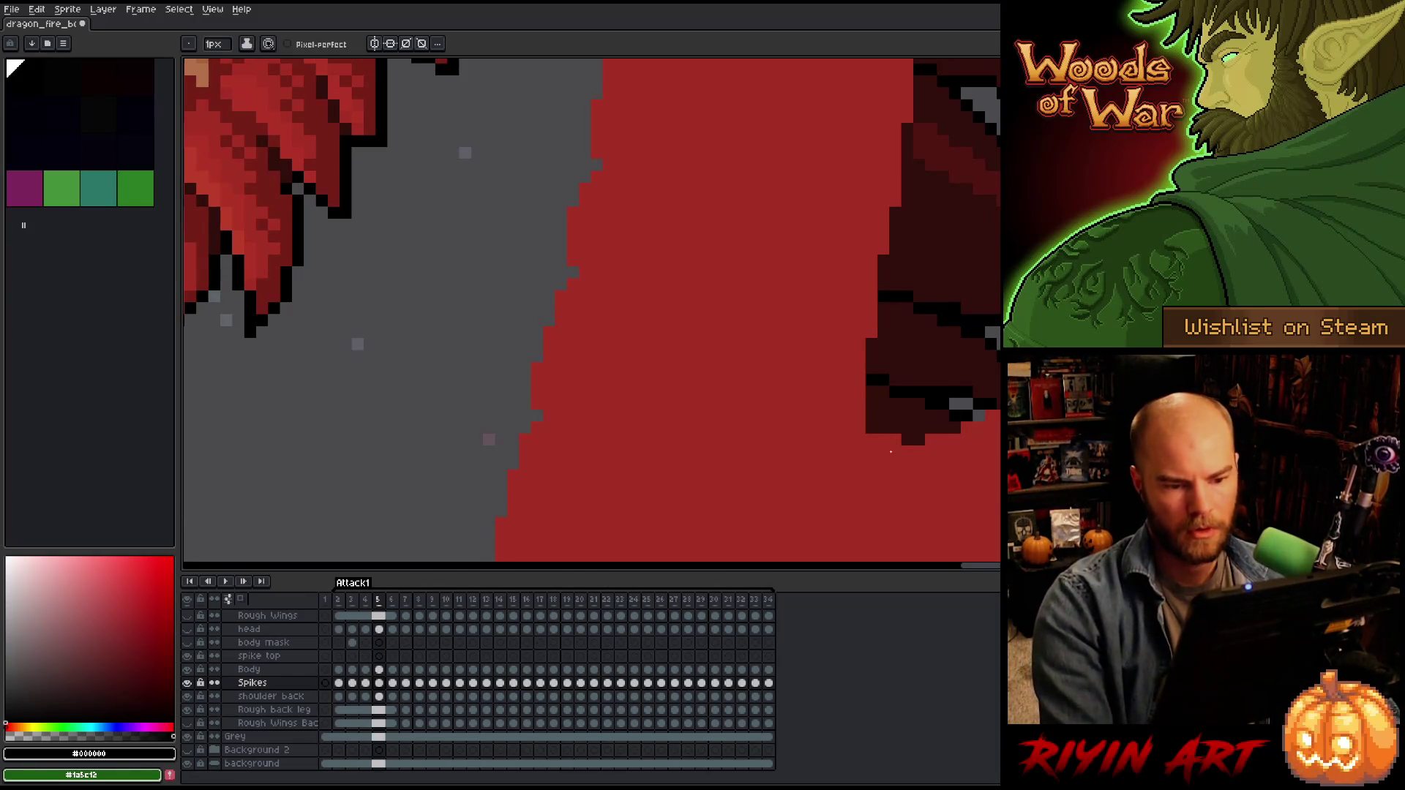
key("period")
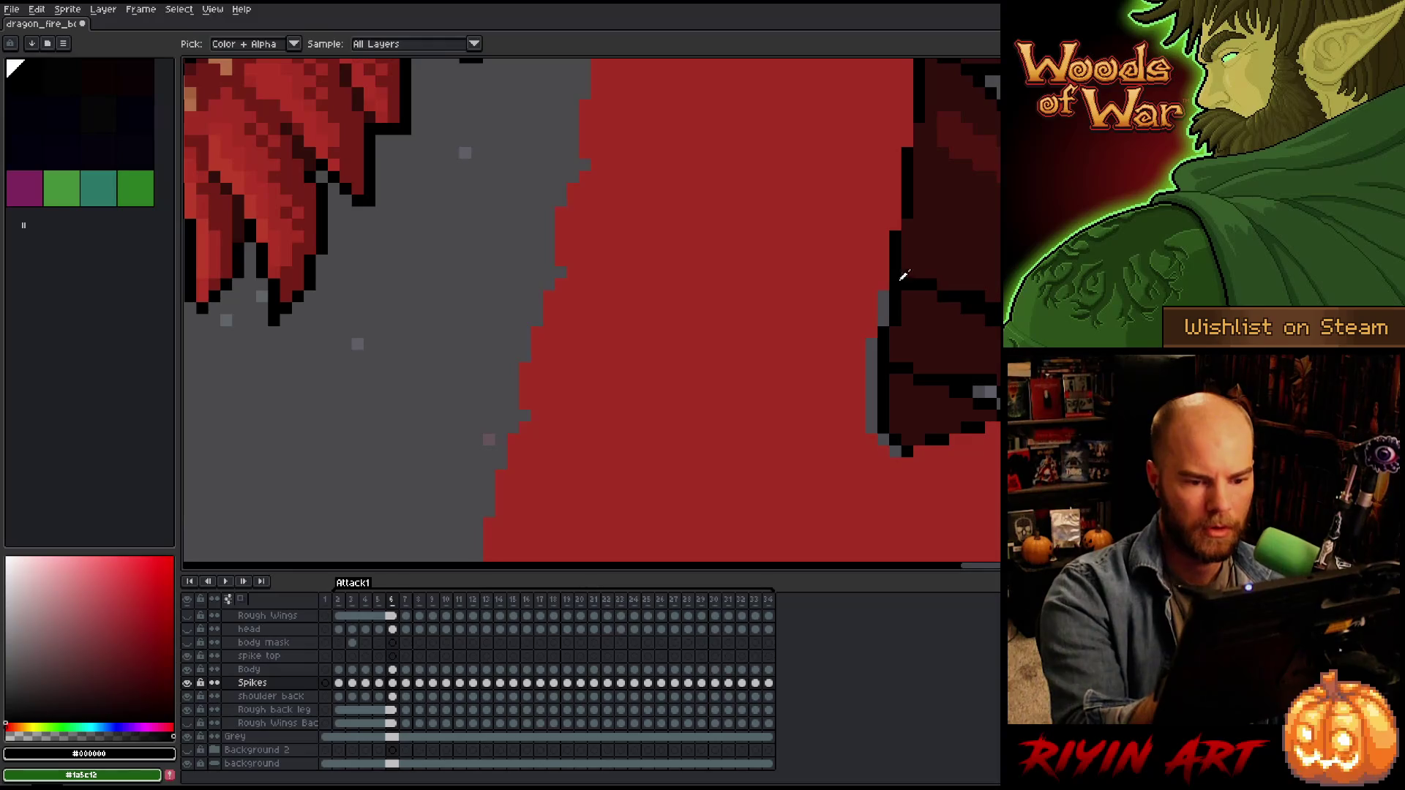
mouse_move(890, 370)
left_mouse_down()
mouse_move(868, 352)
mouse_move(875, 298)
left_mouse_up()
left_click(907, 341, "alt")
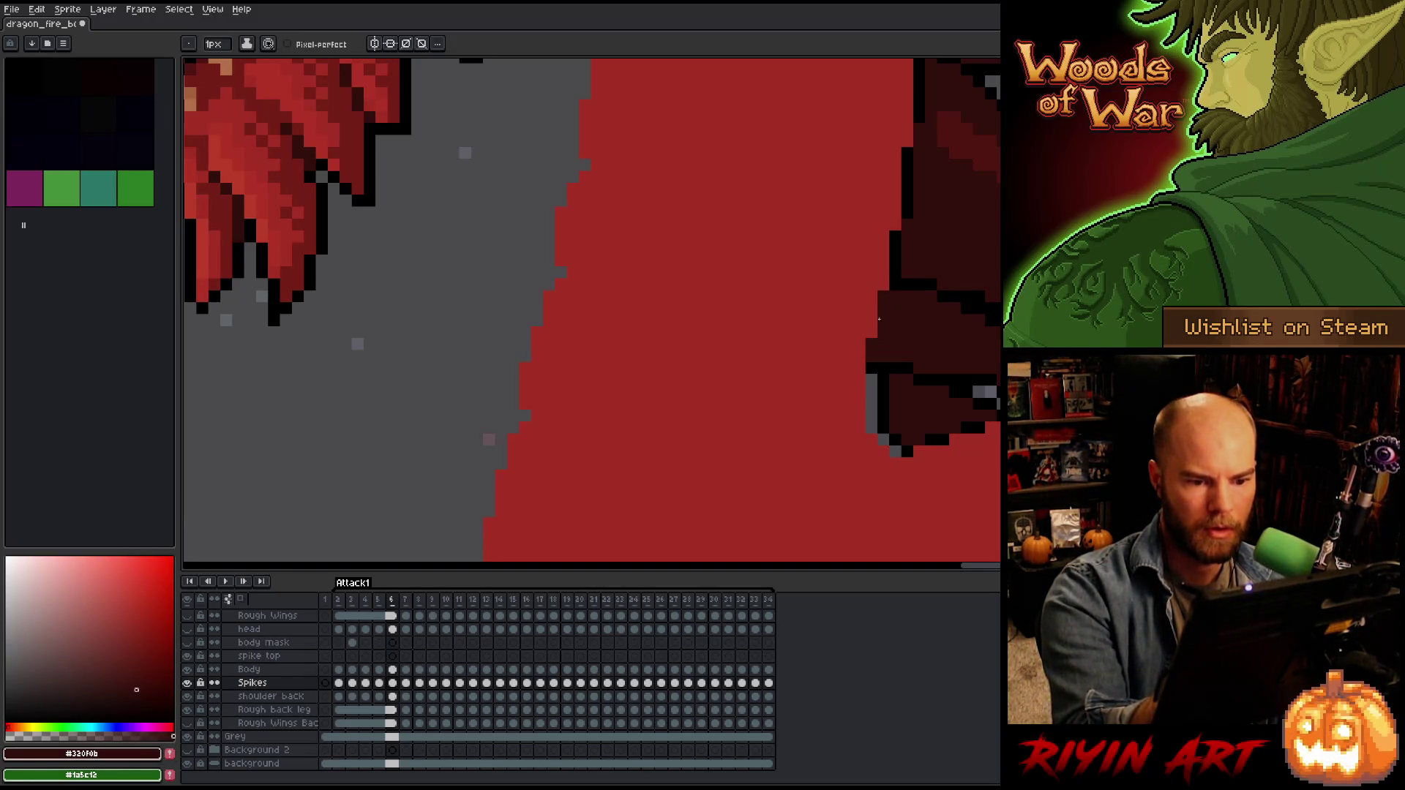
left_click_drag(883, 377, 874, 442)
left_click(895, 451)
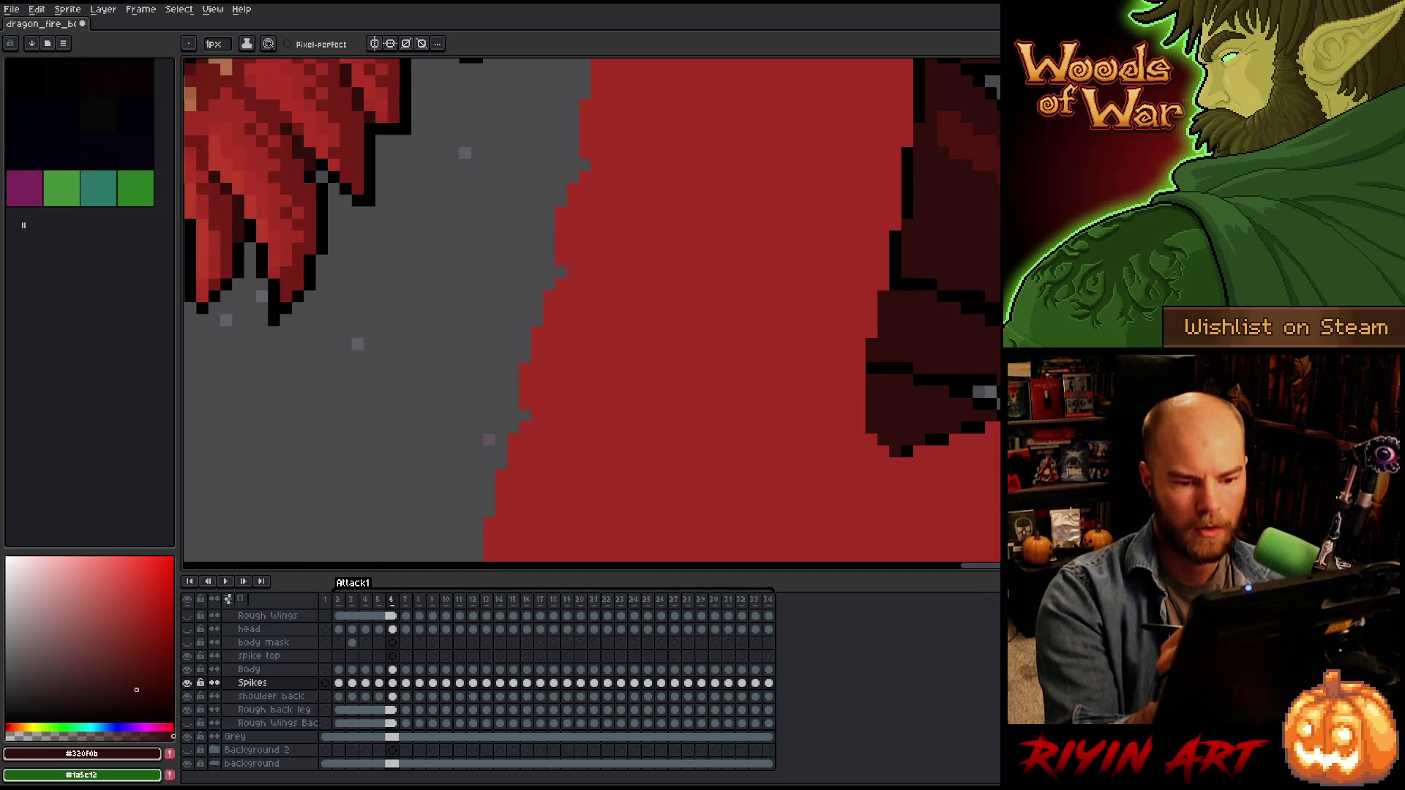
key("period")
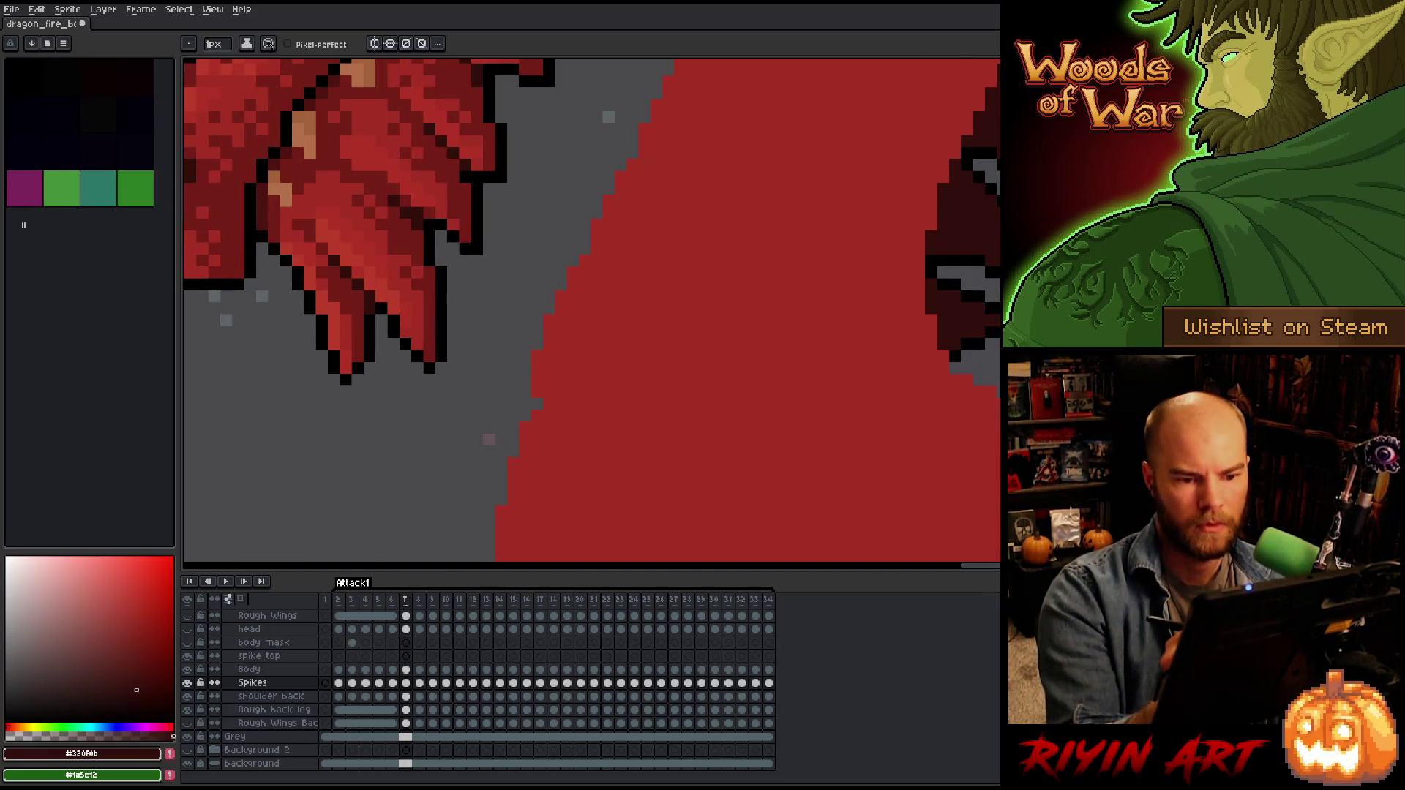
key("period")
scroll(591, 312, "down", 3)
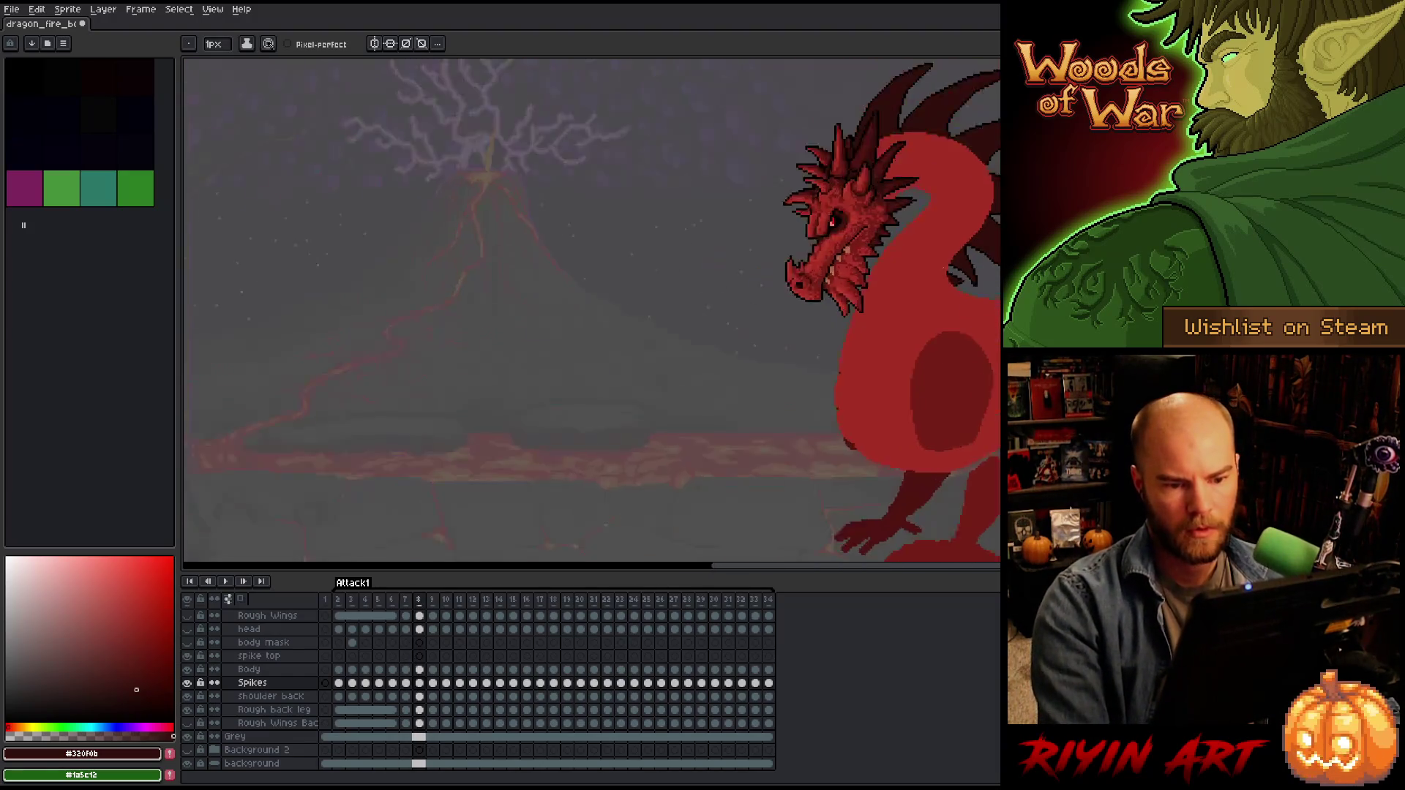
Play the animation, stop it on frame 23, and zoom in on the back spikes.
key("Return")
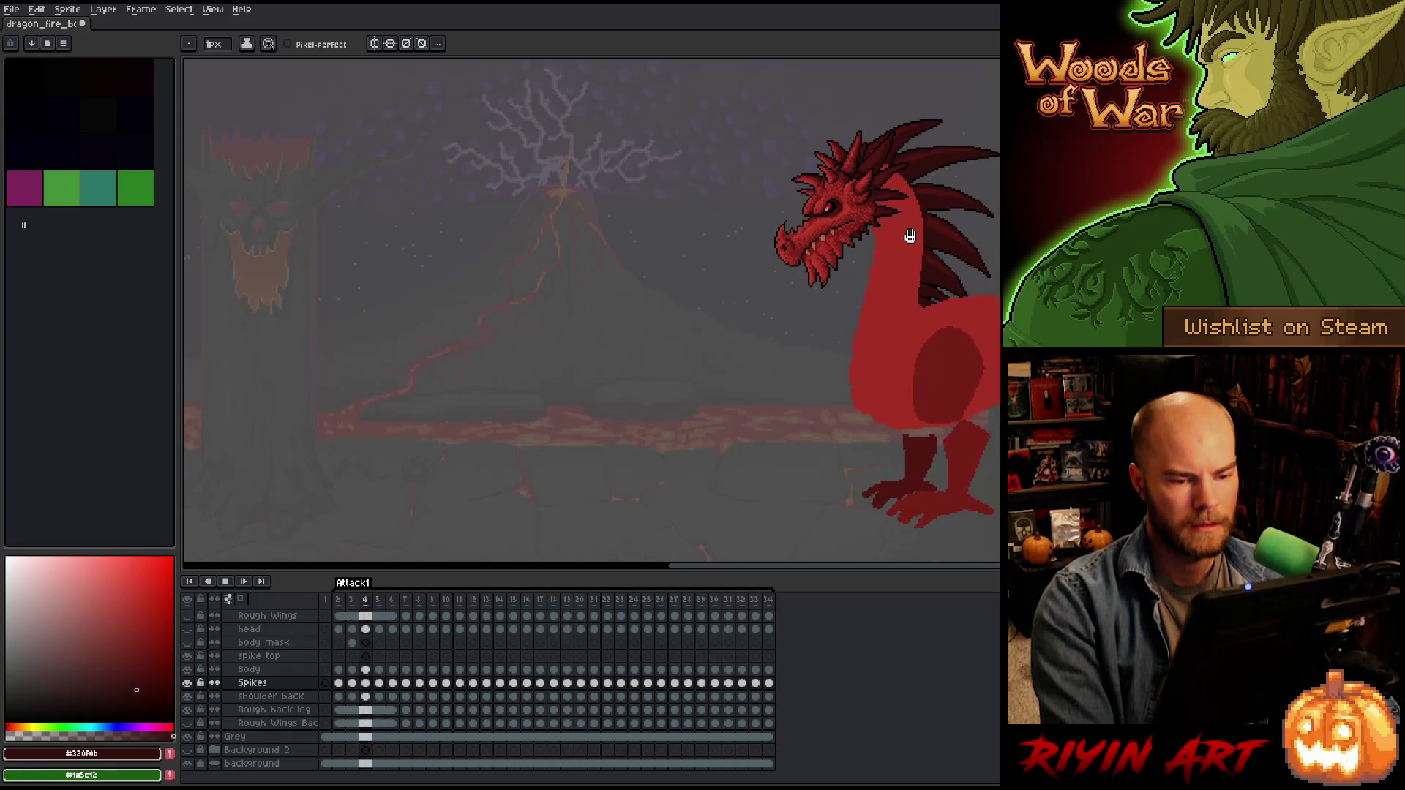
key("Return")
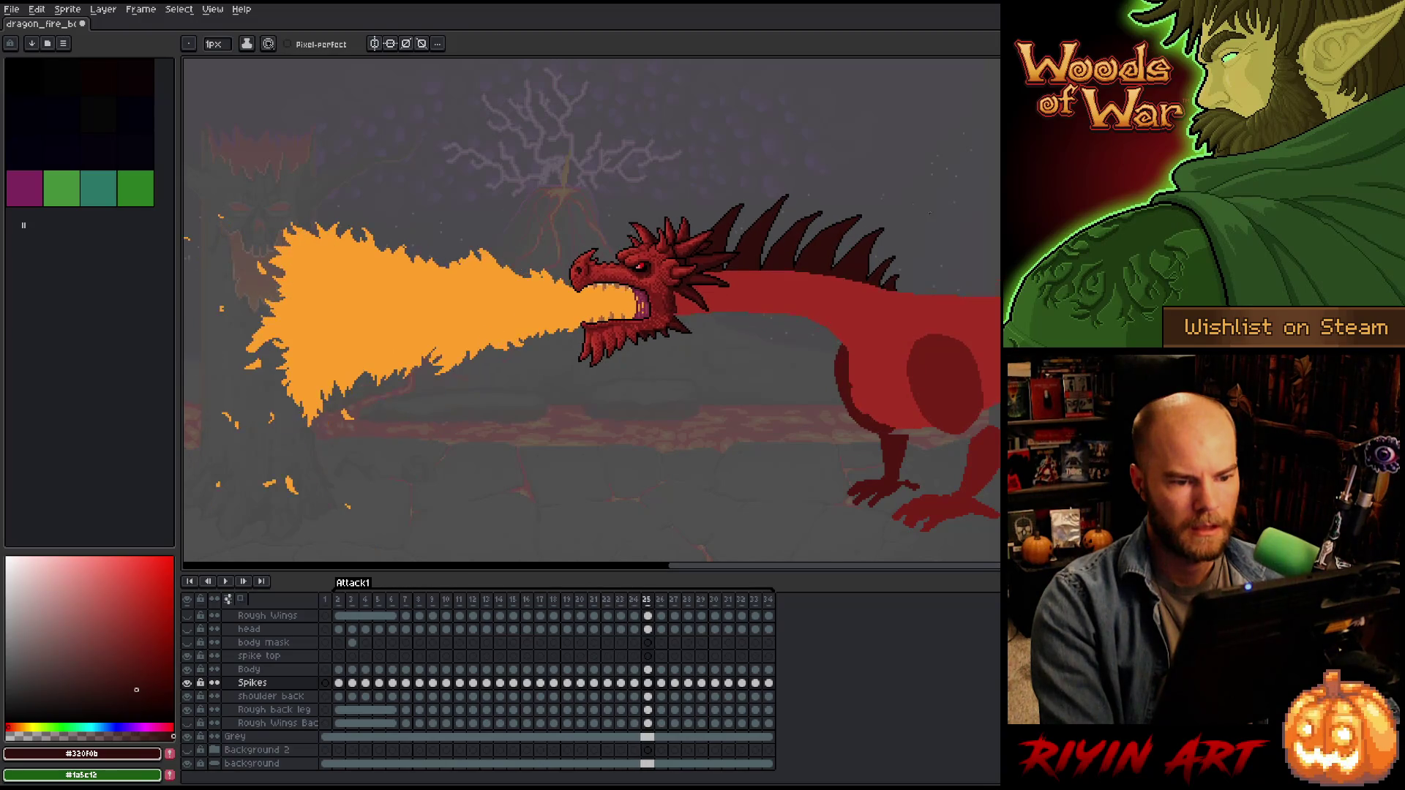
scroll(849, 228, "up", 3)
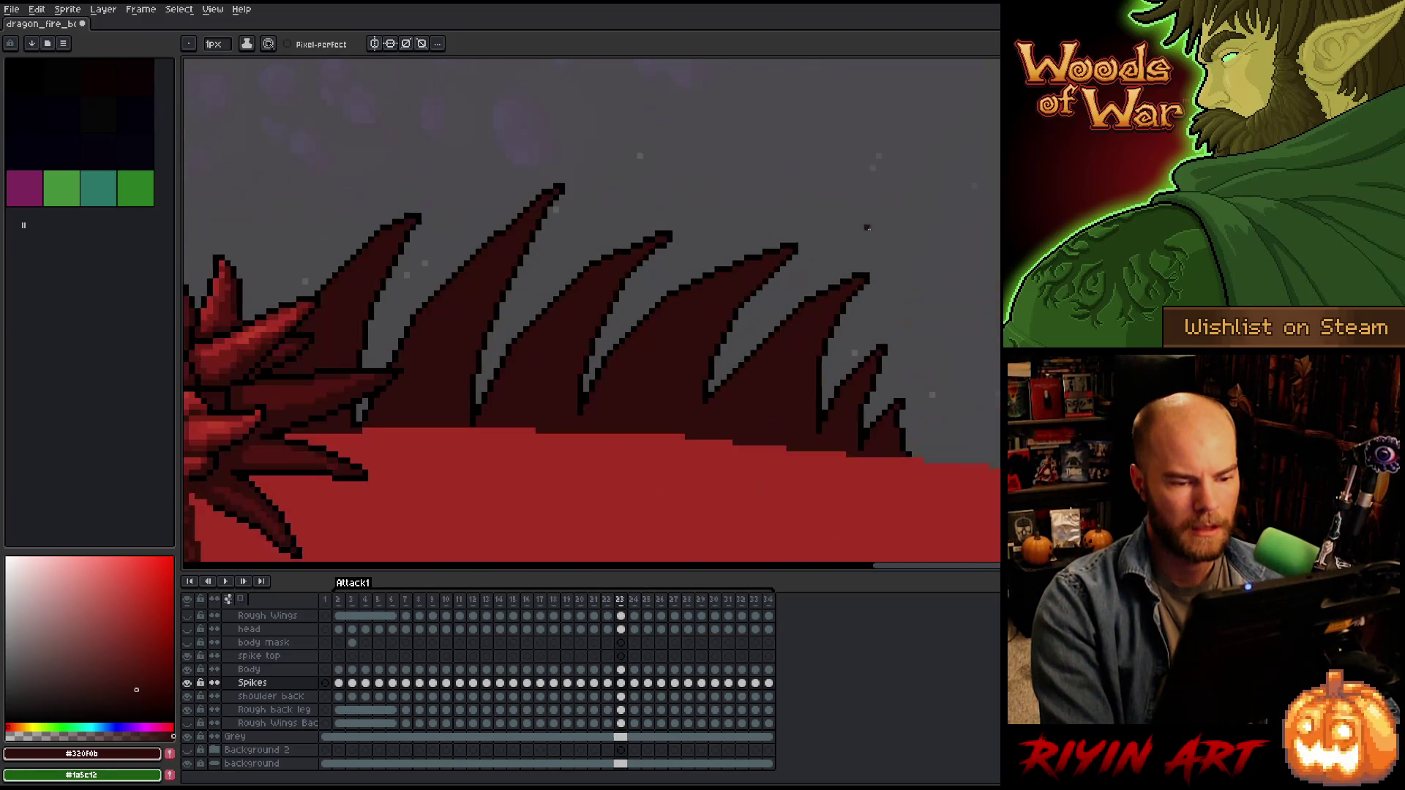
On frame 24, fix the black edge pixel where a back spike meets the body, then step ahead to frame 29.
key("q")
mouse_move(810, 183)
left_mouse_down()
mouse_move(810, 262)
mouse_move(710, 399)
mouse_move(612, 476)
mouse_move(589, 410)
mouse_move(677, 274)
mouse_move(805, 182)
left_mouse_up()
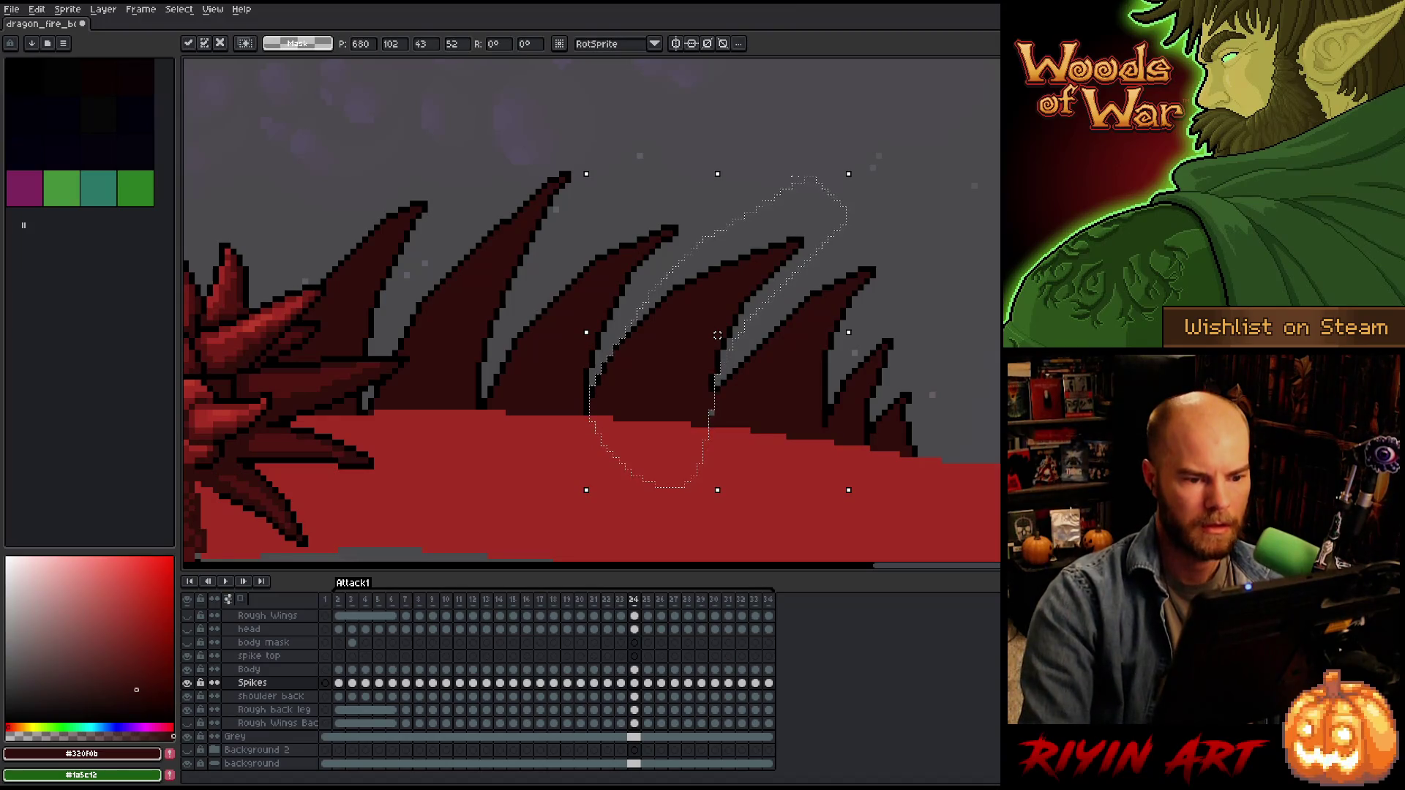
key("Return")
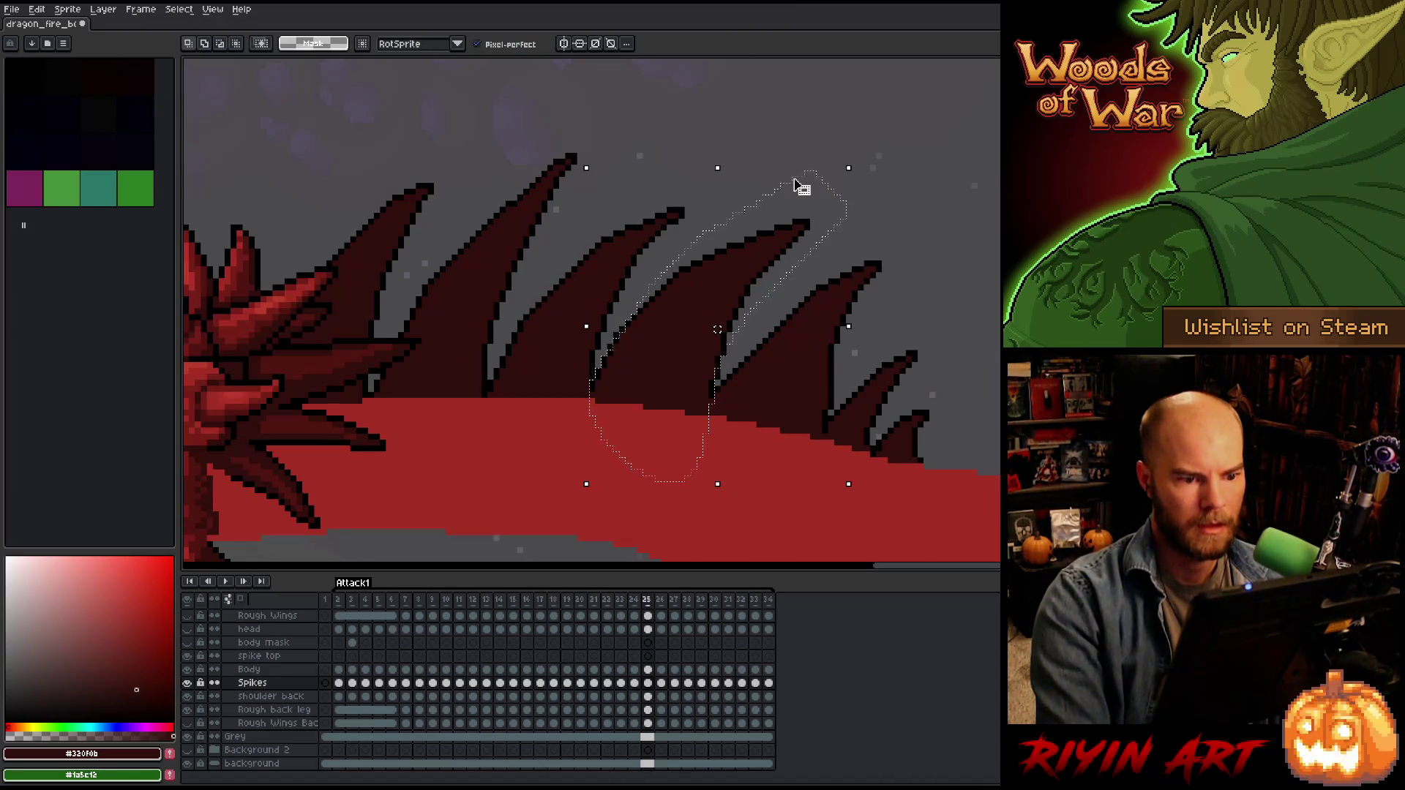
key("ctrl+d")
key("b")
left_click(714, 391, "alt")
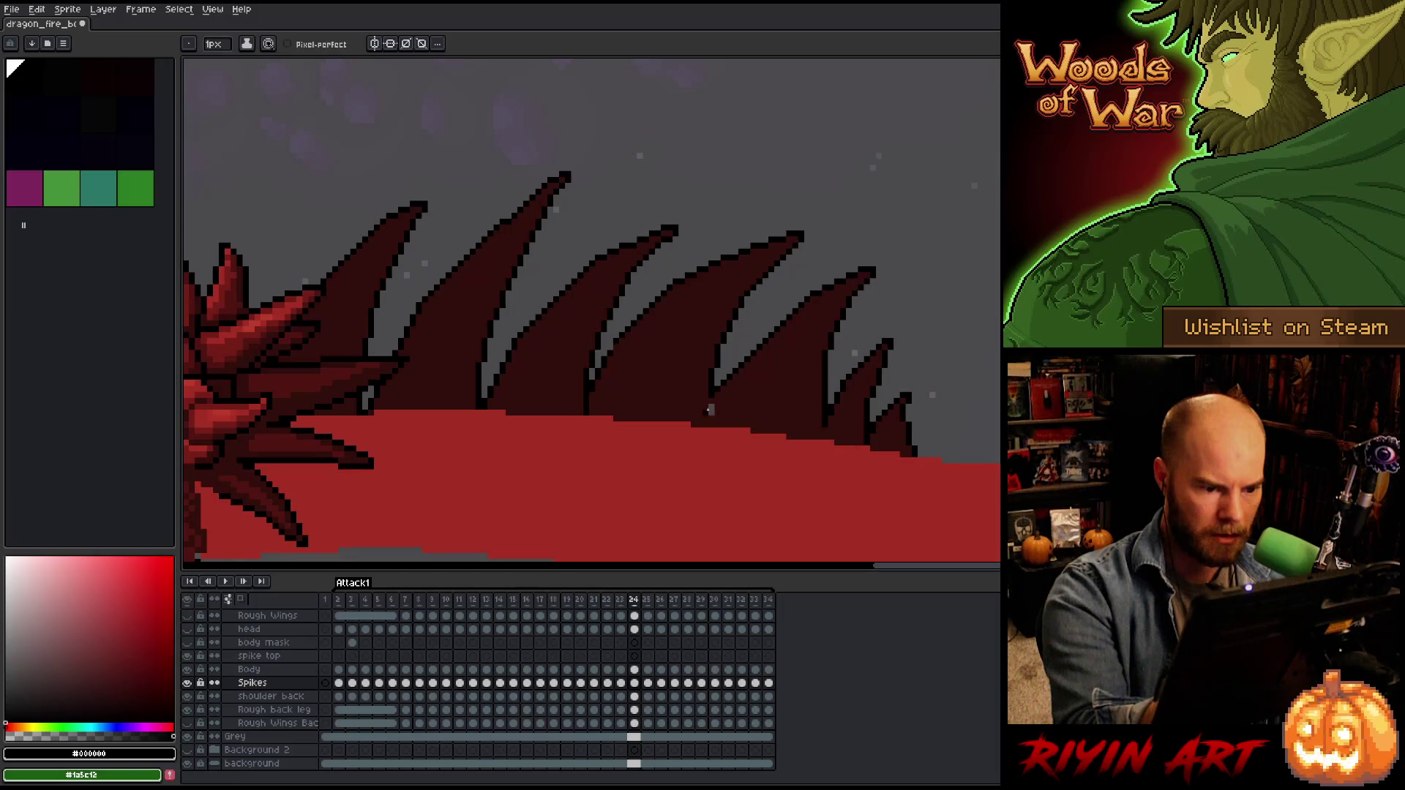
left_click(705, 427)
left_click(597, 378, "alt")
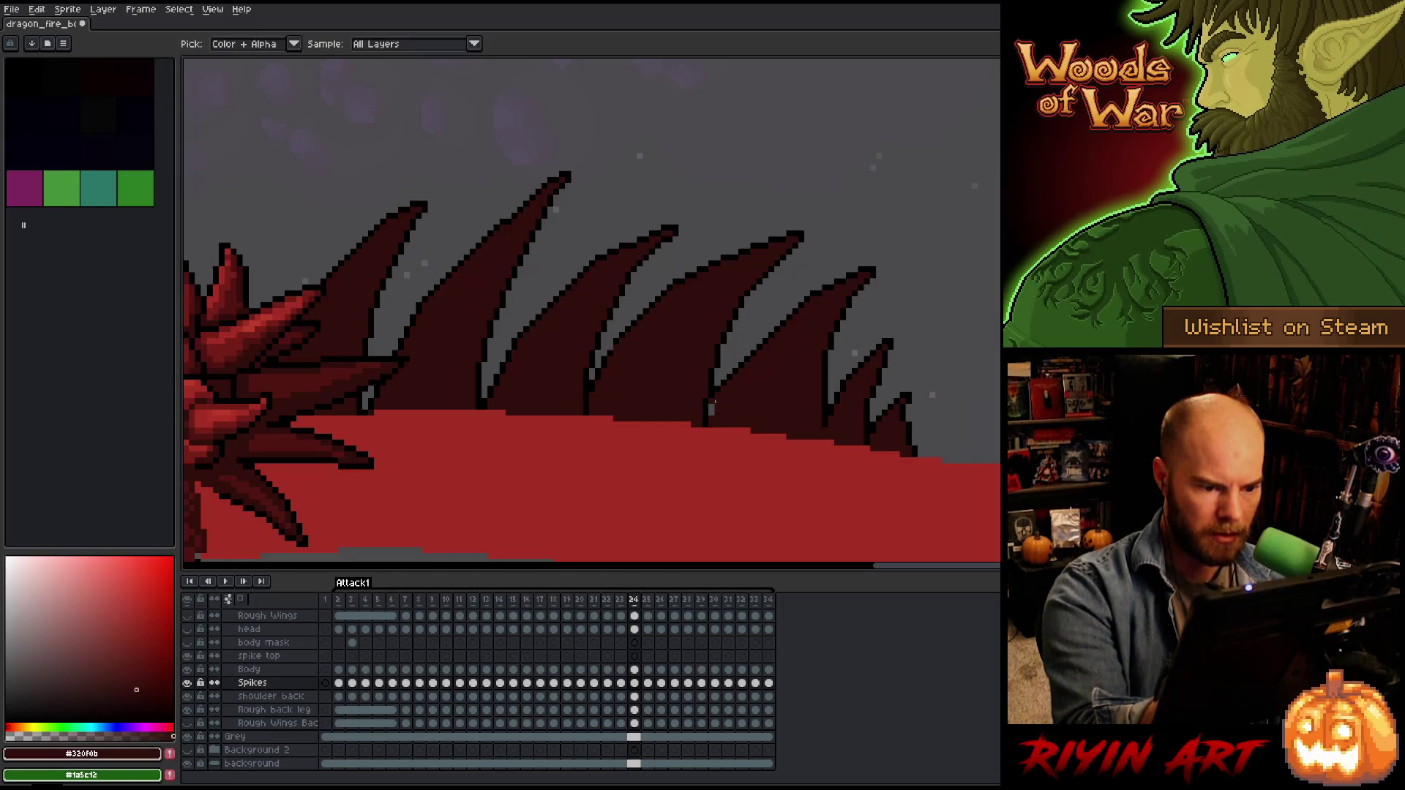
left_click(595, 380, "alt")
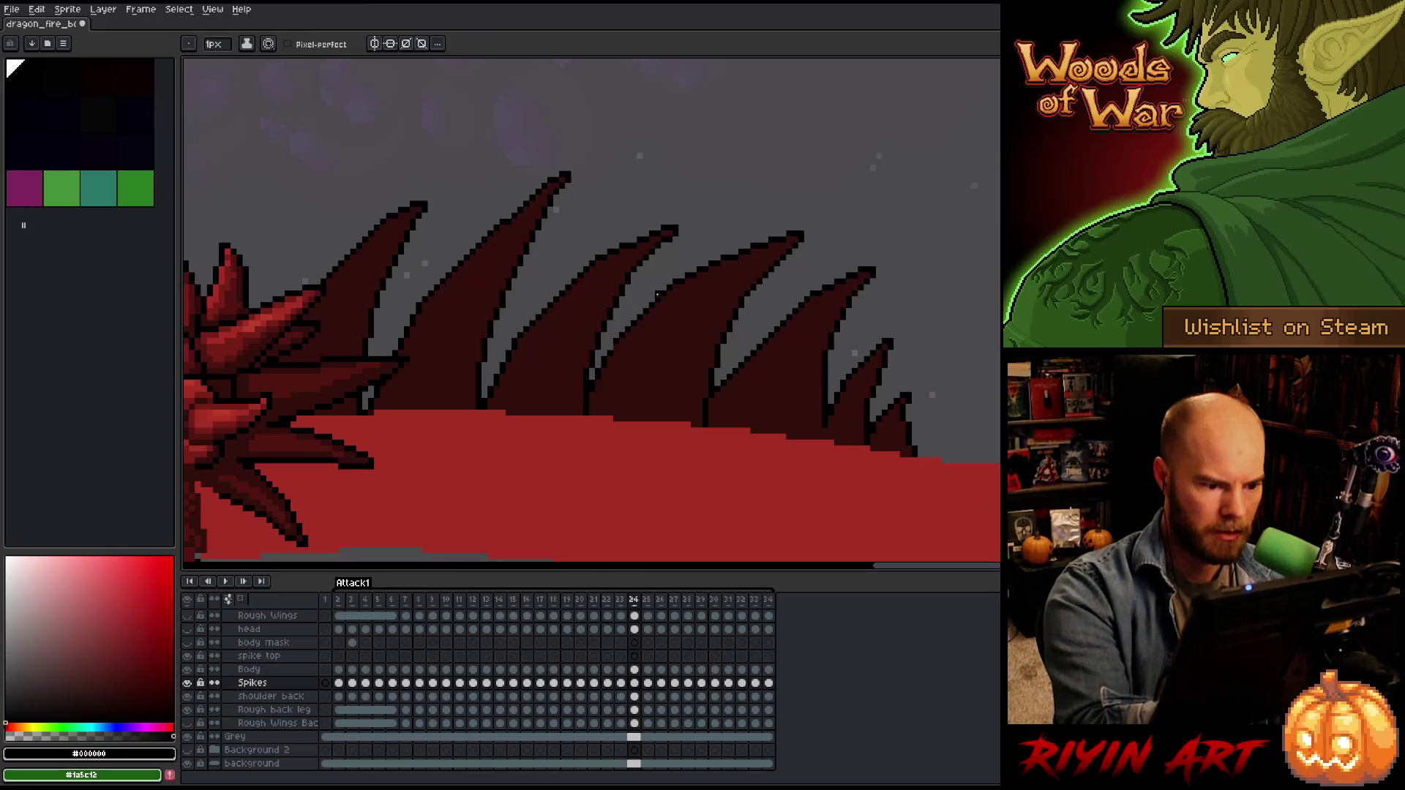
key("Left")
key("Right")
key("Right")
key("Right")
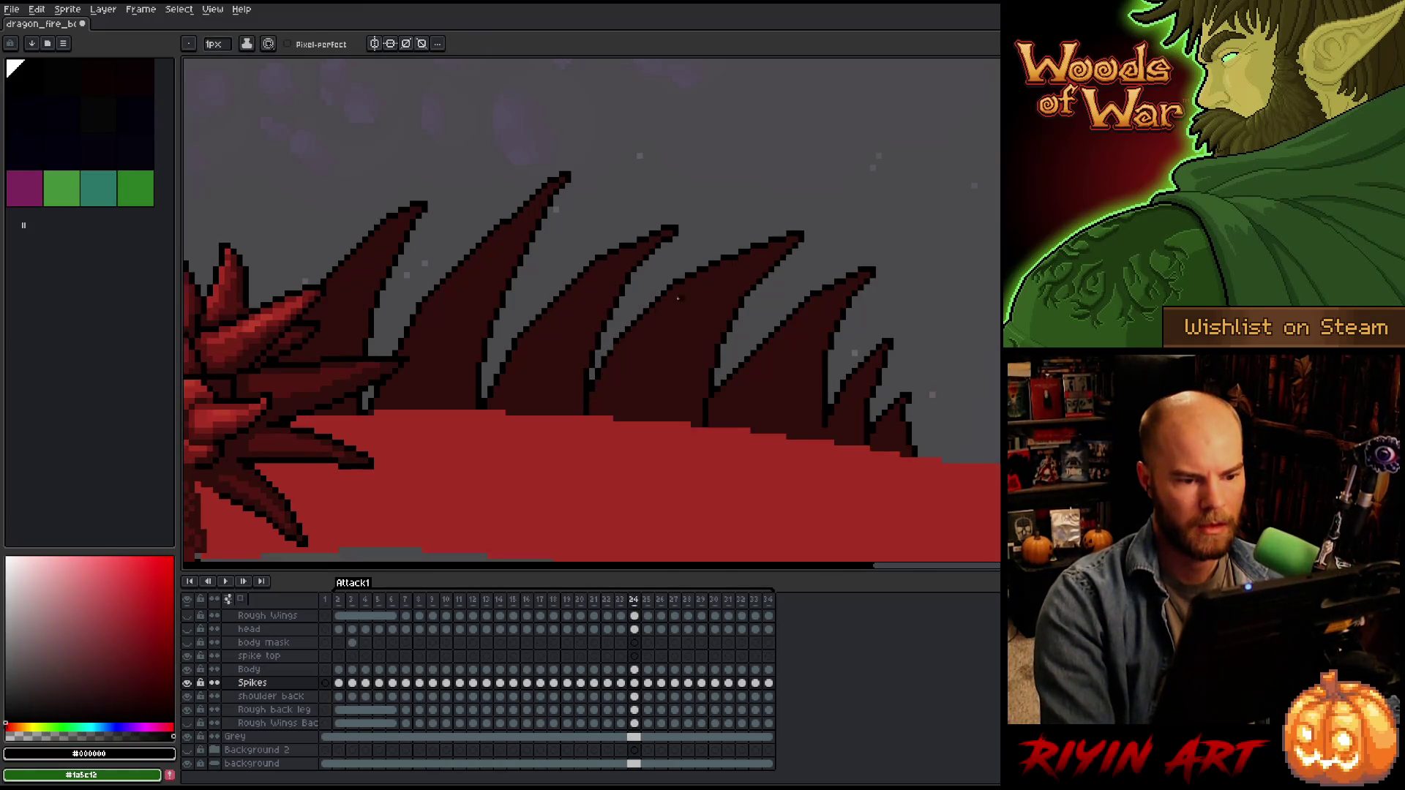
scroll(585, 341, "down", 5)
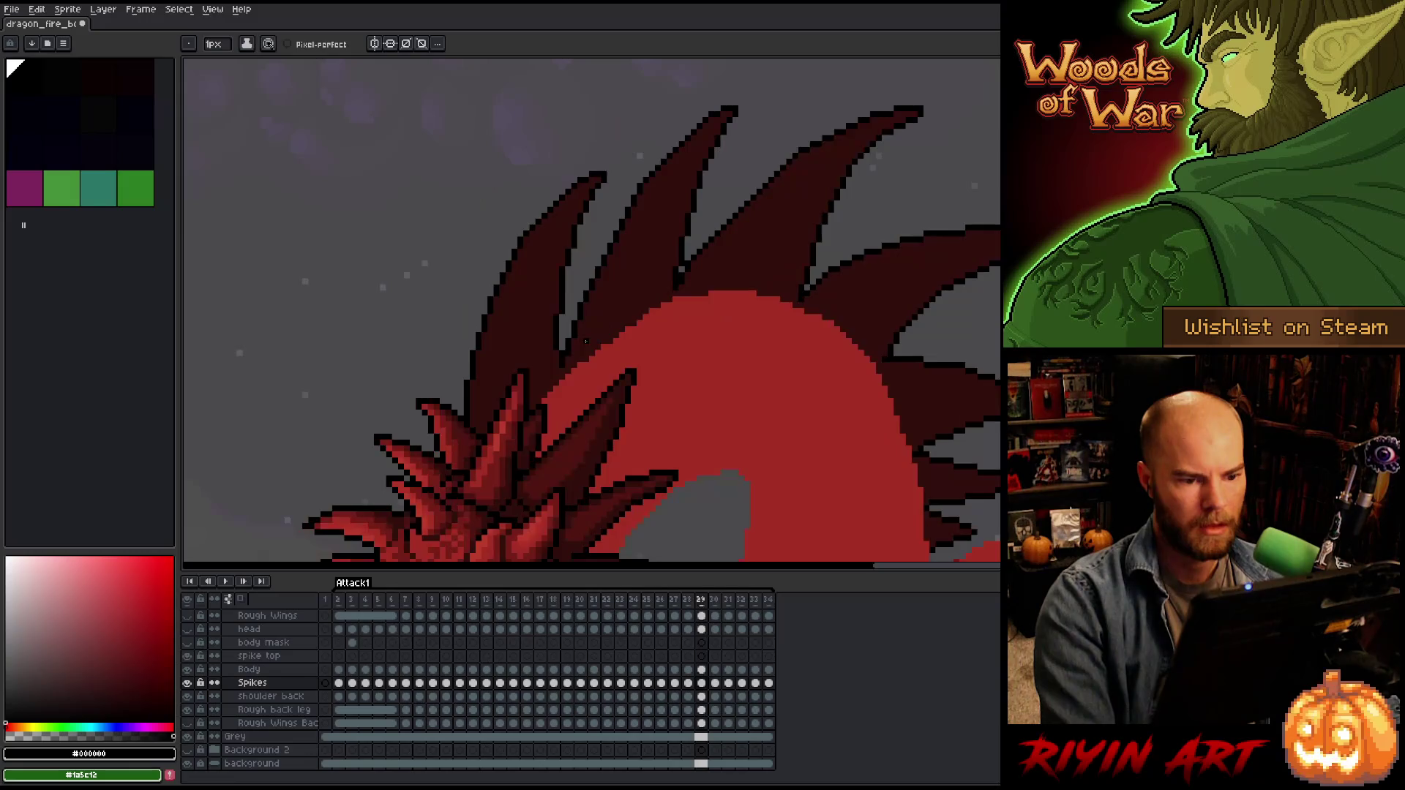
Play the animation over the volcanic scene, then zoom back in on the frame-23 spikes.
key("Return")
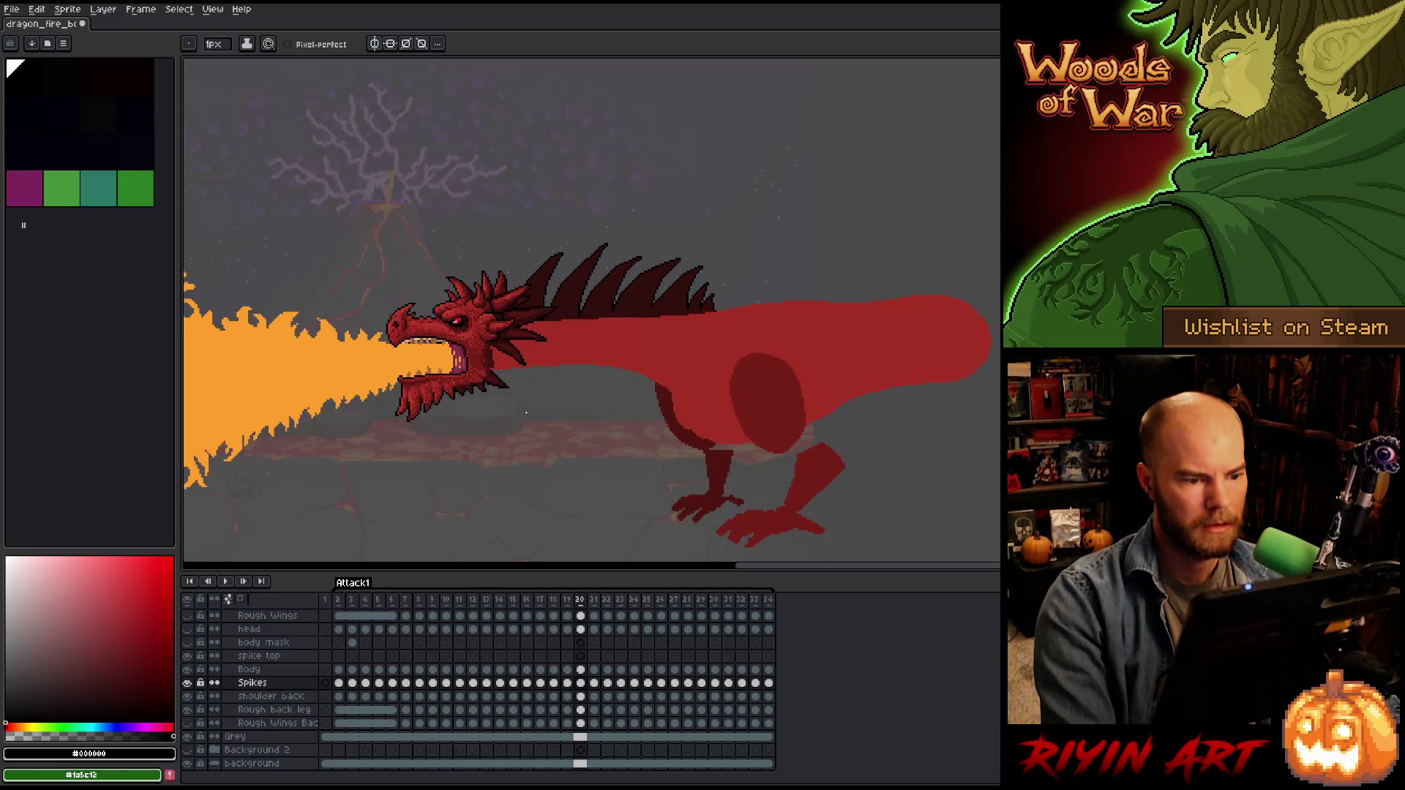
scroll(592, 311, "up", 3)
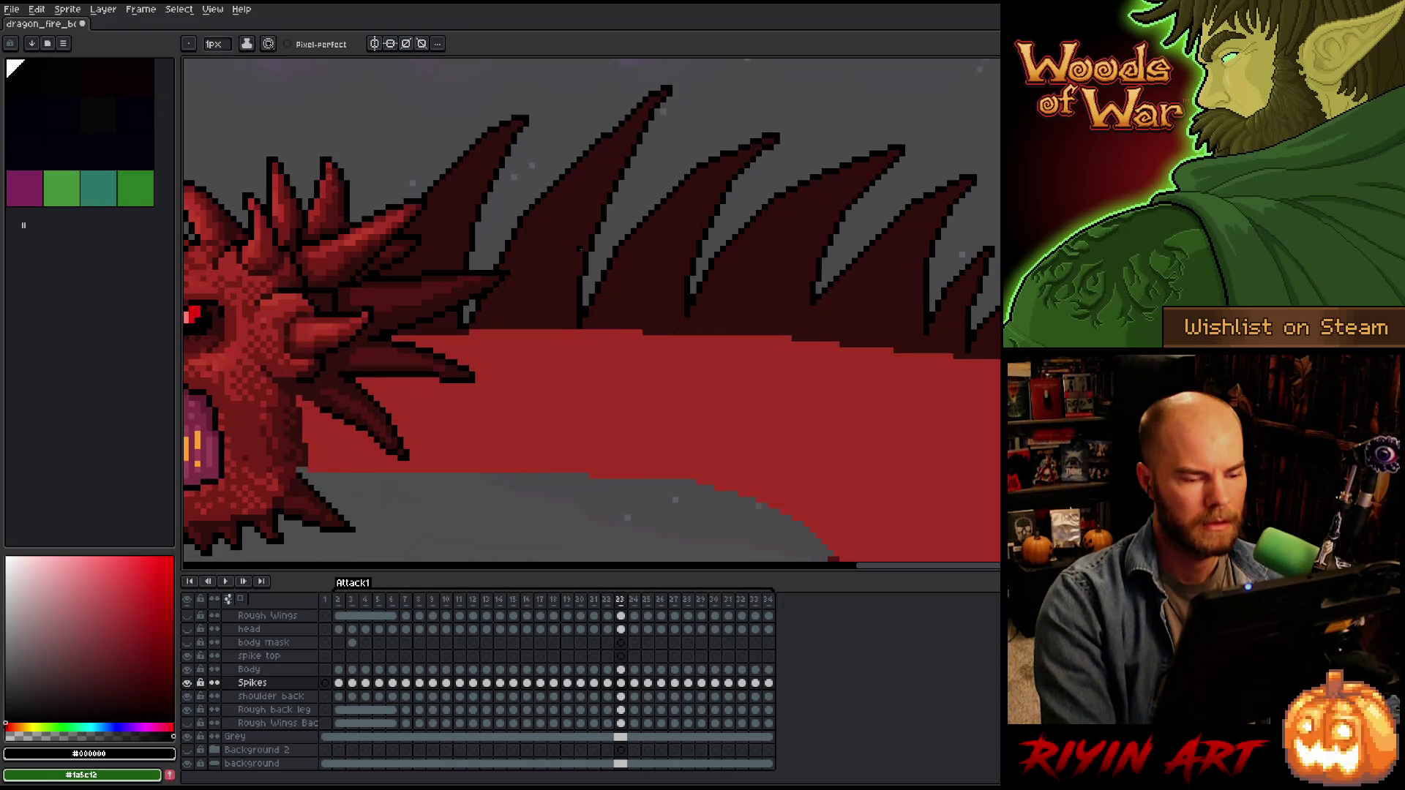
Flip back and forth across frames 21 to 24, stop on 24, and pan over the spikes.
key("Left")
key("Left")
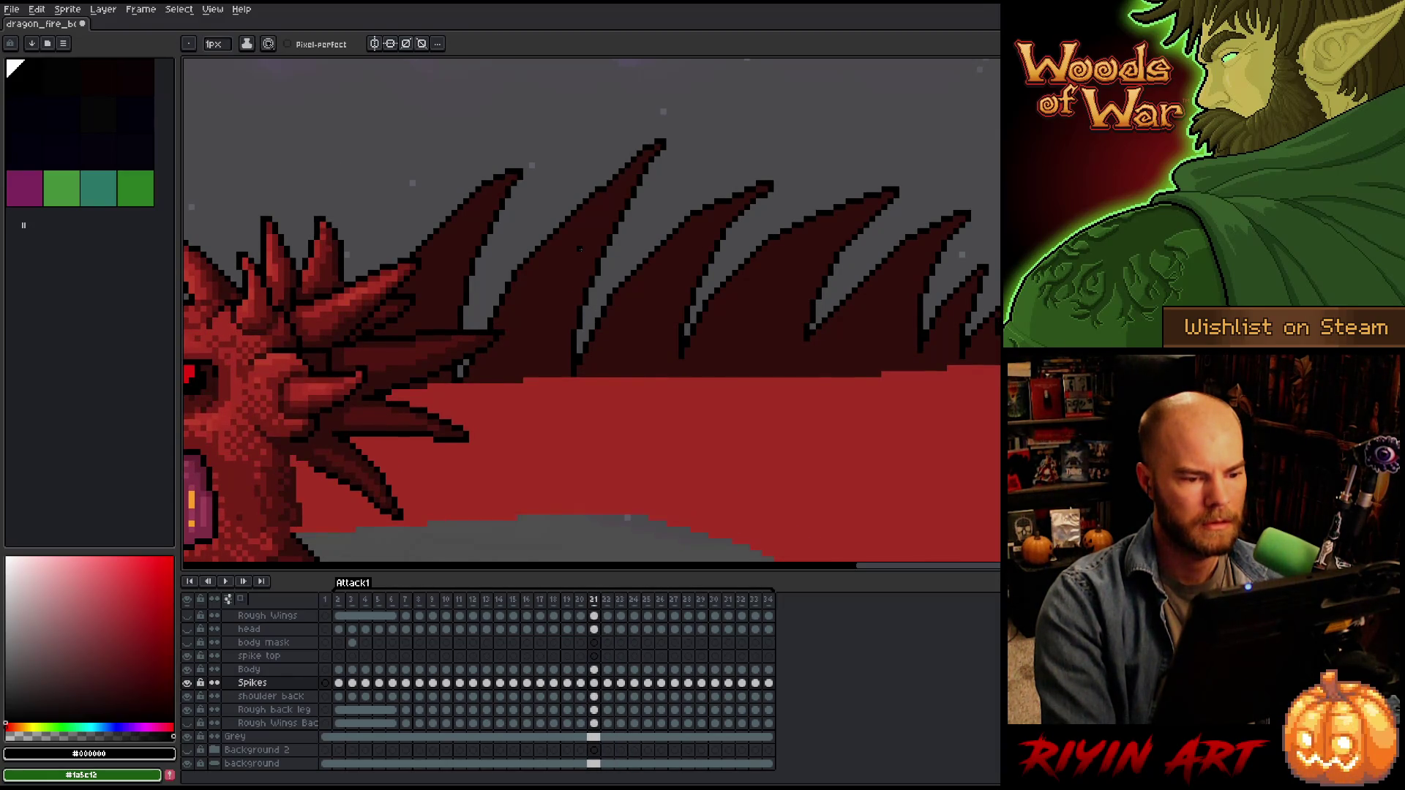
key("Right")
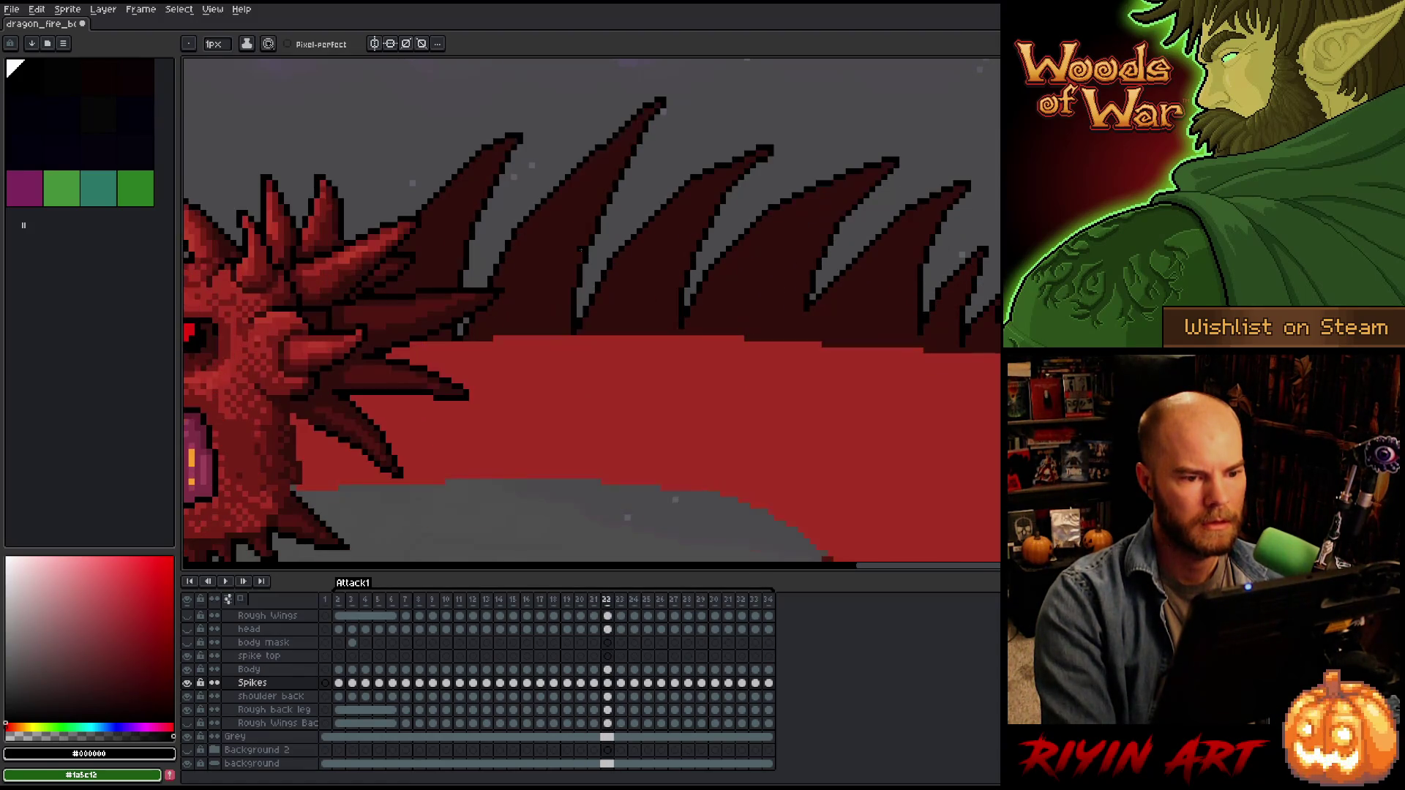
key("Right")
key("Left")
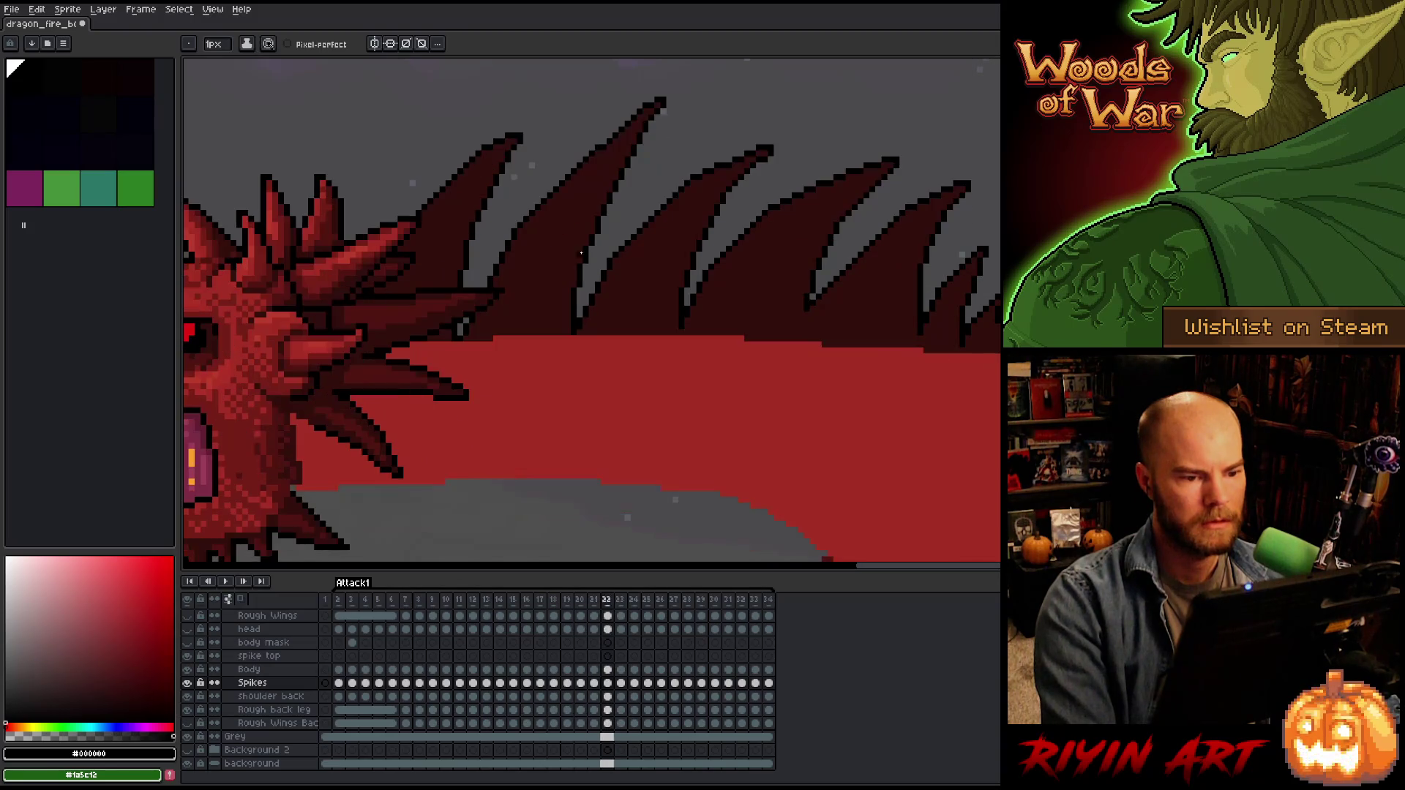
key("Left")
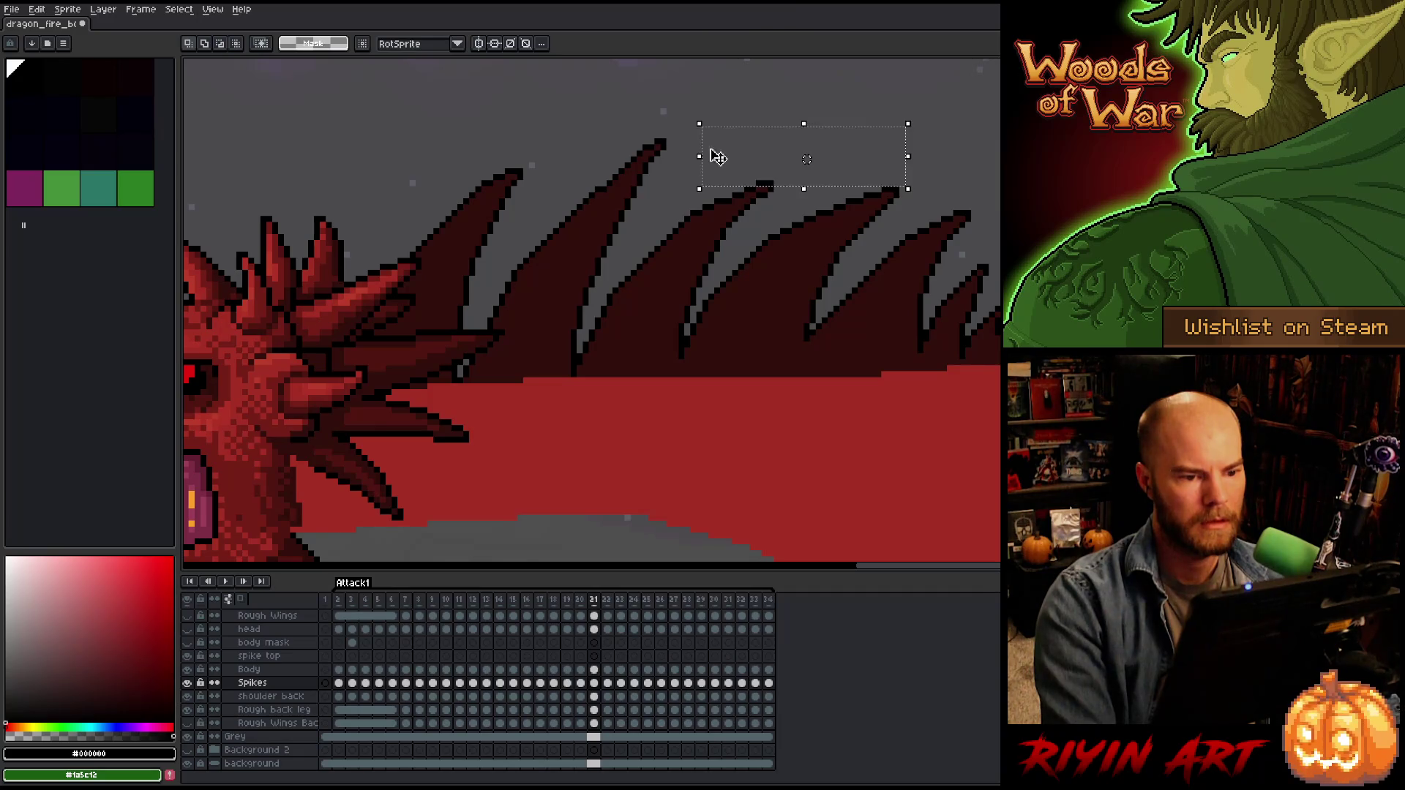
key("Right")
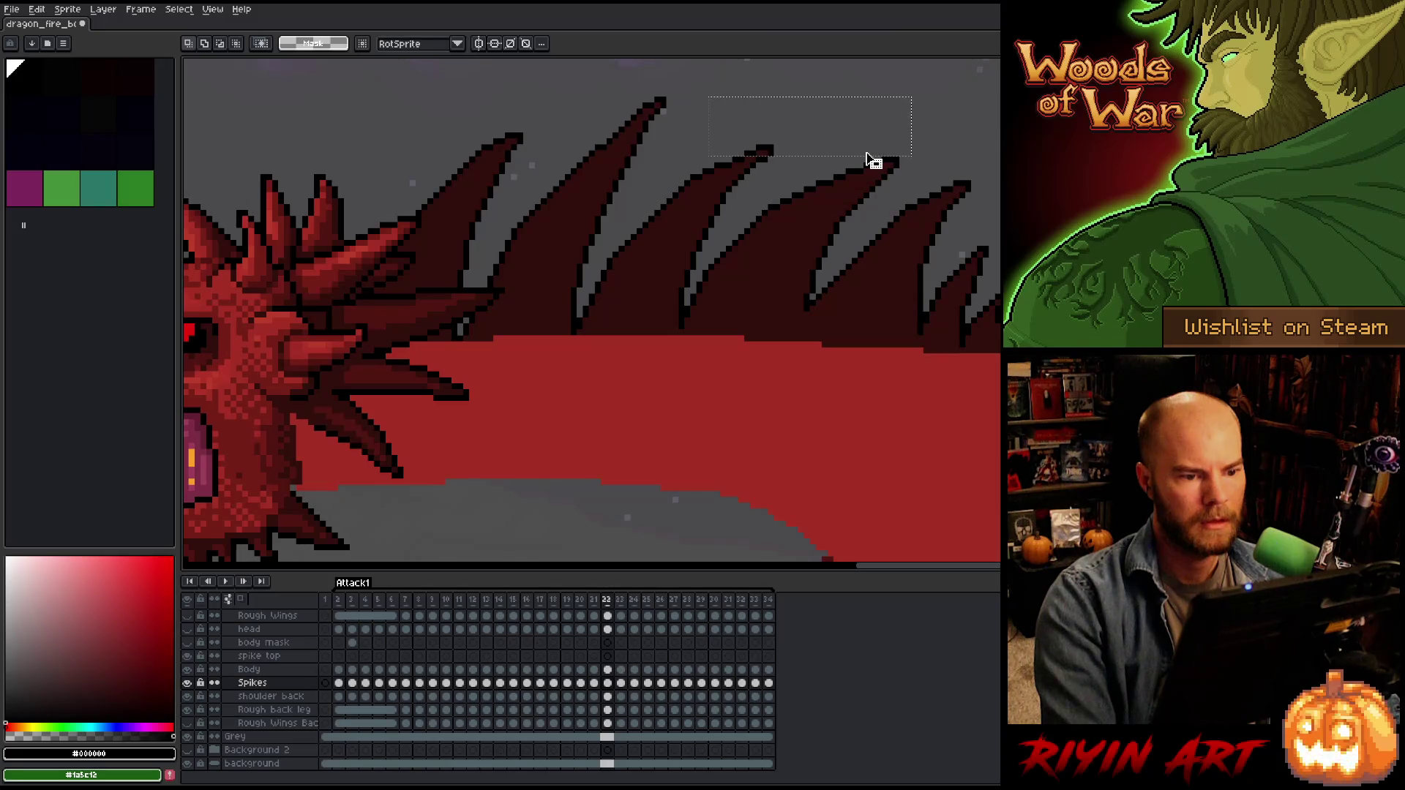
key("Left")
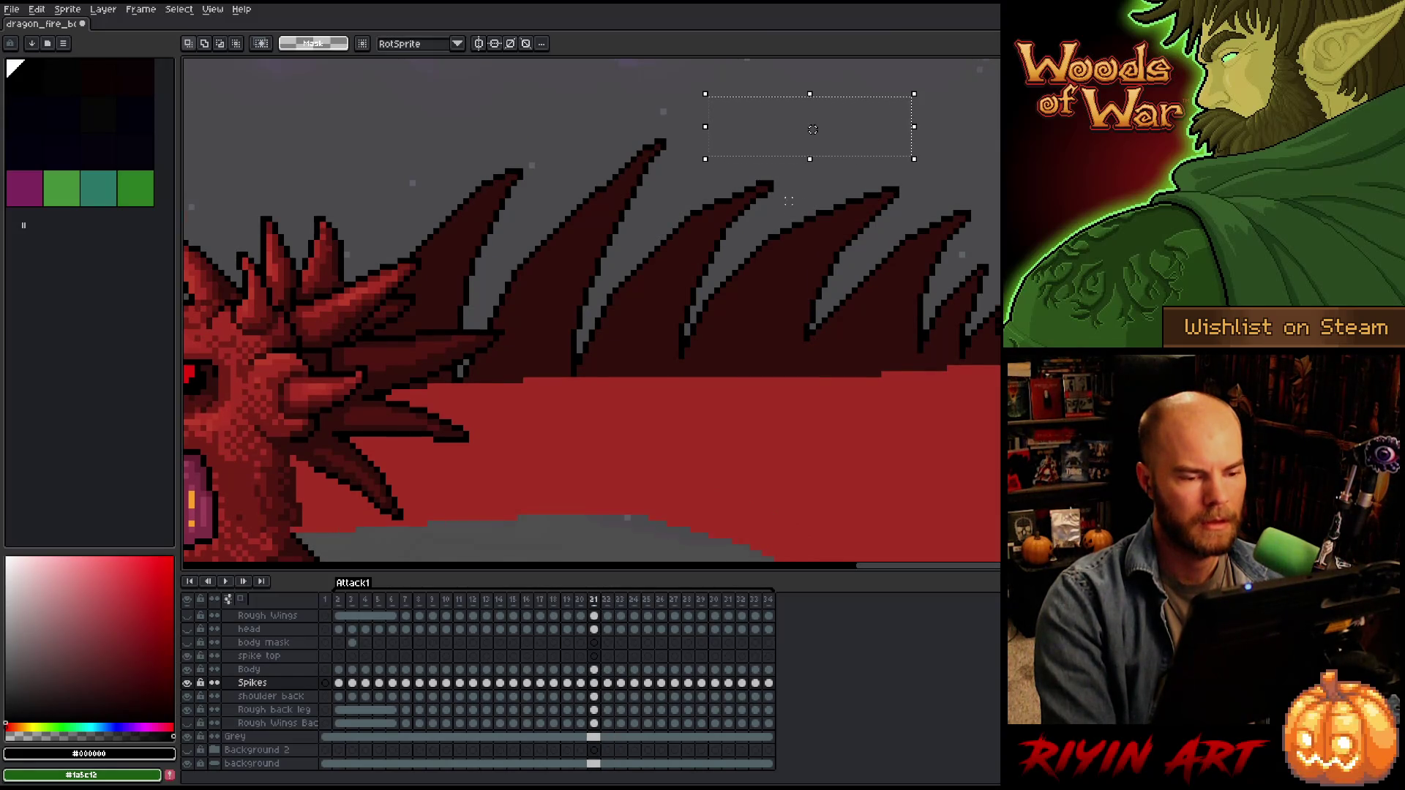
key("Right")
key("Right")
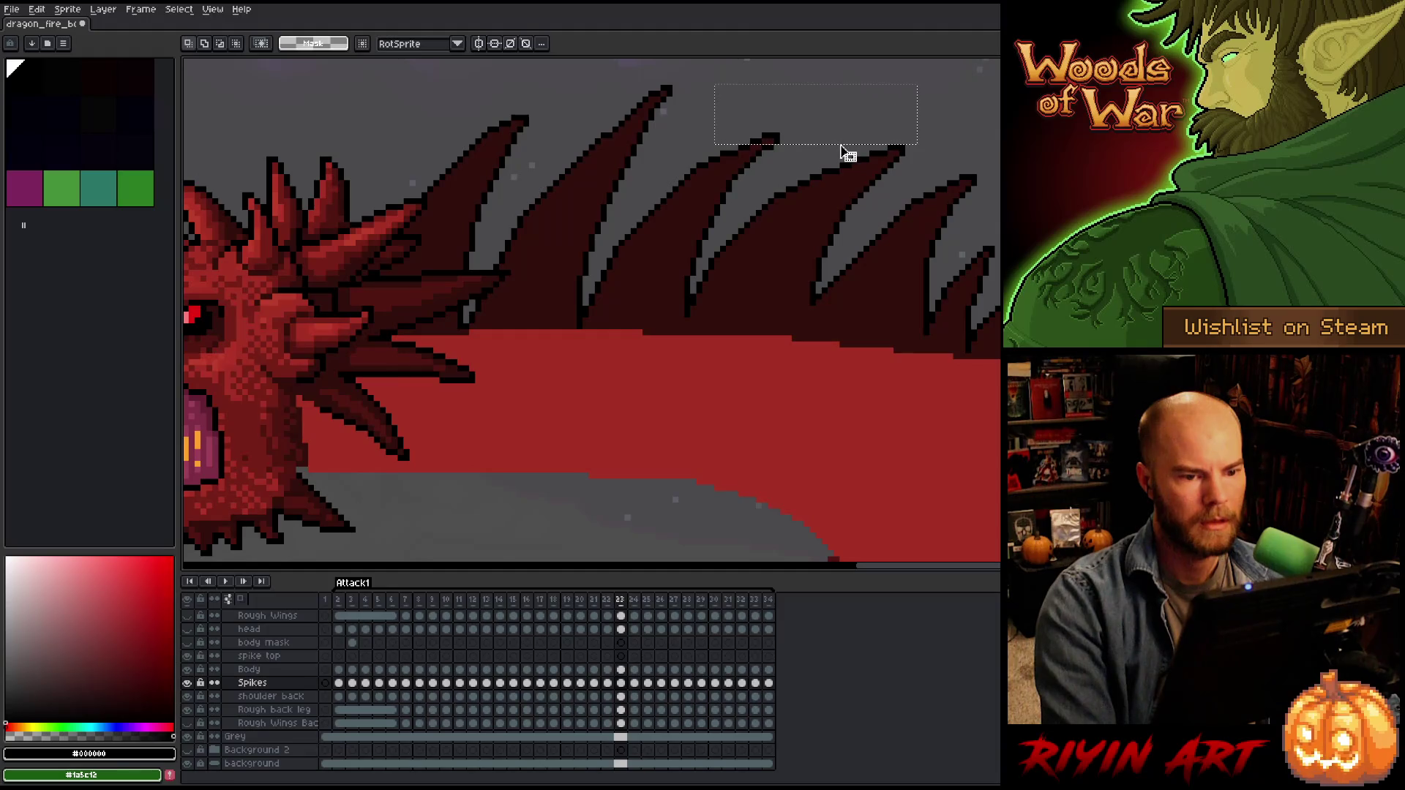
key("Right")
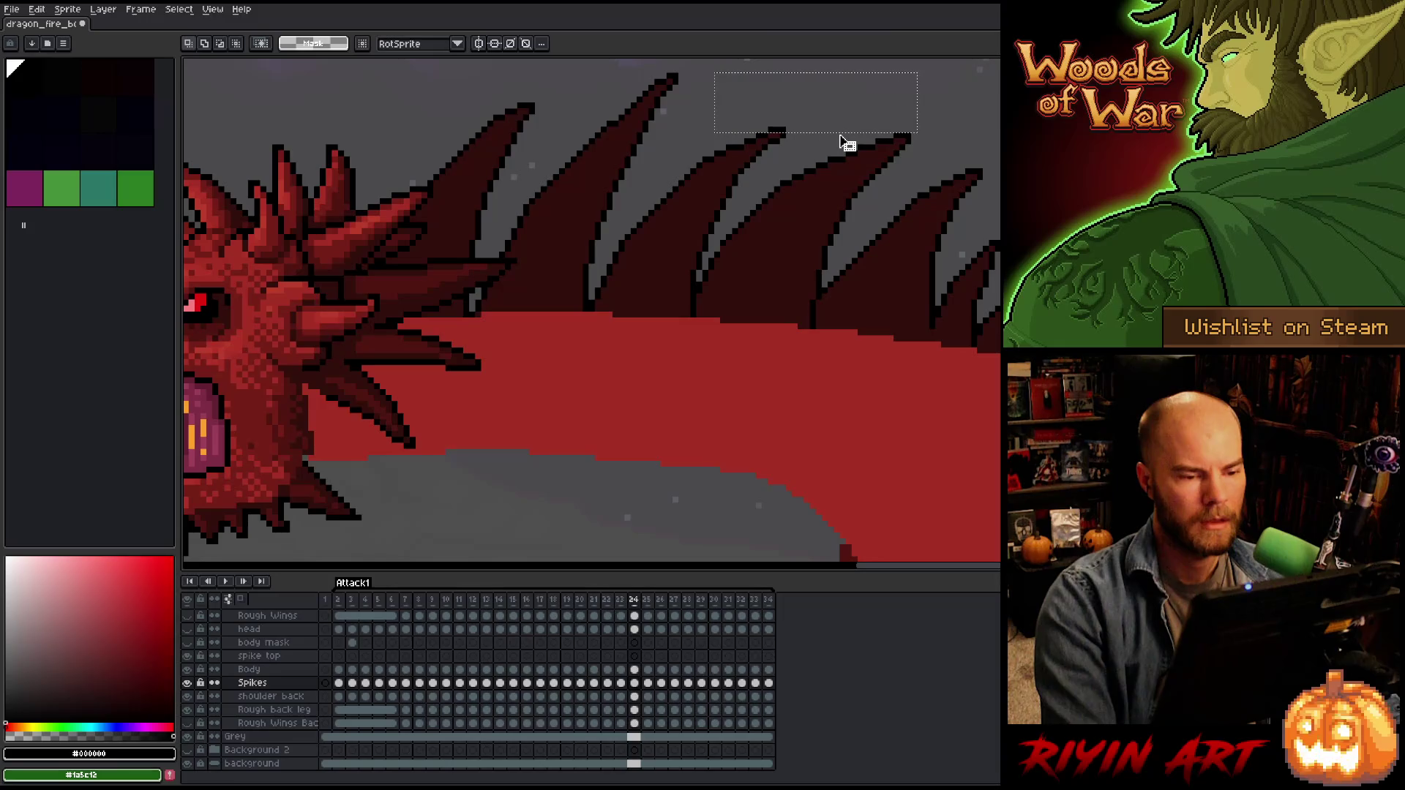
left_click_drag(769, 251, 828, 358)
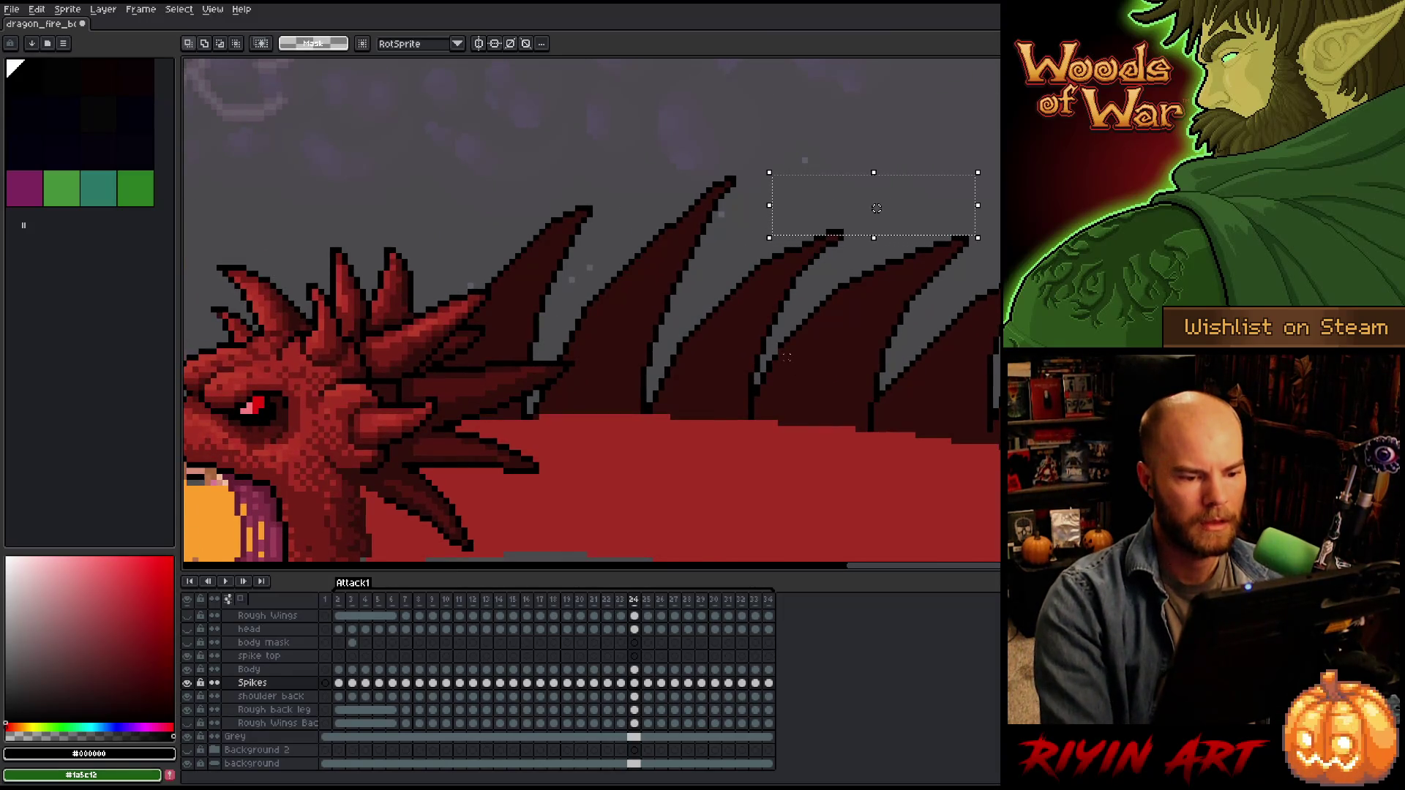
Drop the selection, step through frames 23 to 27, then zoom out and play the animation.
key("b")
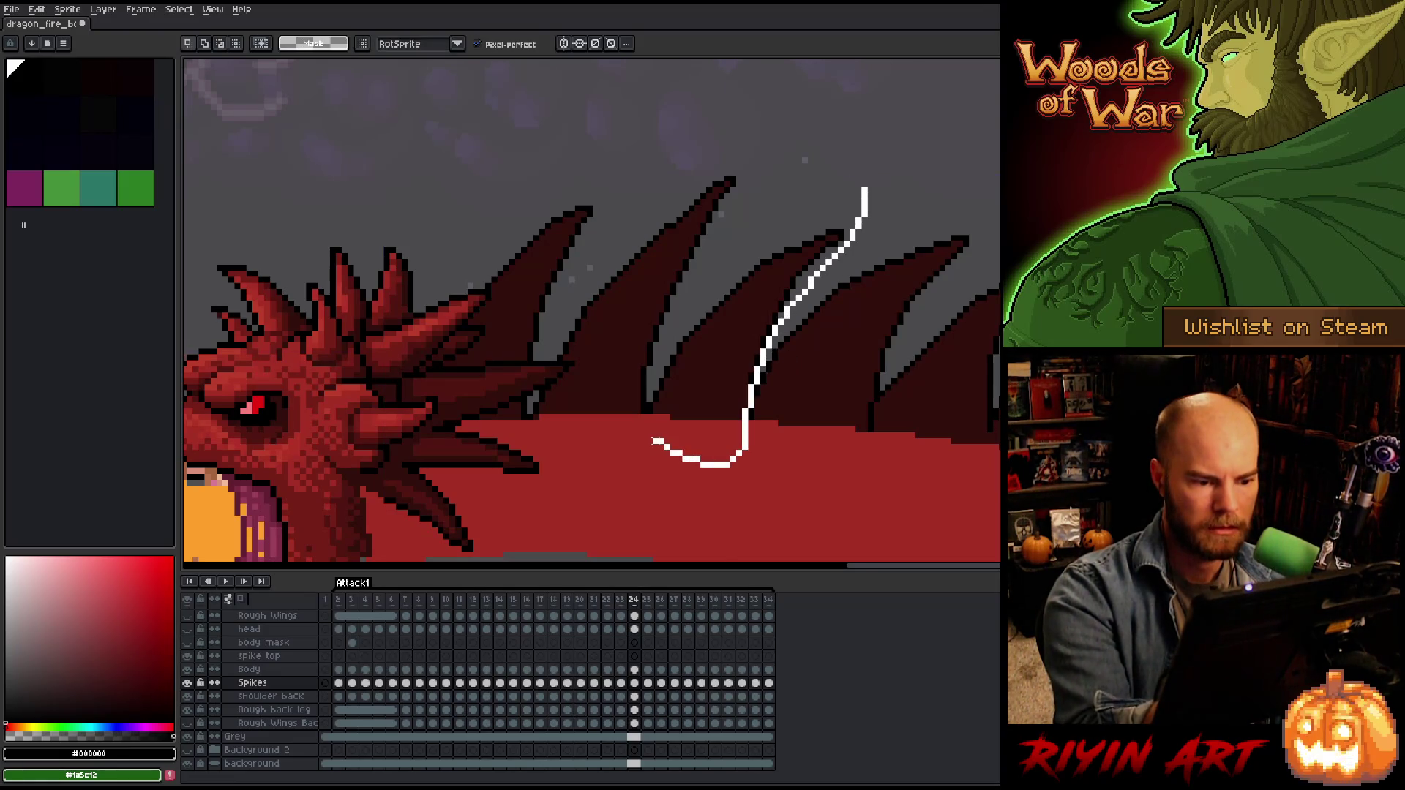
key("ctrl+d")
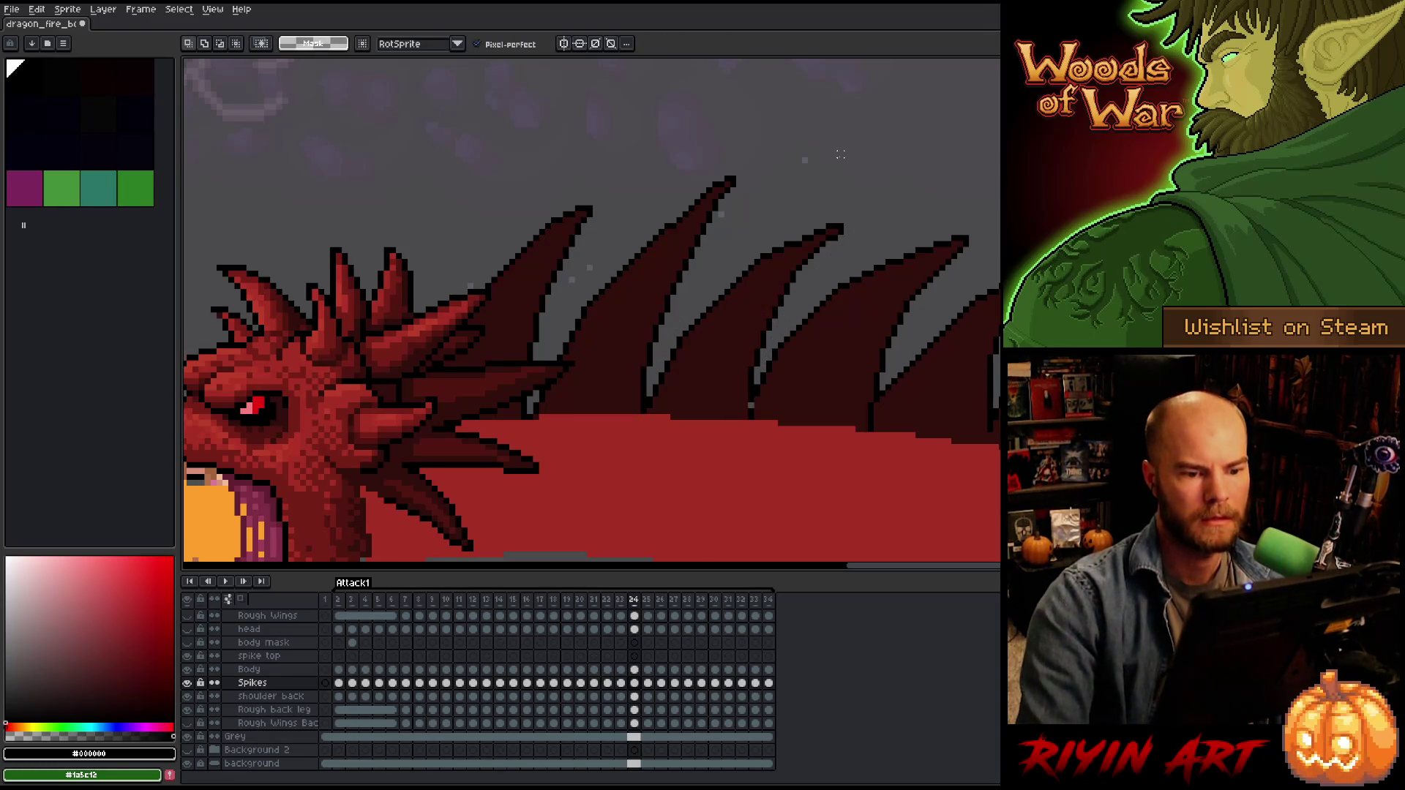
key("b")
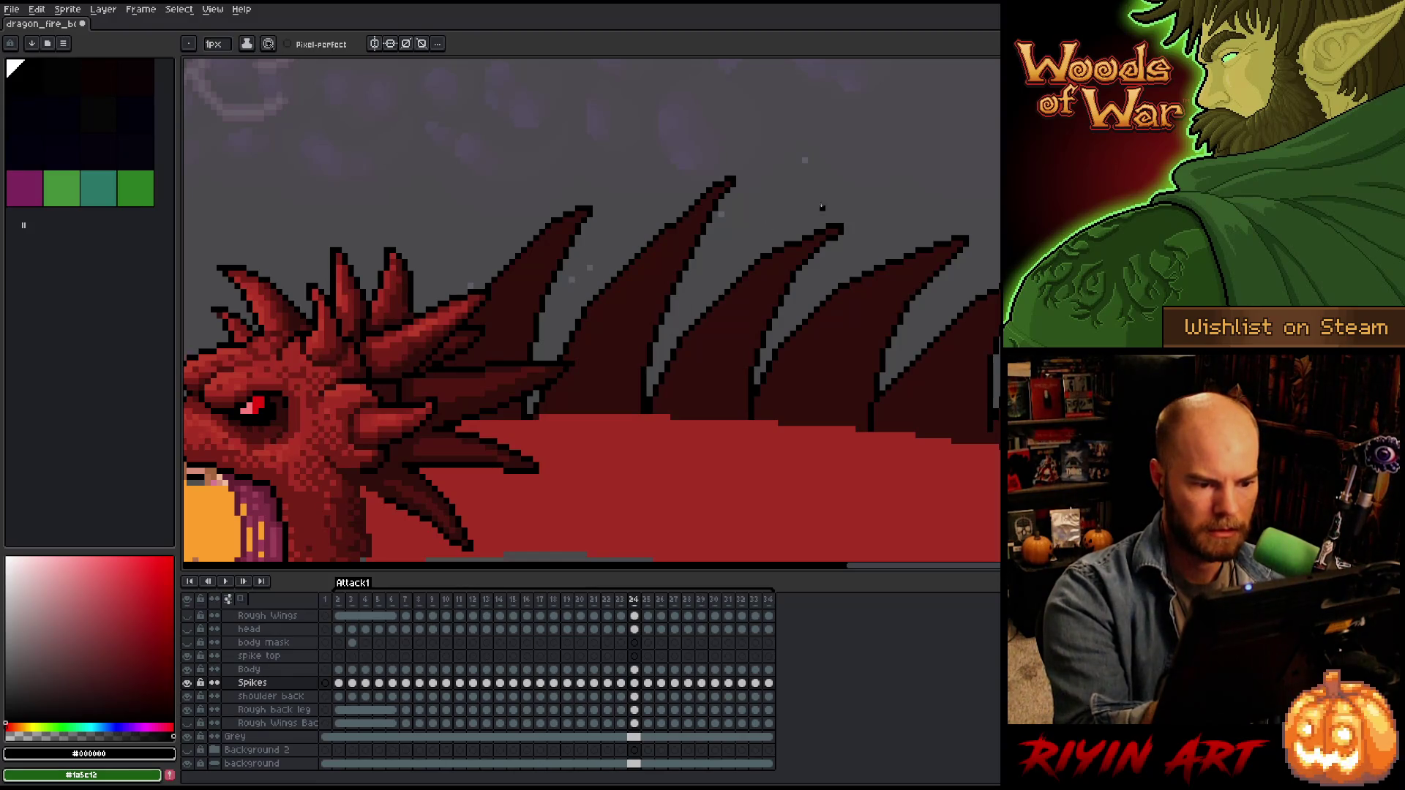
key("Left")
key("Right")
key("Left")
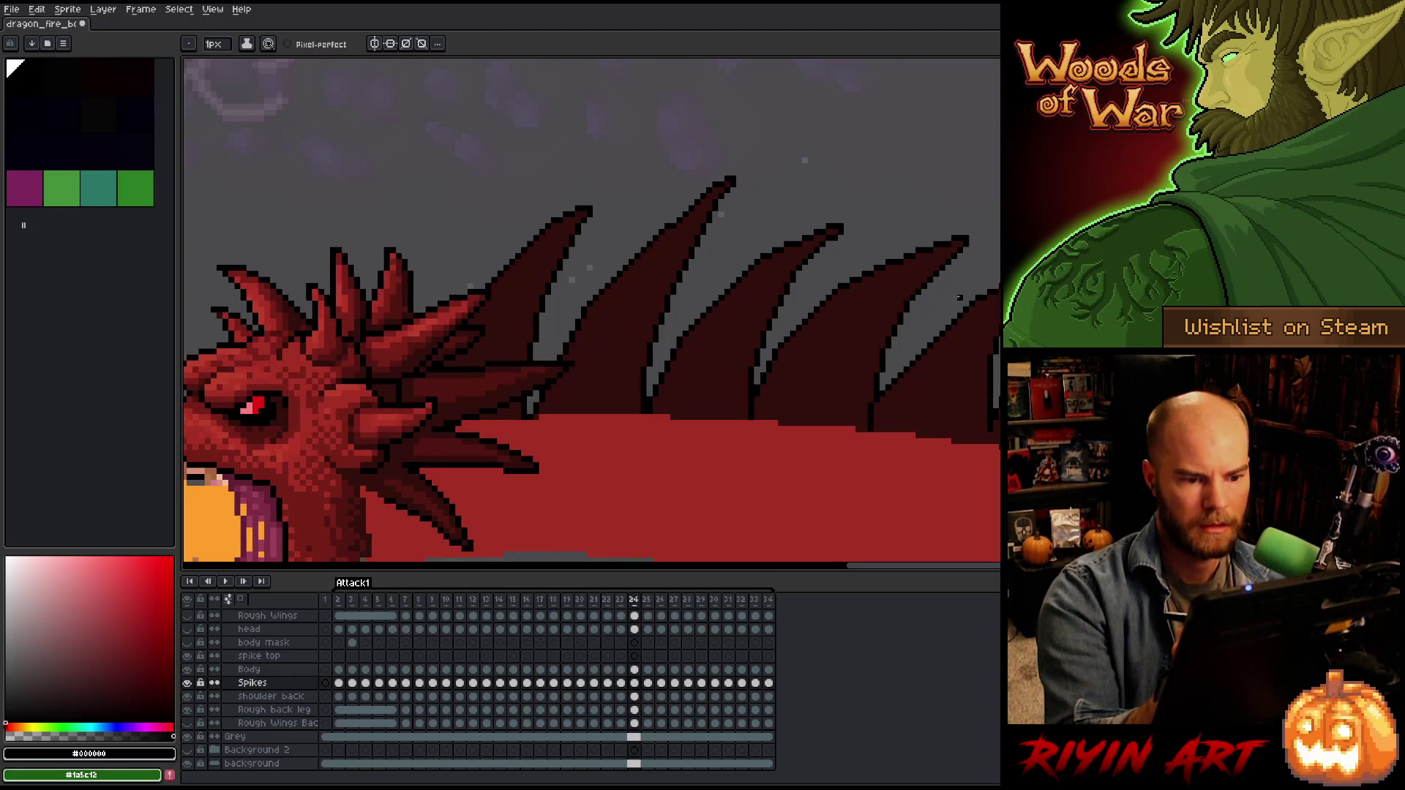
key("Right")
key("Right")
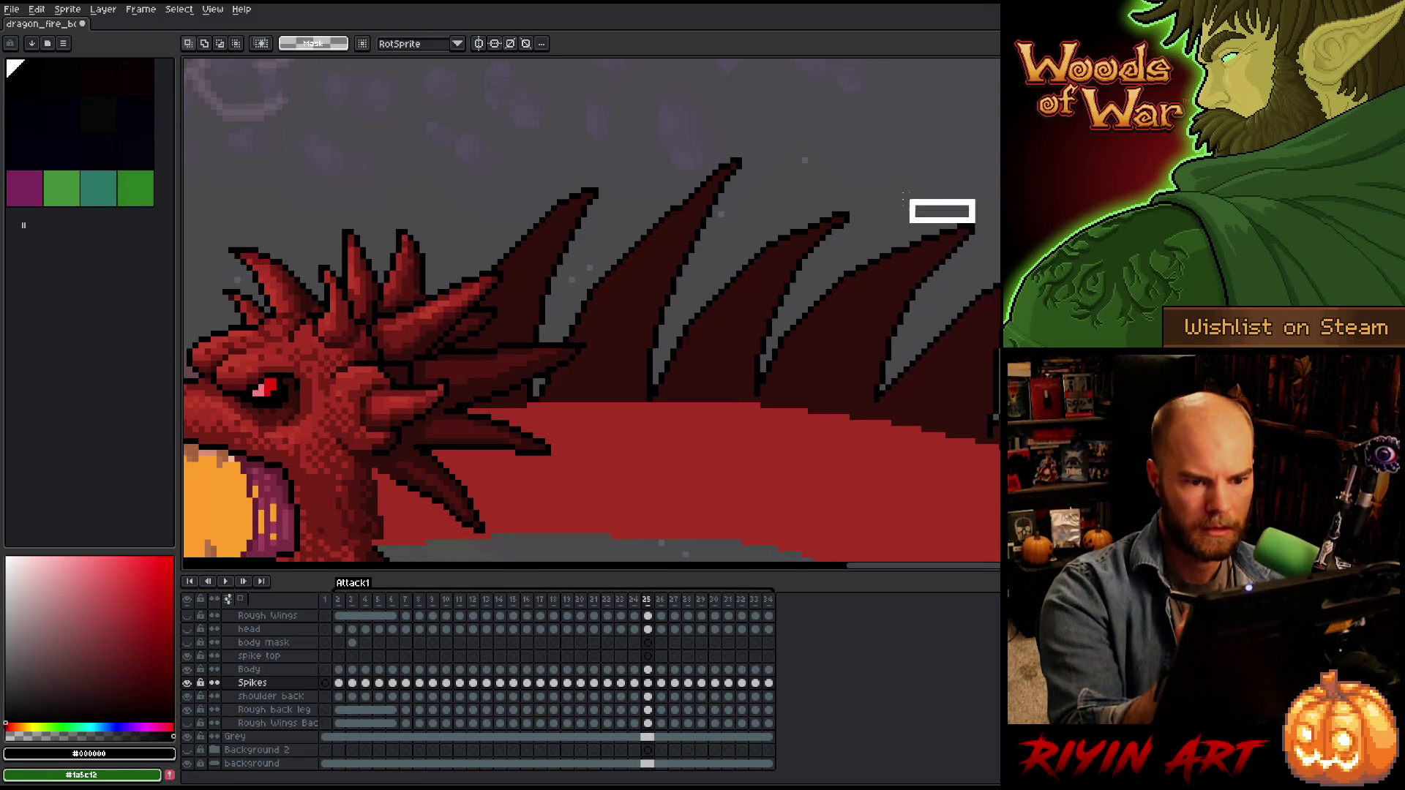
key("Right")
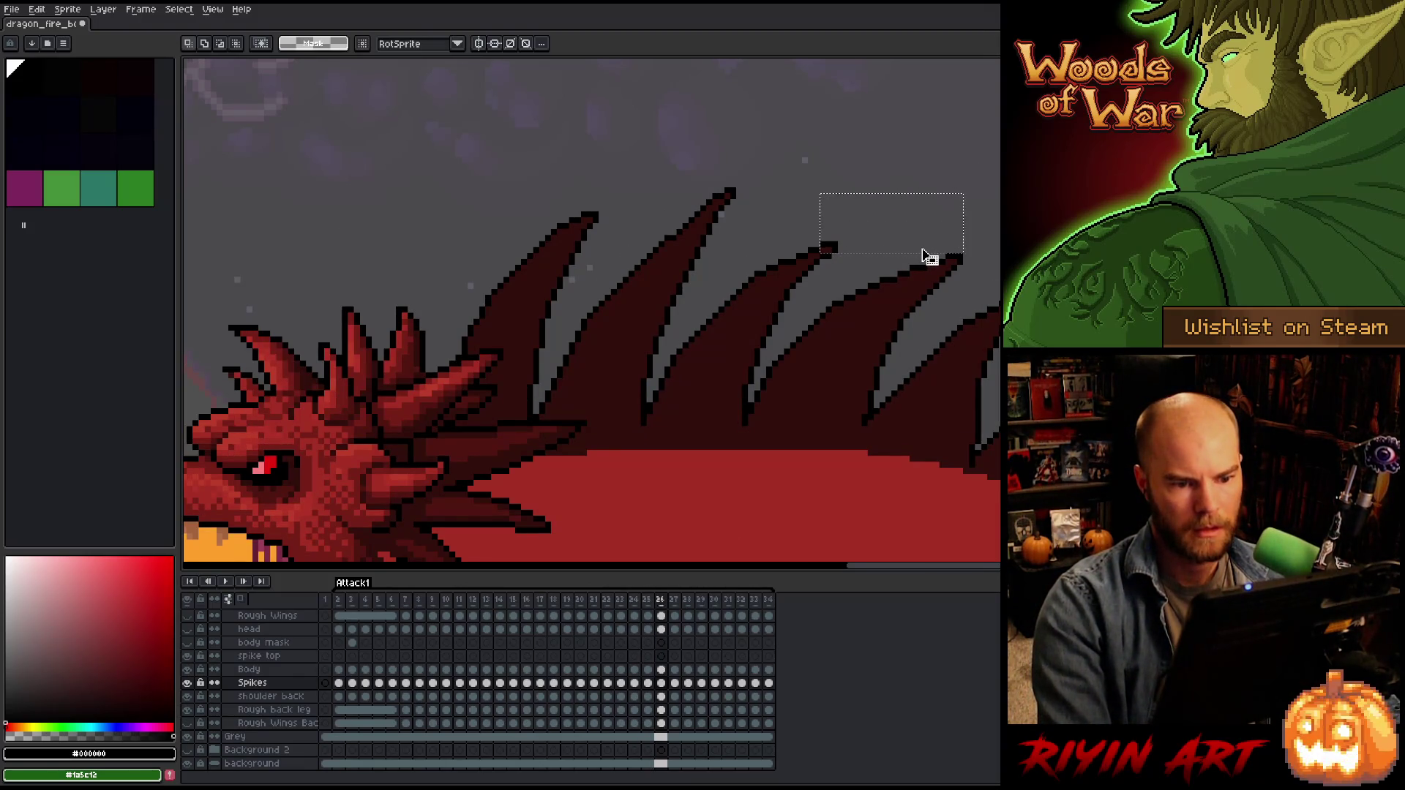
key("Right")
scroll(894, 227, "down", 4)
key("Return")
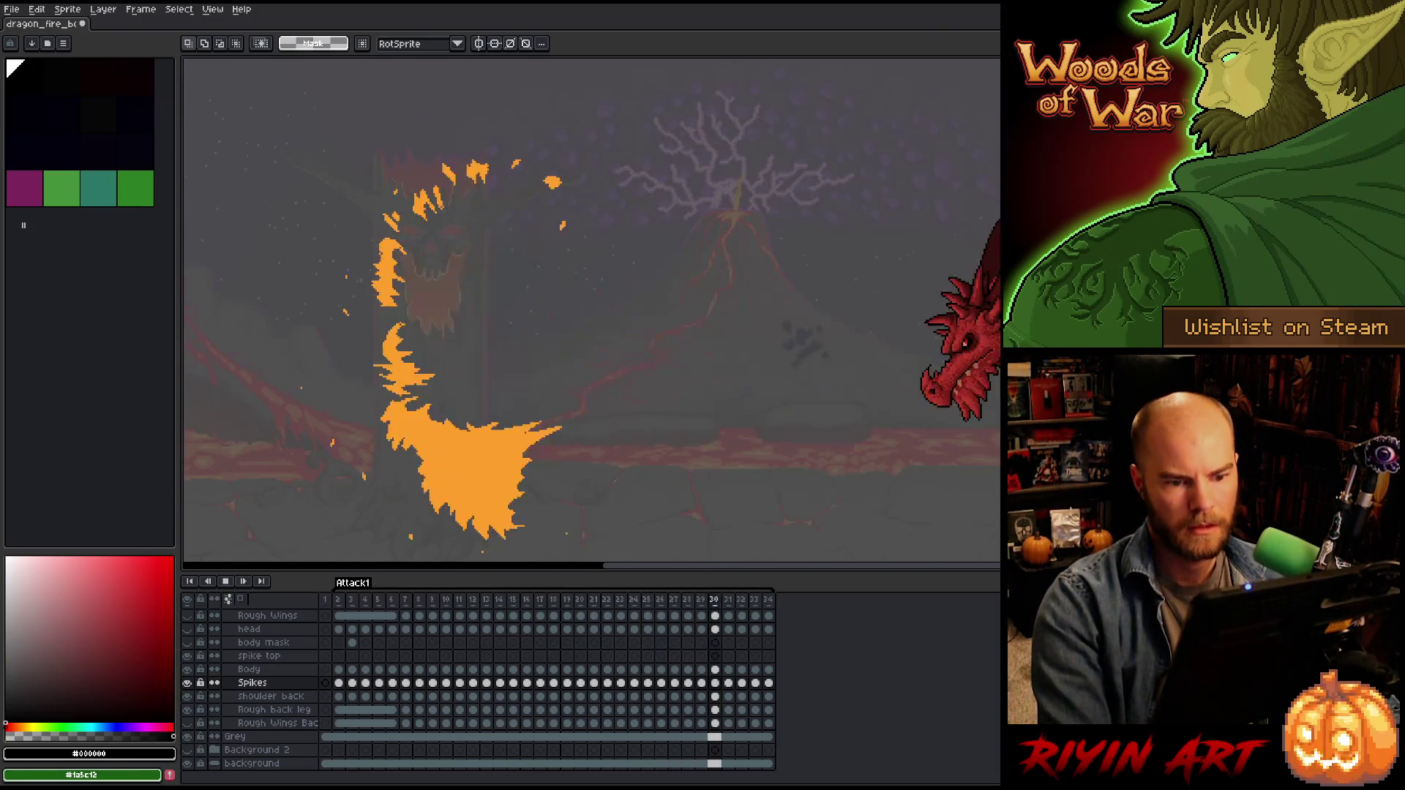
Pause and resume the playback, finally stopping on fire-breath frame 24.
left_click_drag(995, 322, 771, 322)
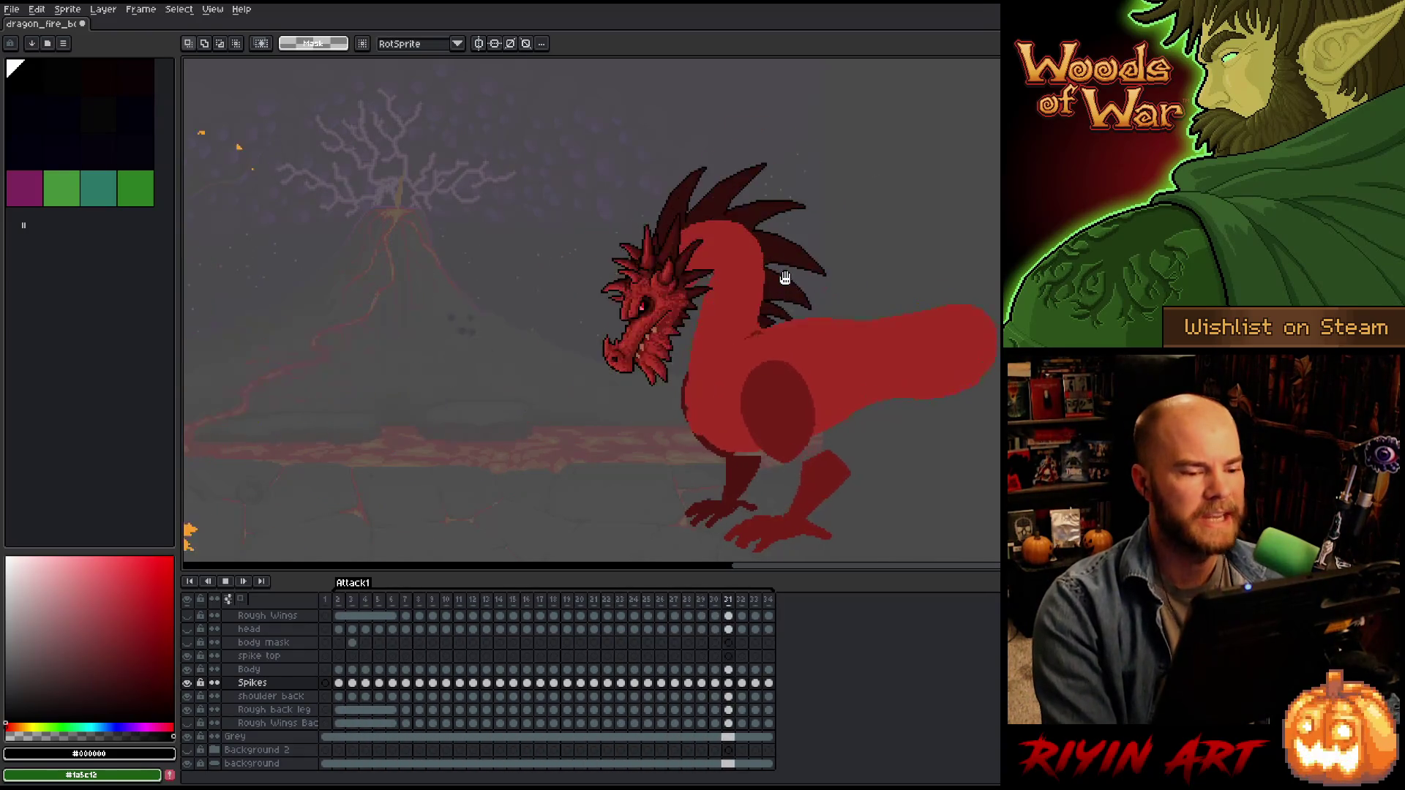
key("Return")
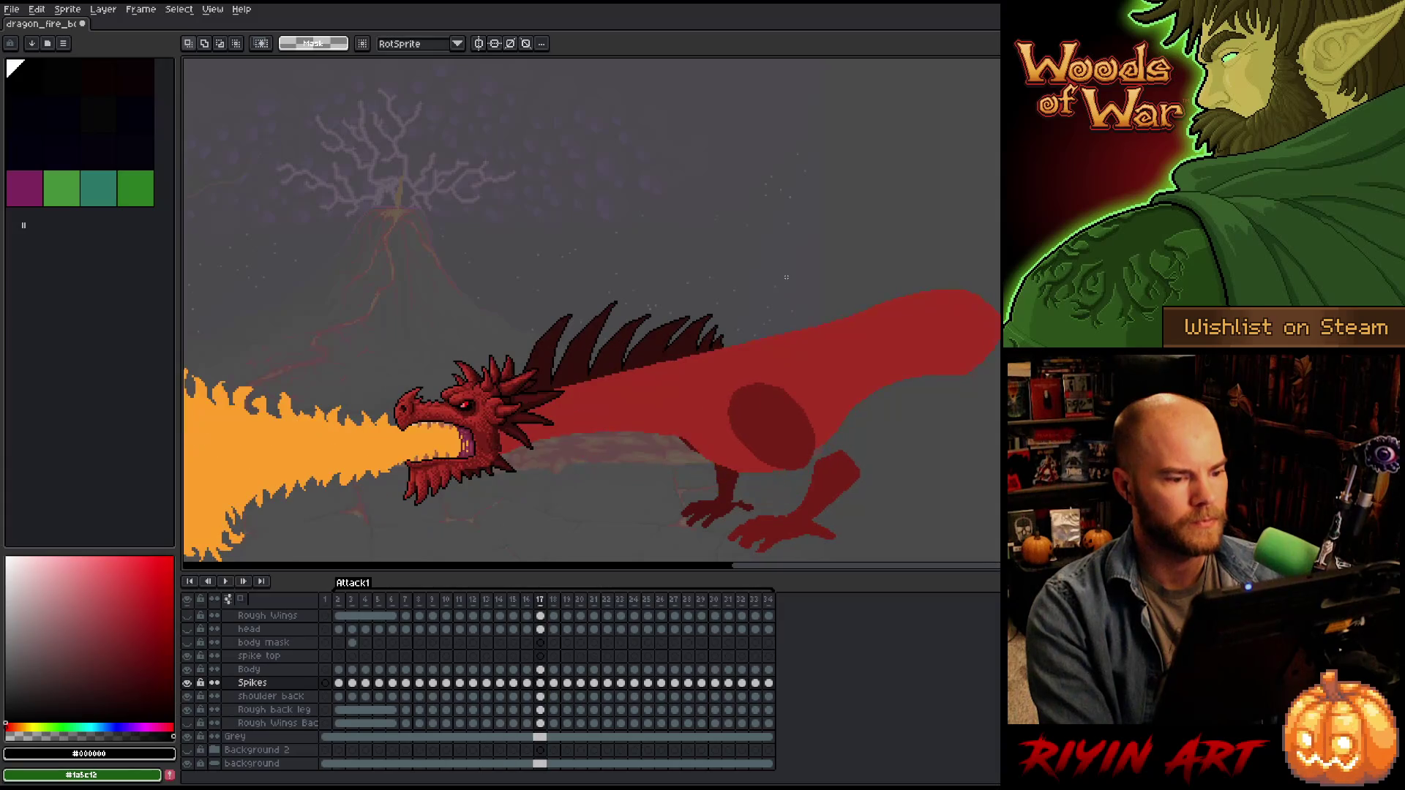
key("Return")
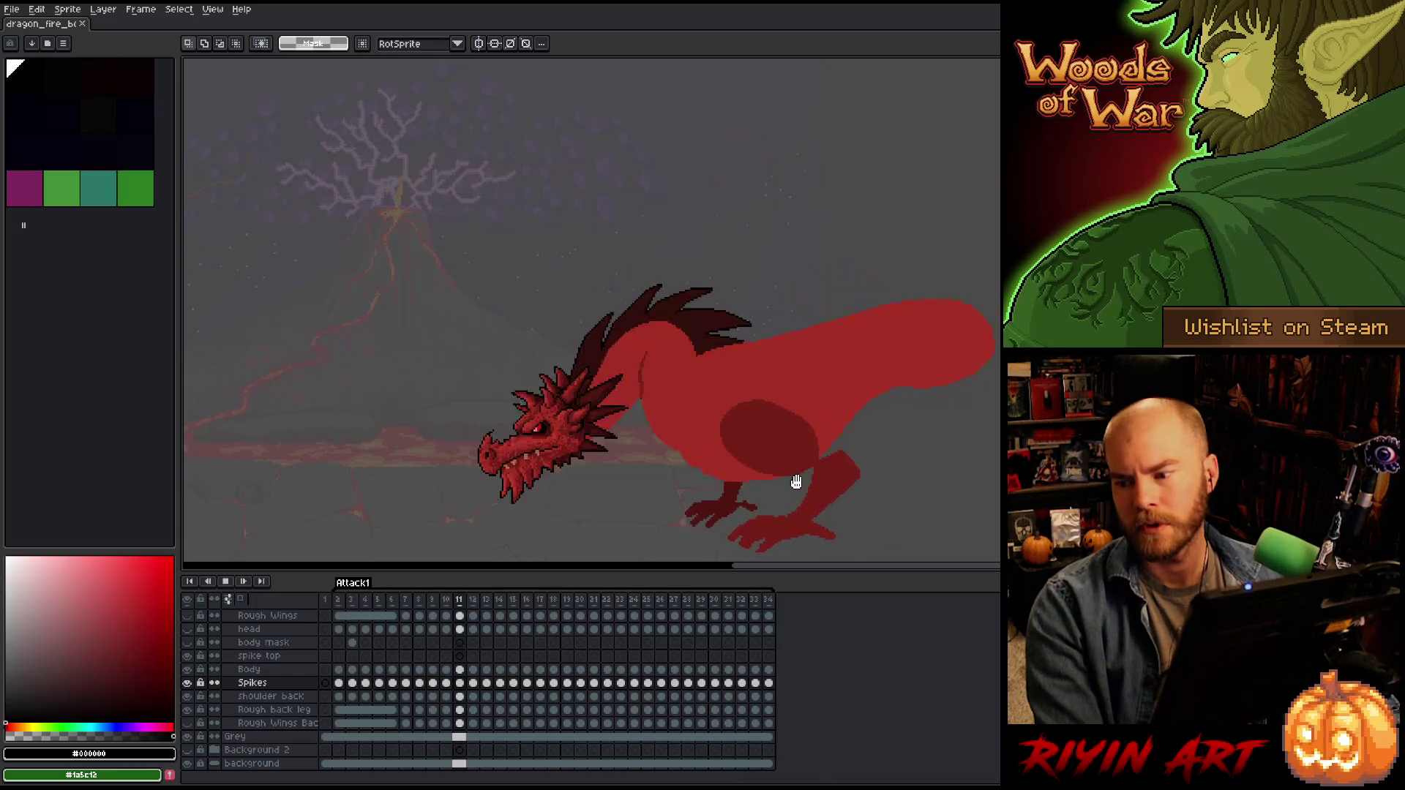
key("Return")
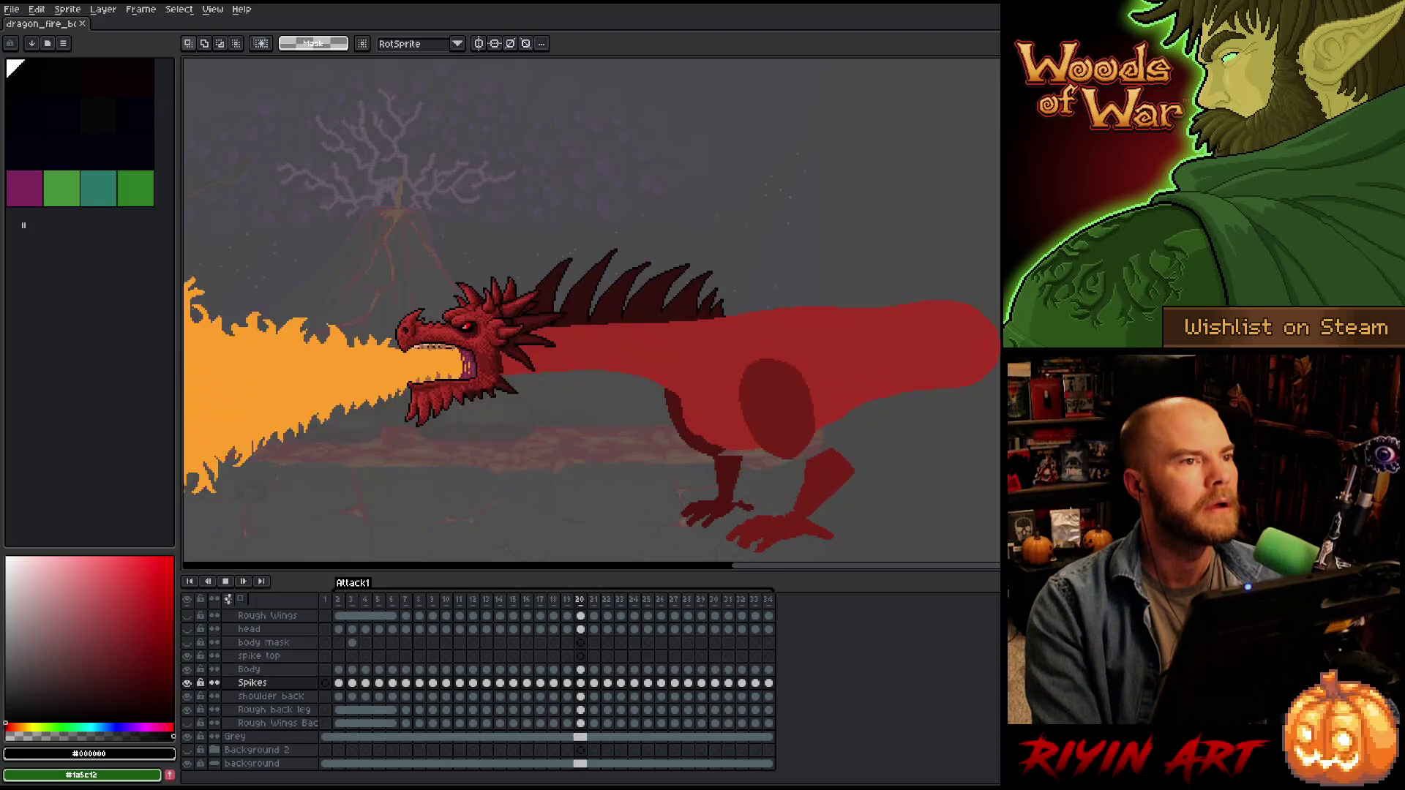
key("Return")
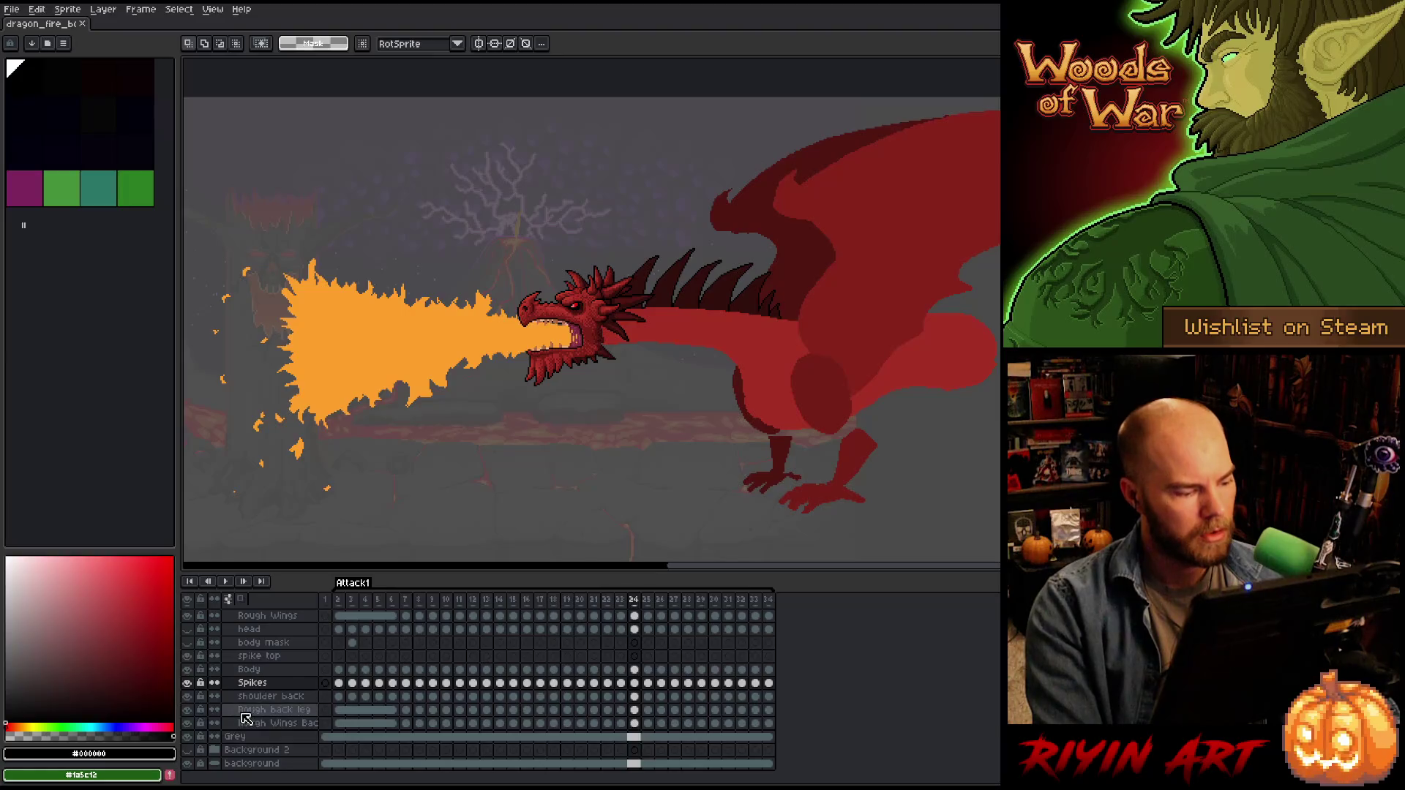
Hide the Grey layer and the timeline, then zoom and pan to watch the dragon over the lava scene.
left_click(187, 738)
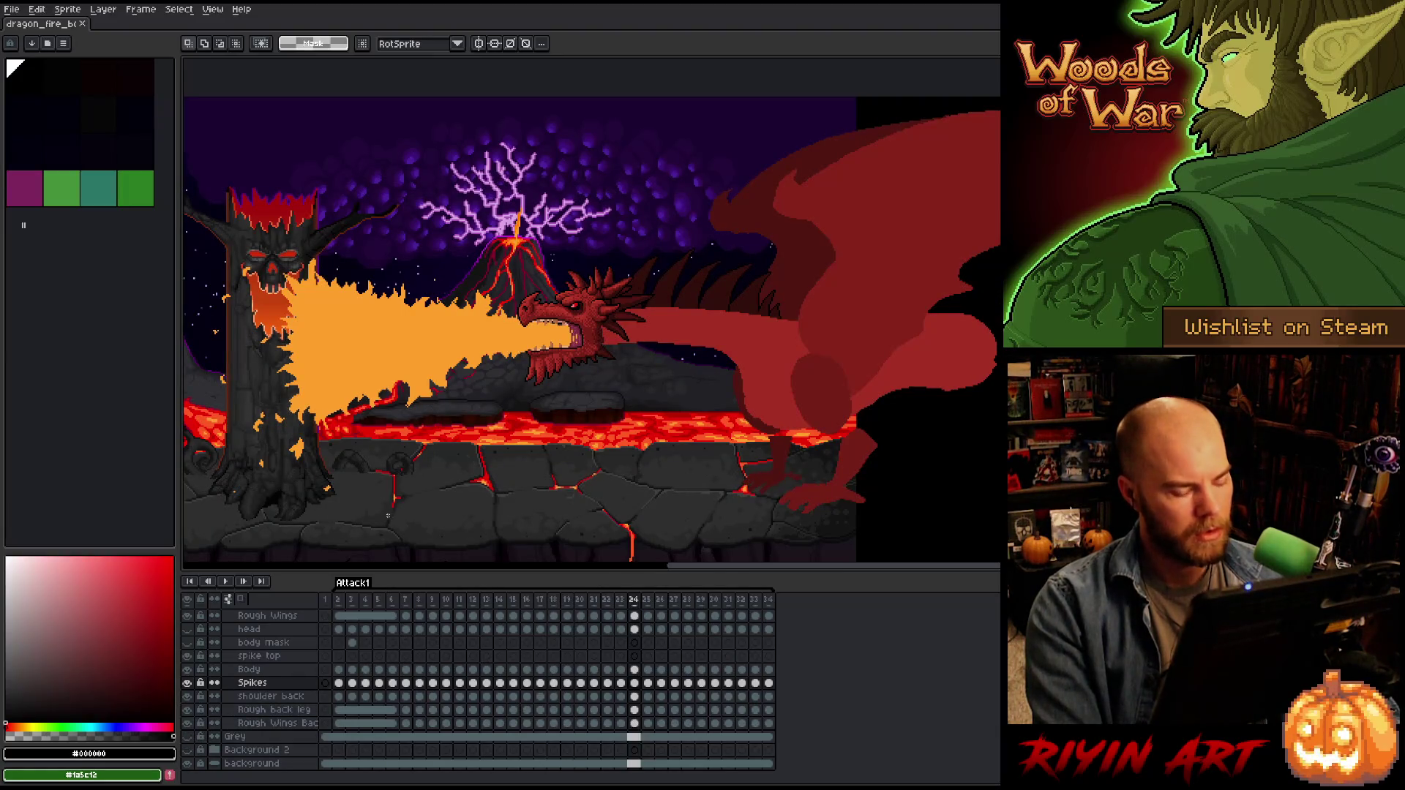
key("Tab")
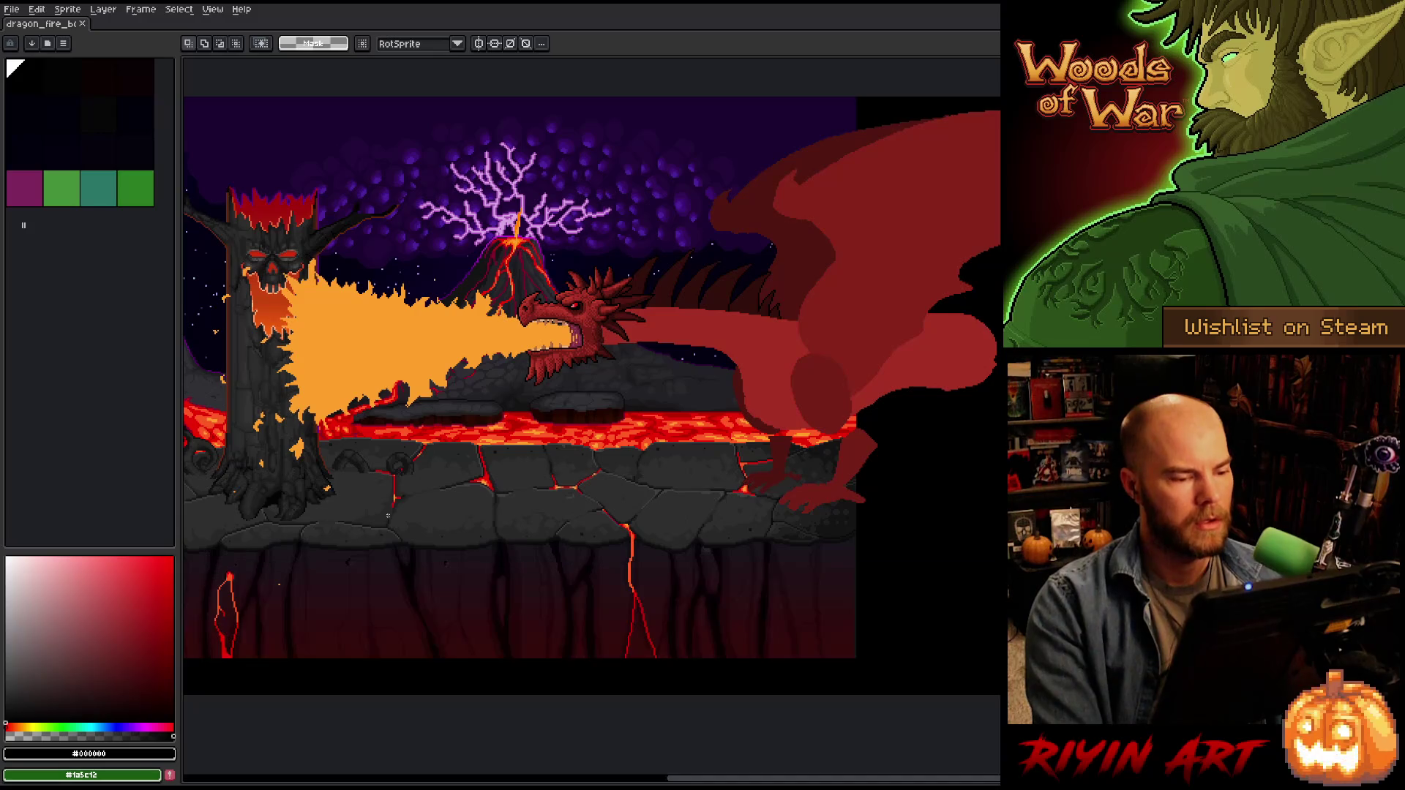
scroll(334, 521, "up", 2)
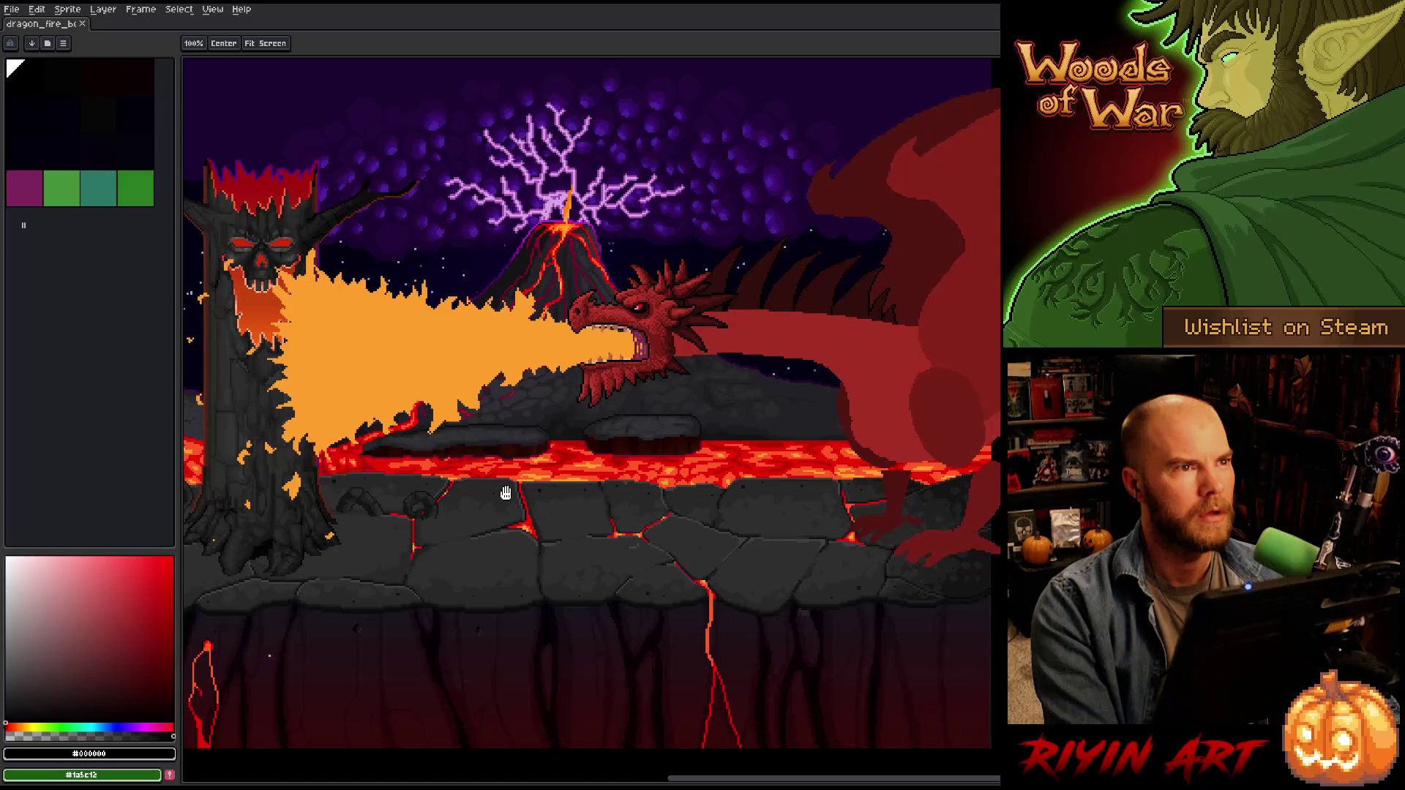
scroll(513, 484, "down", 1)
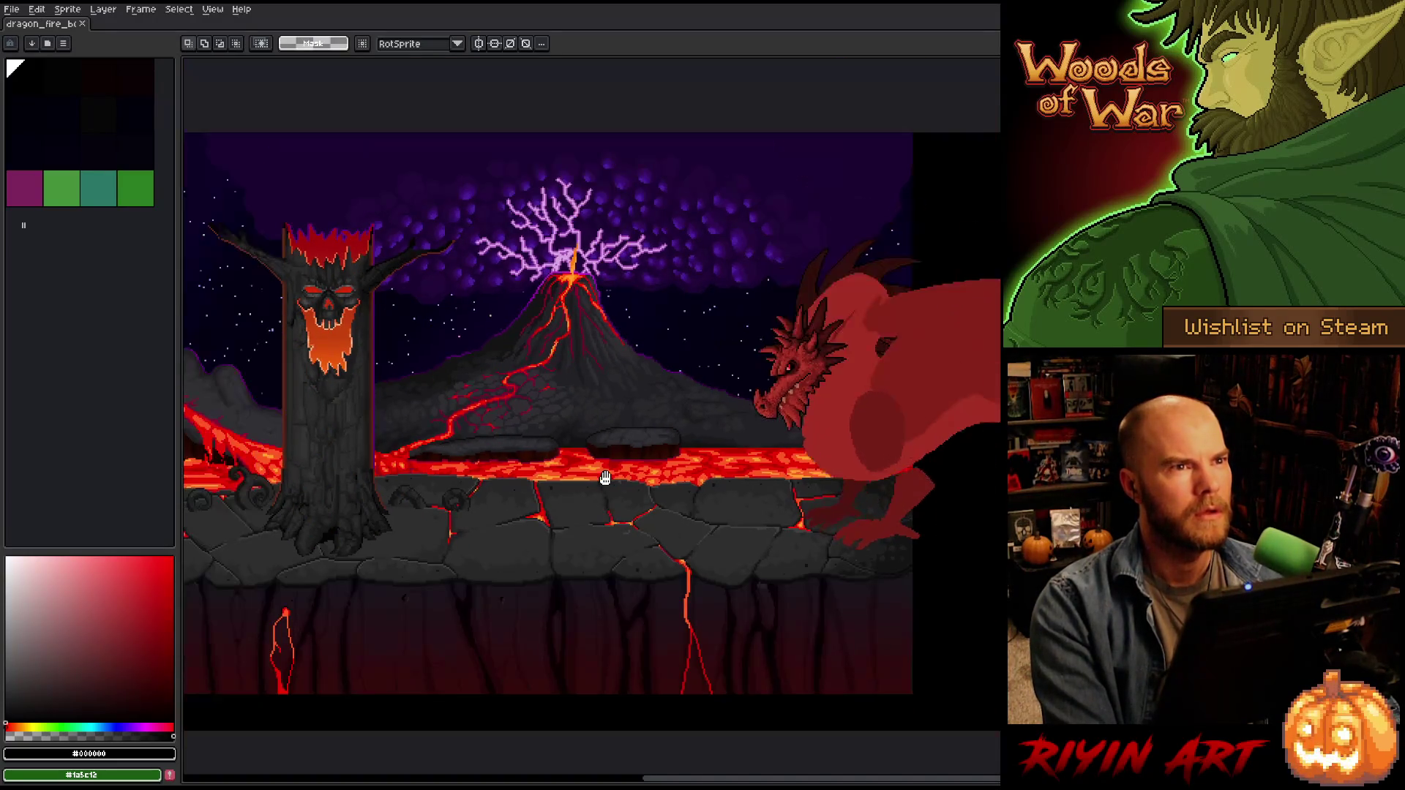
left_click_drag(574, 459, 594, 460)
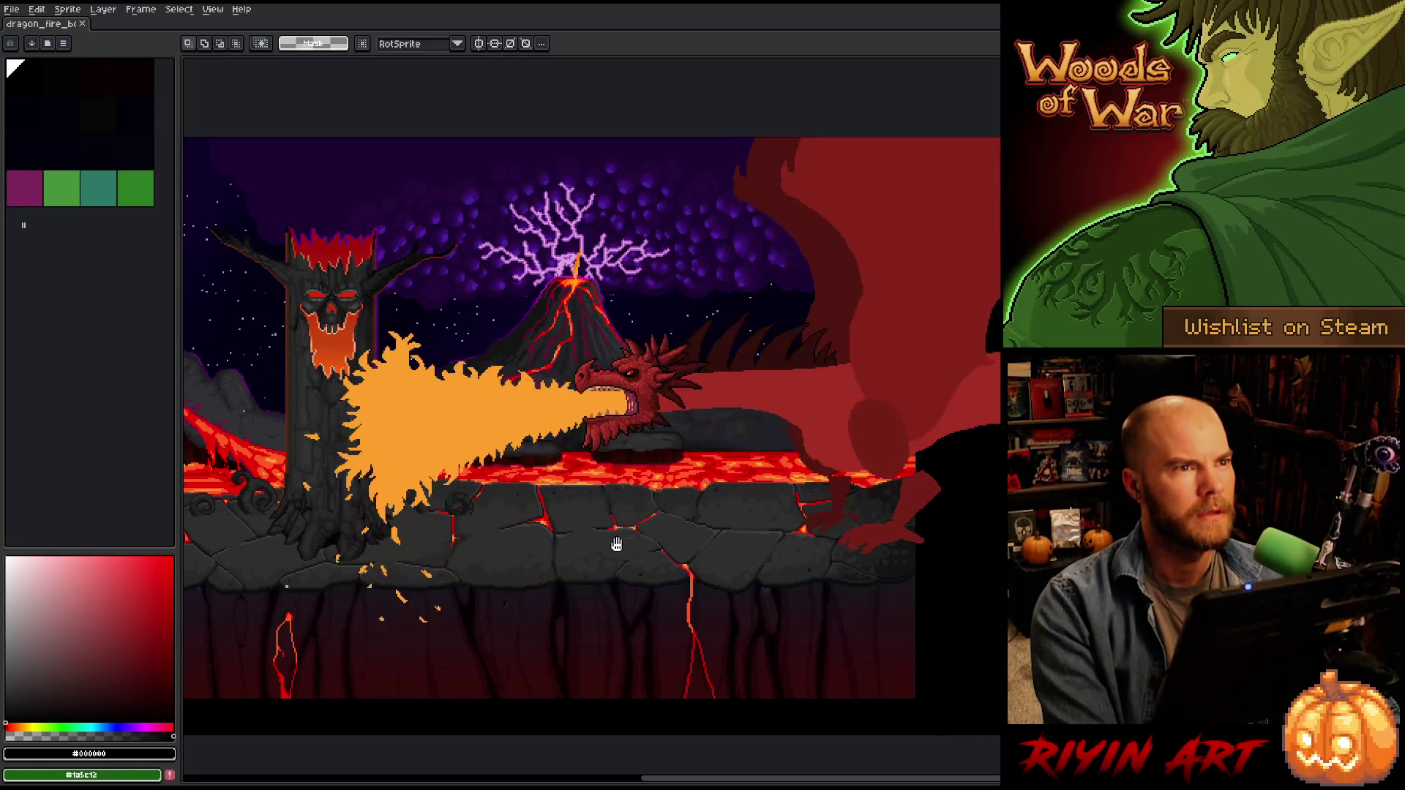
key("space")
left_click_drag(720, 528, 706, 532)
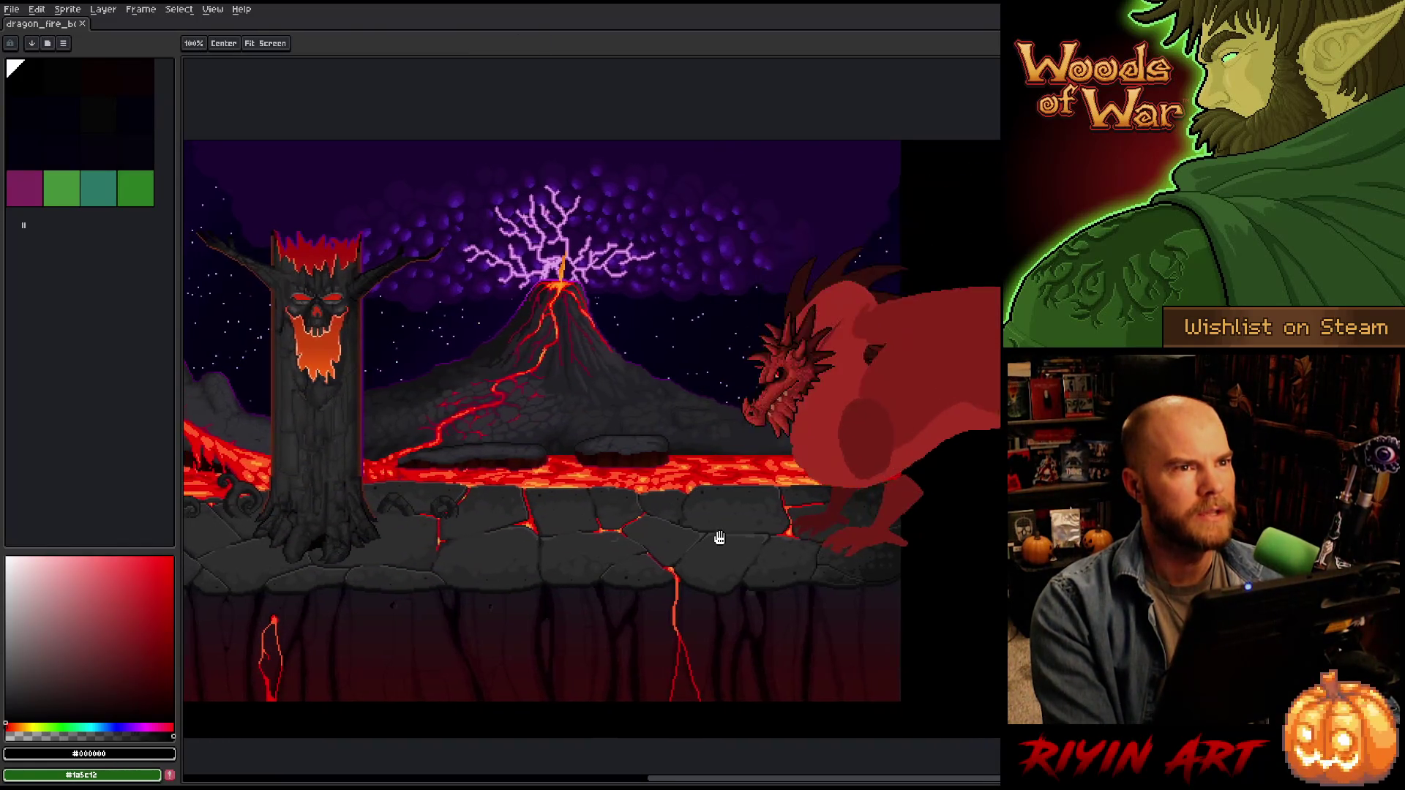